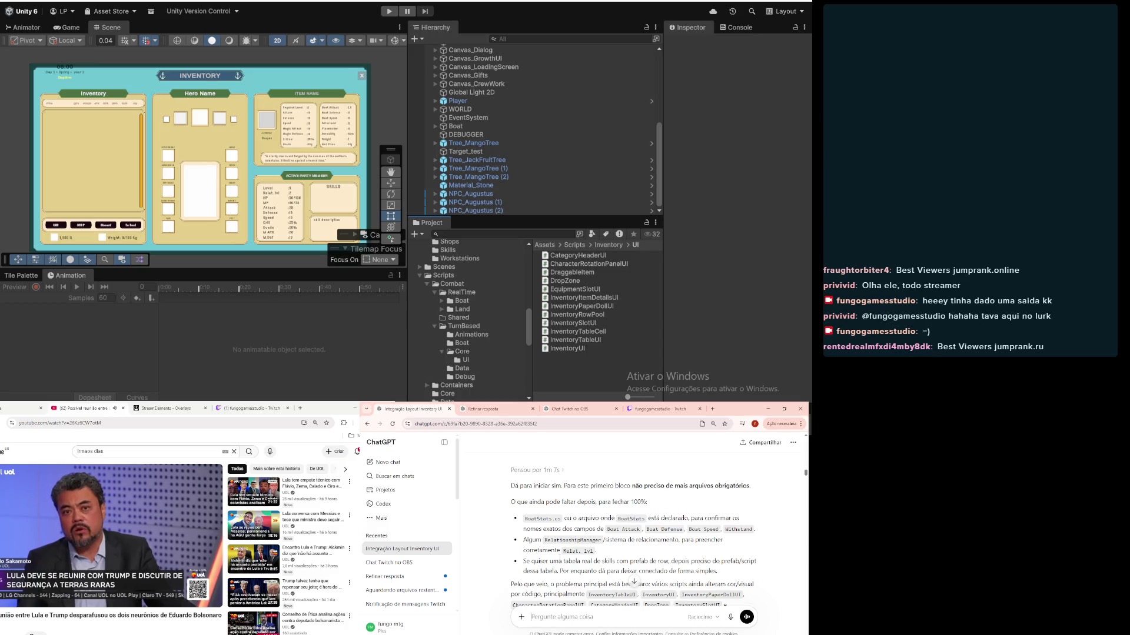
Step: Read down the ChatGPT reply to PATCH 1 for InventoryTableCell.cs
scroll(560, 560, "down", 1)
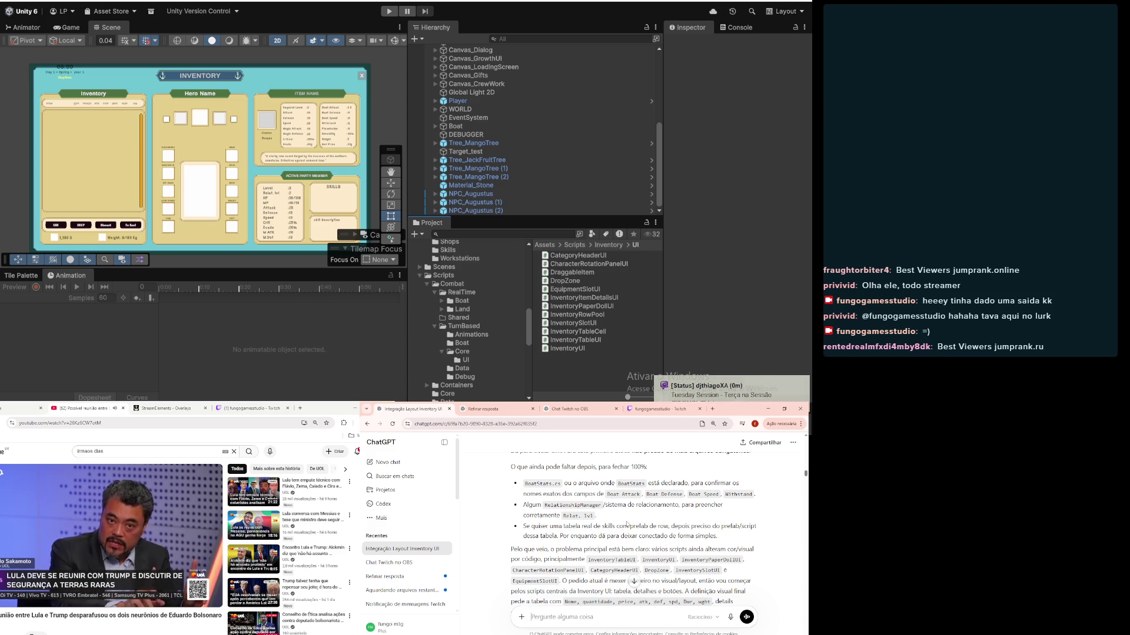
mouse_move(583, 526)
left_mouse_down()
mouse_move(641, 526)
mouse_move(523, 526)
left_mouse_up()
left_click(721, 528)
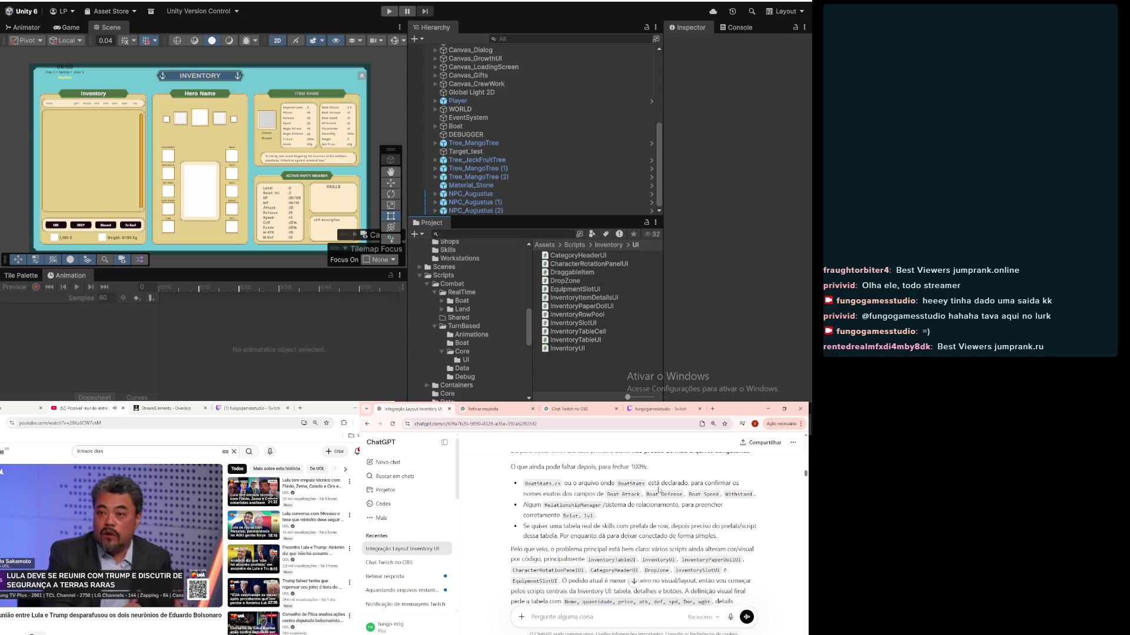
scroll(659, 489, "down", 1)
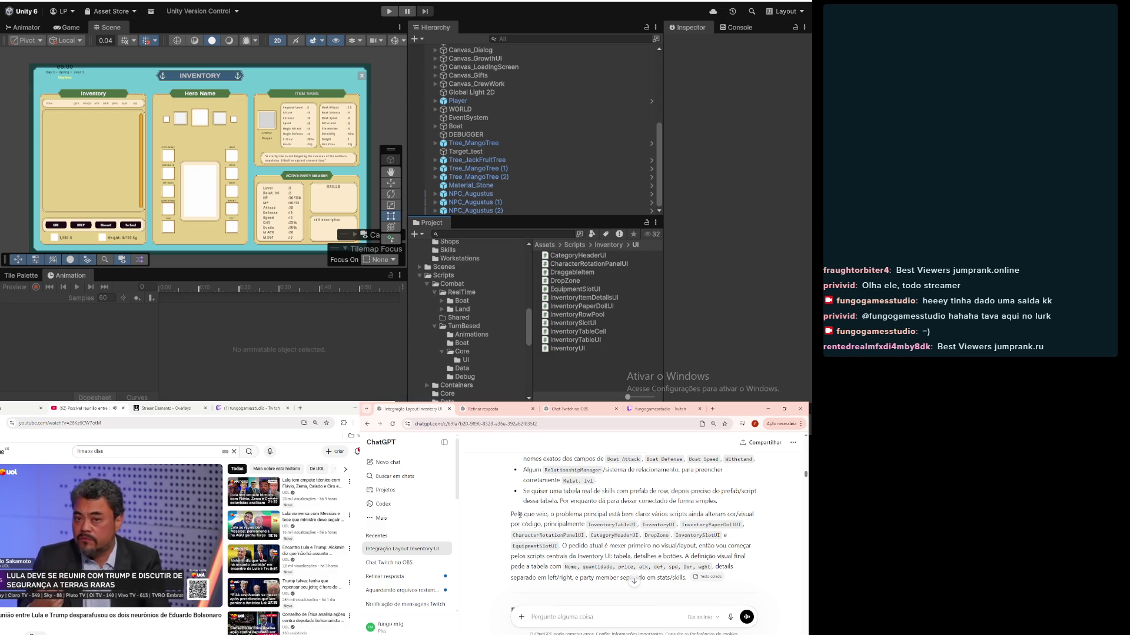
scroll(520, 515, "down", 1)
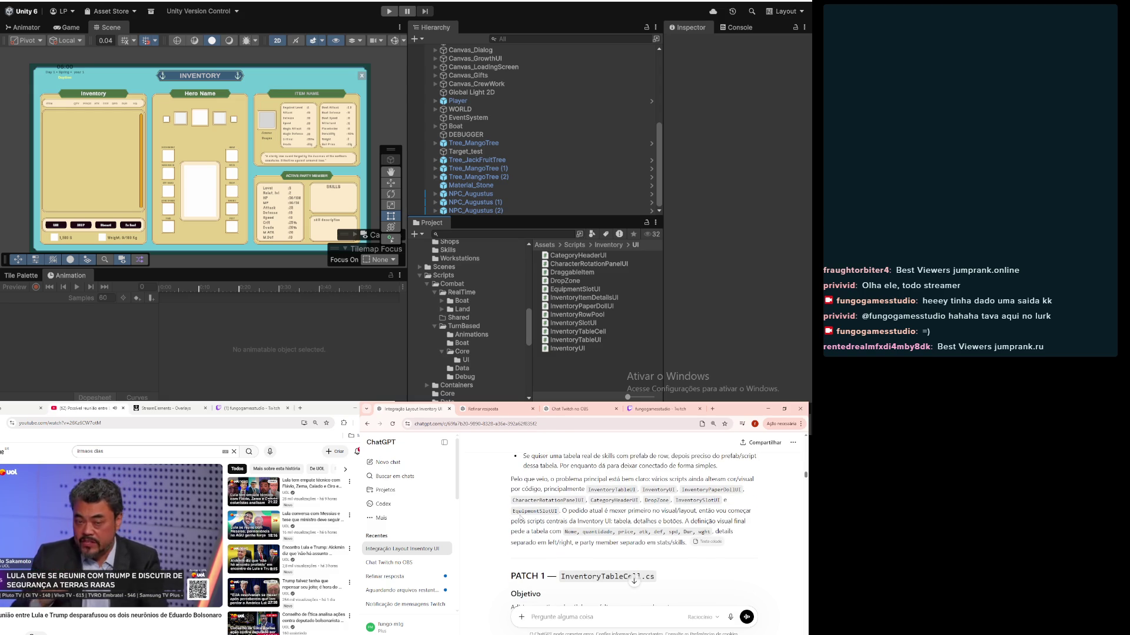
scroll(521, 517, "down", 3)
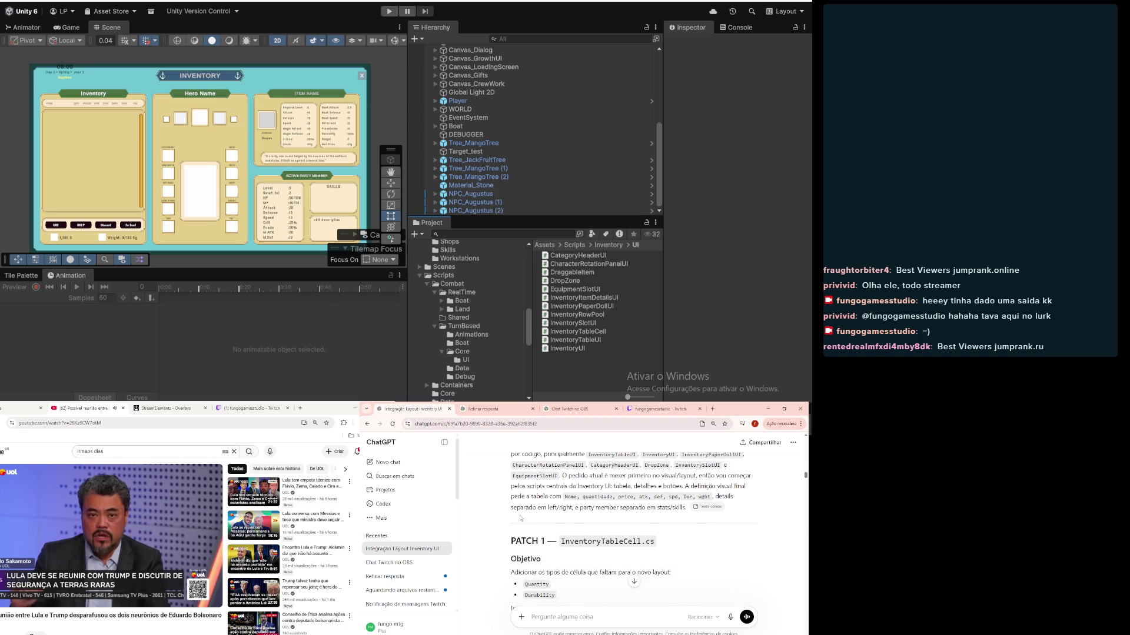
scroll(520, 518, "up", 2)
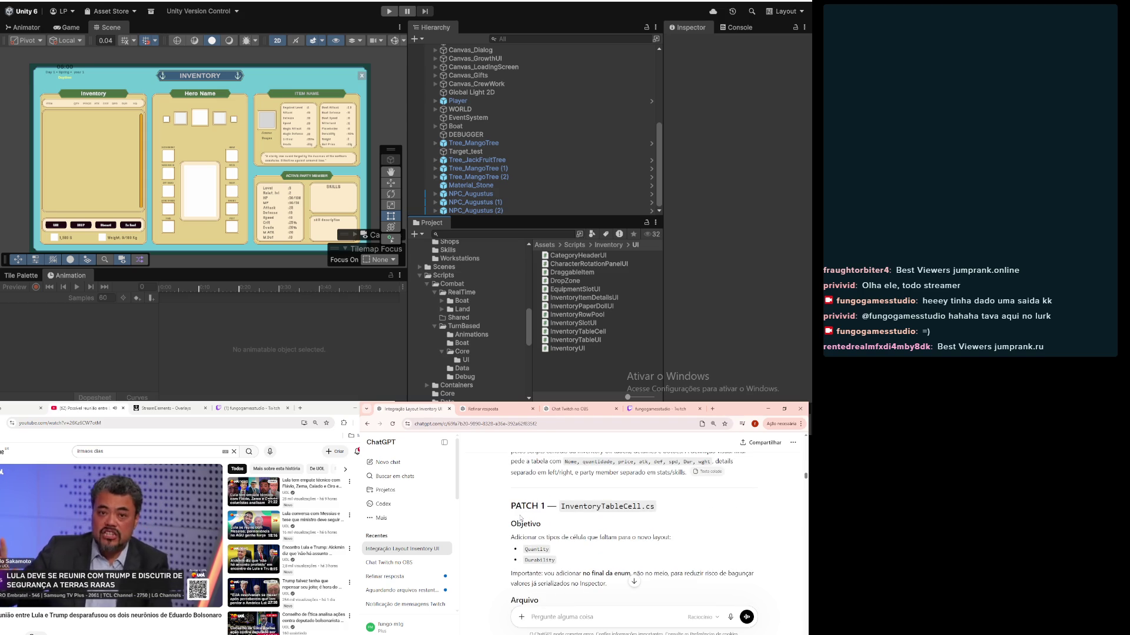
scroll(521, 517, "down", 1)
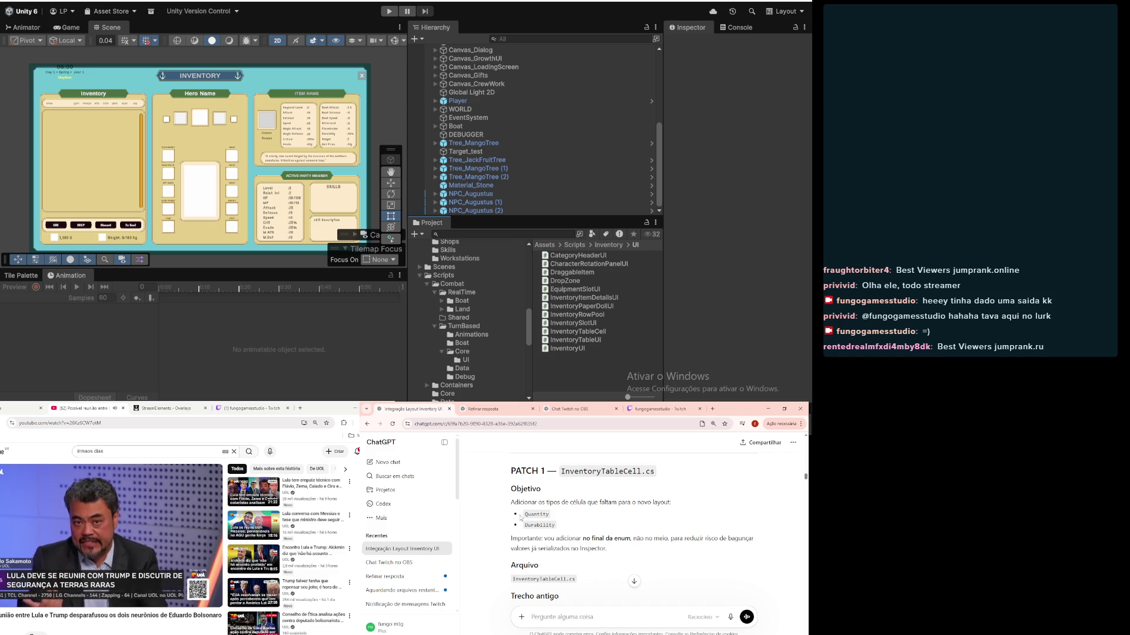
scroll(520, 518, "down", 1)
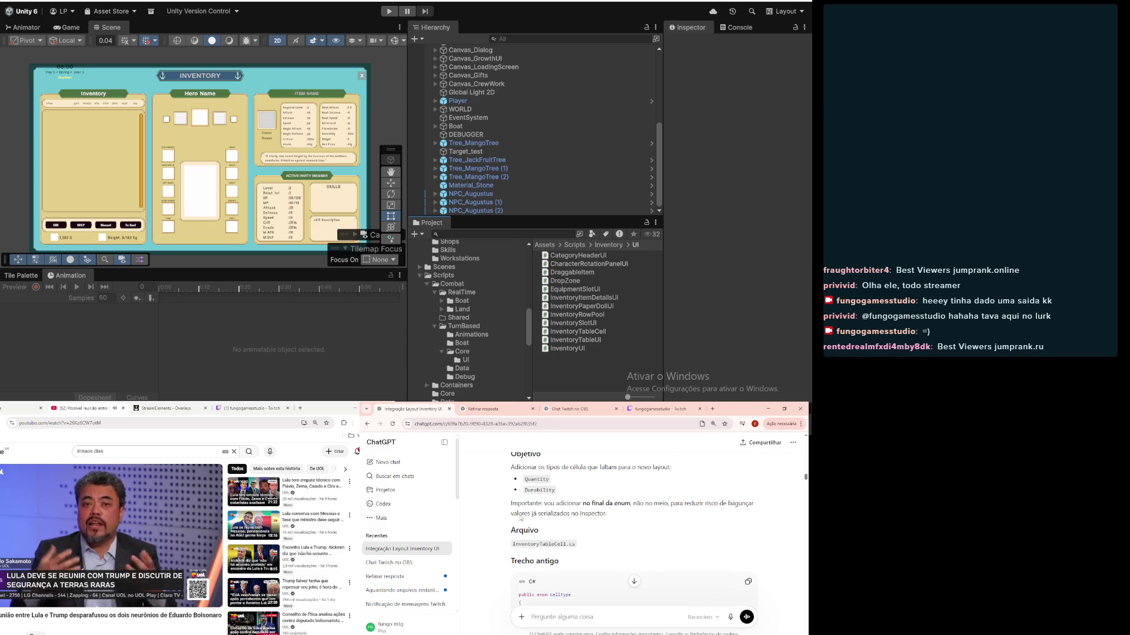
scroll(520, 516, "down", 2)
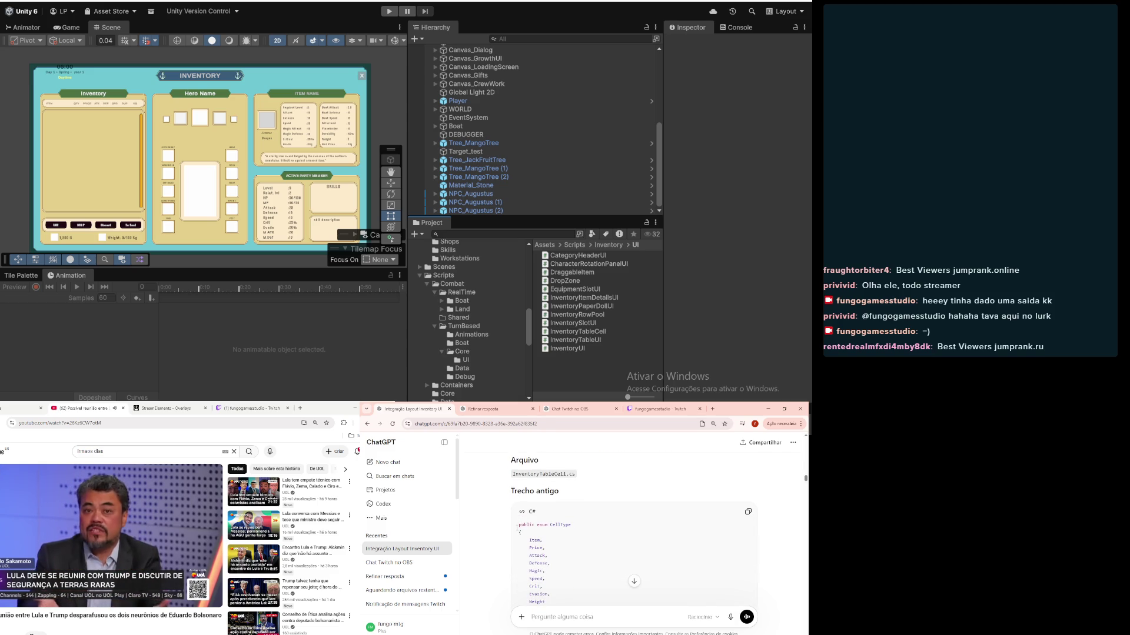
Step: Select 'public enum CellType' in Patch 1's old snippet and switch to VS Code
left_click_drag(518, 525, 578, 525)
key("ctrl+c")
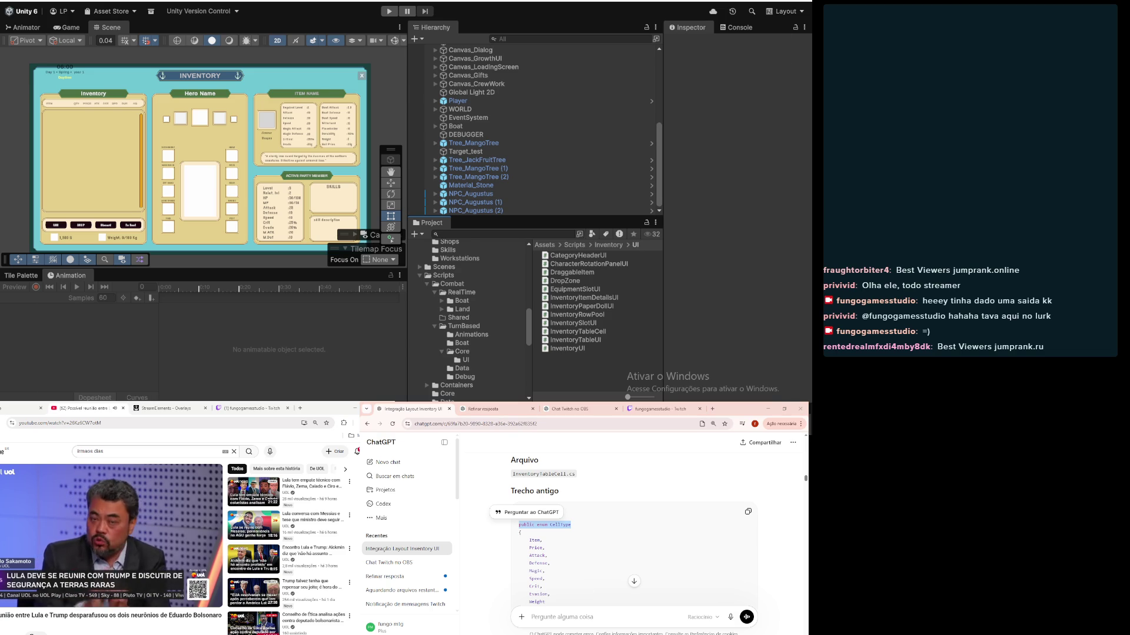
key("alt+Tab")
scroll(484, 146, "up", 1)
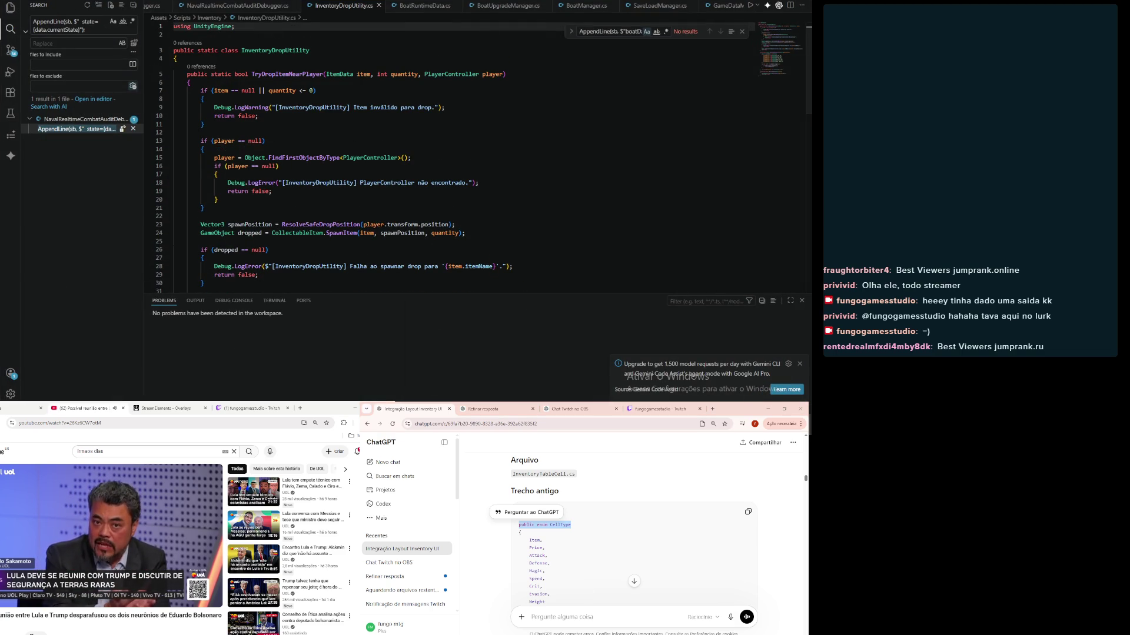
Step: Open InventoryTableCell.cs and search to jump to 'public enum CellType'
key("alt+Tab")
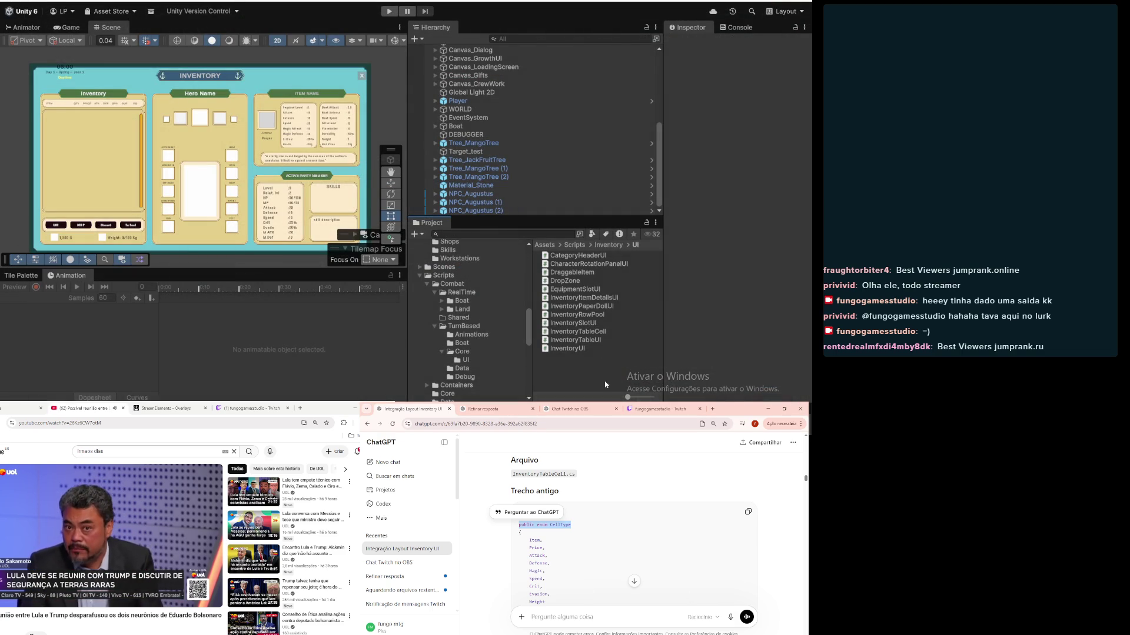
left_click(589, 333)
double_click(589, 333)
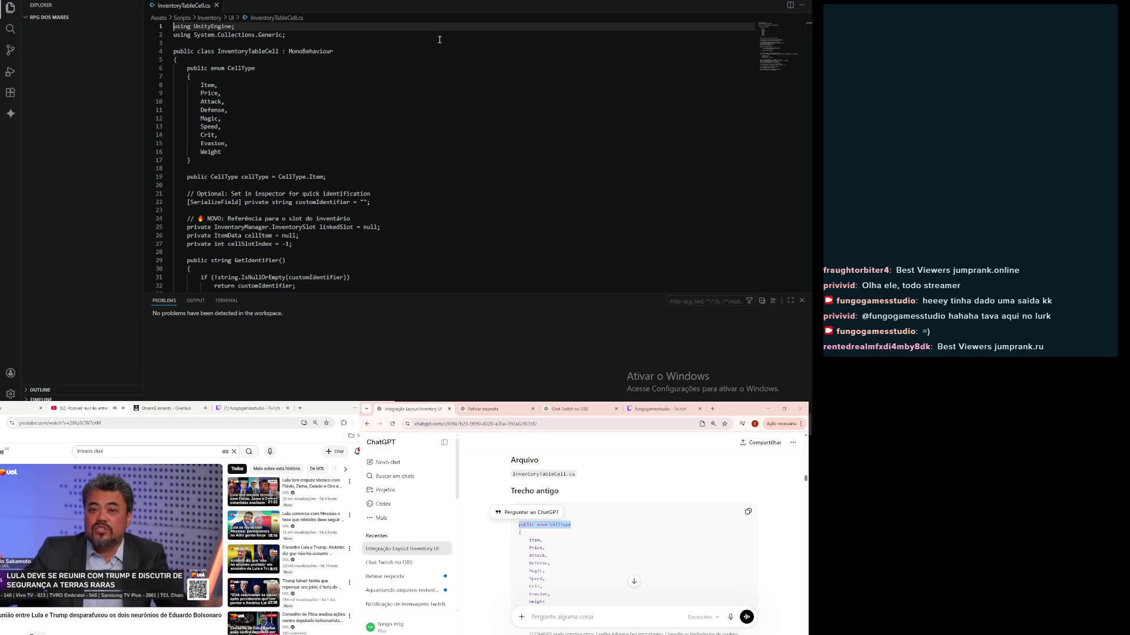
left_click(10, 28)
key("ctrl+v")
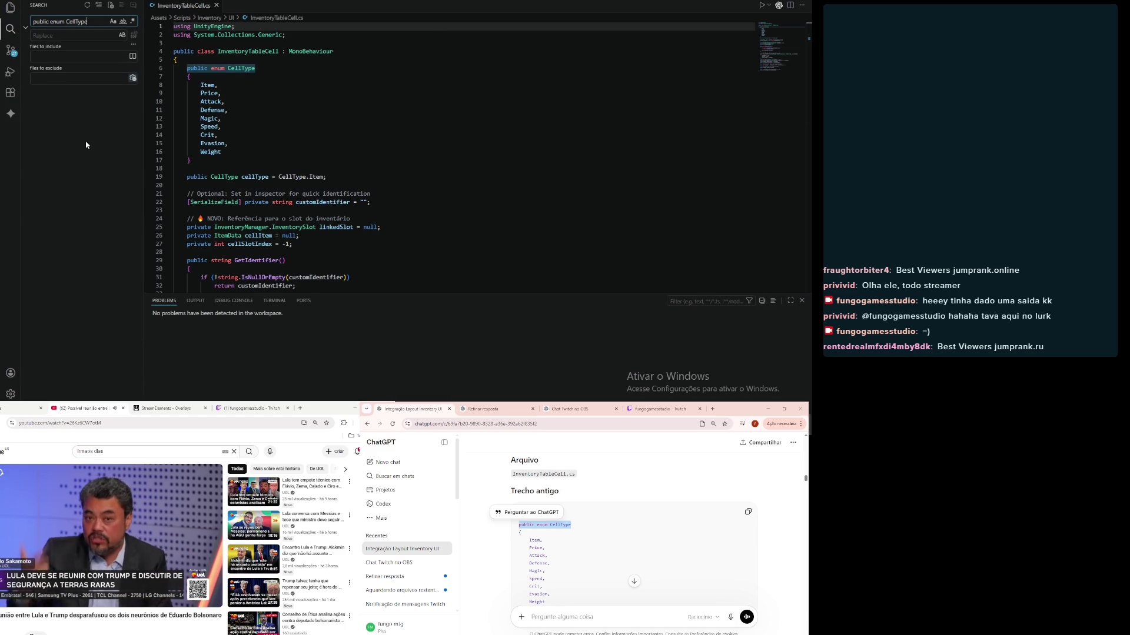
left_click(66, 114)
Step: Copy the new Quantity and Durability enum entries from ChatGPT's Patch 1
left_click(461, 143)
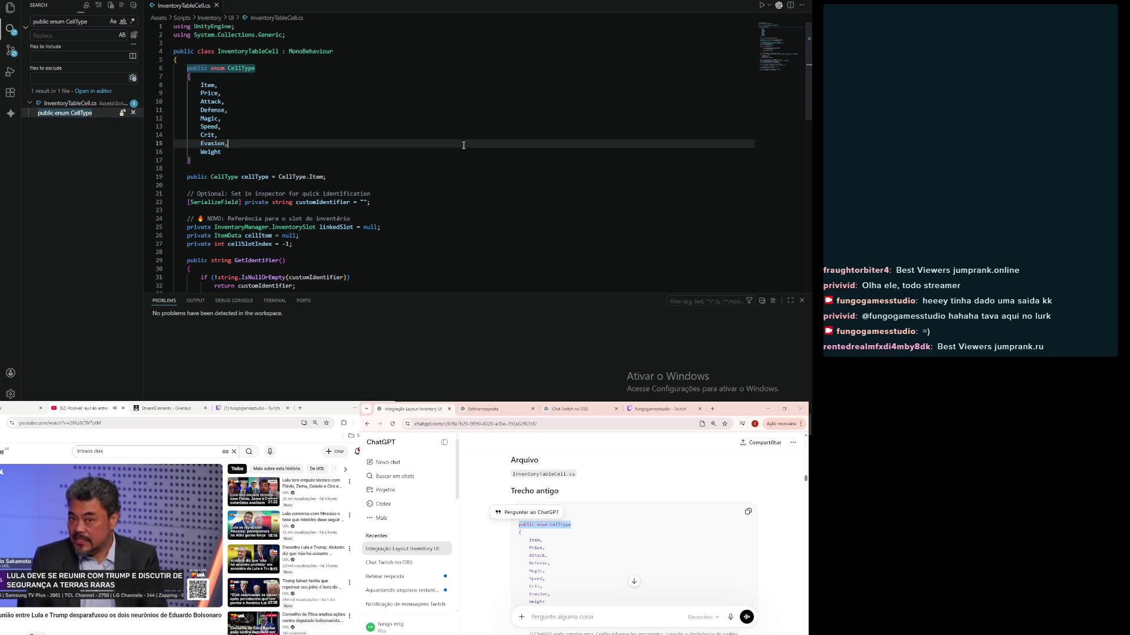
scroll(537, 580, "down", 1)
scroll(538, 580, "down", 1)
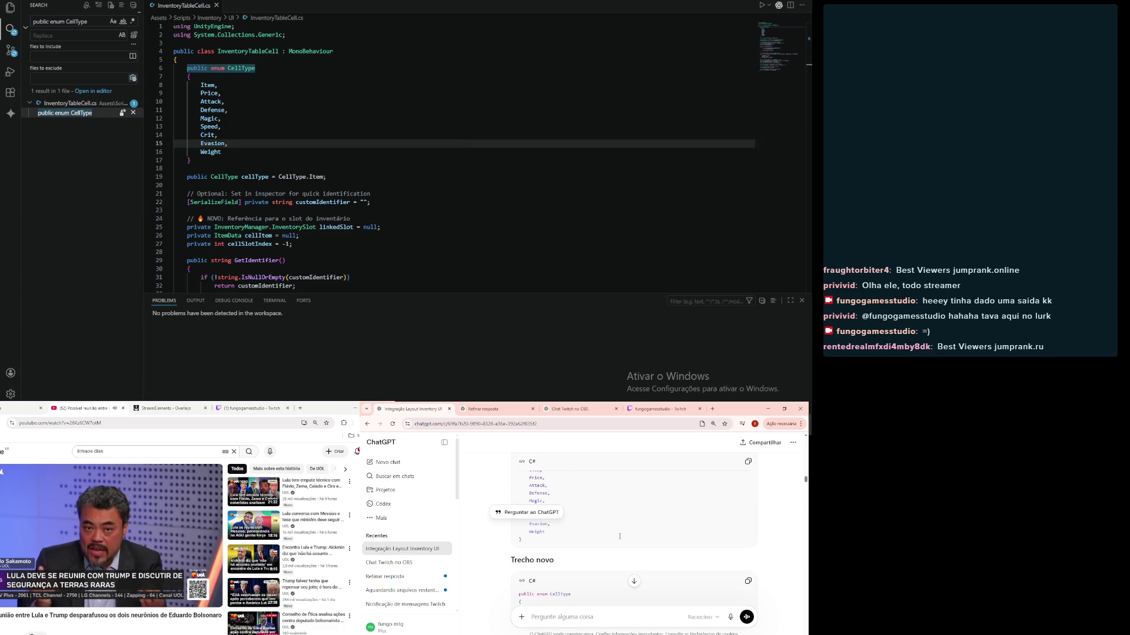
scroll(619, 536, "down", 2)
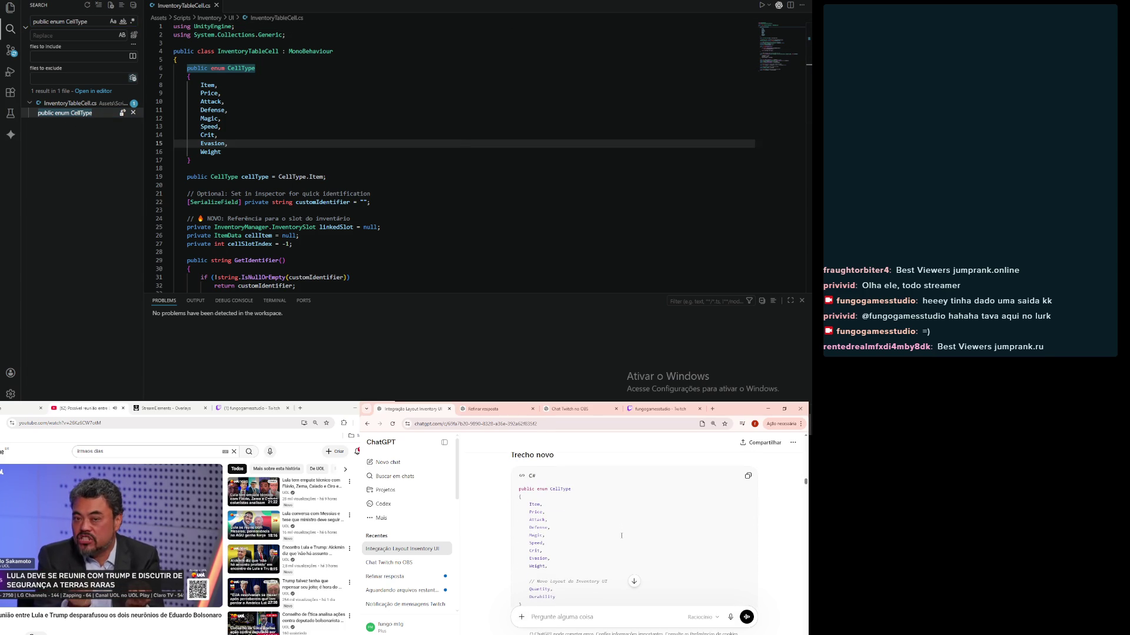
scroll(621, 535, "down", 1)
mouse_move(547, 538)
left_mouse_down()
mouse_move(510, 533)
mouse_move(523, 599)
mouse_move(512, 609)
mouse_move(529, 606)
left_mouse_up()
scroll(518, 530, "up", 2)
left_click(592, 518)
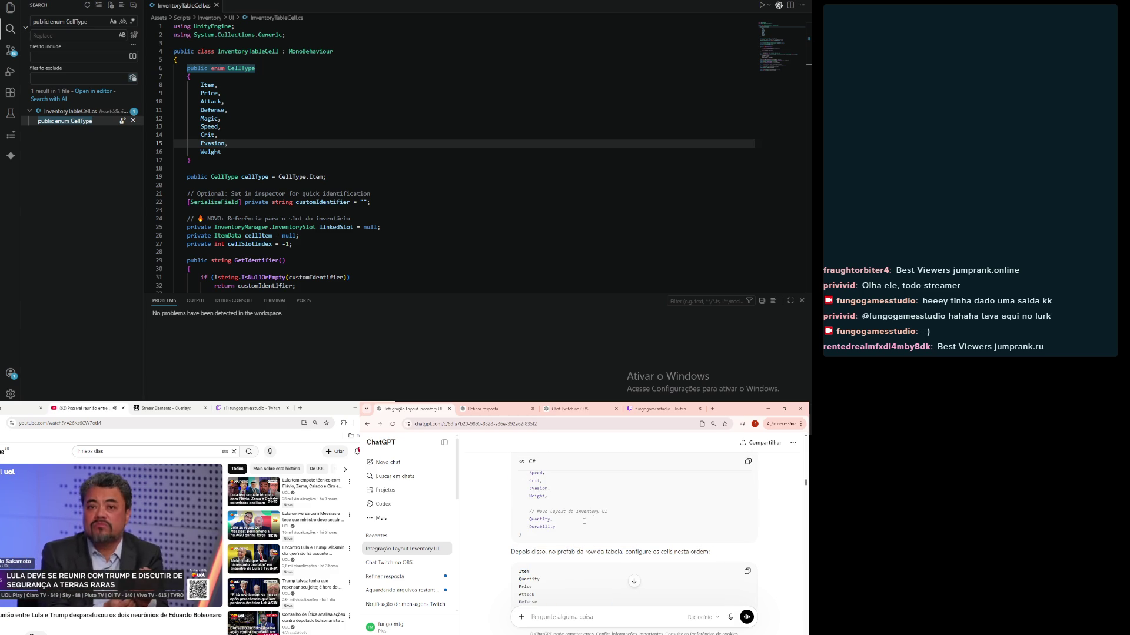
left_click_drag(569, 527, 510, 523)
key("ctrl+c")
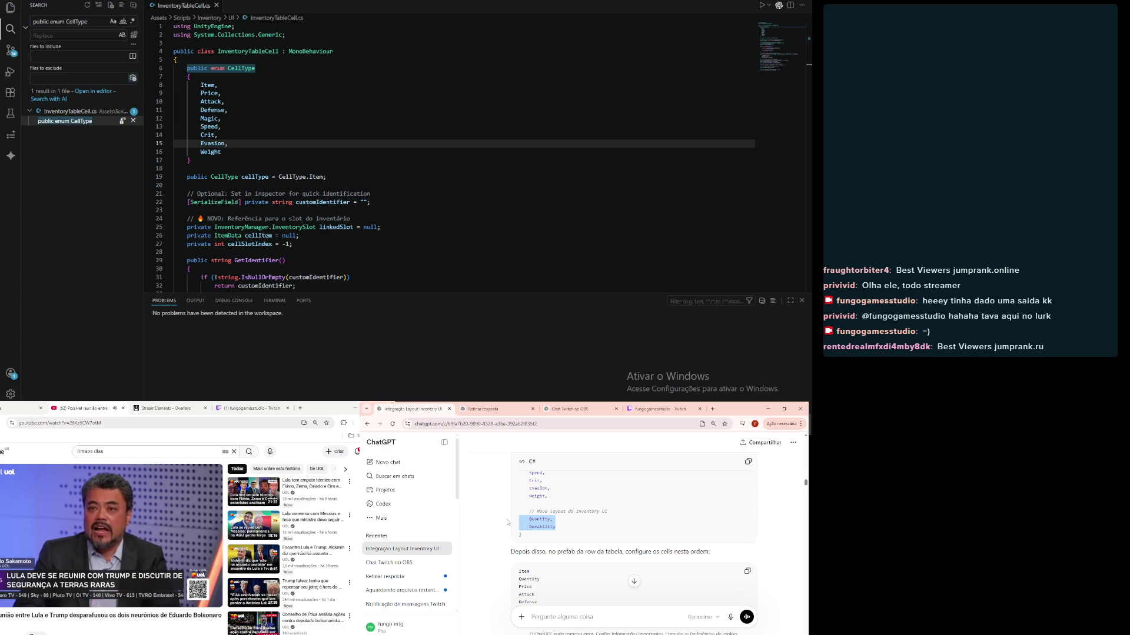
Step: Add a comma after Weight, paste Quantity and Durability below it, and fix their indentation
left_click(291, 153)
type(",")
key("Return")
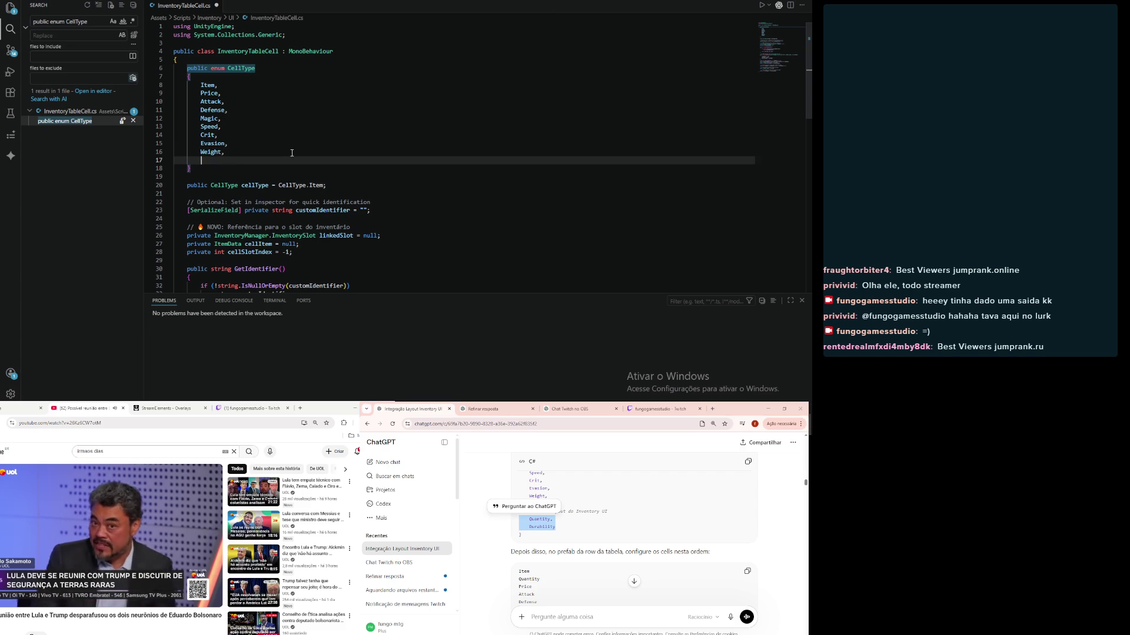
key("ctrl+v")
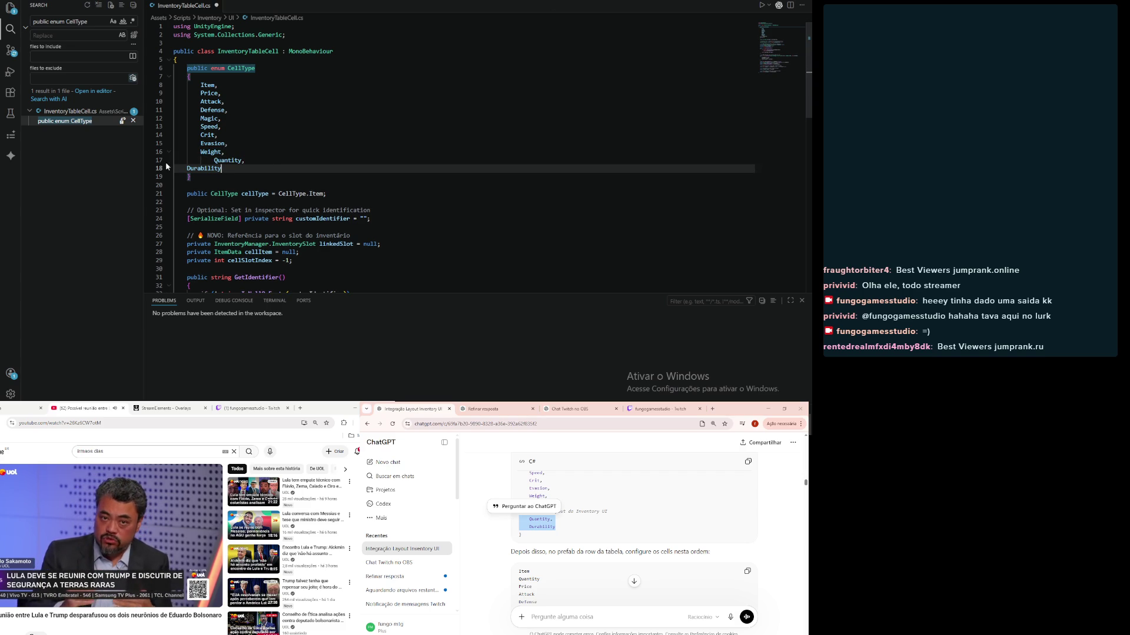
left_click(187, 169)
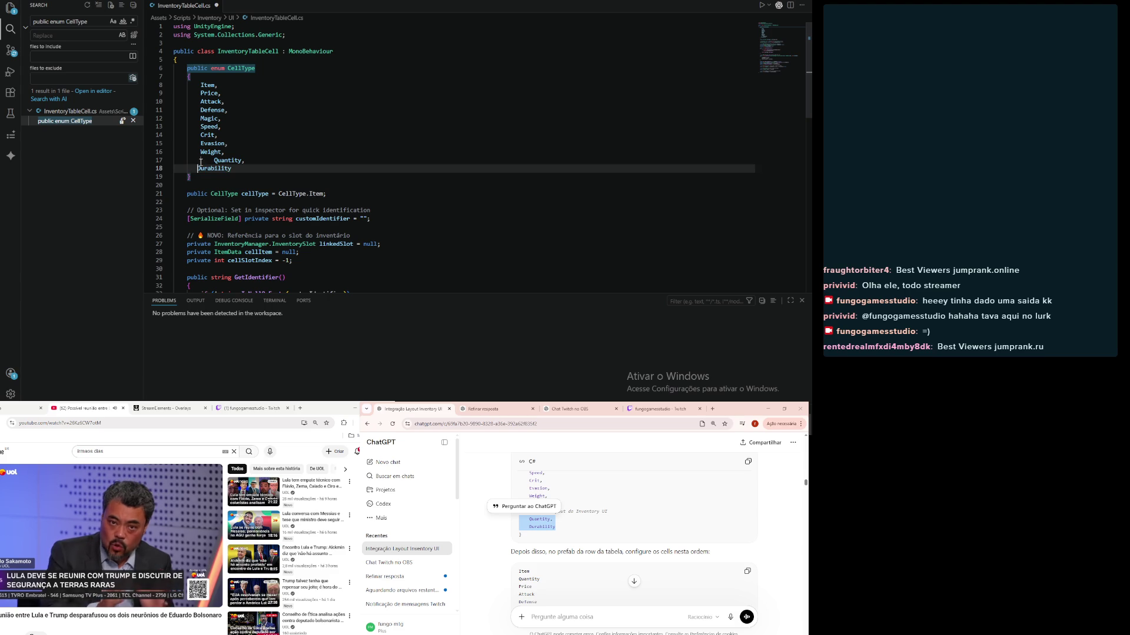
left_click(212, 161)
key("BackSpace")
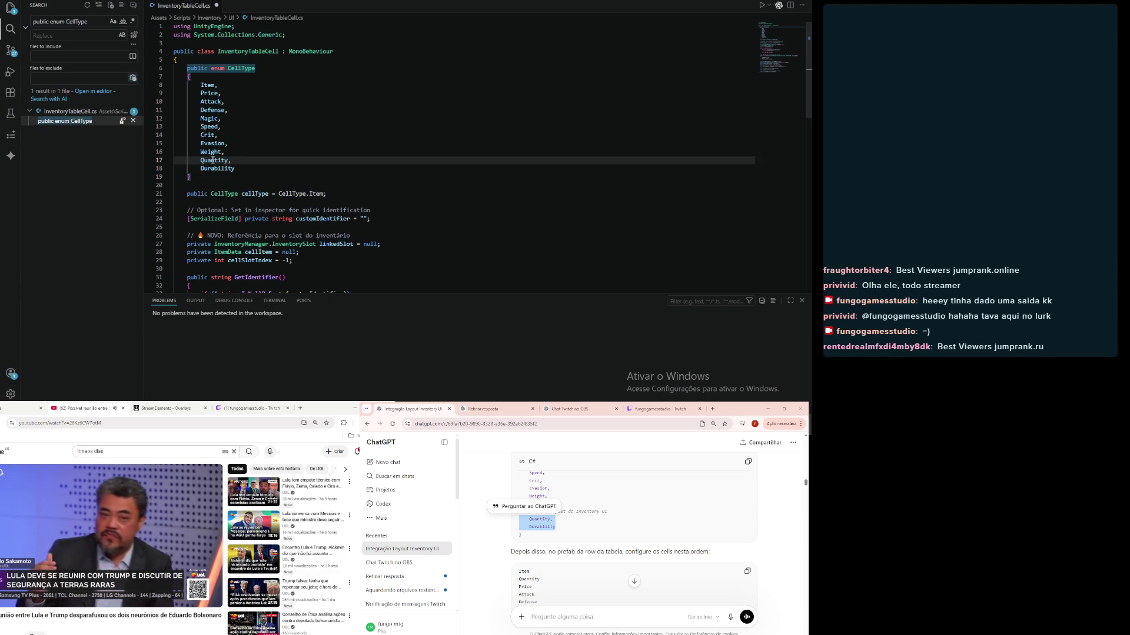
Step: Save the updated CellType enum in InventoryTableCell.cs and return to Unity
left_click(521, 549)
scroll(521, 549, "down", 1)
scroll(521, 549, "down", 1)
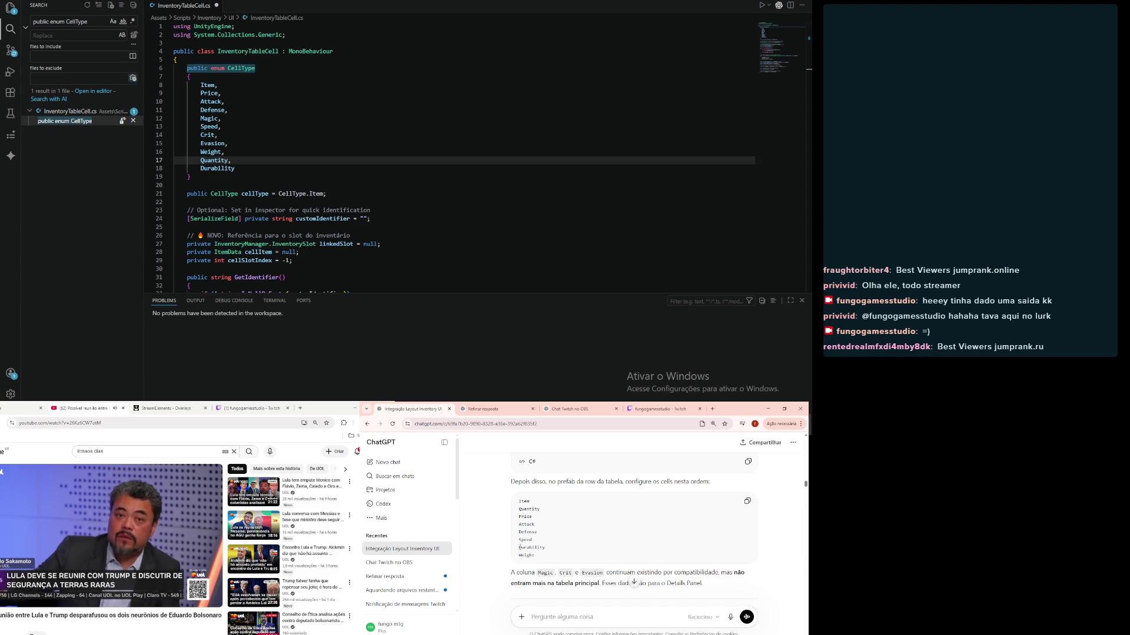
scroll(521, 549, "down", 3)
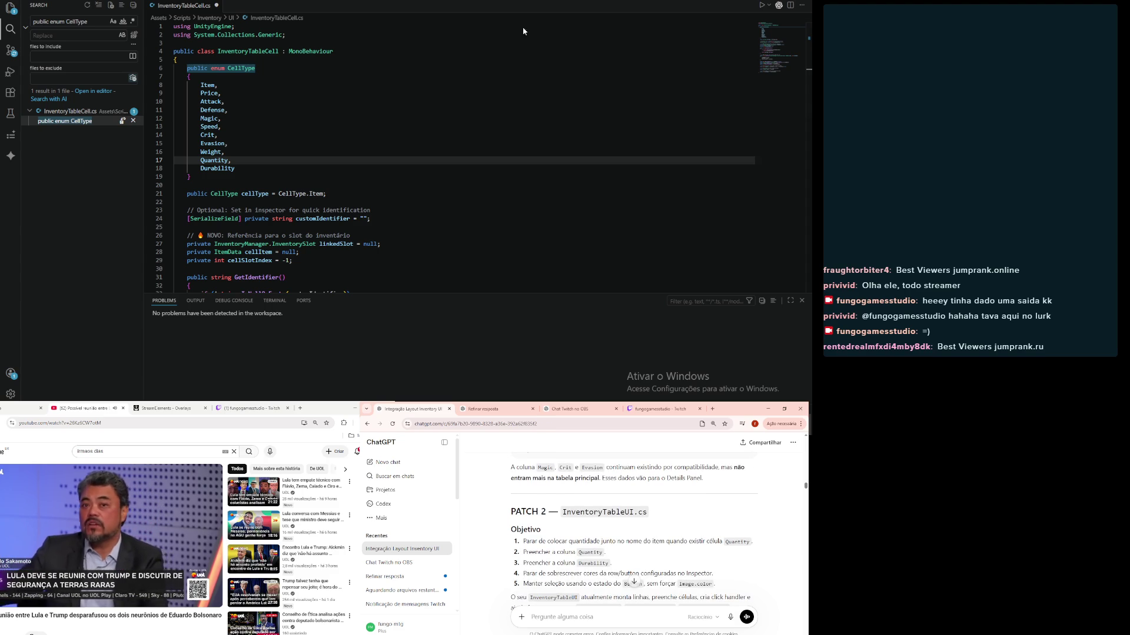
left_click(452, 194)
left_click(448, 120)
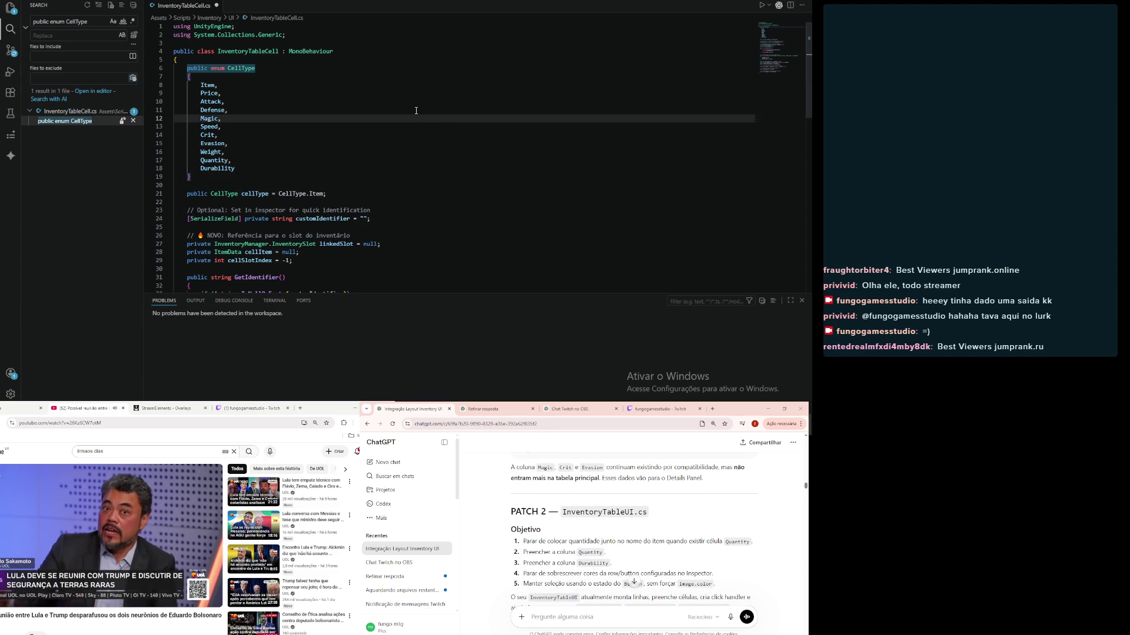
left_click(401, 77)
left_click(419, 270)
key("ctrl+s")
left_click(428, 169)
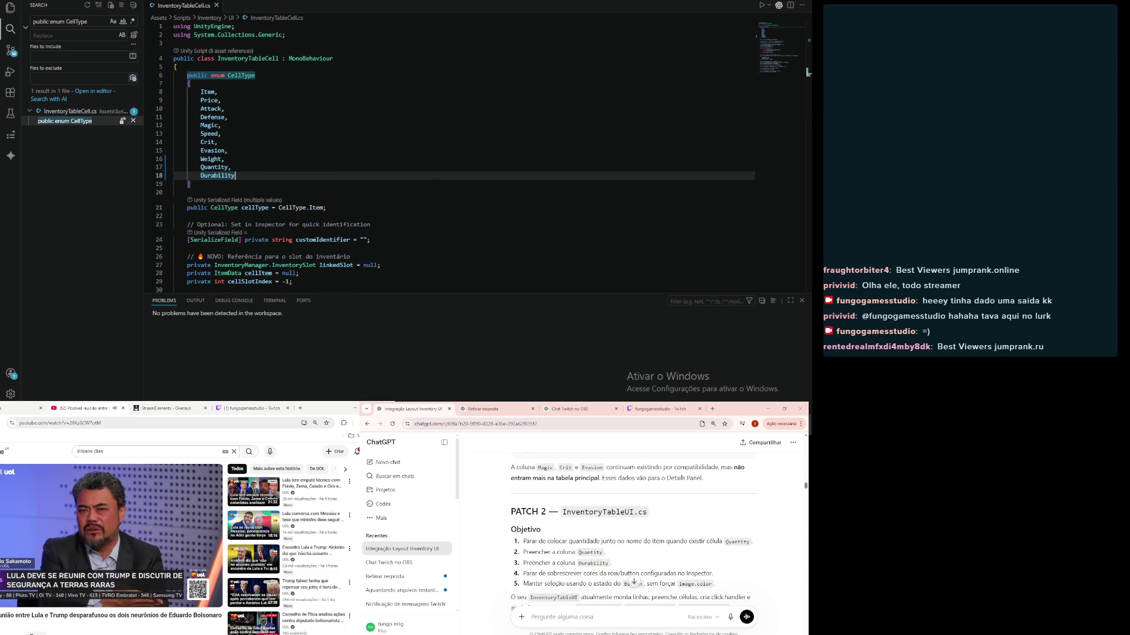
left_click(565, 374)
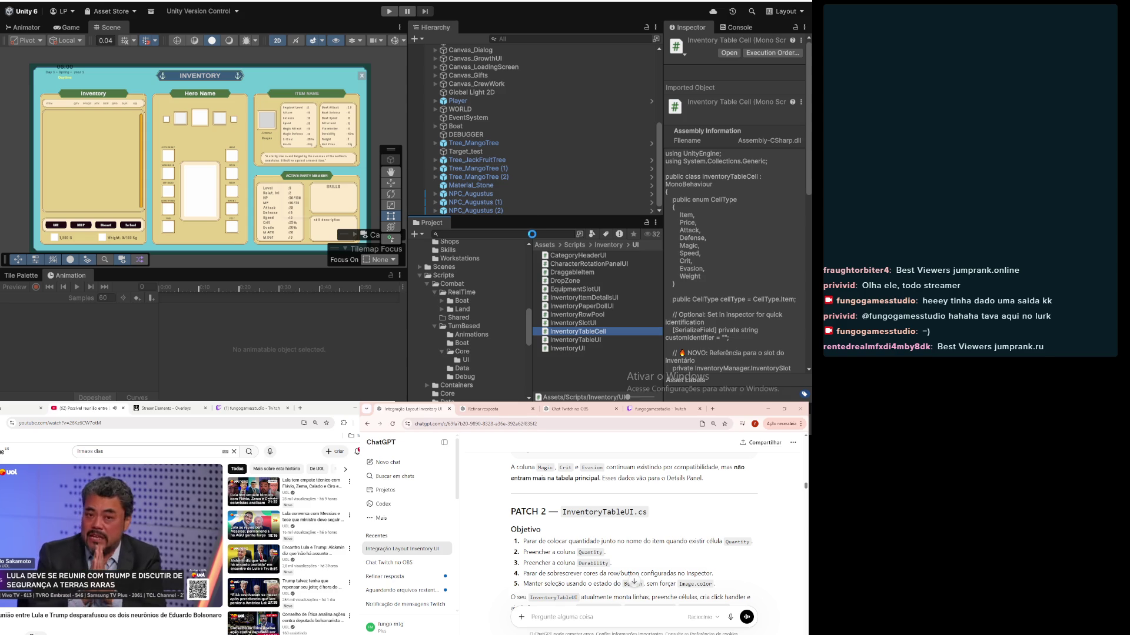
Step: Let Unity recompile the scripts, then select FillRowWithData in ChatGPT's answer for searching
scroll(554, 551, "down", 1)
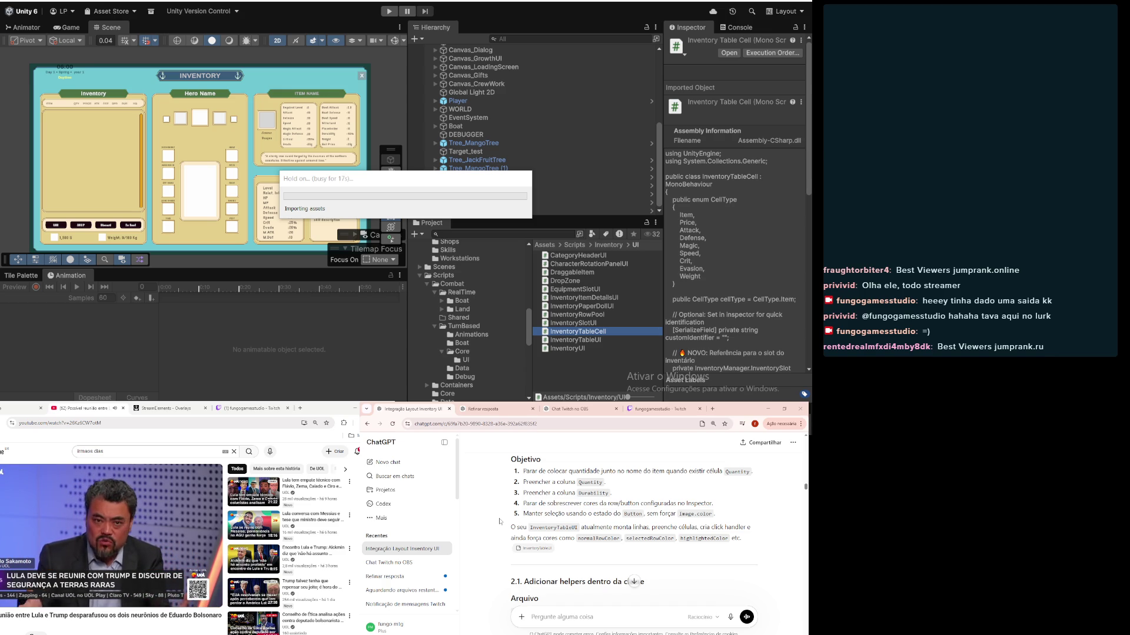
scroll(500, 521, "down", 3)
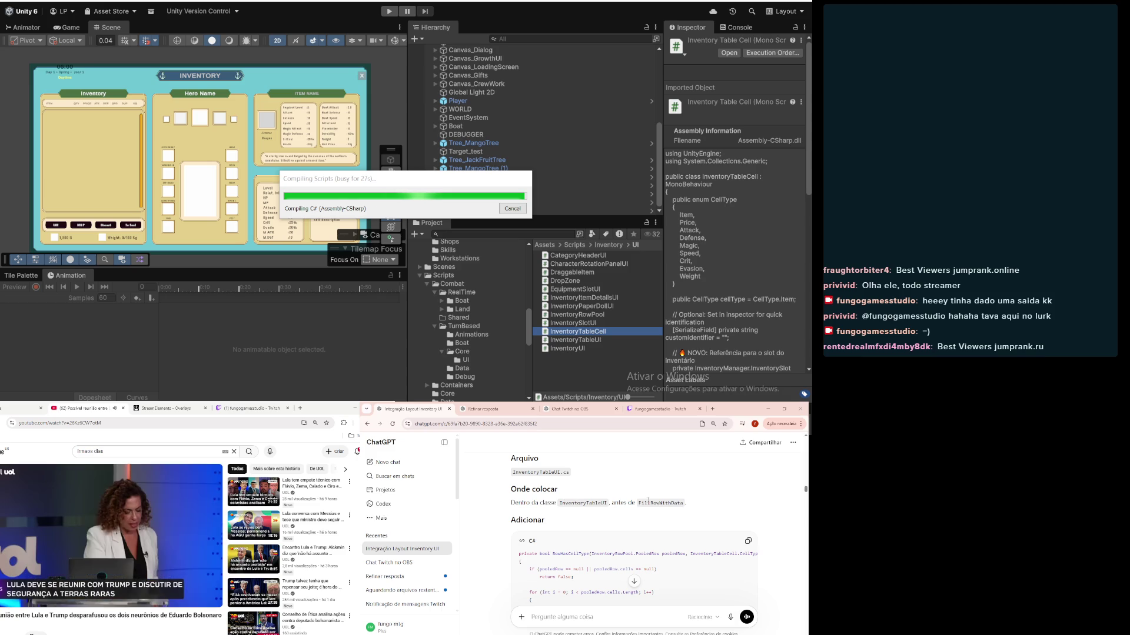
double_click(668, 504)
key("ctrl+c")
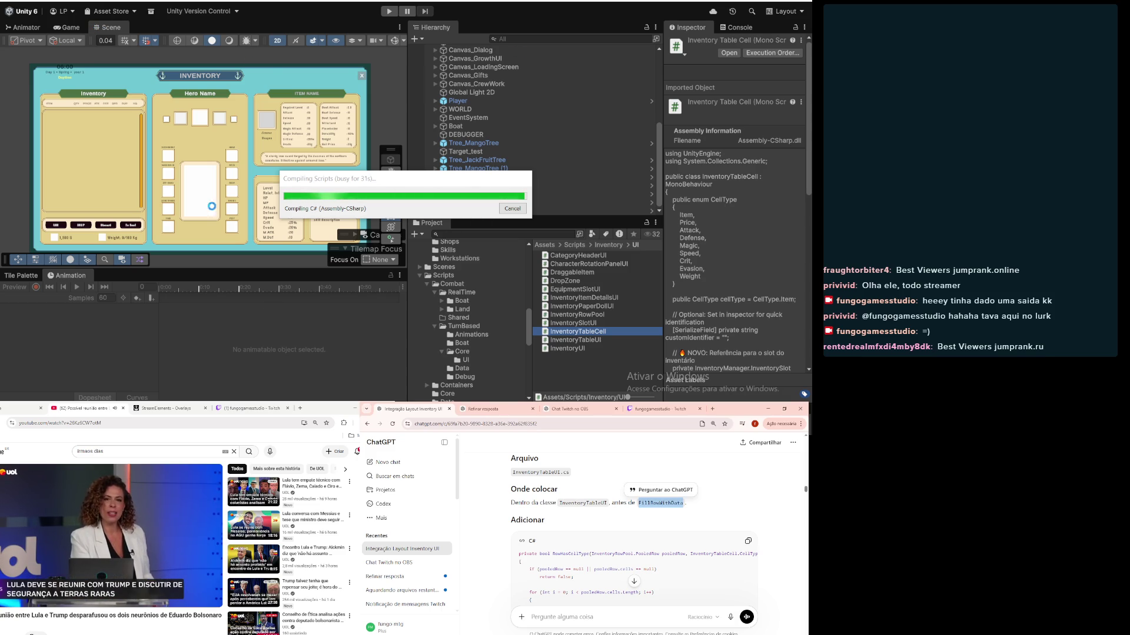
key("alt+Tab")
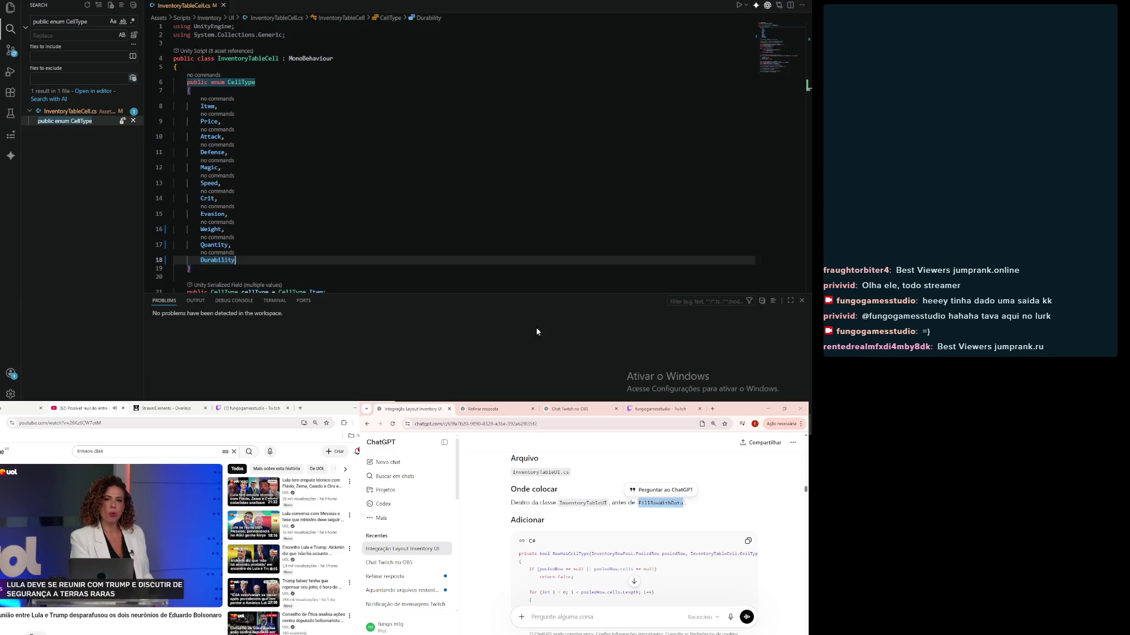
Step: Search the workspace for FillRowWithData and open its definition in InventoryTableUI.cs
left_click(389, 122)
double_click(79, 22)
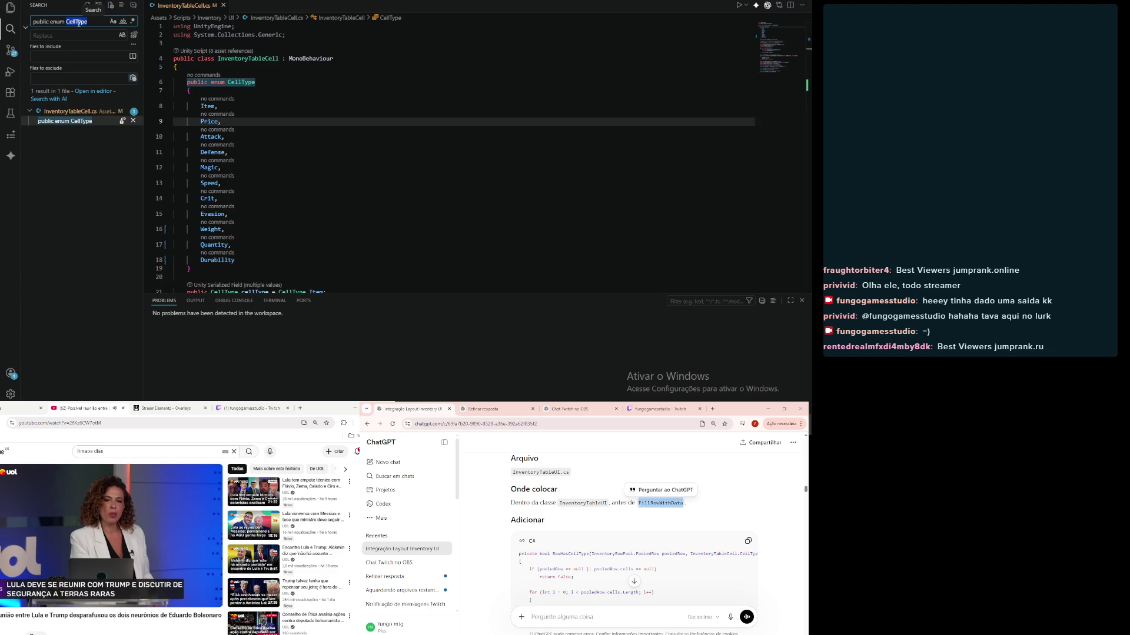
key("ctrl+a")
key("ctrl+v")
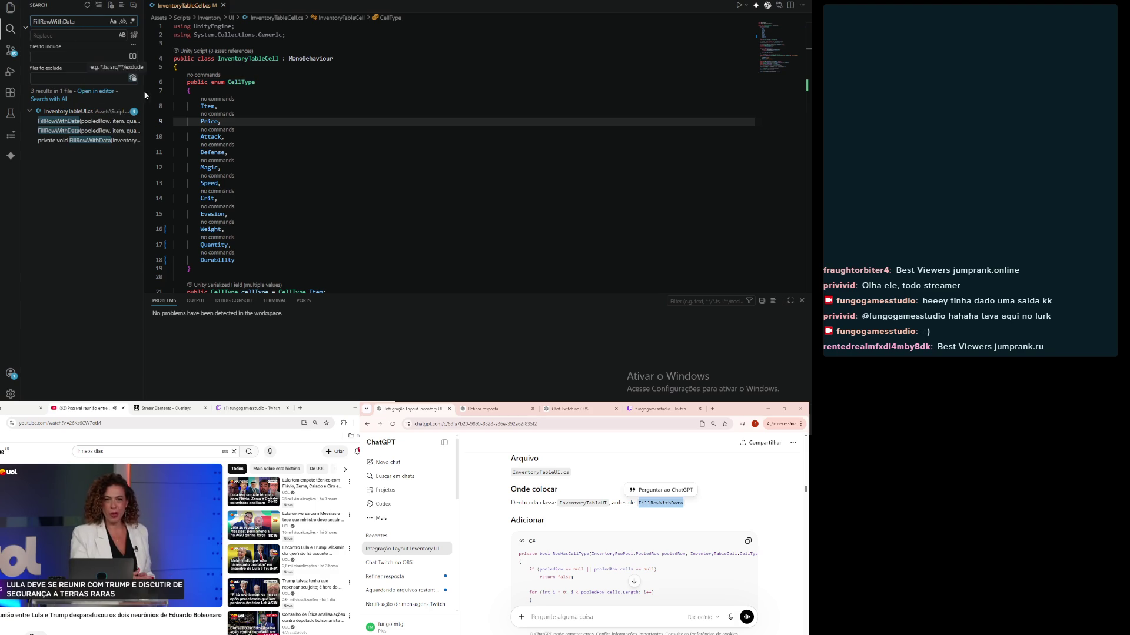
left_click(49, 141)
left_click(577, 212)
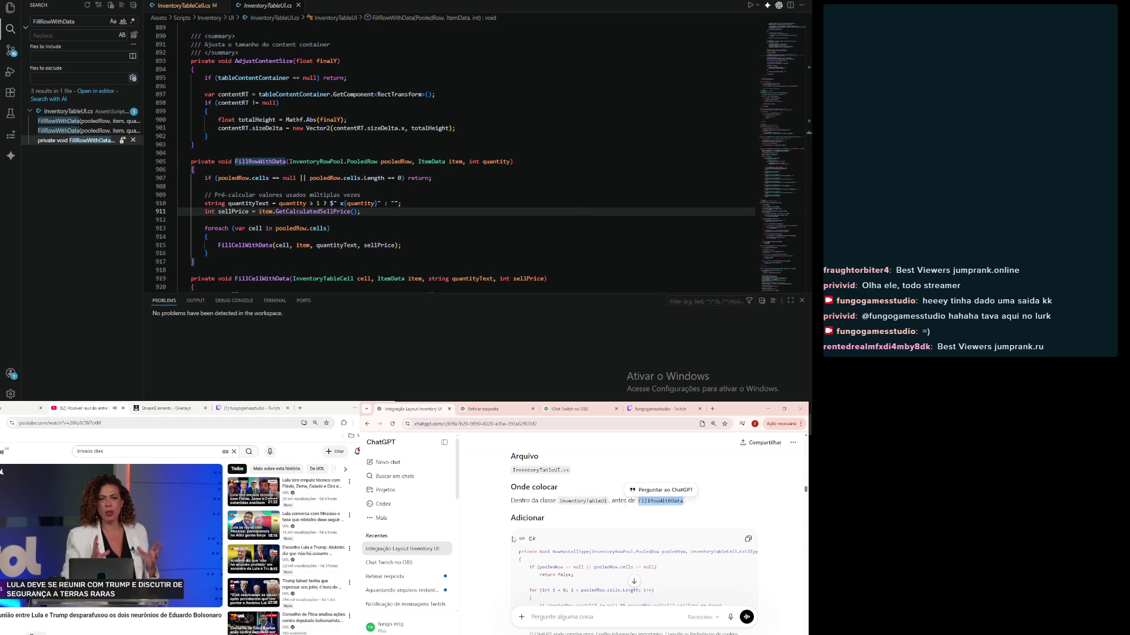
Step: Insert ChatGPT's RowHasCellType, FormatPercentInt and FormatDurability helpers after AdjustContentSize, formatted and saved
scroll(514, 524, "down", 1)
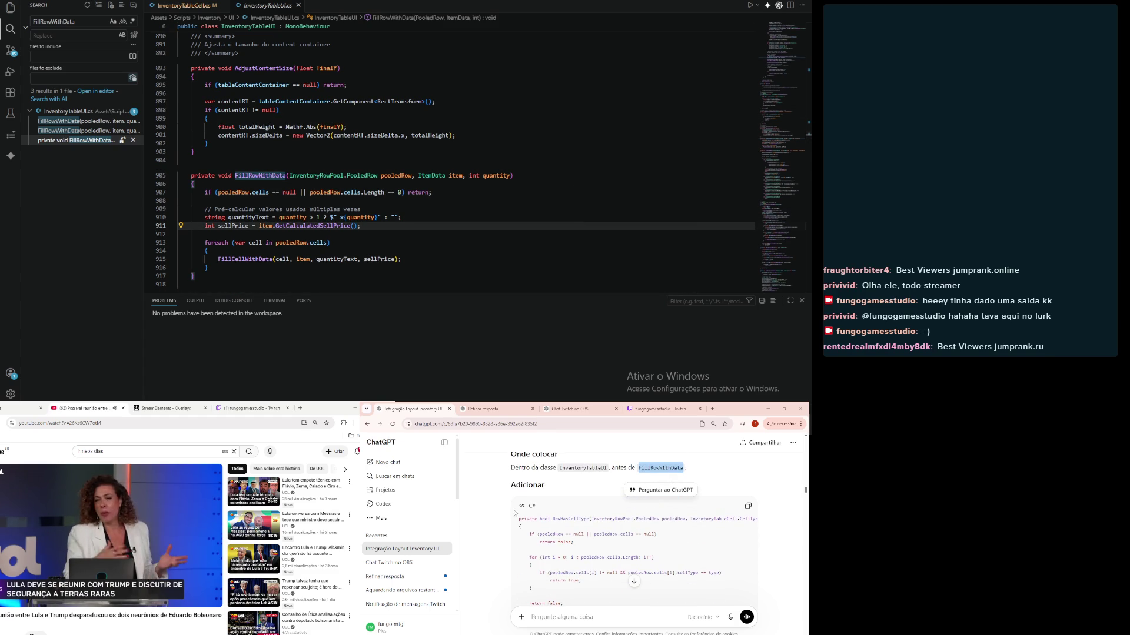
left_click(758, 510)
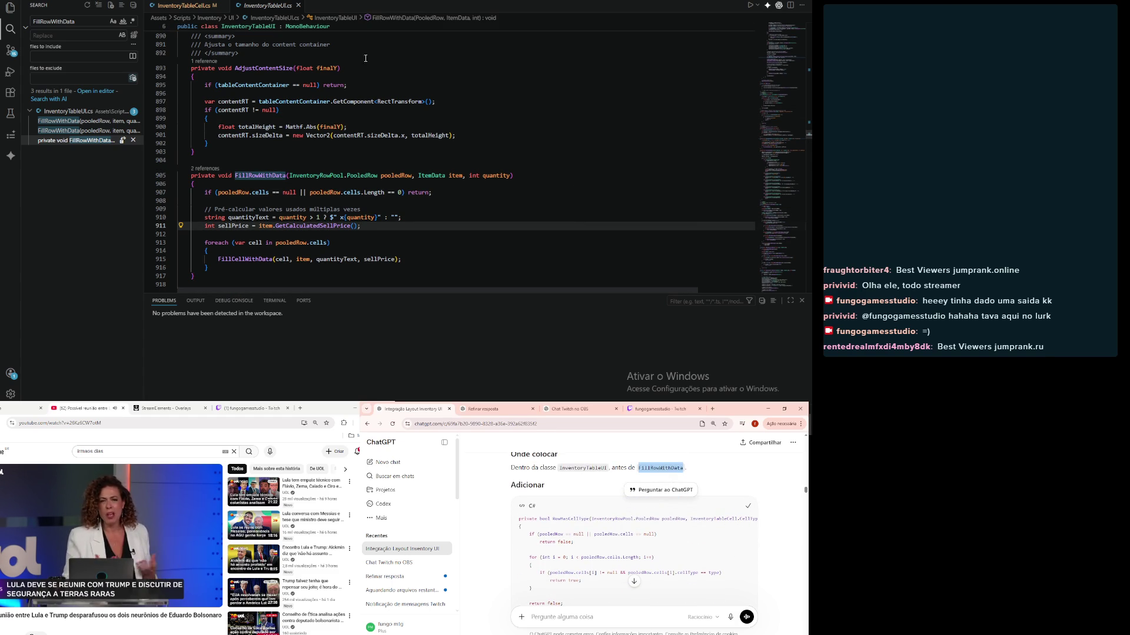
left_click(257, 153)
key("Return")
key("ctrl+v")
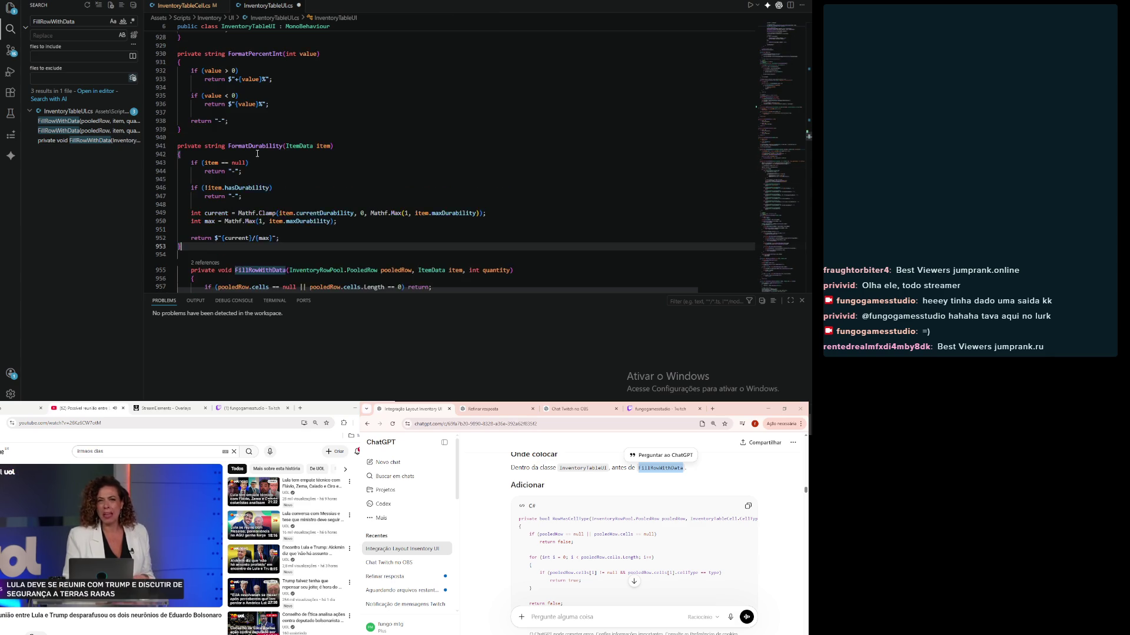
mouse_move(208, 259)
left_mouse_down()
mouse_move(194, 159)
mouse_move(200, 27)
mouse_move(202, 132)
left_mouse_up()
key("shift+alt+f")
left_click(602, 146)
key("ctrl+s")
Step: Find the old FillRowWithData signature in InventoryTableUI.cs
scroll(483, 547, "down", 2)
scroll(483, 546, "down", 5)
scroll(483, 546, "down", 1)
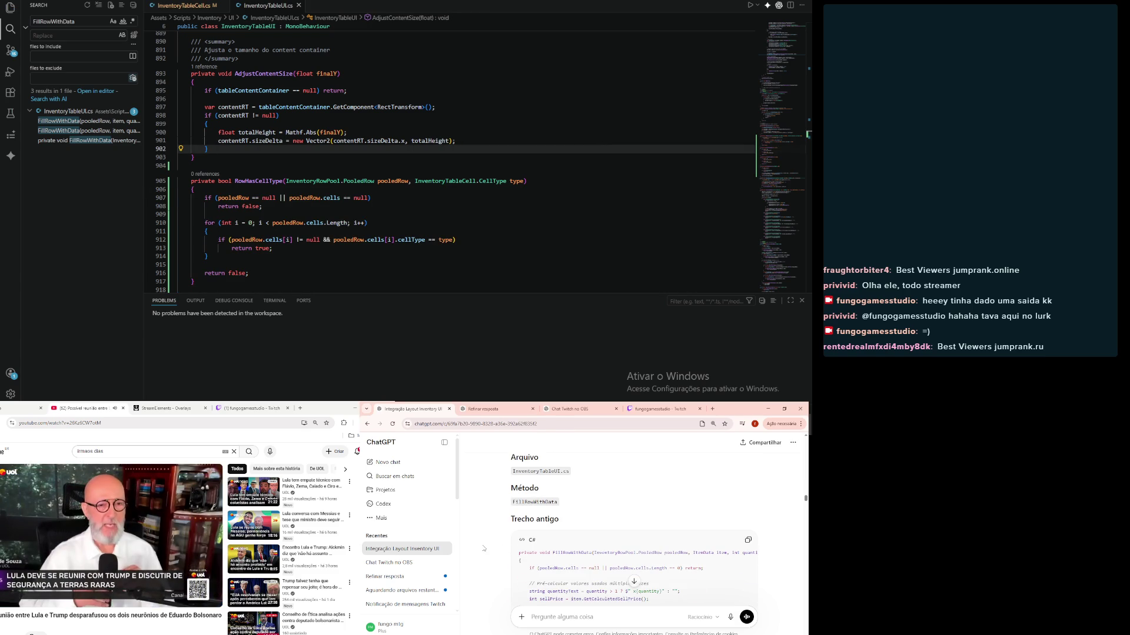
scroll(484, 549, "up", 3)
scroll(484, 548, "down", 4)
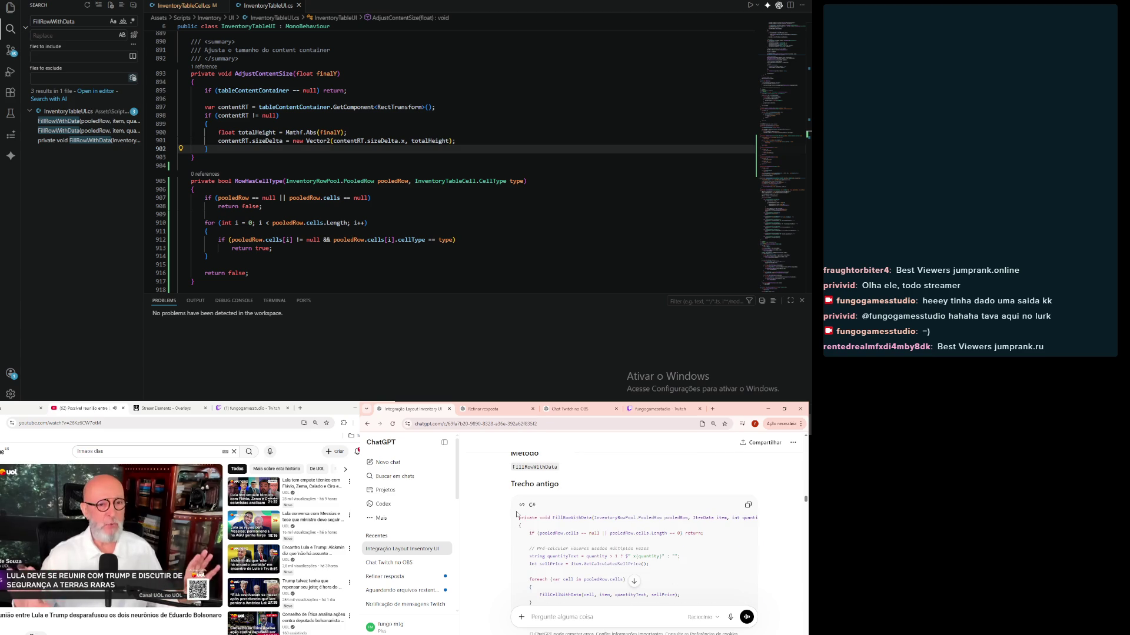
scroll(512, 521, "up", 3)
scroll(518, 528, "up", 3)
scroll(523, 535, "down", 6)
left_click_drag(519, 518, 669, 517)
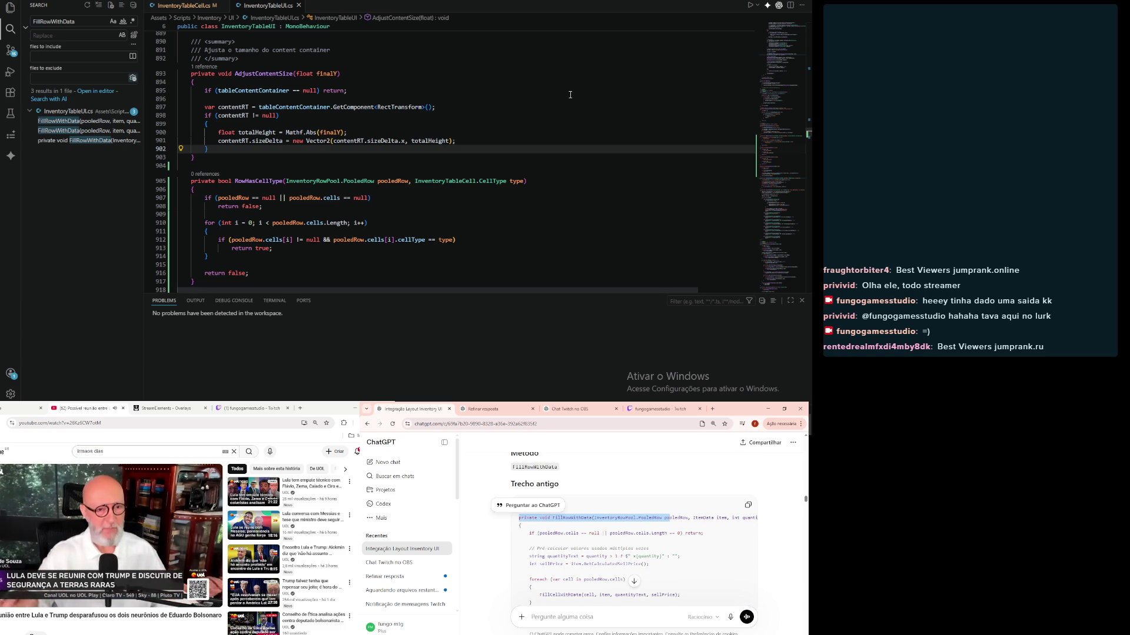
left_click(554, 117)
key("ctrl+f")
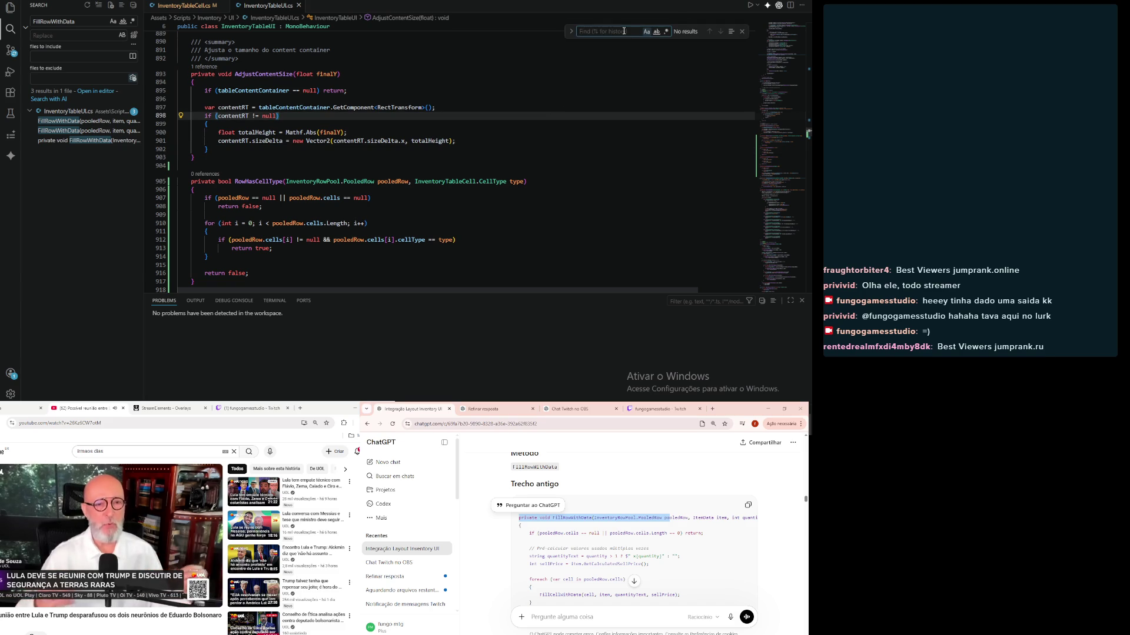
key("ctrl+v")
left_click(505, 128)
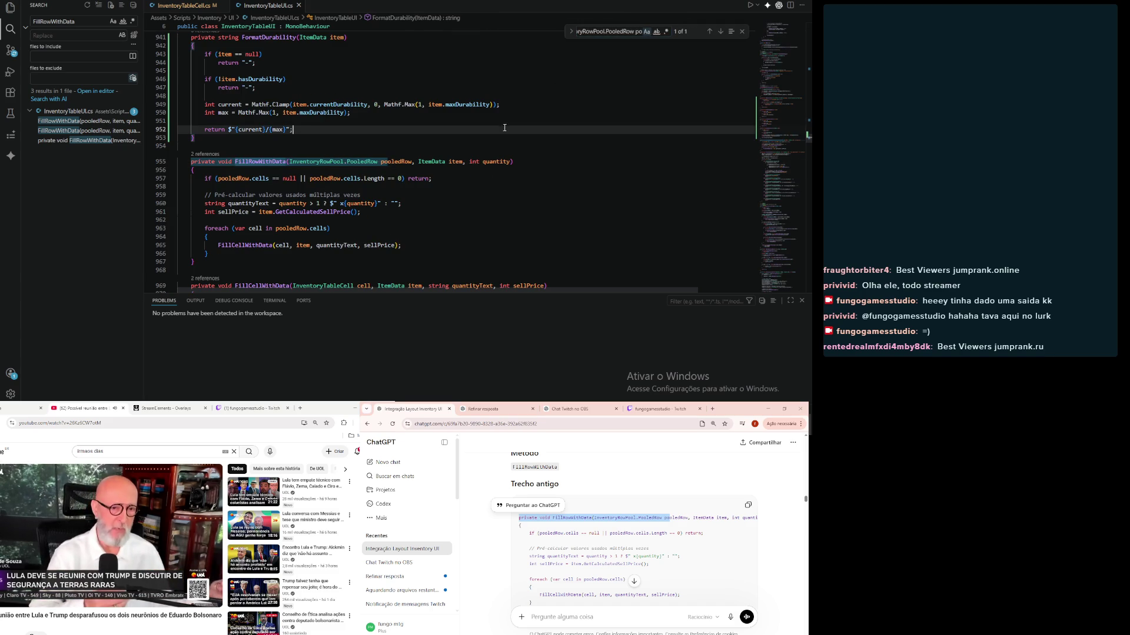
Step: Replace the old FillRowWithData method with ChatGPT's version, indent it, and save
left_click(511, 571)
scroll(511, 570, "down", 2)
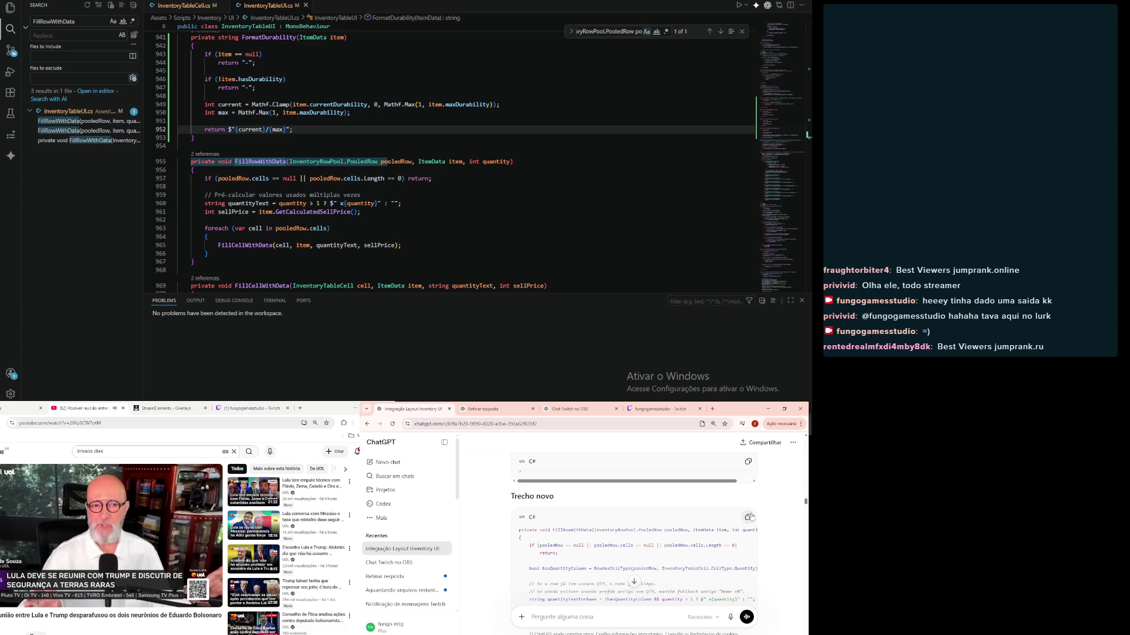
left_click(753, 517)
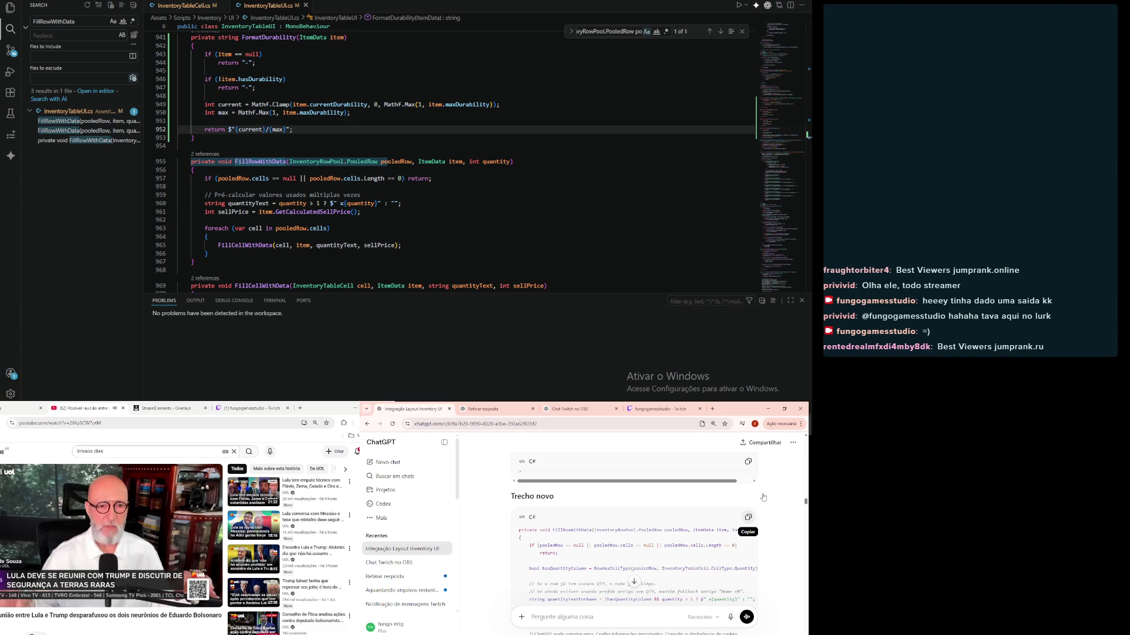
mouse_move(197, 262)
left_mouse_down()
mouse_move(177, 176)
mouse_move(93, 159)
left_mouse_up()
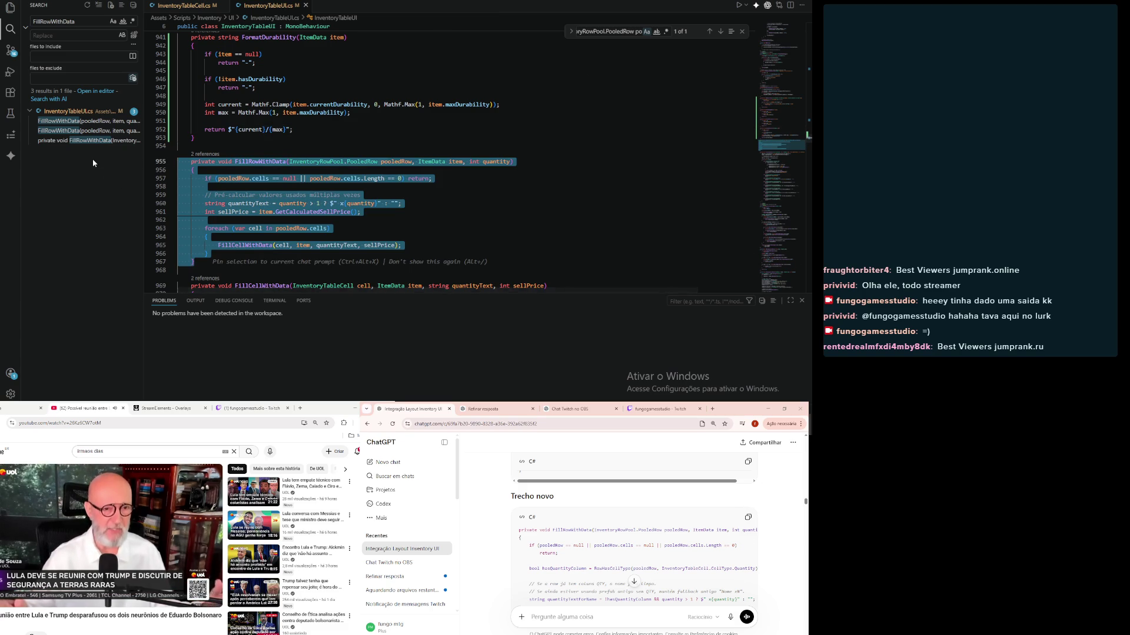
key("ctrl+v")
left_click_drag(213, 242, 140, 93)
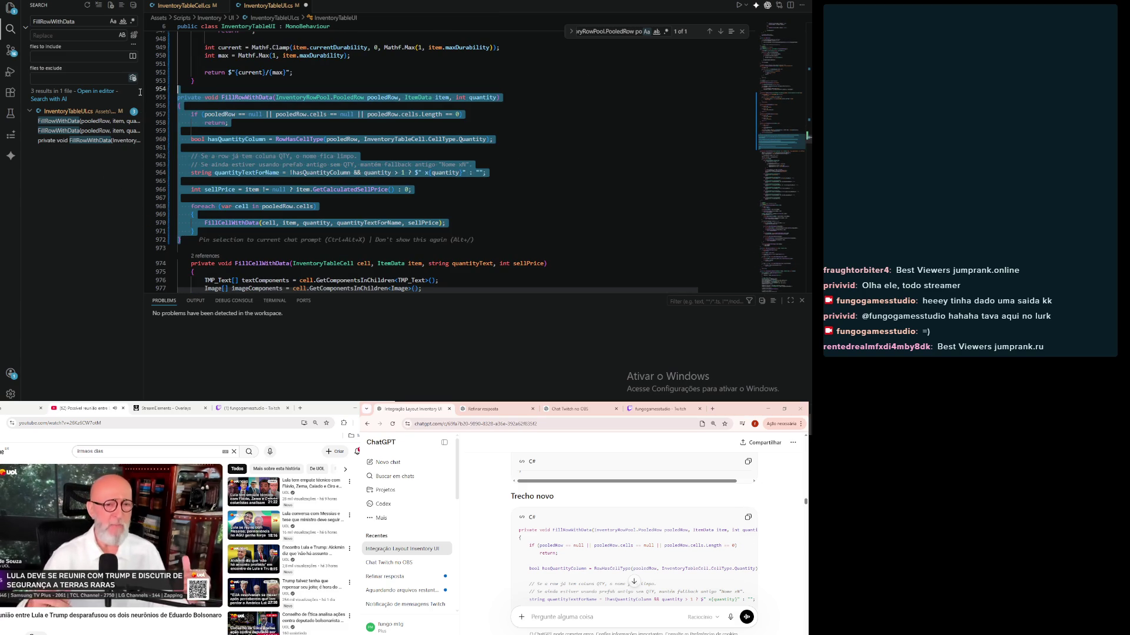
key("Tab")
key("ctrl+s")
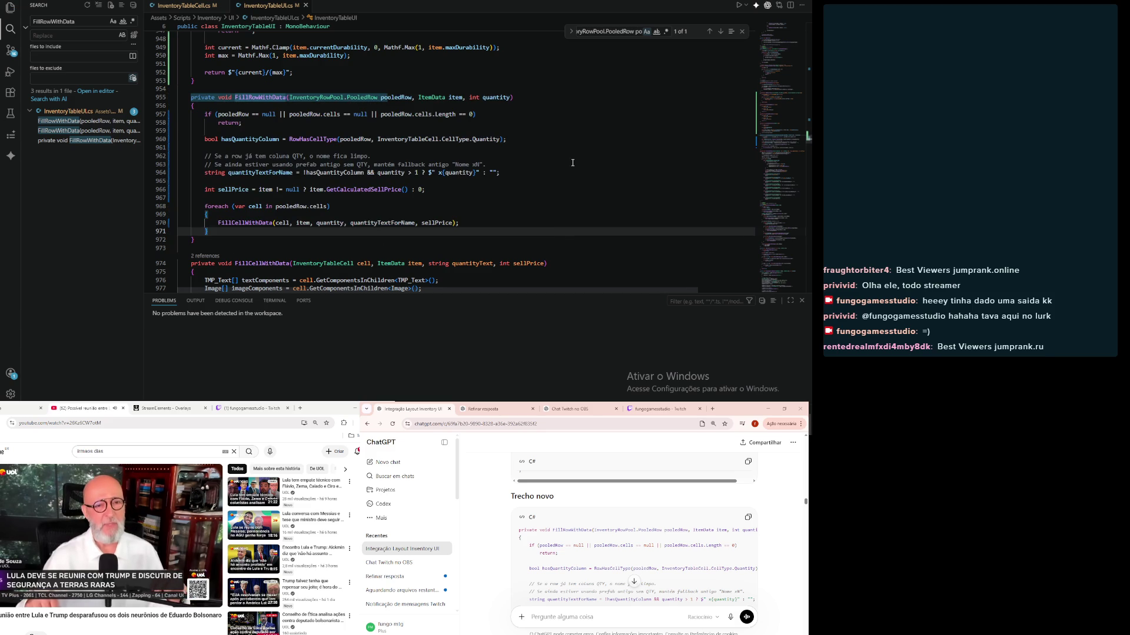
Step: Select the old FillCellWithData signature in ChatGPT and prepare the workspace search field
scroll(494, 581, "down", 5)
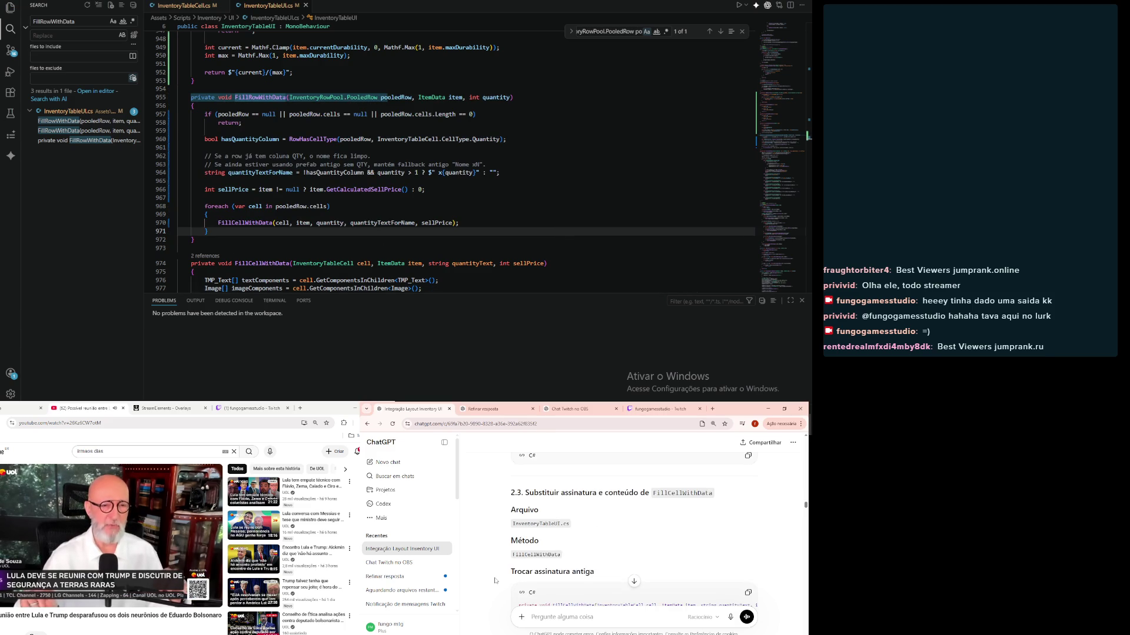
scroll(494, 581, "down", 1)
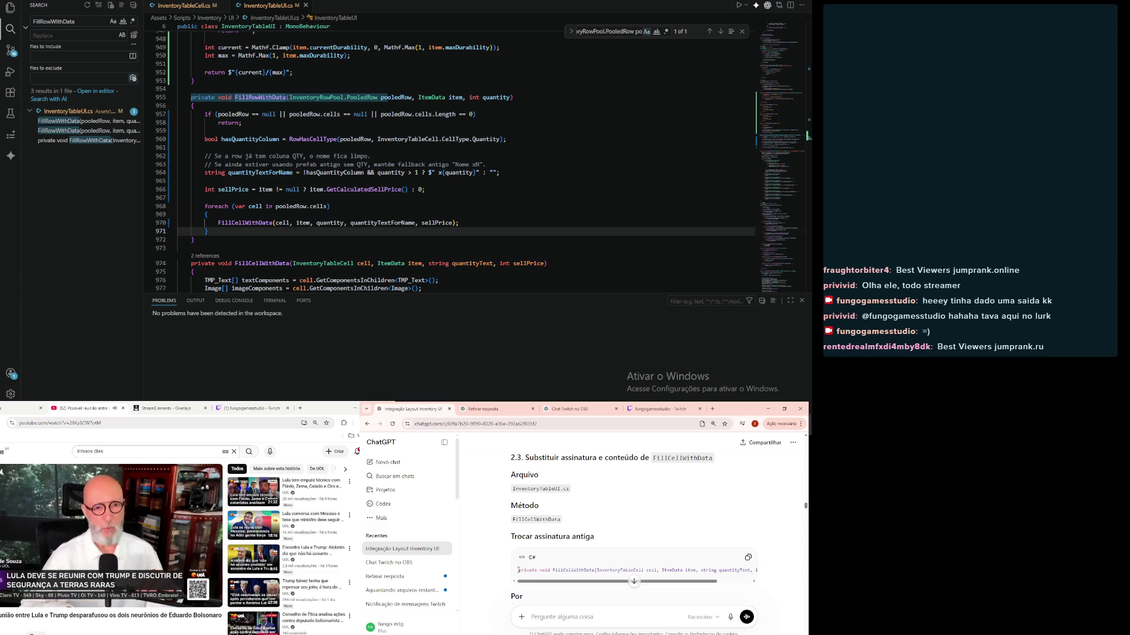
left_click_drag(519, 570, 698, 570)
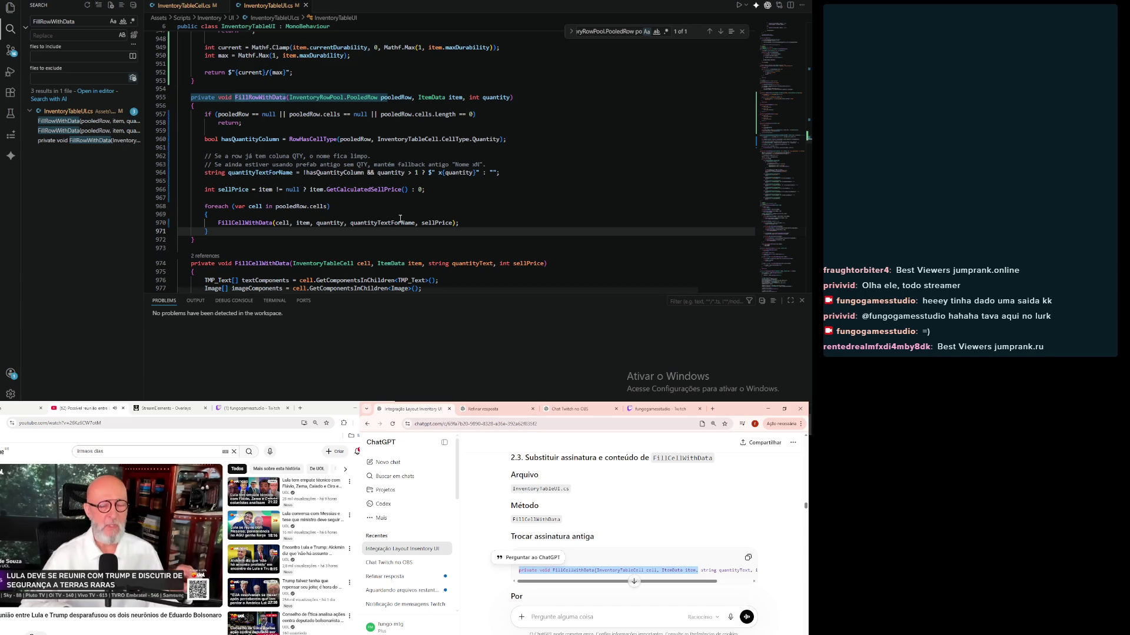
left_click(81, 25)
key("ctrl+a")
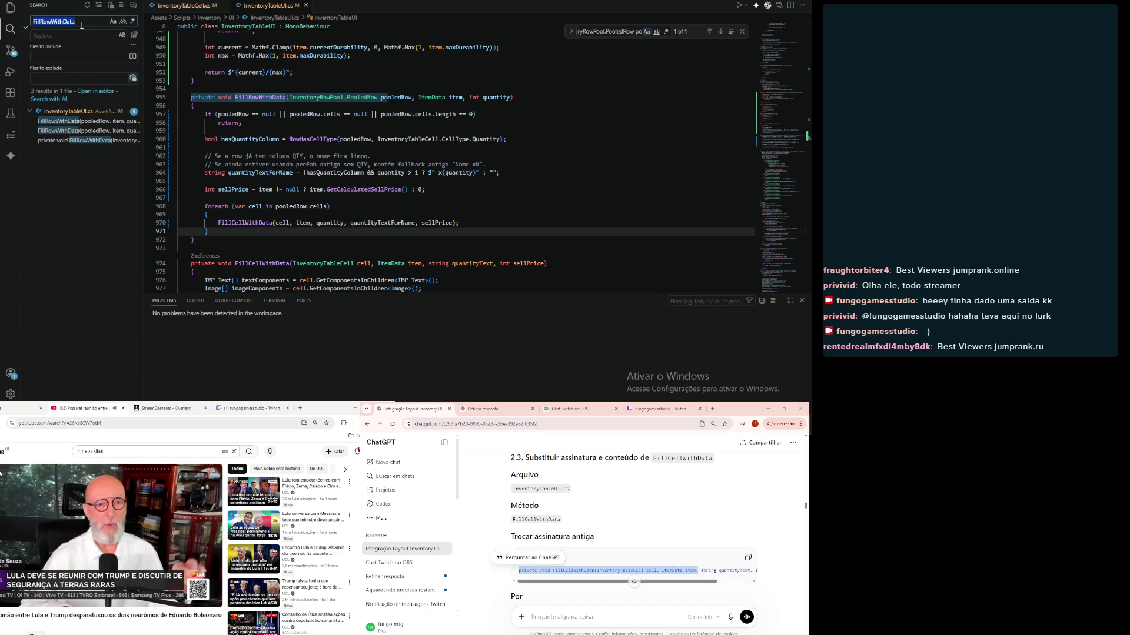
Step: Replace FillCellWithData's signature with the new int quantity, string quantityTextForName, int sellPrice version and save
key("ctrl+v")
left_click(76, 137)
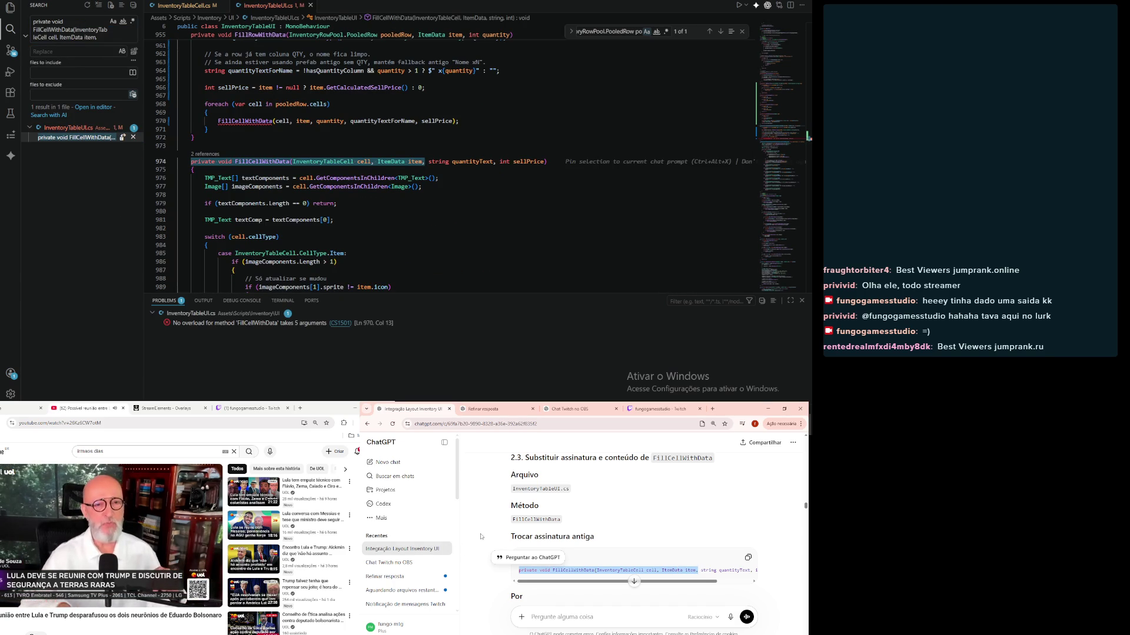
scroll(487, 532, "down", 1)
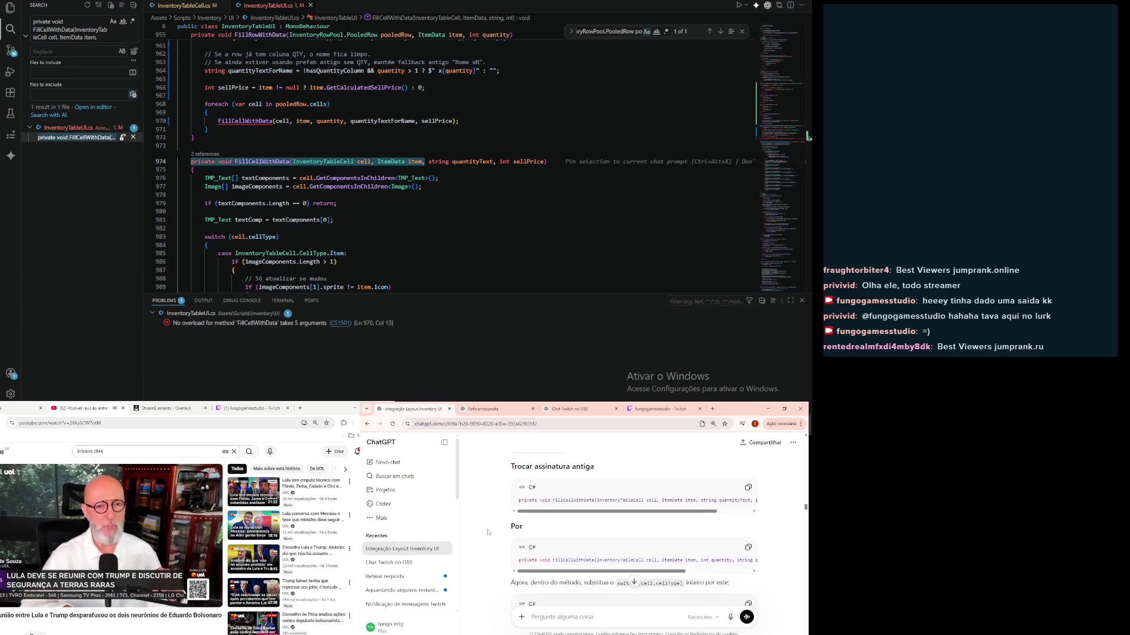
left_click(749, 549)
left_click(559, 162, "shift")
mouse_move(558, 162)
left_mouse_down()
mouse_move(376, 180)
mouse_move(247, 177)
mouse_move(195, 162)
left_mouse_up()
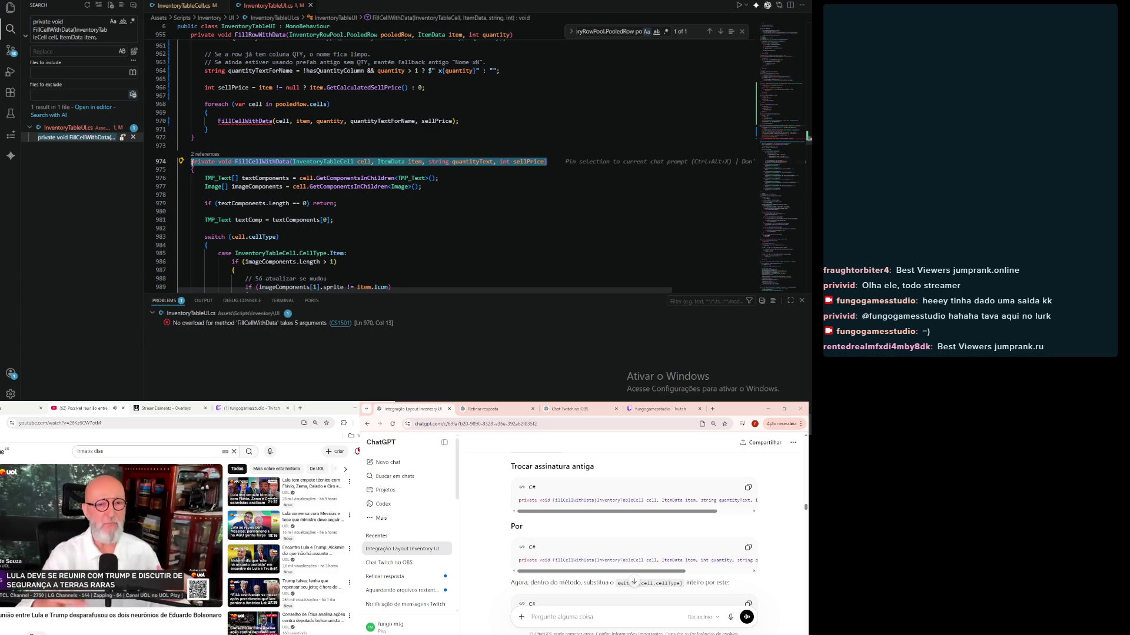
key("ctrl+v")
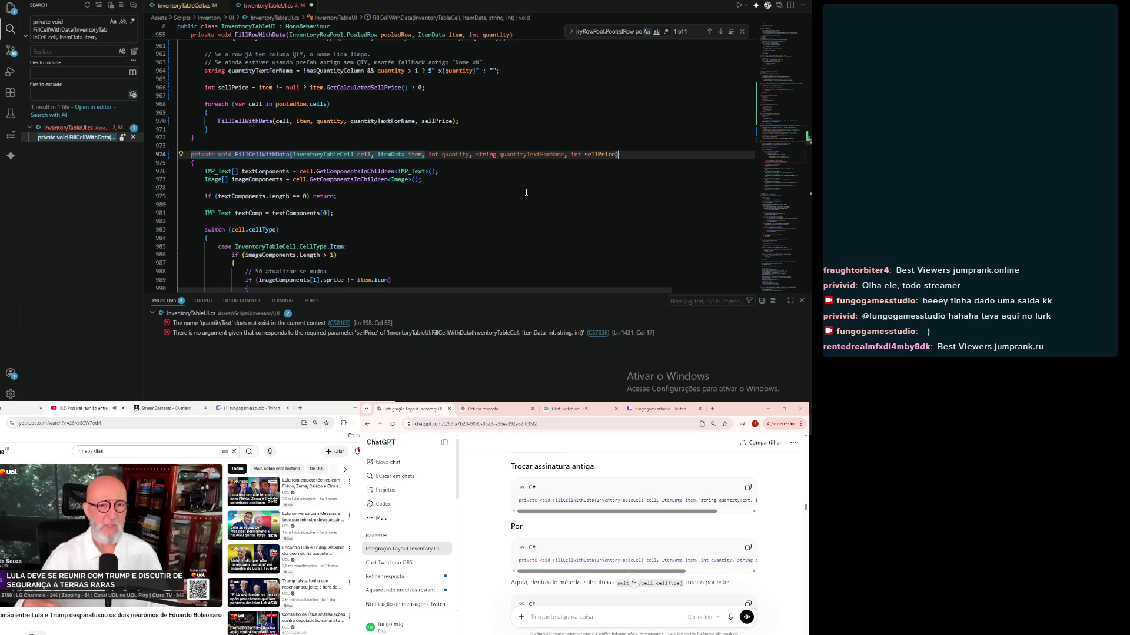
key("ctrl+s")
Step: Select the 'case InventoryTableCell.CellType.Item:' line in ChatGPT and start a file search
left_click(526, 193)
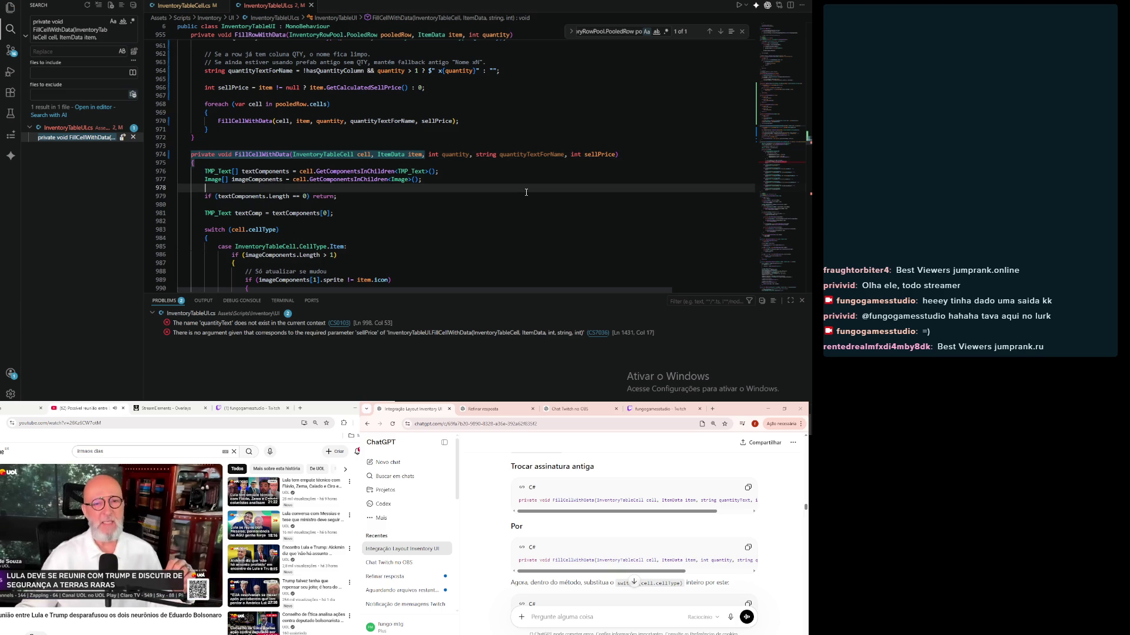
scroll(497, 563, "down", 2)
scroll(497, 562, "down", 1)
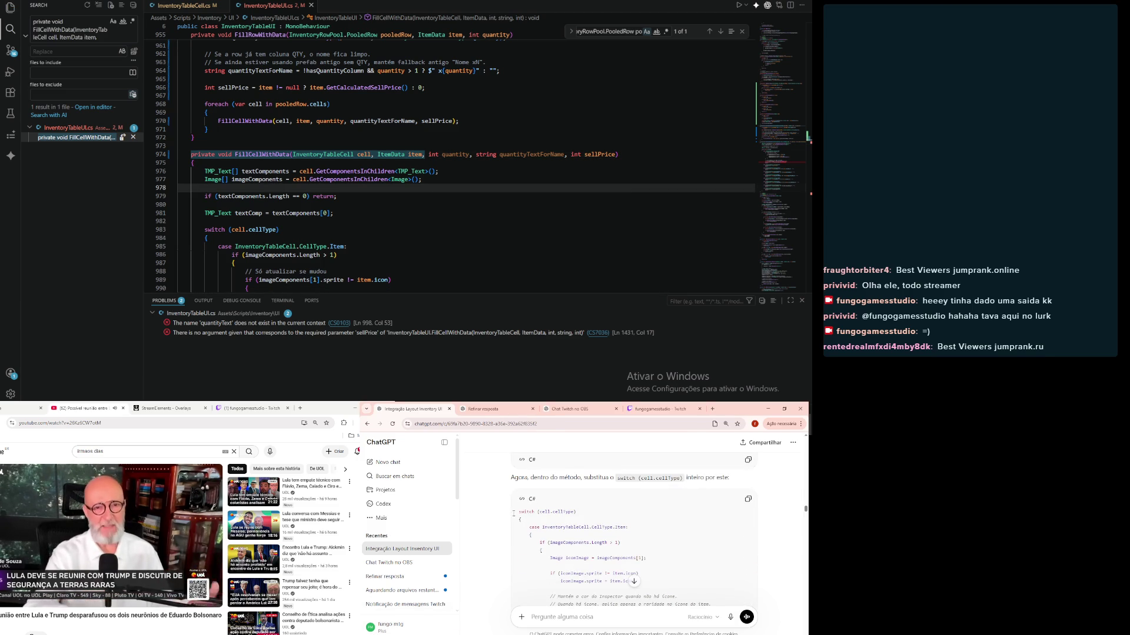
left_click_drag(519, 512, 637, 530)
left_click(612, 31)
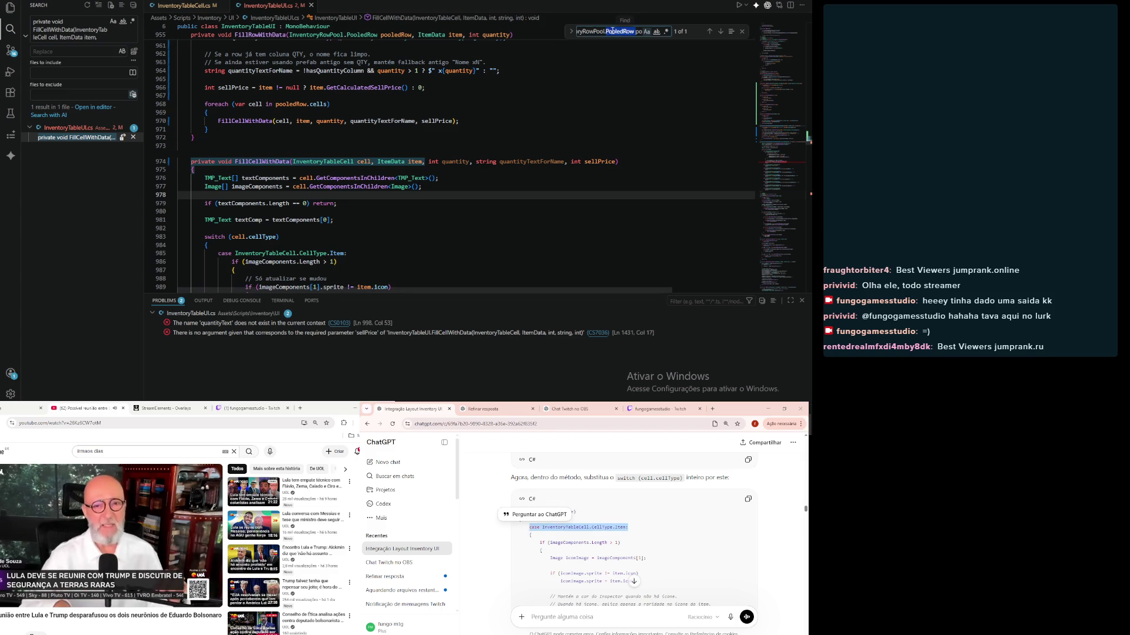
Step: Locate the Item case and select the old switch block in FillCellWithData
key("ctrl+v")
scroll(512, 115, "down", 2)
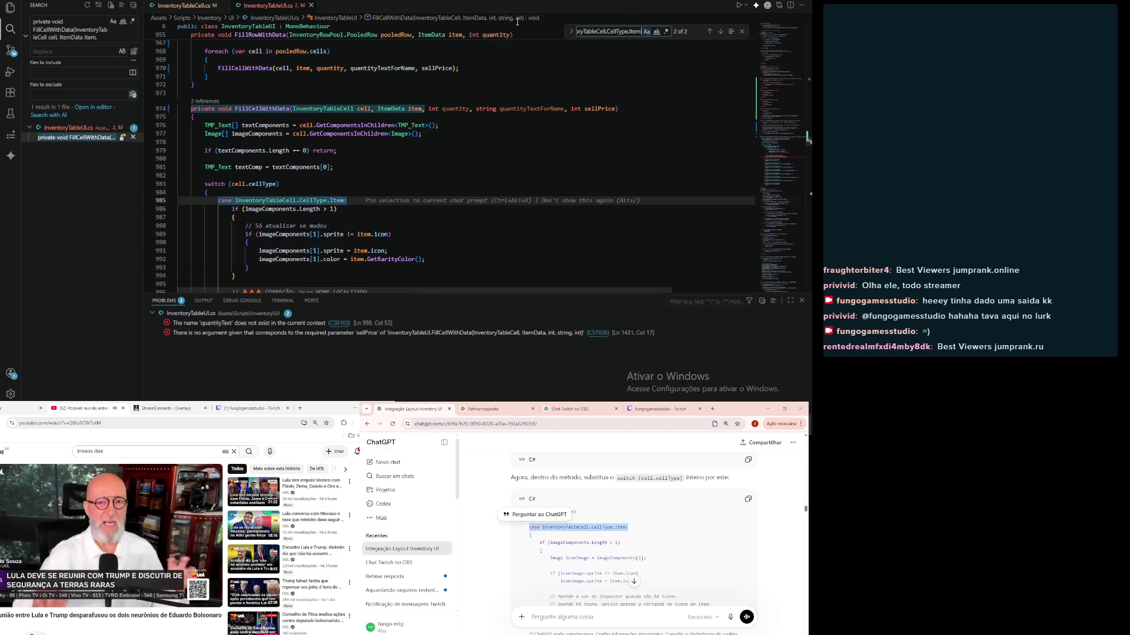
left_click(509, 574)
scroll(509, 573, "down", 2)
scroll(509, 574, "down", 6)
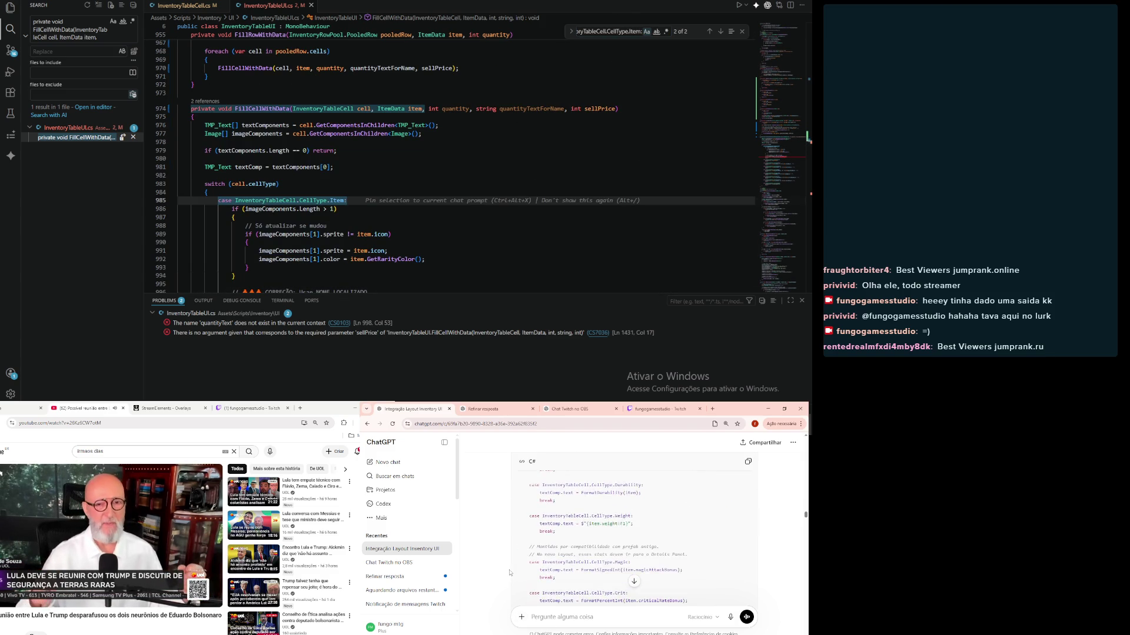
scroll(430, 140, "down", 15)
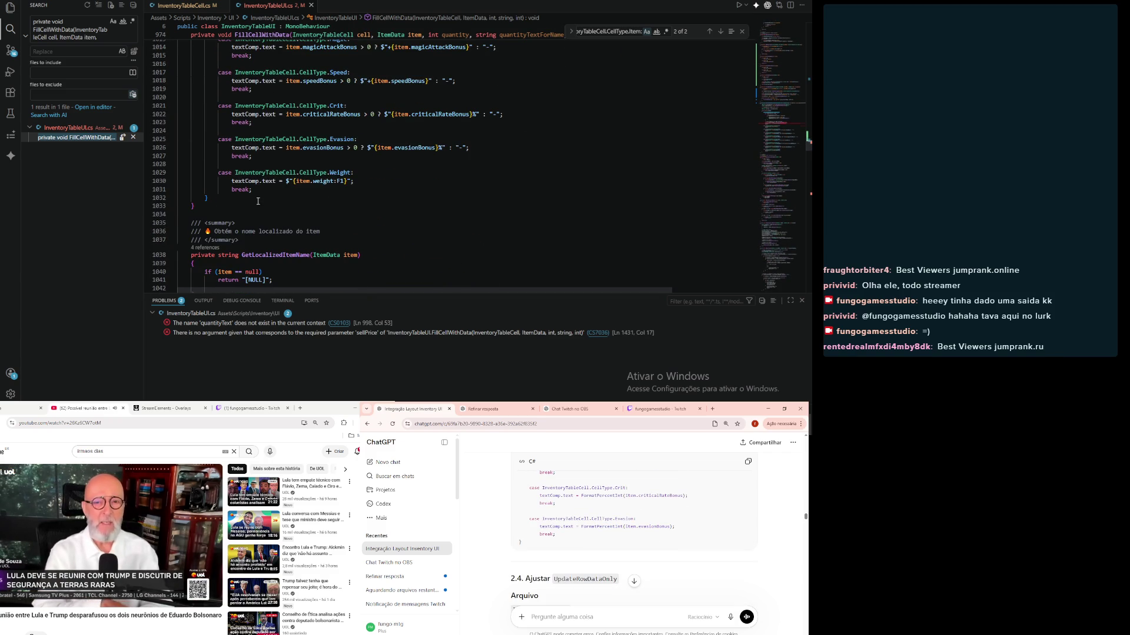
scroll(258, 201, "up", 15)
mouse_move(218, 171)
left_mouse_down()
mouse_move(236, 188)
mouse_move(232, 97)
left_mouse_up()
left_click_drag(245, 206, 229, 169)
Step: Paste ChatGPT's replacement switch cases over the old block, indent them, and save
scroll(637, 557, "down", 5)
scroll(637, 557, "down", 1)
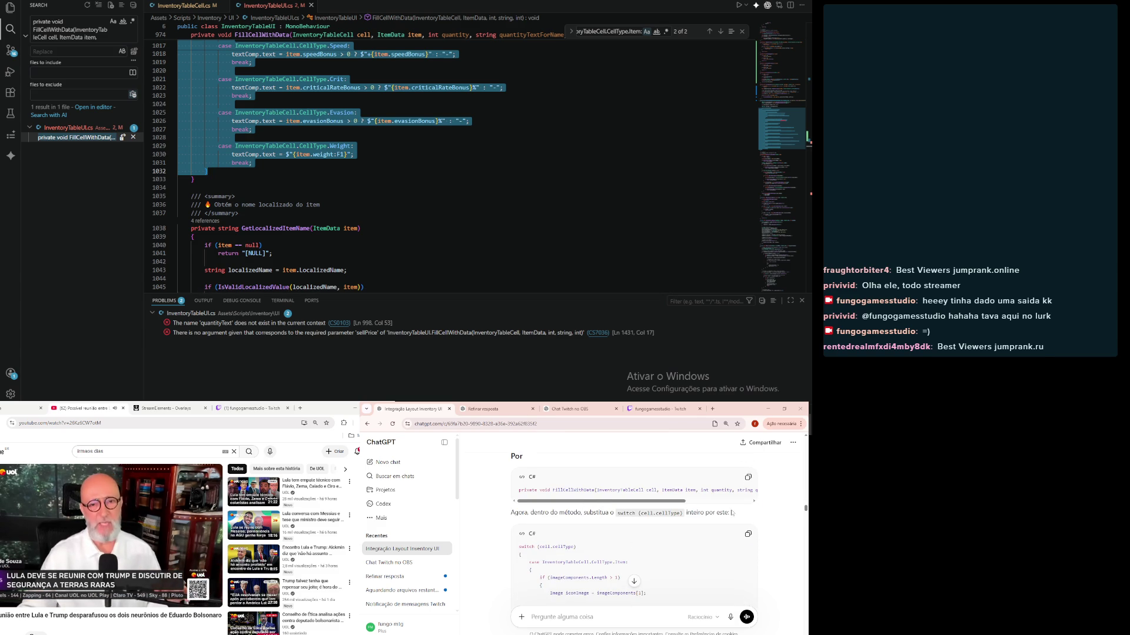
left_click(748, 533)
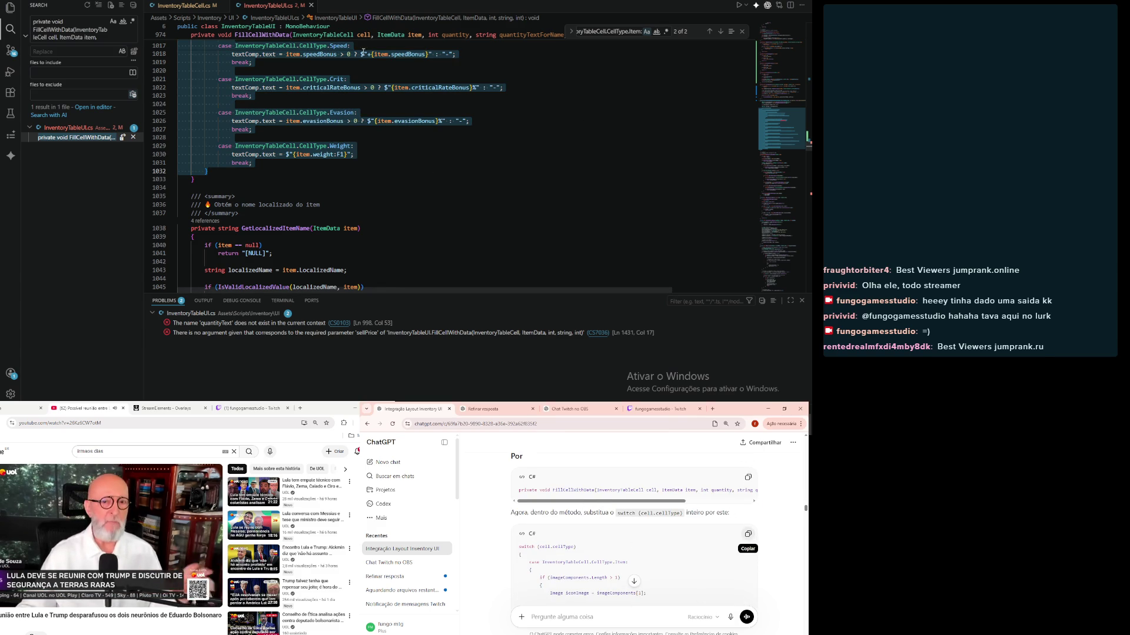
key("alt+Tab")
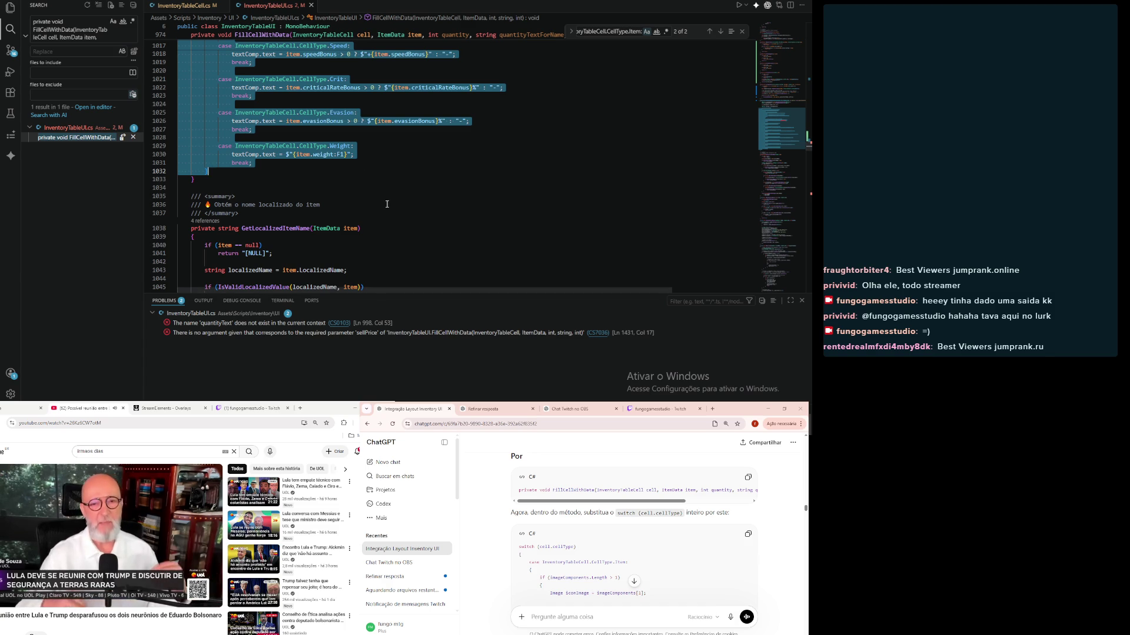
key("ctrl+v")
scroll(199, 156, "up", 10)
mouse_move(199, 156)
left_mouse_down()
mouse_move(182, 247)
mouse_move(175, 154)
left_mouse_up()
scroll(175, 164, "up", 4)
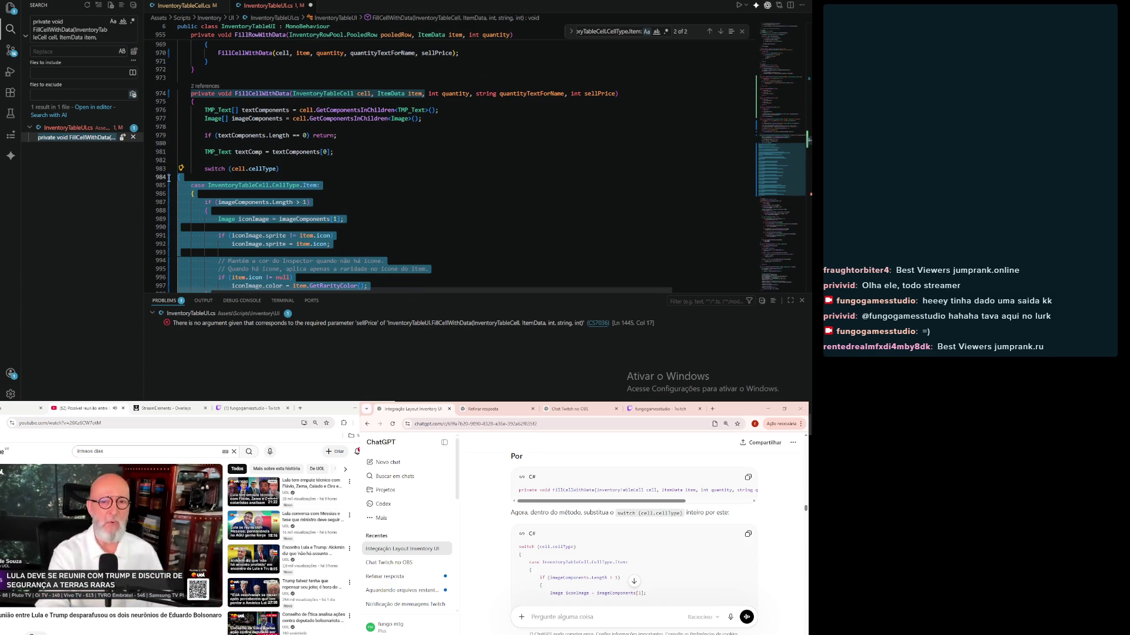
key("Tab")
key("Tab")
left_click(441, 170)
key("ctrl+s")
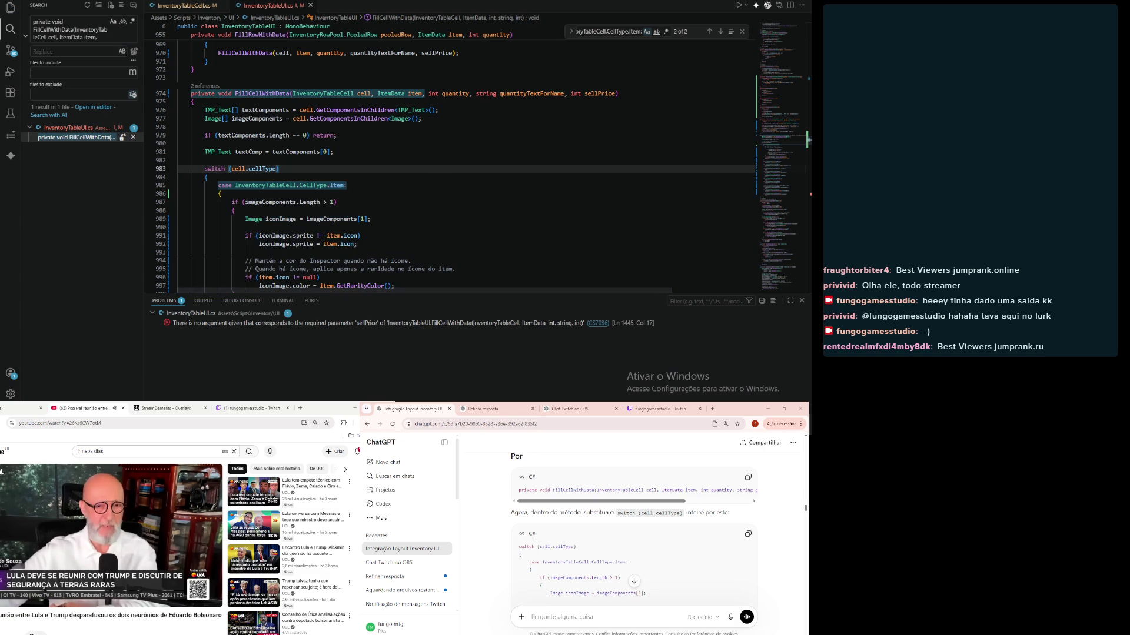
Step: Review the remaining sellPrice error and select the quantityText line in ChatGPT's patch
scroll(502, 540, "down", 10)
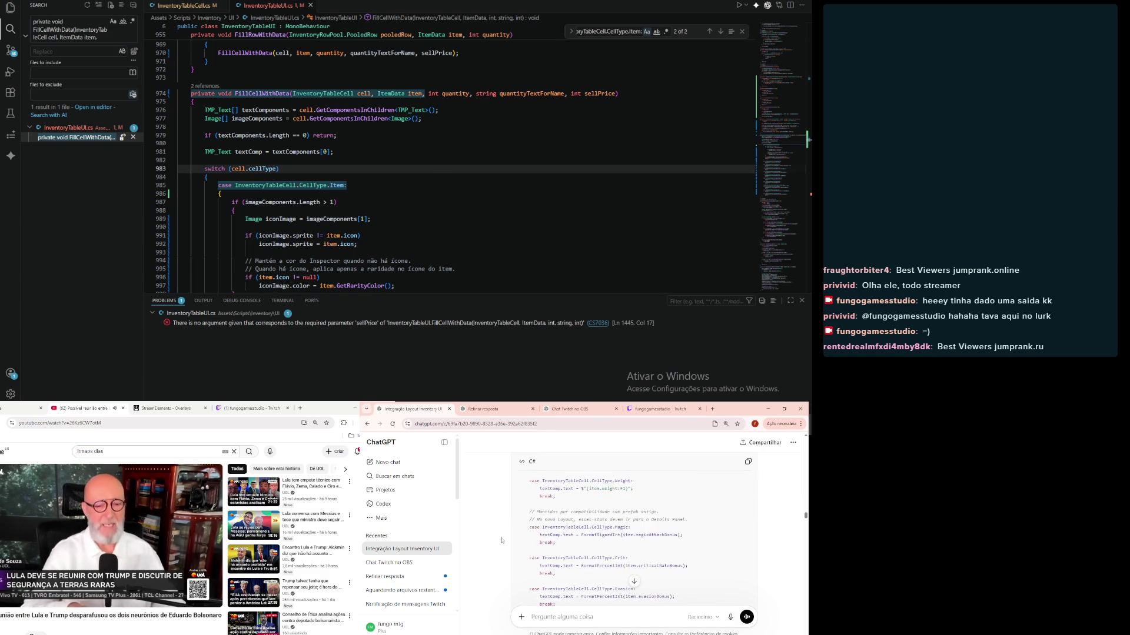
scroll(501, 543, "up", 2)
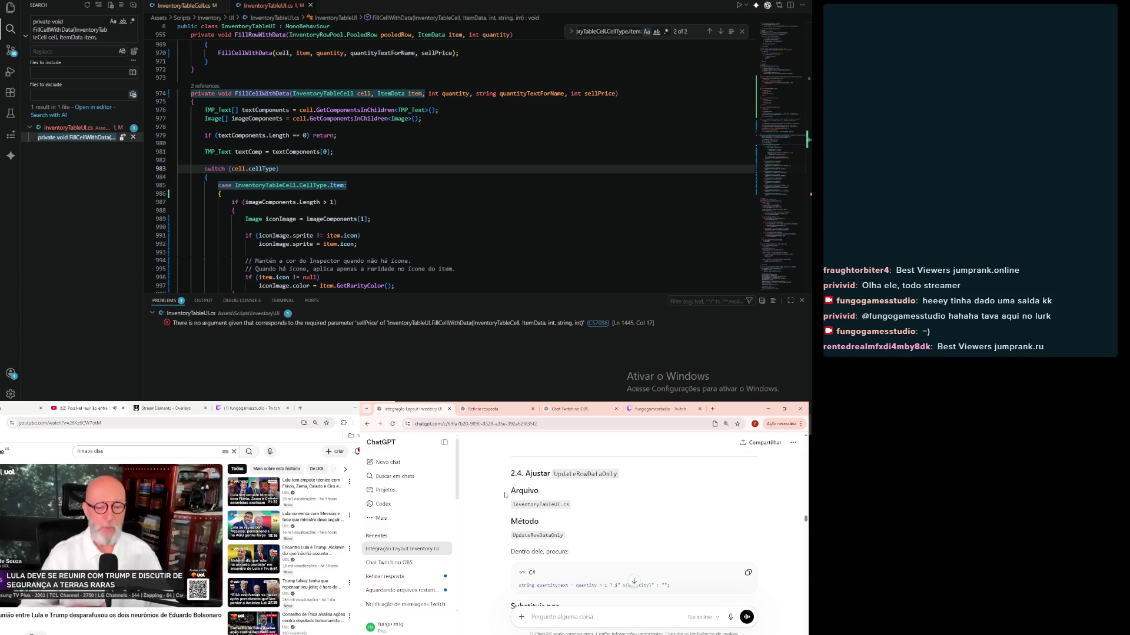
scroll(608, 474, "up", 2)
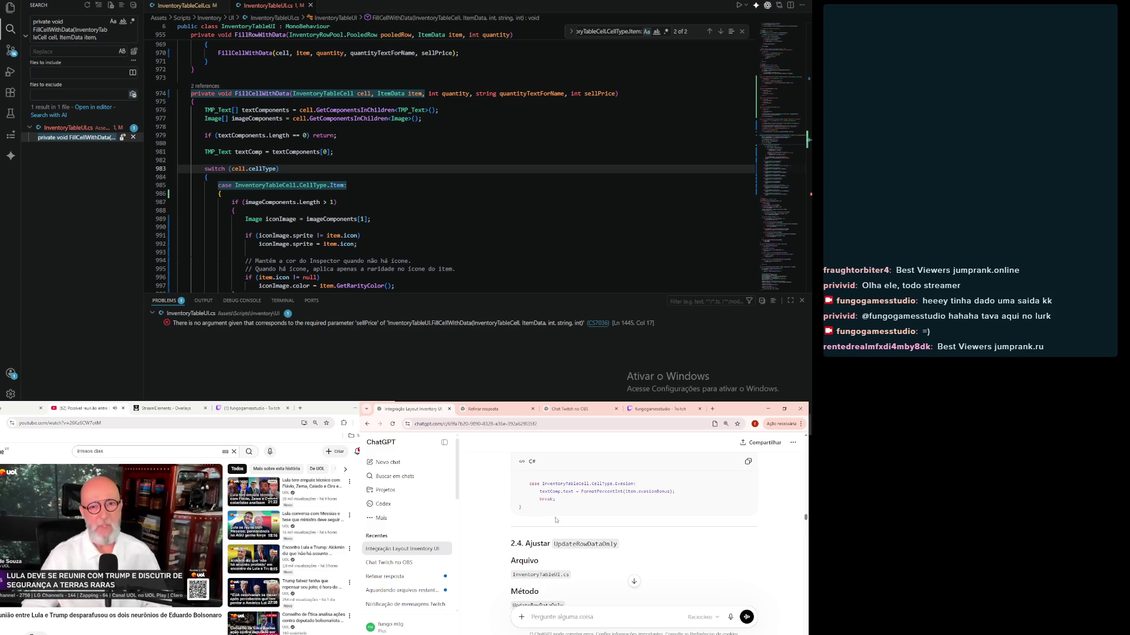
scroll(555, 521, "down", 3)
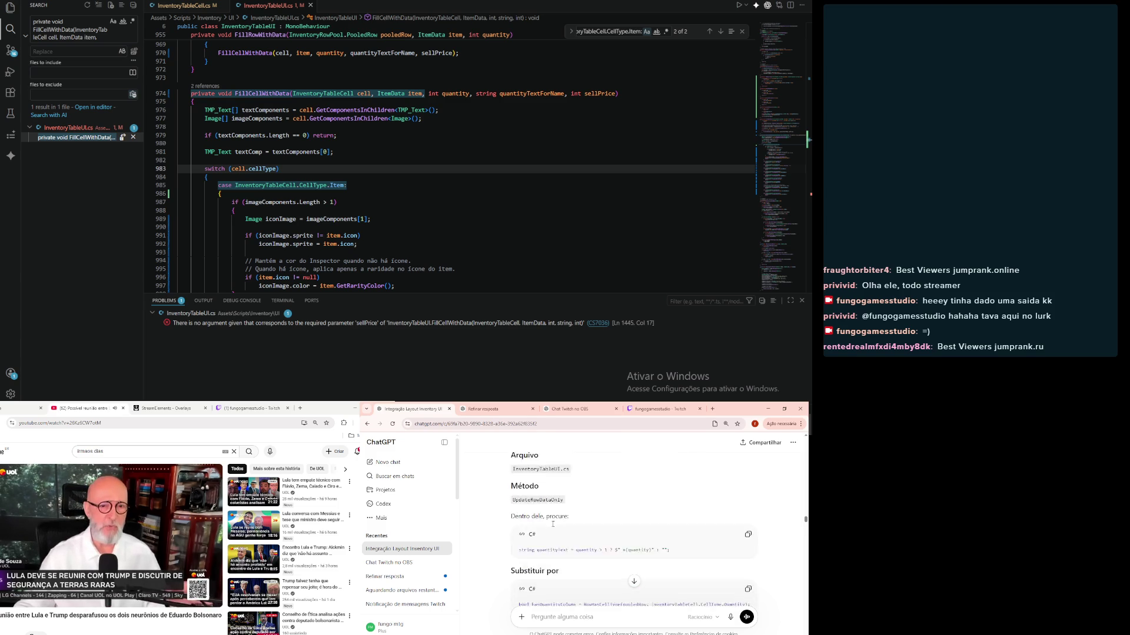
left_click_drag(519, 549, 662, 551)
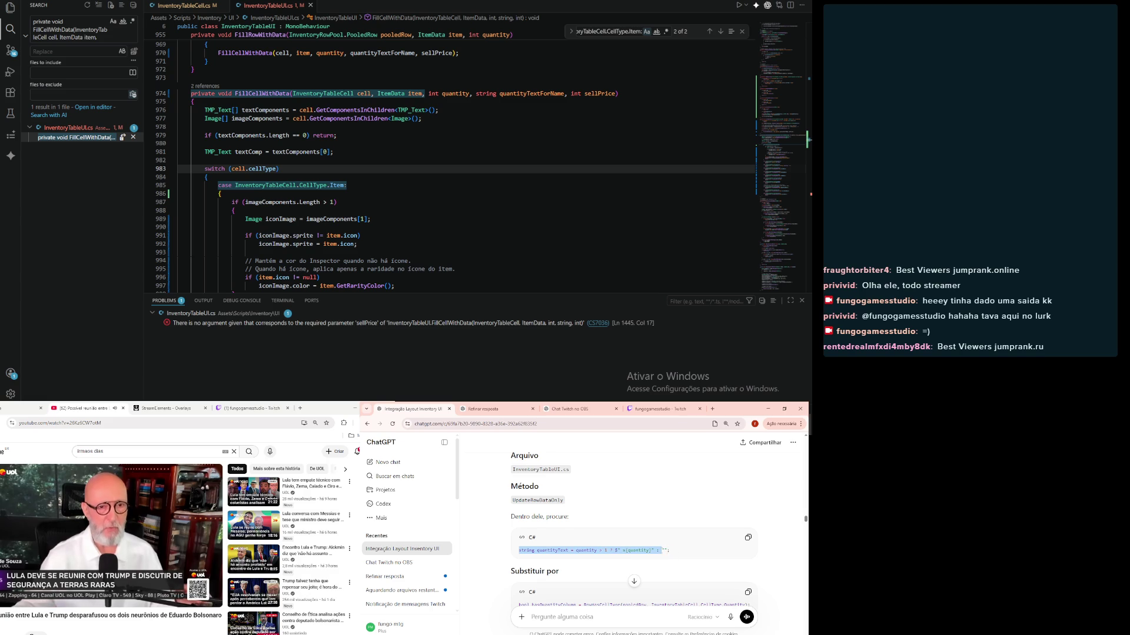
Step: Check the missing sellPrice argument error, then return to the RenderLegacy code with the earlier search term restored
left_click(409, 323)
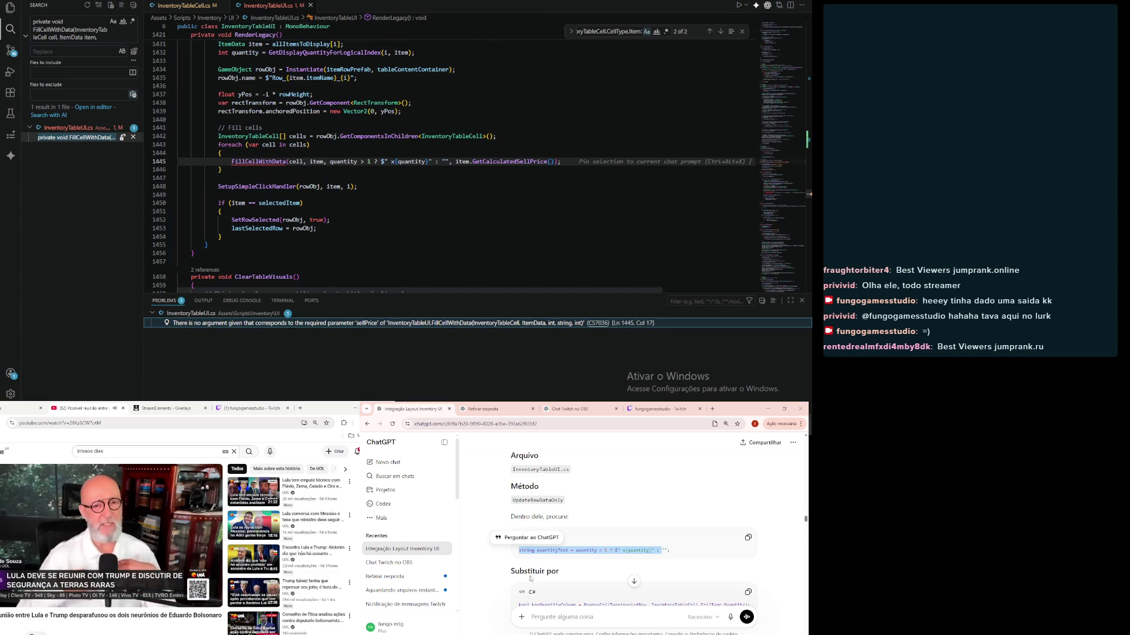
left_click(533, 53)
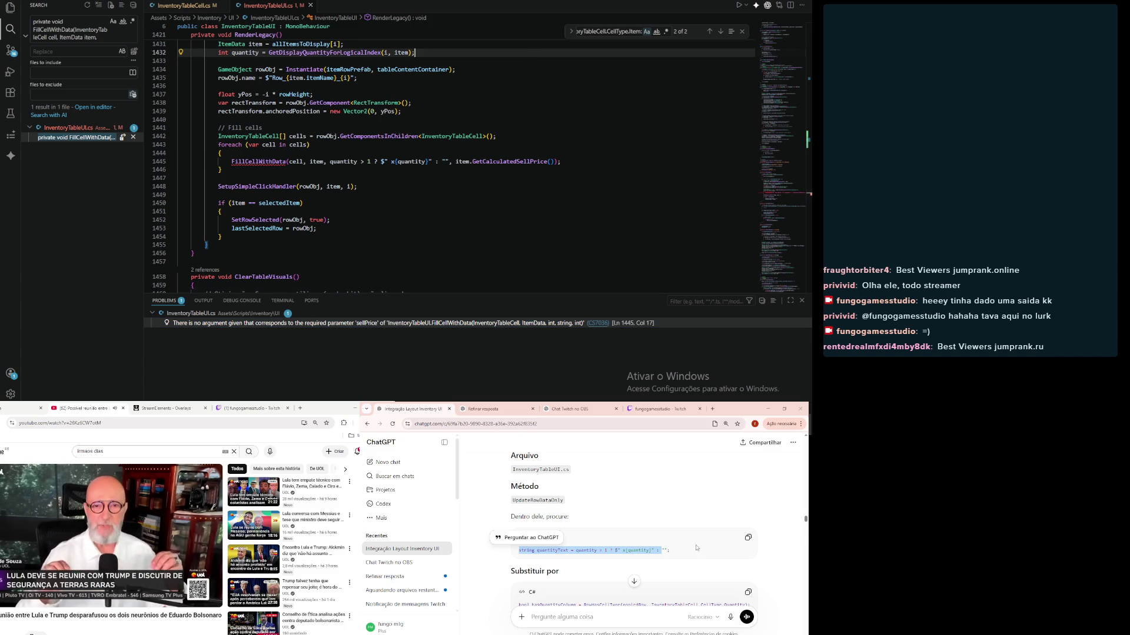
triple_click(618, 31)
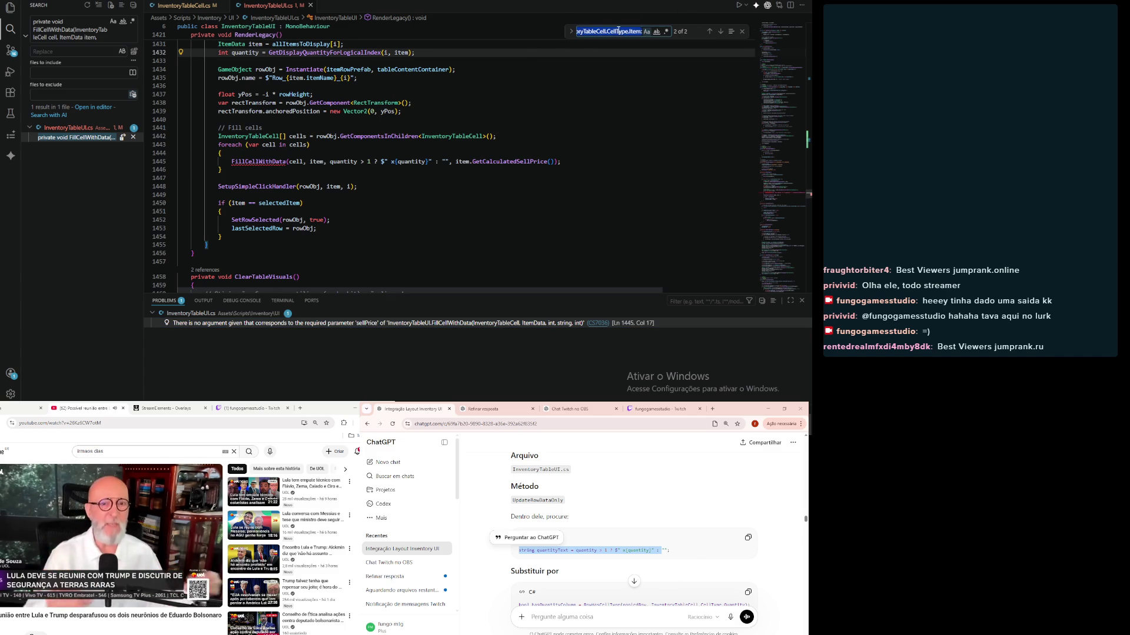
key("ctrl+v")
key("ctrl+z")
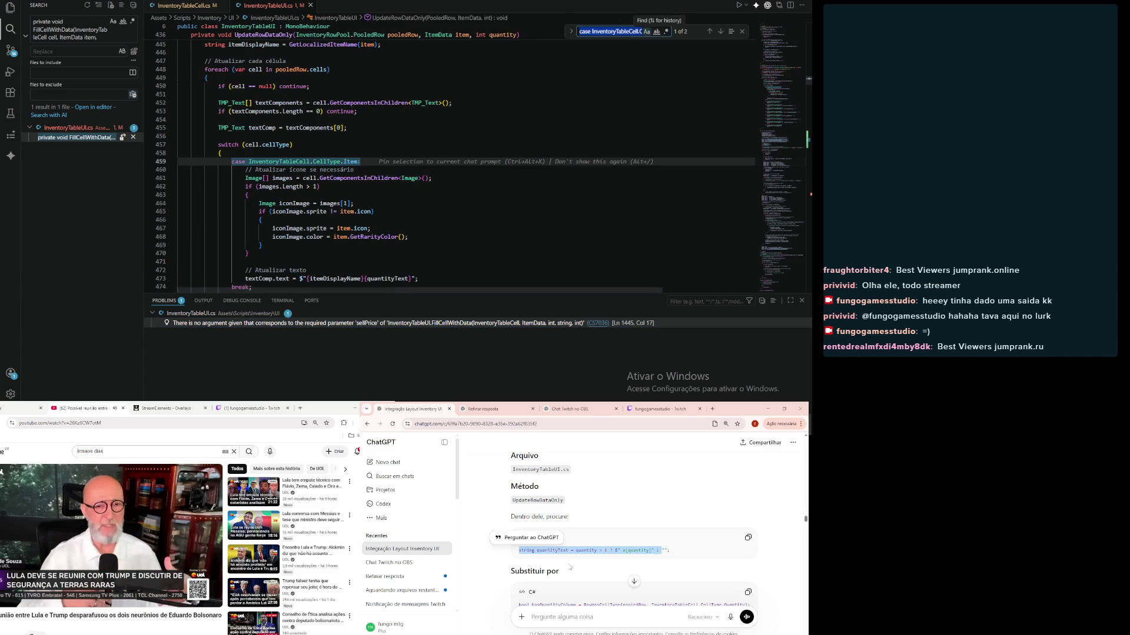
Step: Search the file for ChatGPT's quantityText line to find it in UpdateItemNamesLocalization
left_click(748, 538)
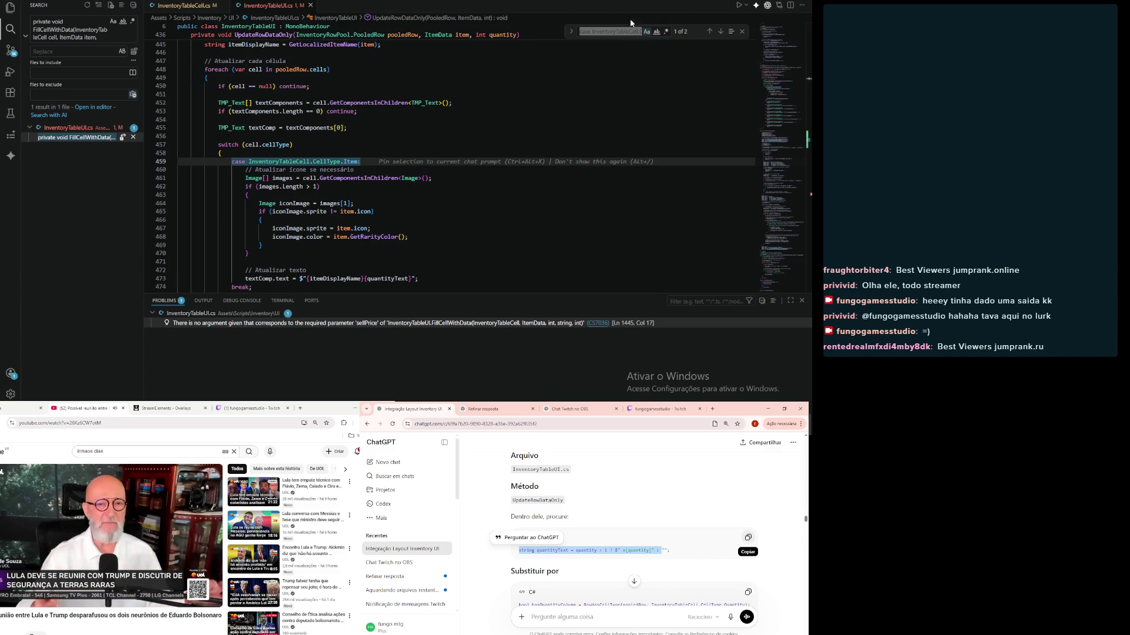
left_click(603, 31)
triple_click(603, 31)
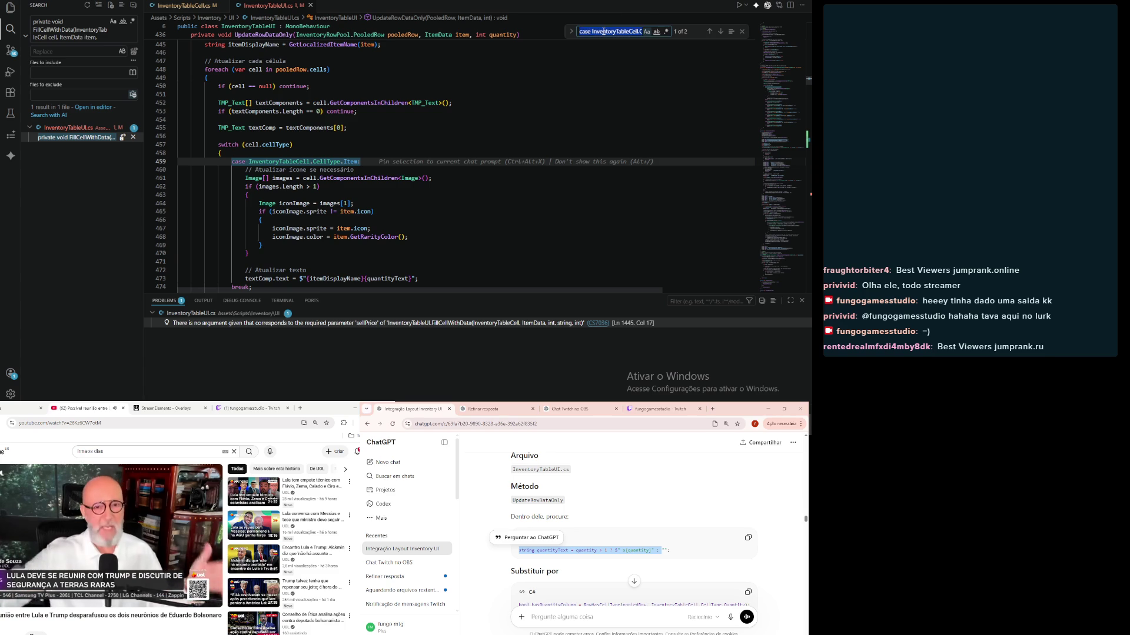
key("ctrl+v")
left_click(511, 190)
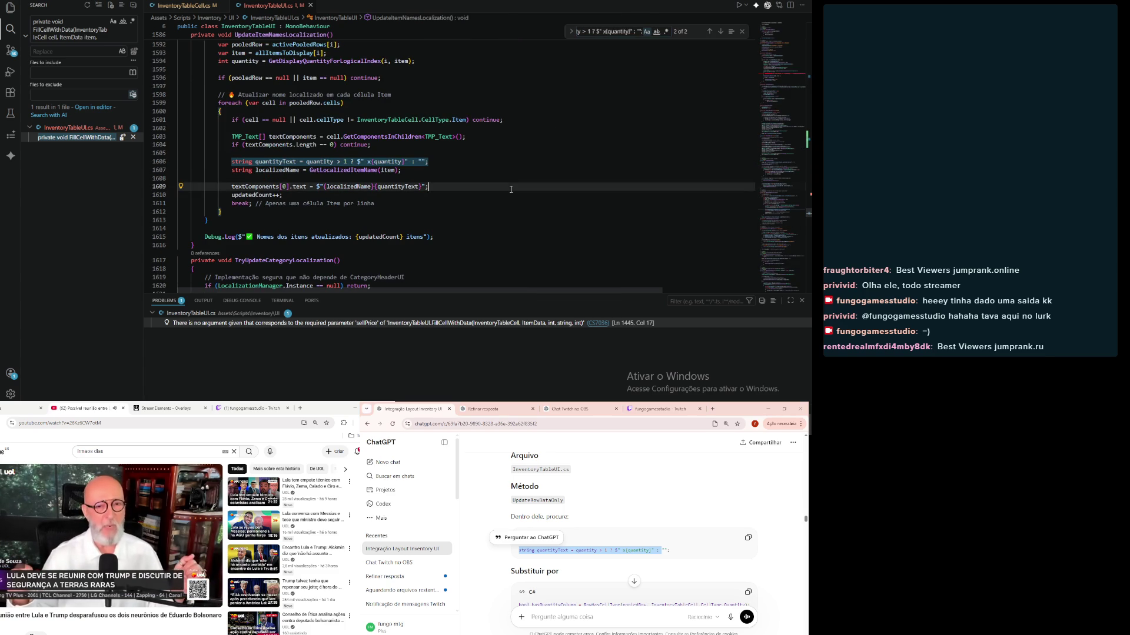
Step: Replace quantityText line 1606 with ChatGPT's two replacement lines and align line 1607
left_click(536, 559)
scroll(647, 530, "down", 1)
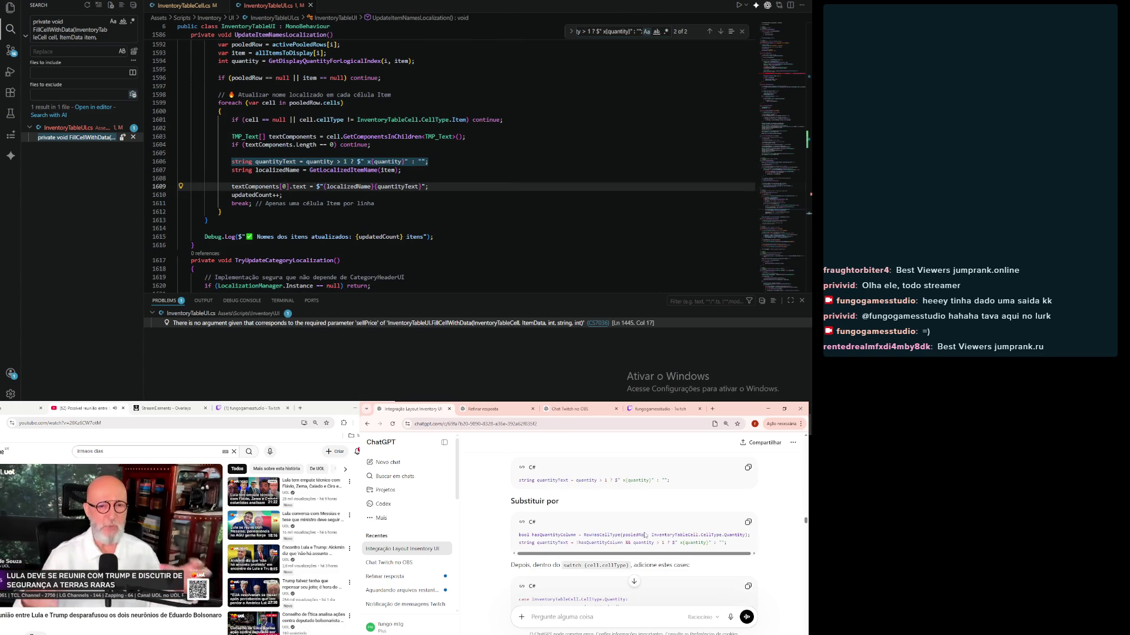
left_click(748, 522)
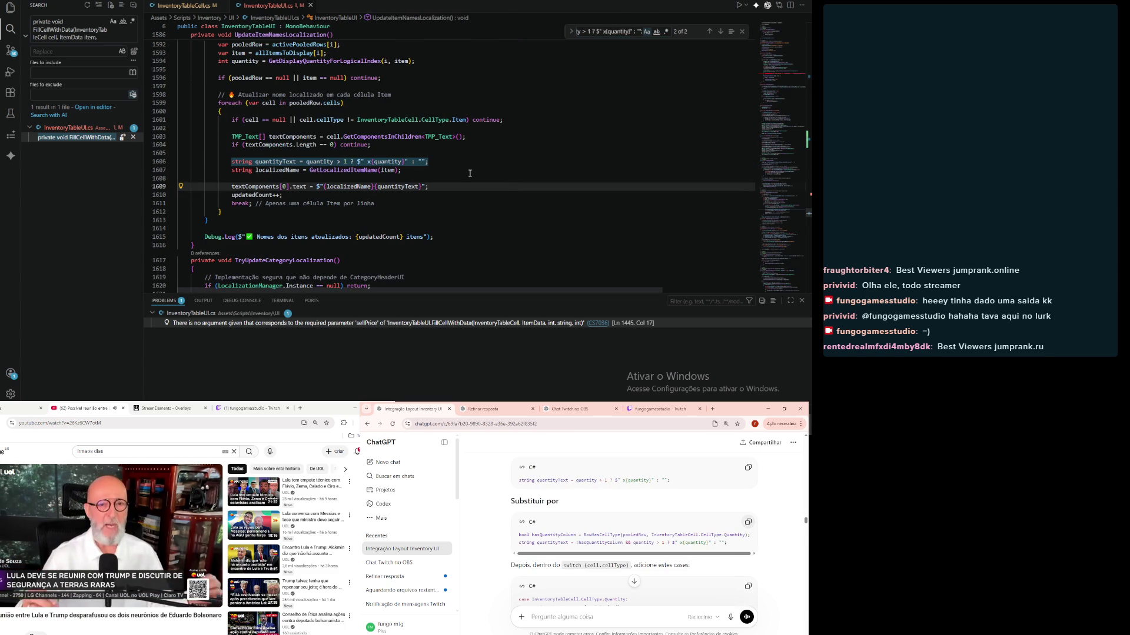
left_click_drag(428, 162, 232, 162)
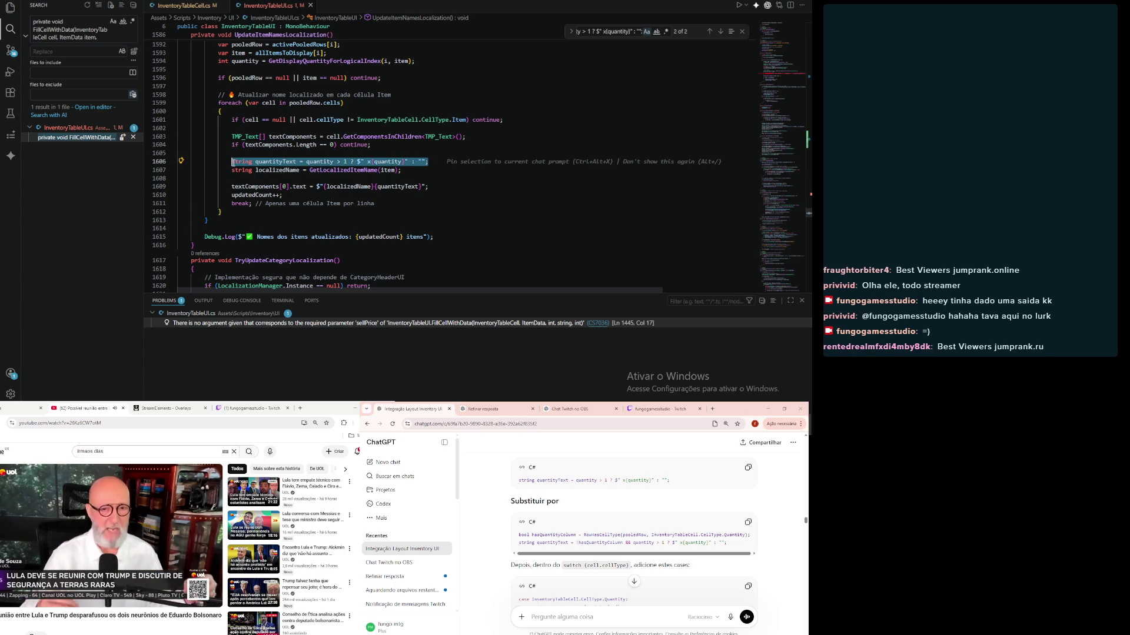
key("ctrl+v")
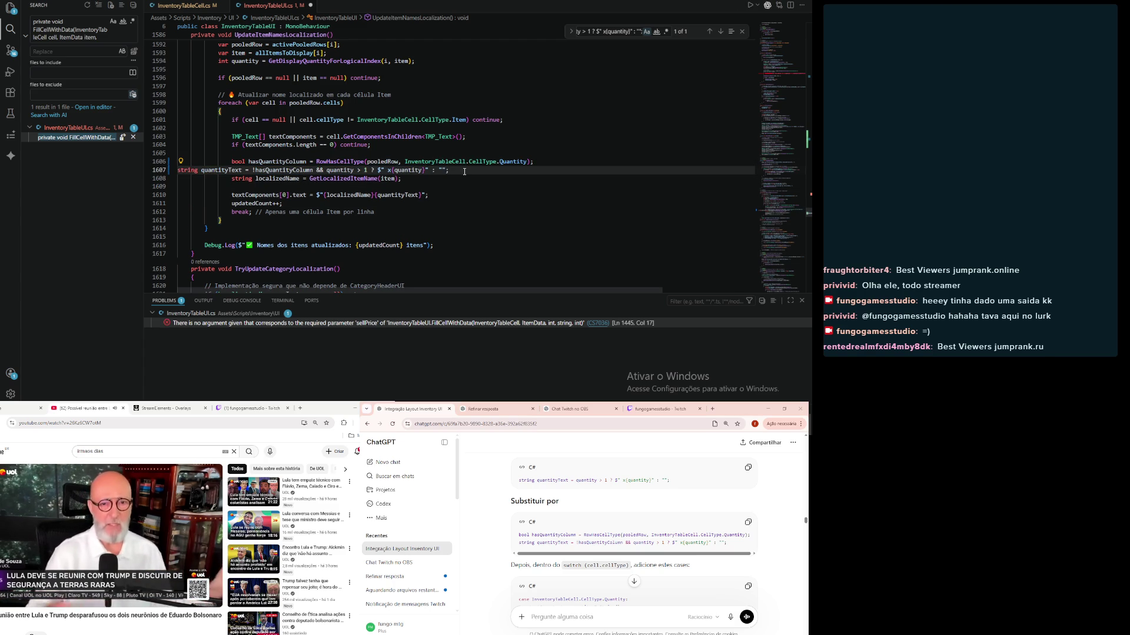
left_click_drag(464, 172, 150, 171)
key("Tab")
key("Tab")
key("Tab")
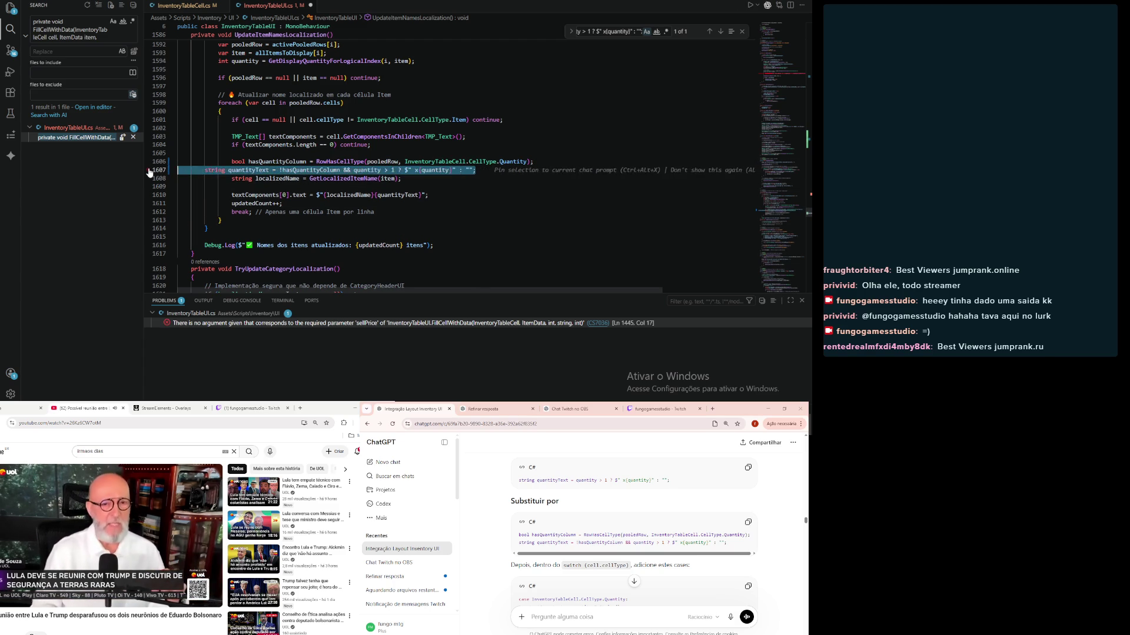
Step: Undo the quantity-column patch to restore the simple quantityText line, then go to line 441
left_click(511, 558)
scroll(511, 558, "down", 1)
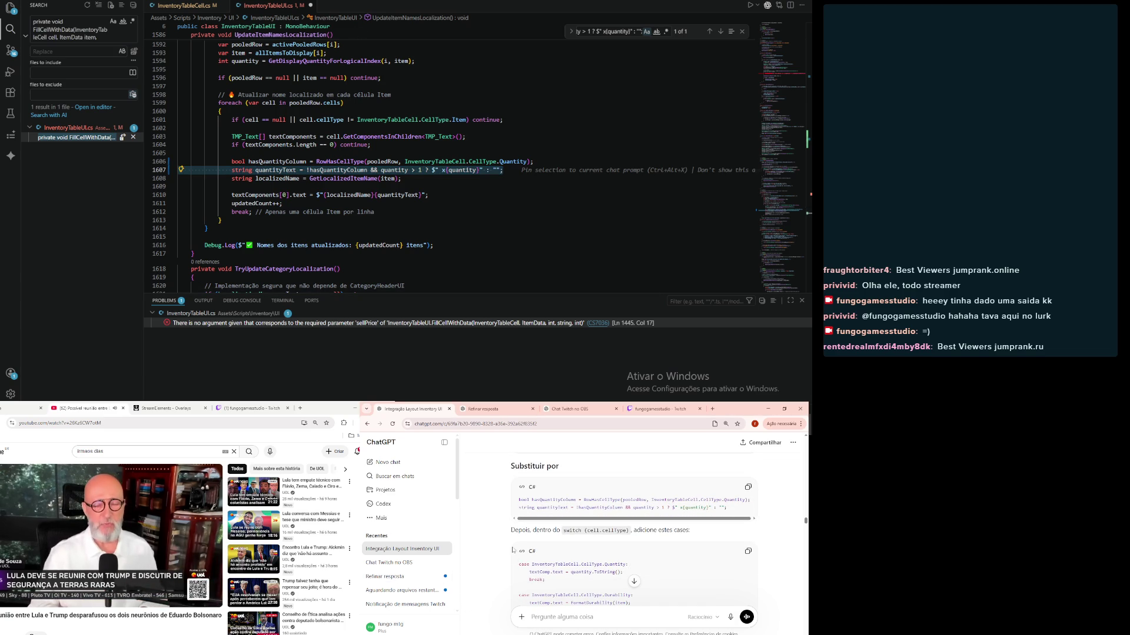
scroll(496, 555, "up", 2)
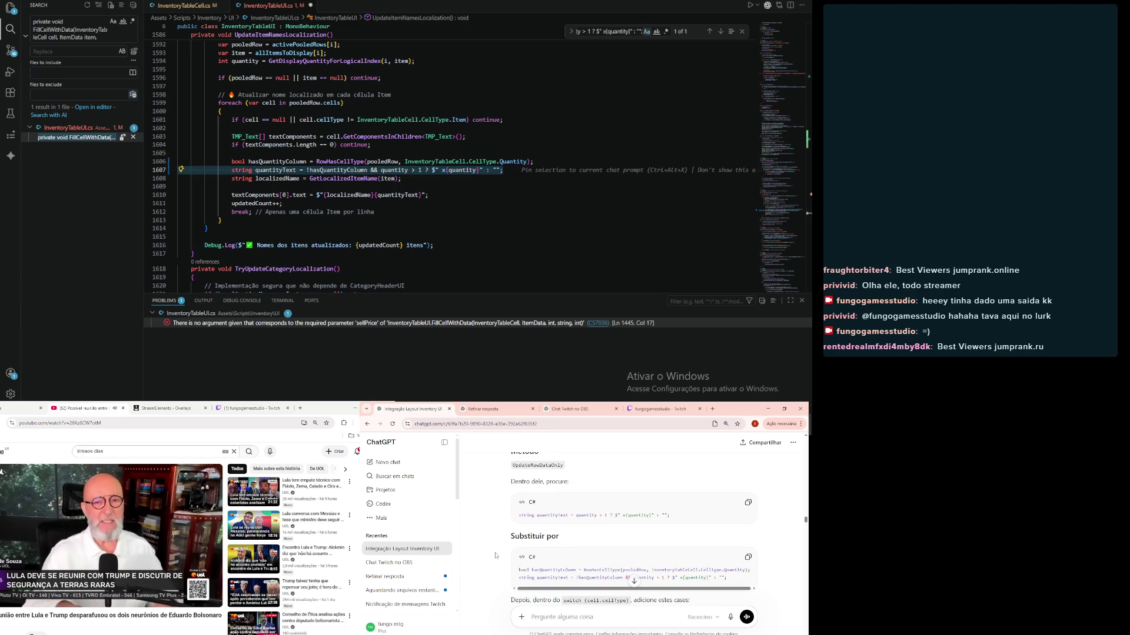
scroll(496, 555, "up", 1)
scroll(417, 174, "up", 5)
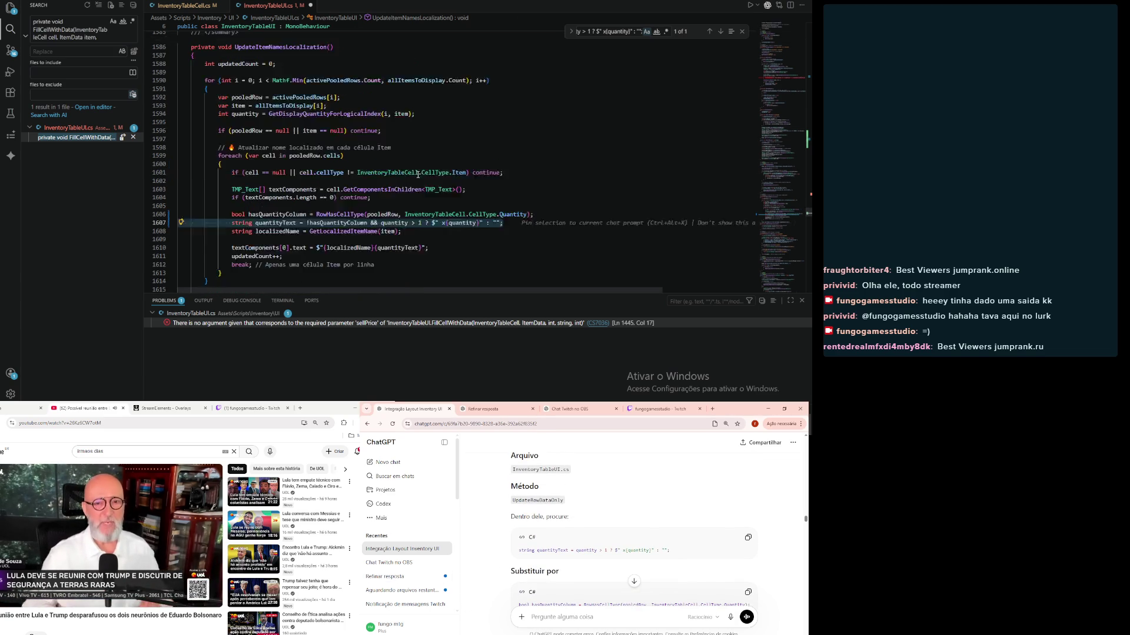
scroll(418, 174, "down", 5)
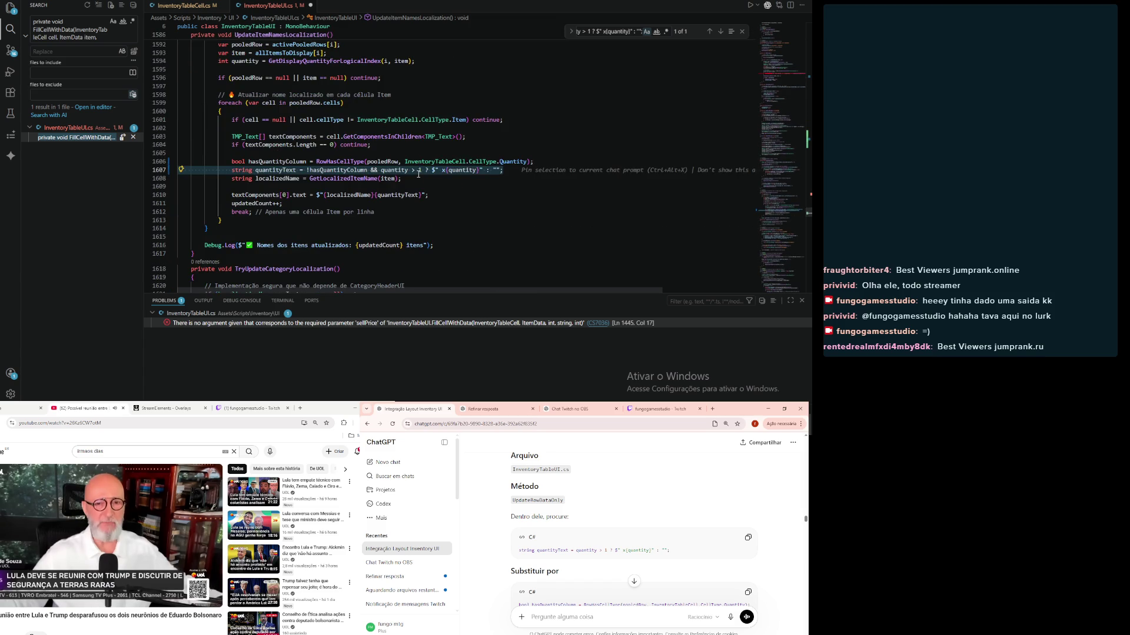
key("ctrl+v")
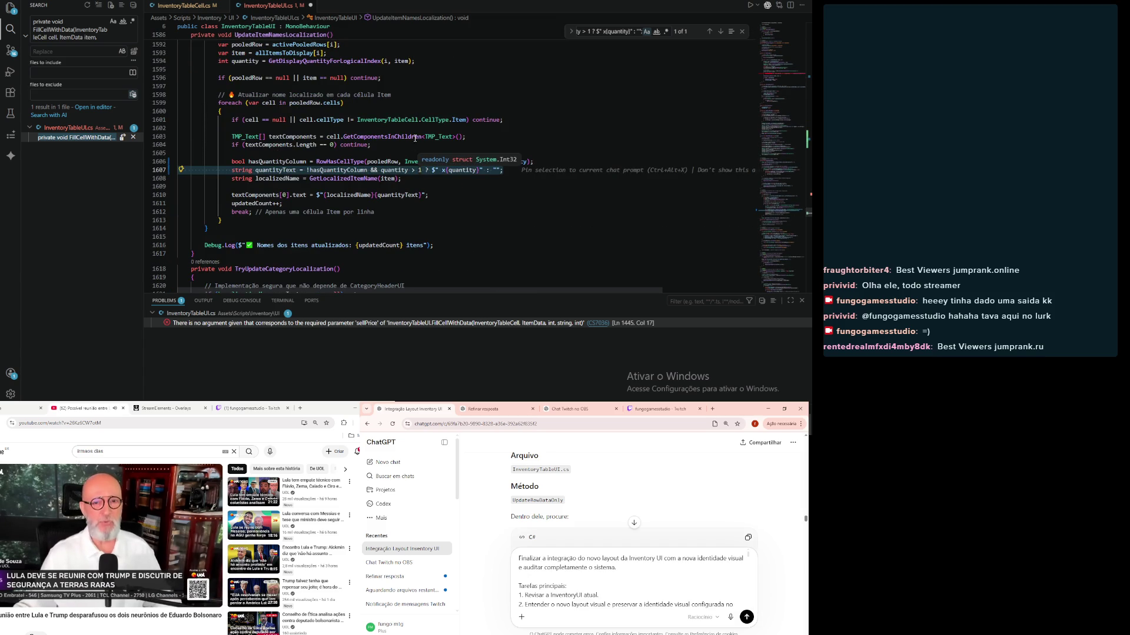
key("shift+Tab")
key("ctrl+z")
key("ctrl+z")
key("ctrl+z")
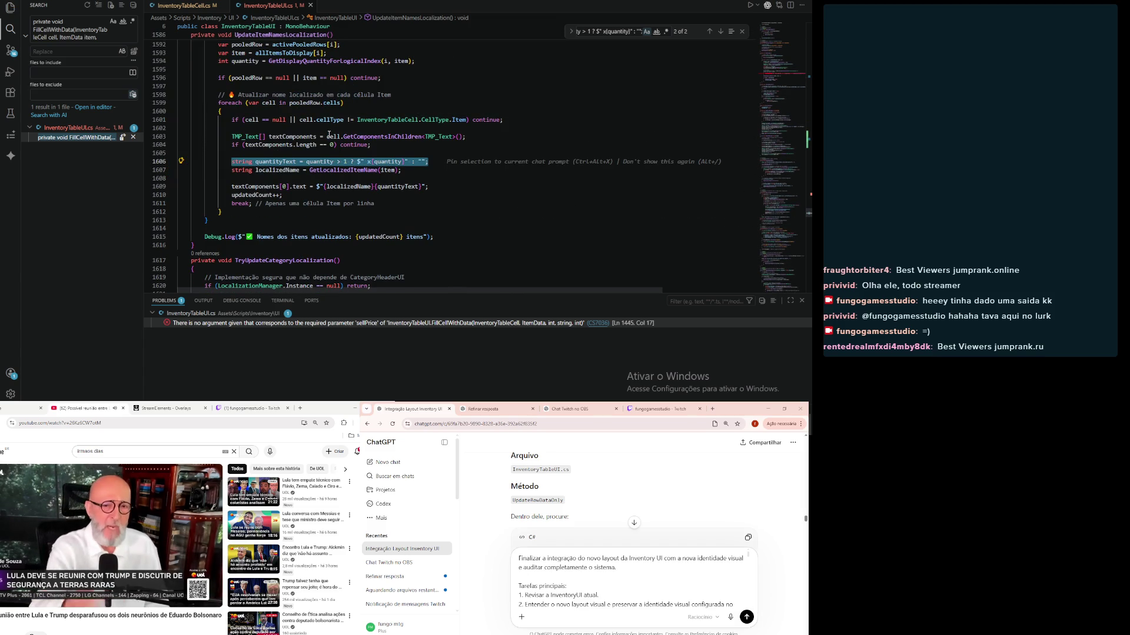
left_click(721, 32)
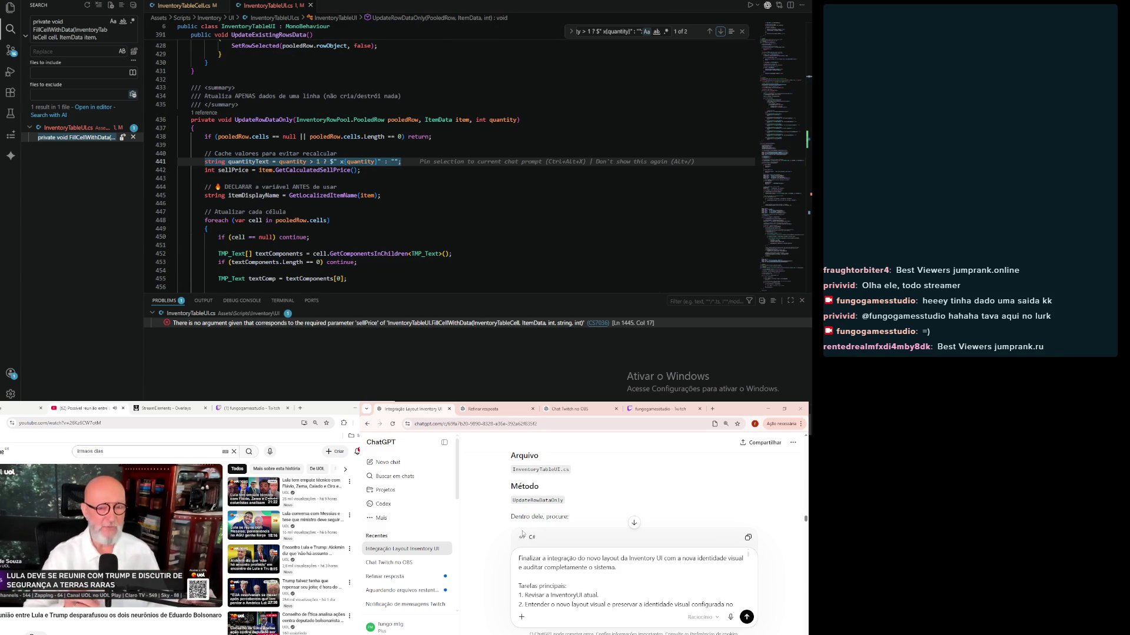
Step: Replace the quantityText line at 441 with ChatGPT's hasQuantityColumn-guarded code
scroll(523, 533, "down", 2)
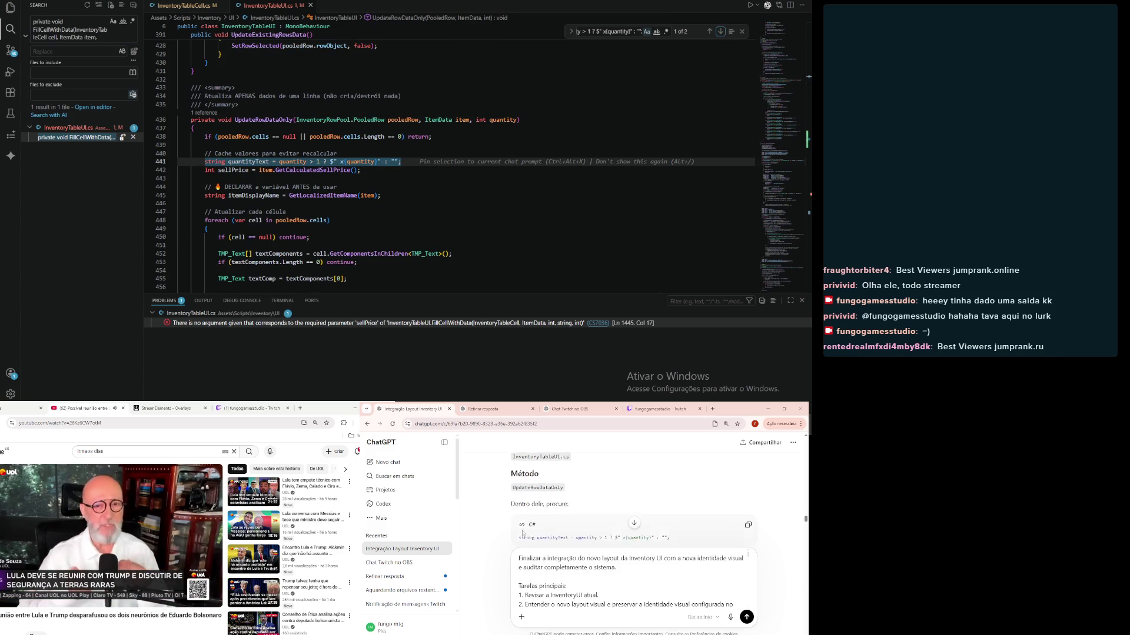
scroll(523, 533, "up", 1)
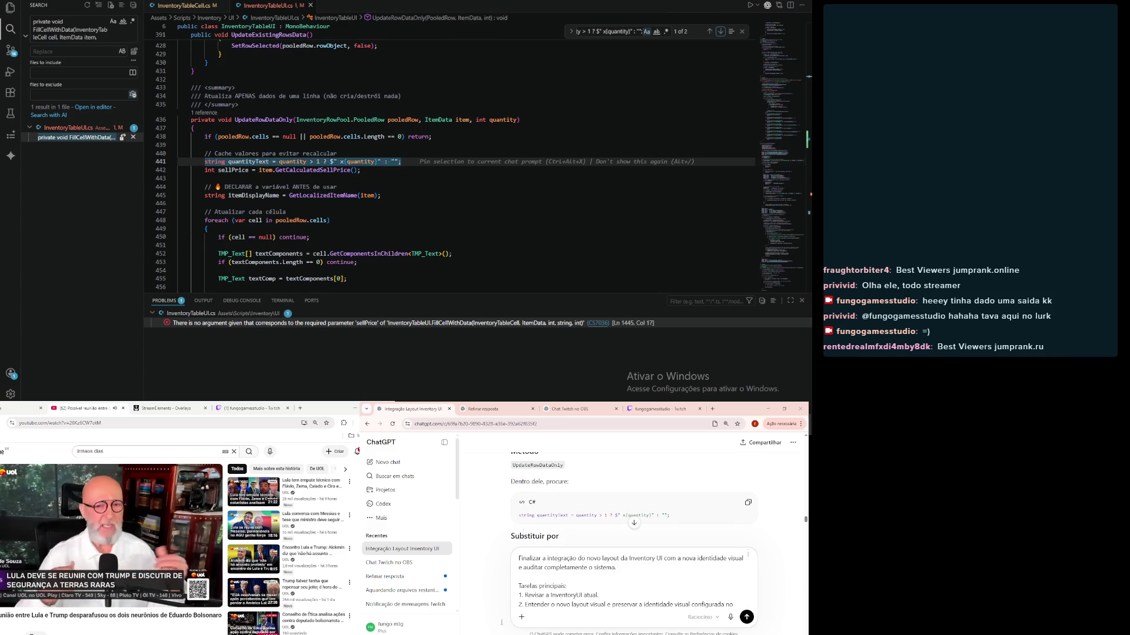
mouse_move(416, 162)
left_mouse_down()
mouse_move(223, 155)
mouse_move(205, 165)
left_mouse_up()
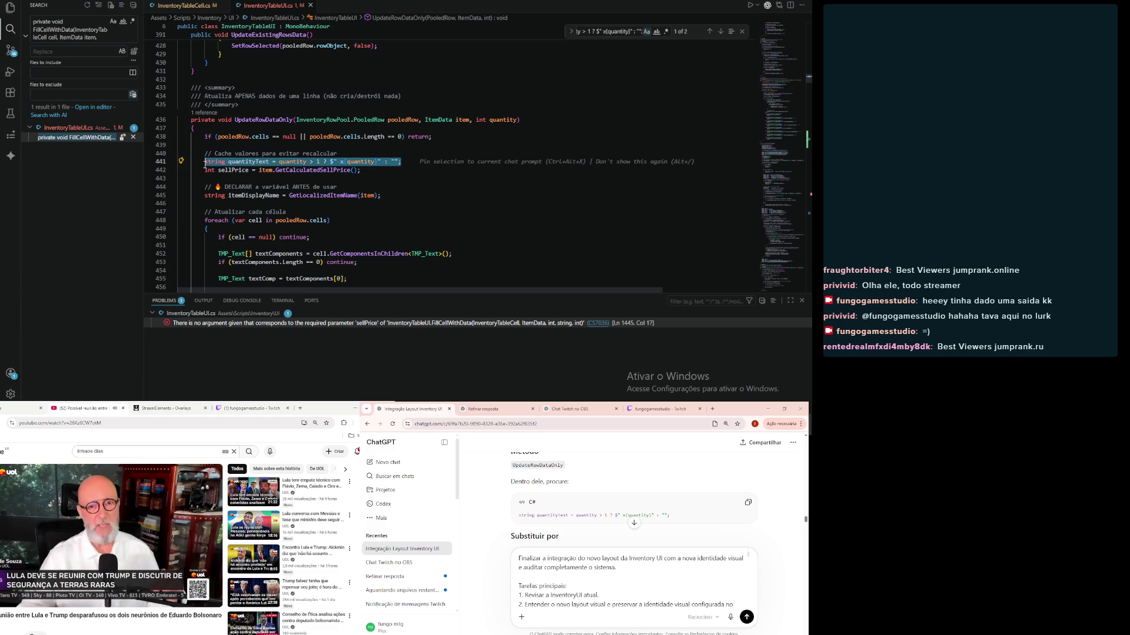
scroll(624, 489, "up", 2)
scroll(619, 499, "down", 4)
scroll(620, 499, "up", 5)
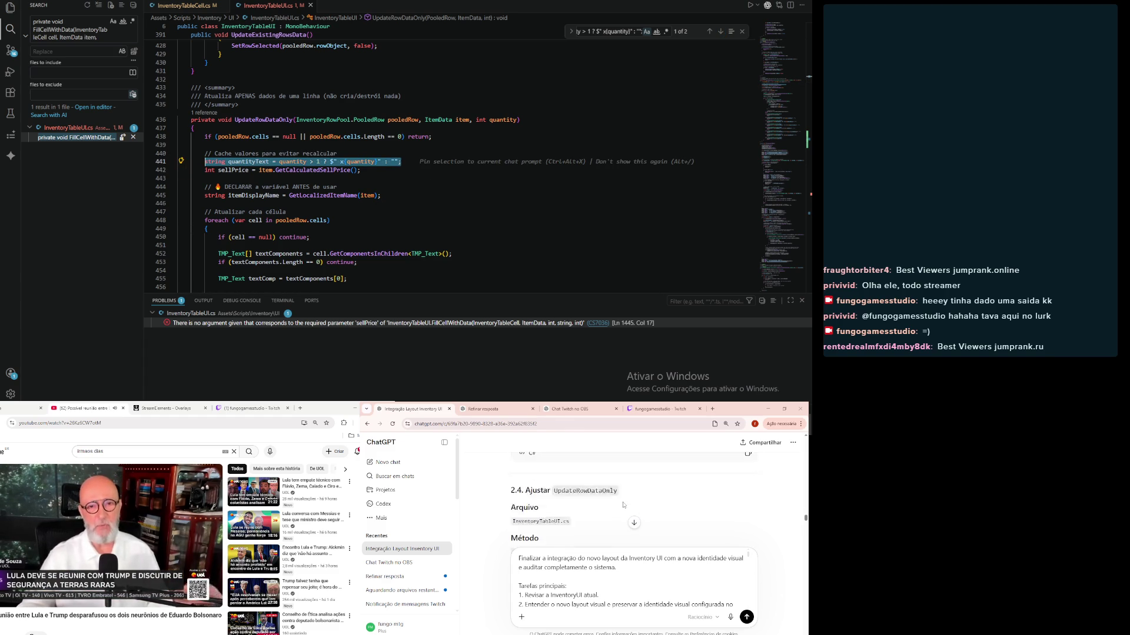
scroll(624, 517, "down", 2)
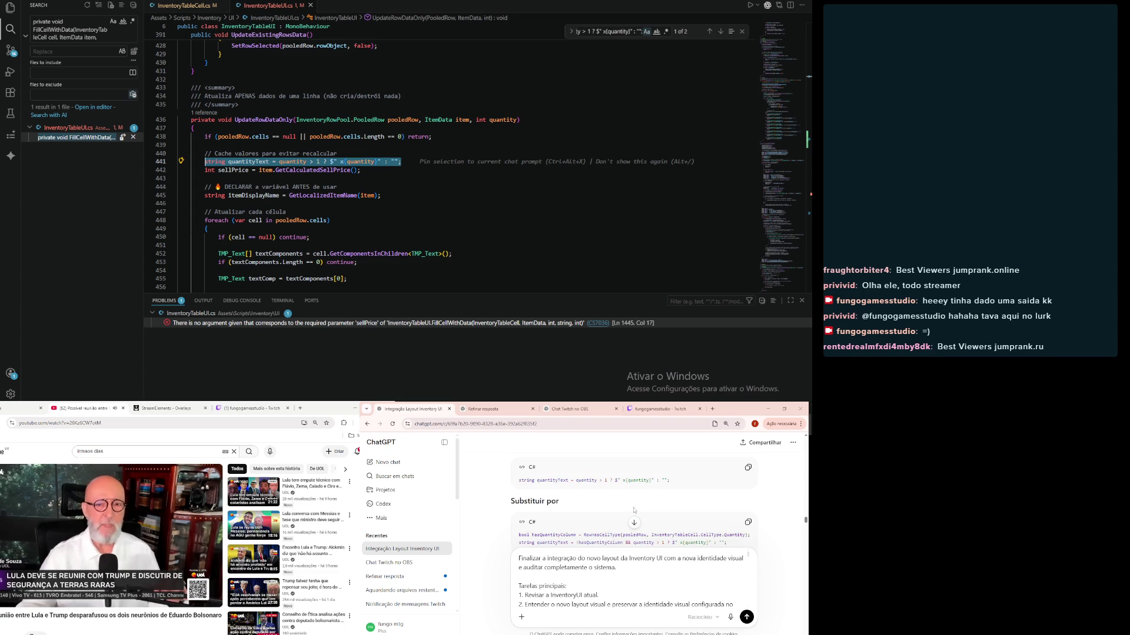
scroll(666, 499, "down", 1)
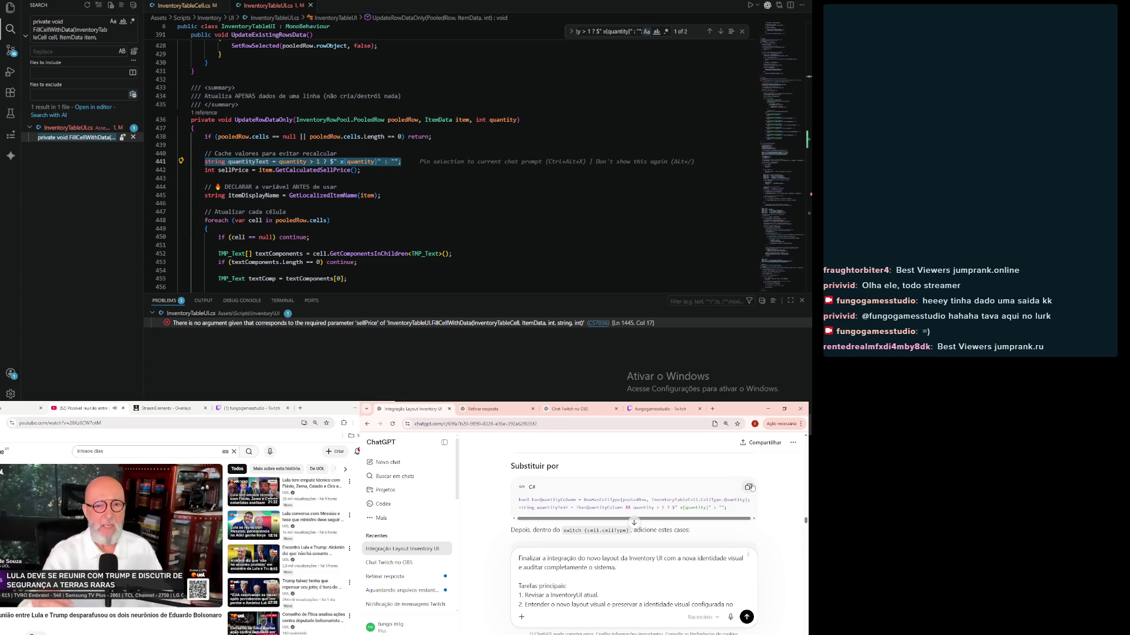
left_click(748, 487)
left_click(268, 9)
key("ctrl+v")
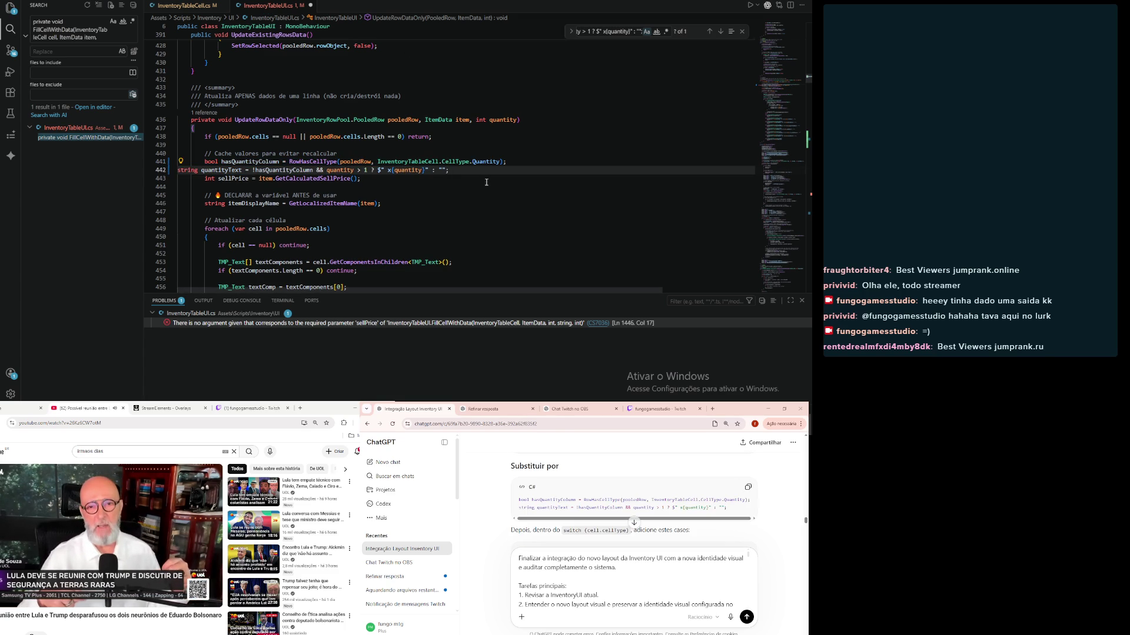
mouse_move(468, 168)
left_mouse_down()
mouse_move(207, 161)
mouse_move(175, 174)
left_mouse_up()
left_click(557, 219)
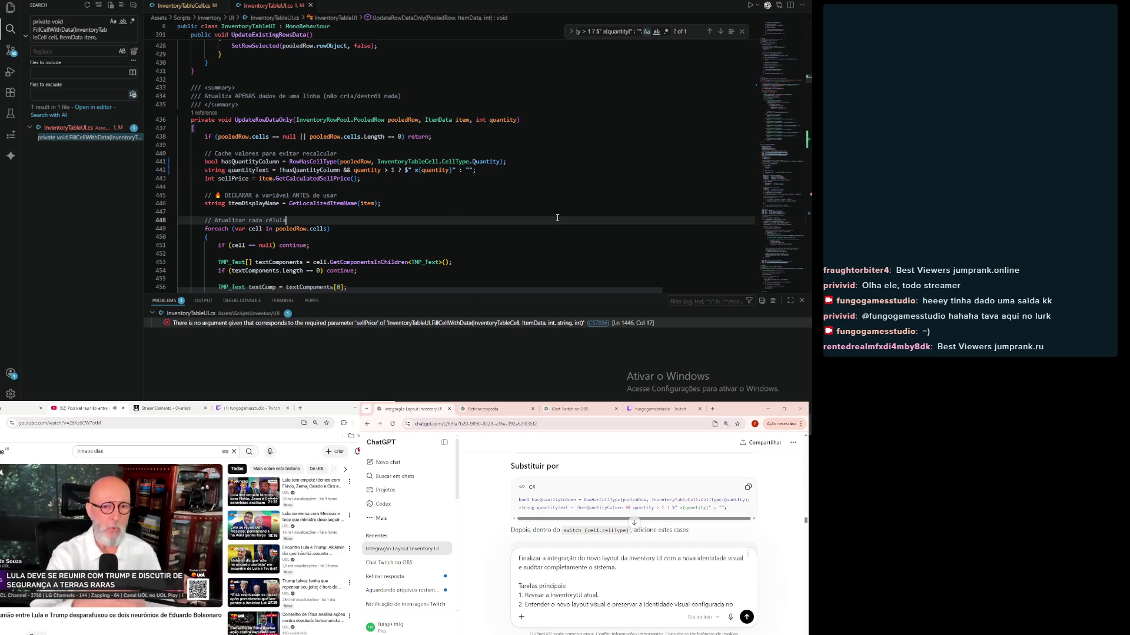
Step: Clear the leftover draft prompt from ChatGPT's message box
left_click(499, 561)
key("ctrl+a")
key("BackSpace")
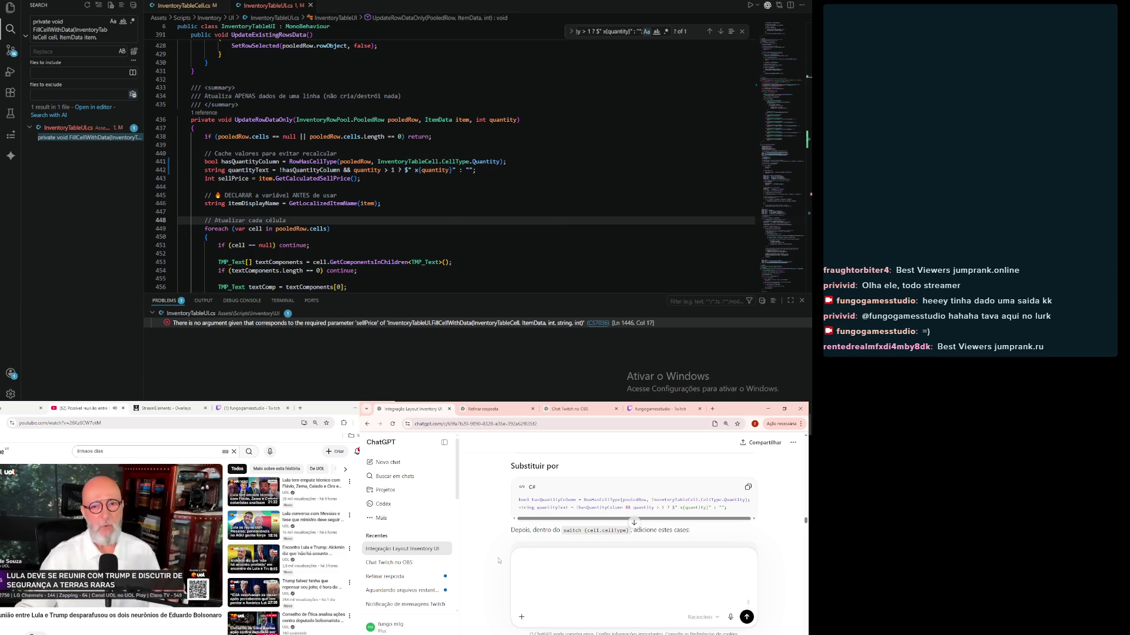
scroll(495, 537, "down", 2)
scroll(495, 537, "up", 1)
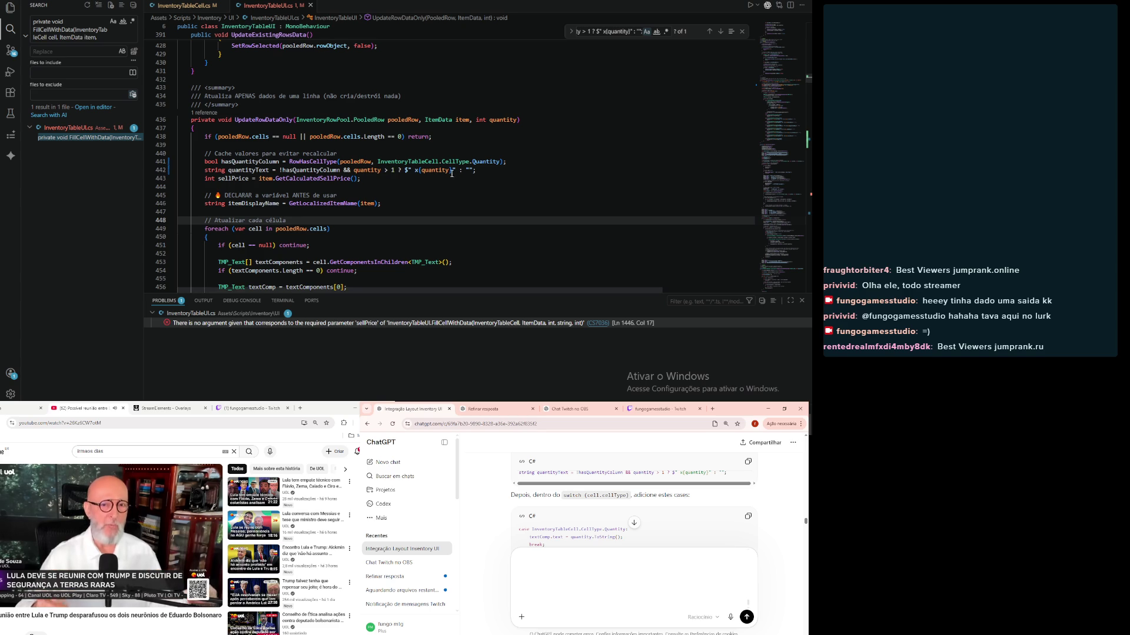
scroll(447, 168, "down", 12)
scroll(447, 169, "down", 6)
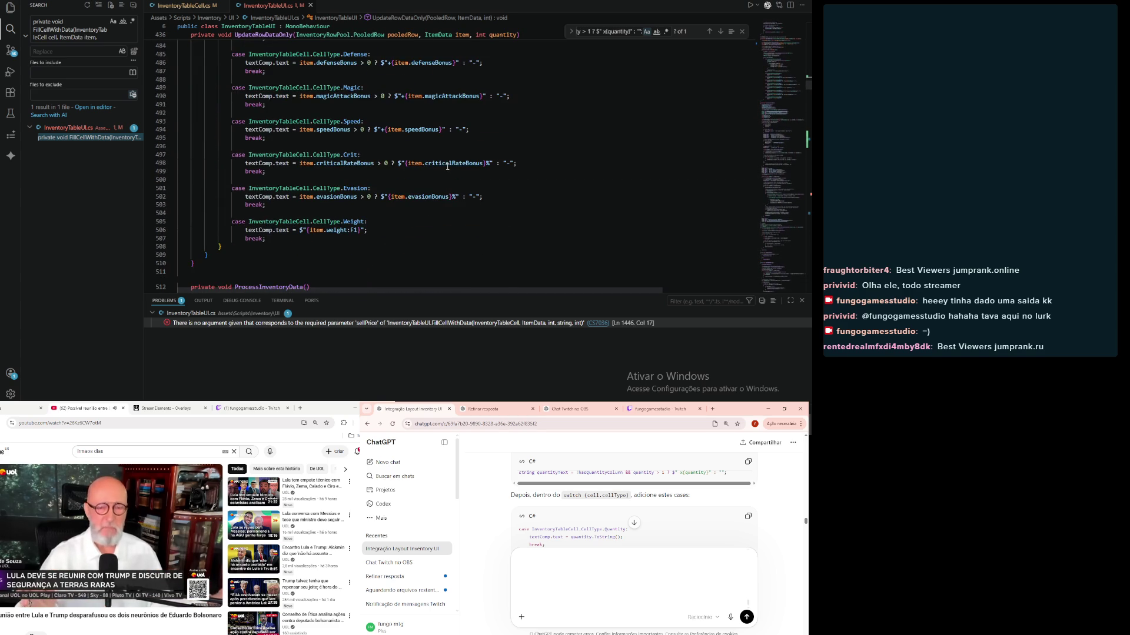
Step: Add ChatGPT's Quantity and Durability cases after the Weight case, indented two levels to match the switch
left_click(318, 239)
key("Return")
key("Return")
key("Return")
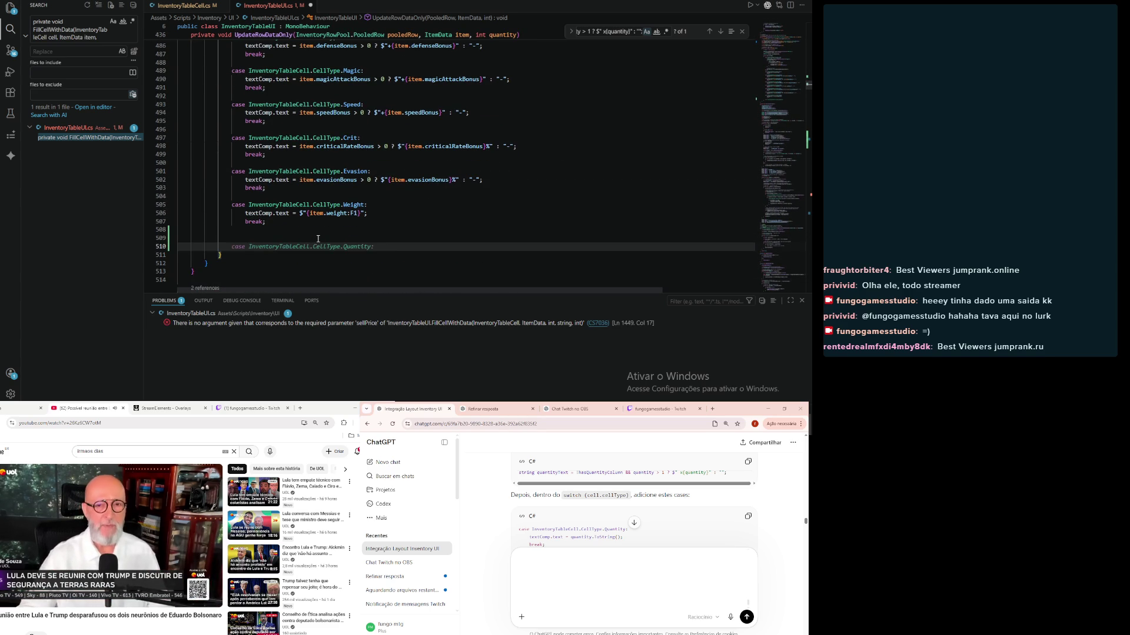
key("BackSpace")
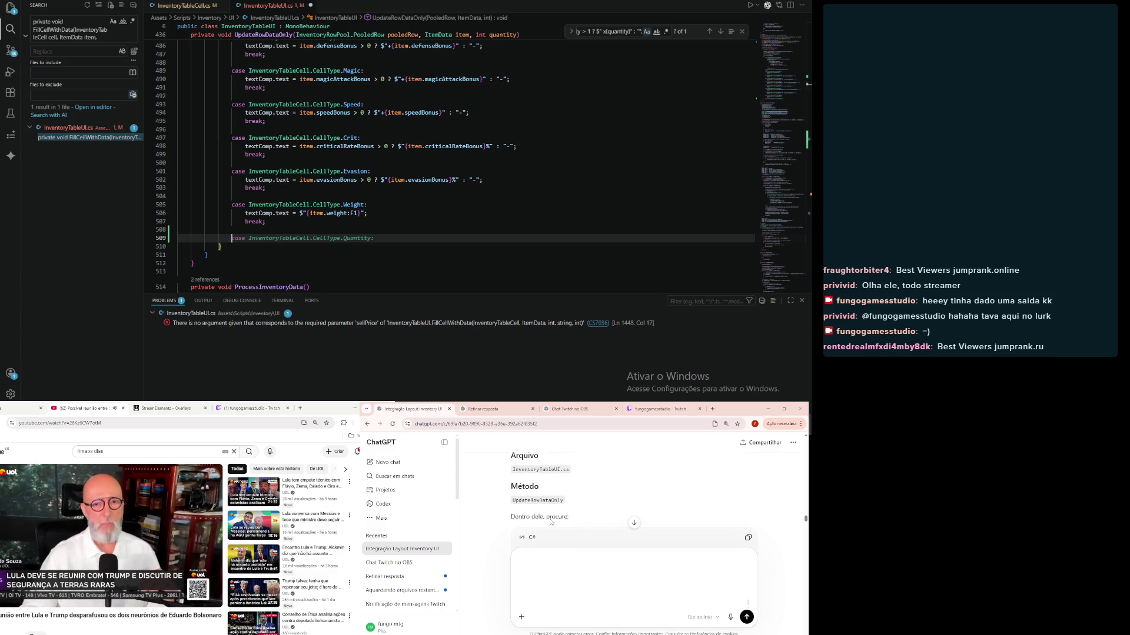
left_click(537, 560)
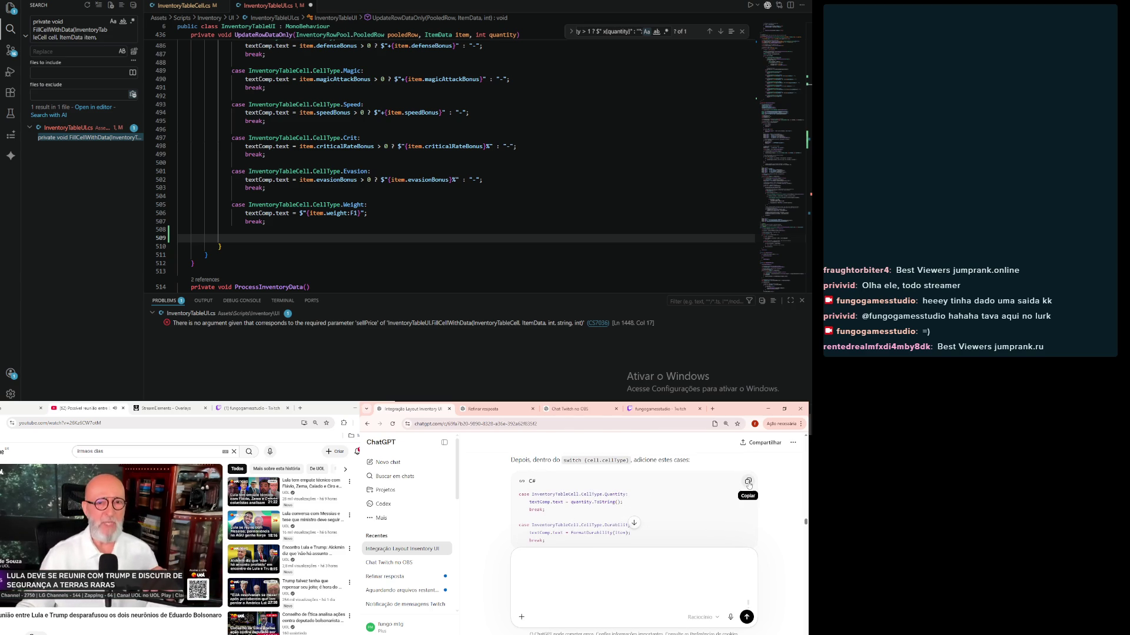
left_click(748, 482)
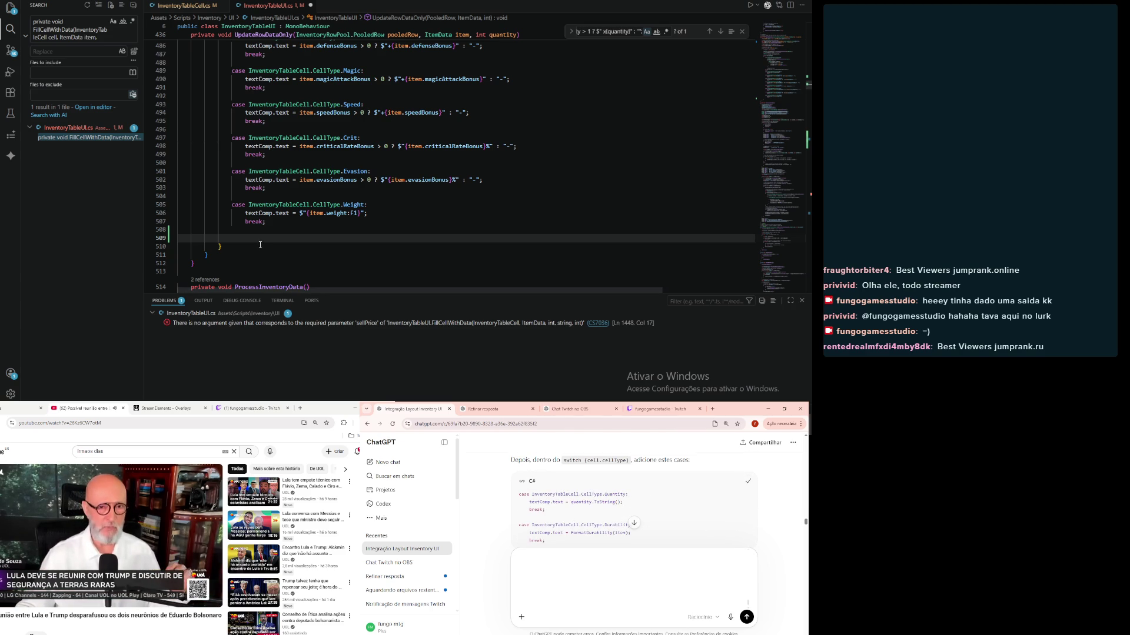
key("ctrl+v")
mouse_move(237, 249)
left_mouse_down()
mouse_move(180, 231)
mouse_move(165, 207)
left_mouse_up()
key("Tab")
key("Tab")
key("Tab")
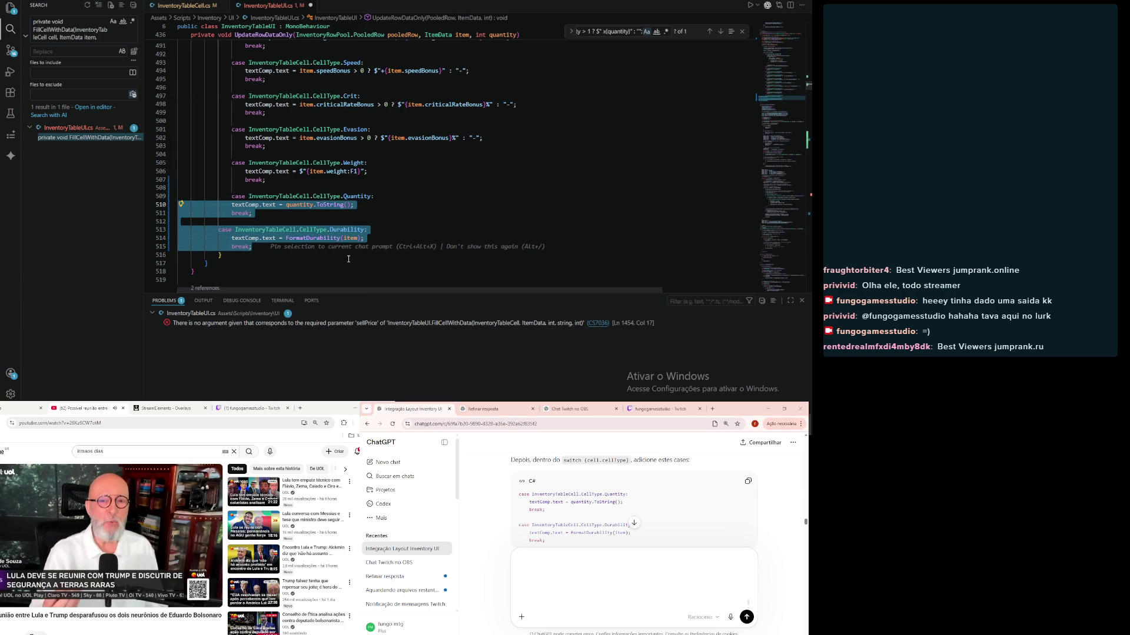
key("Tab")
left_click(440, 201)
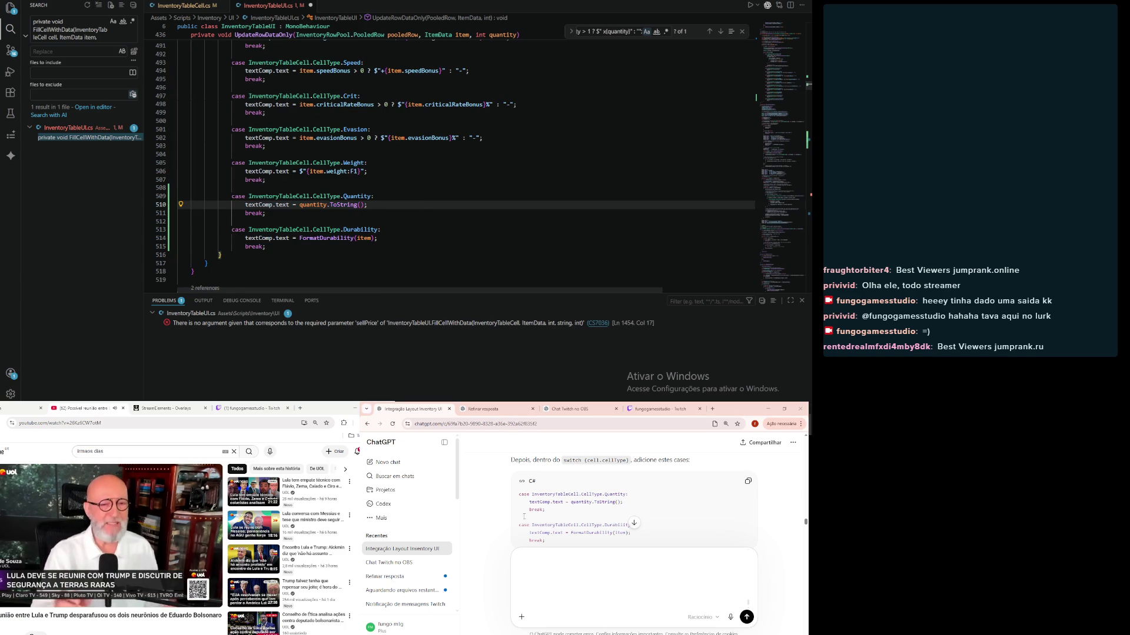
Step: Search the file for the Attack case label to reach it in FillCellWithData
scroll(531, 521, "up", 5)
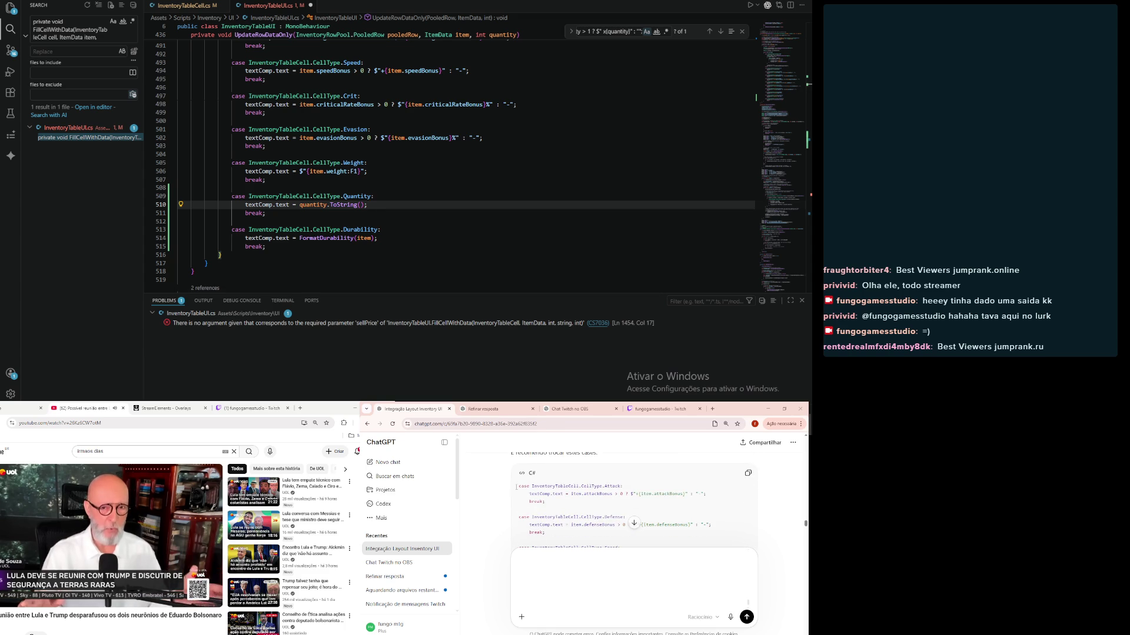
left_click_drag(519, 486, 608, 486)
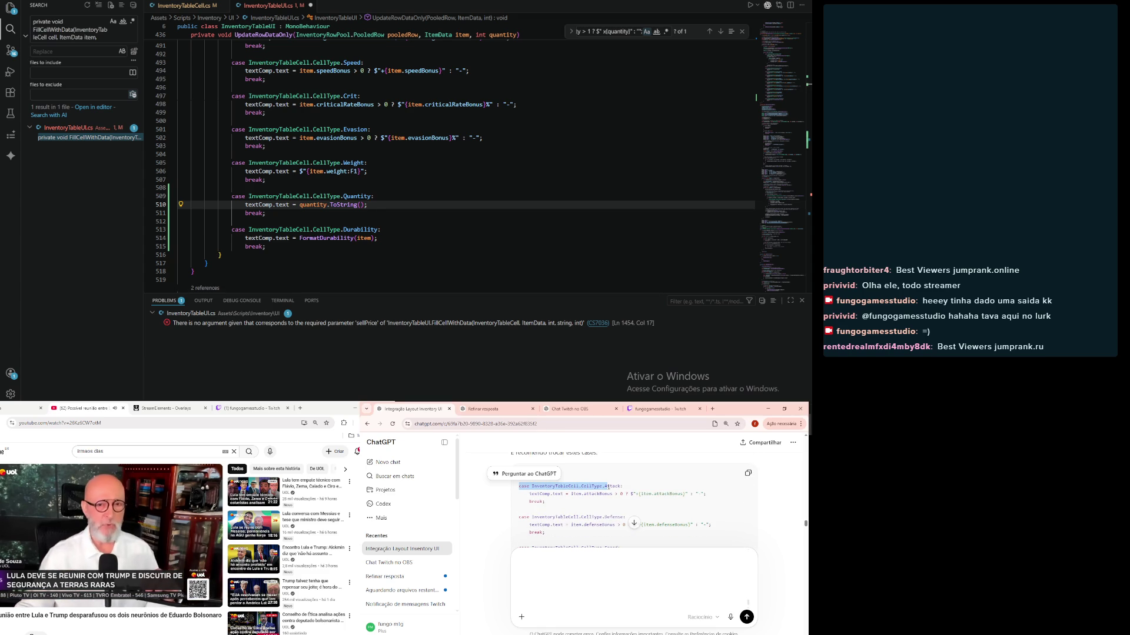
key("ctrl+f")
key("ctrl+v")
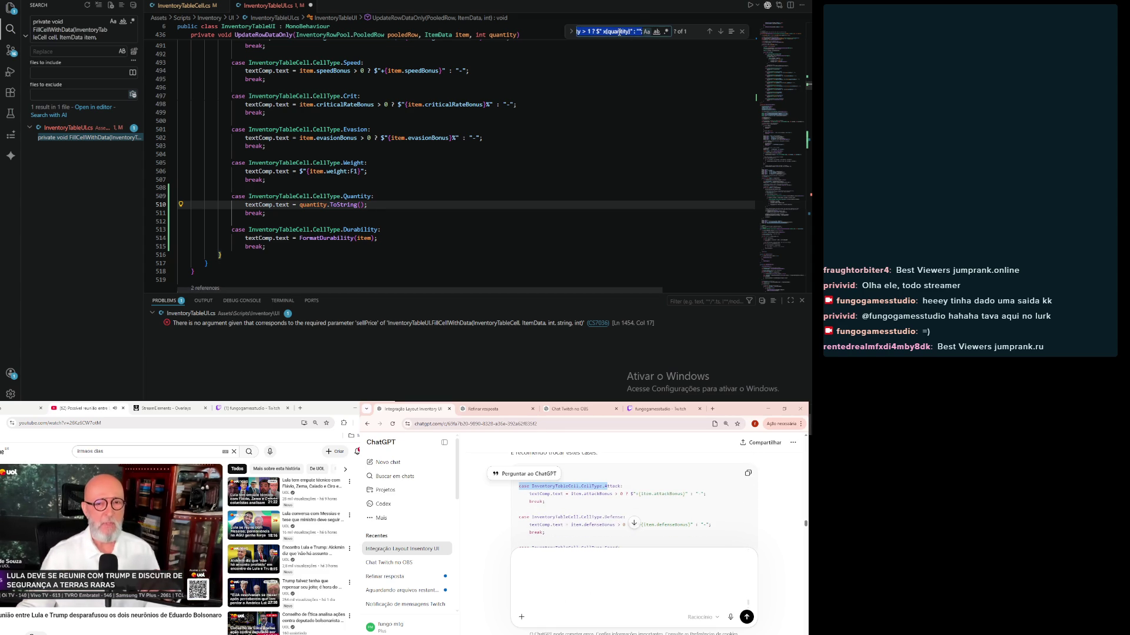
key("Return")
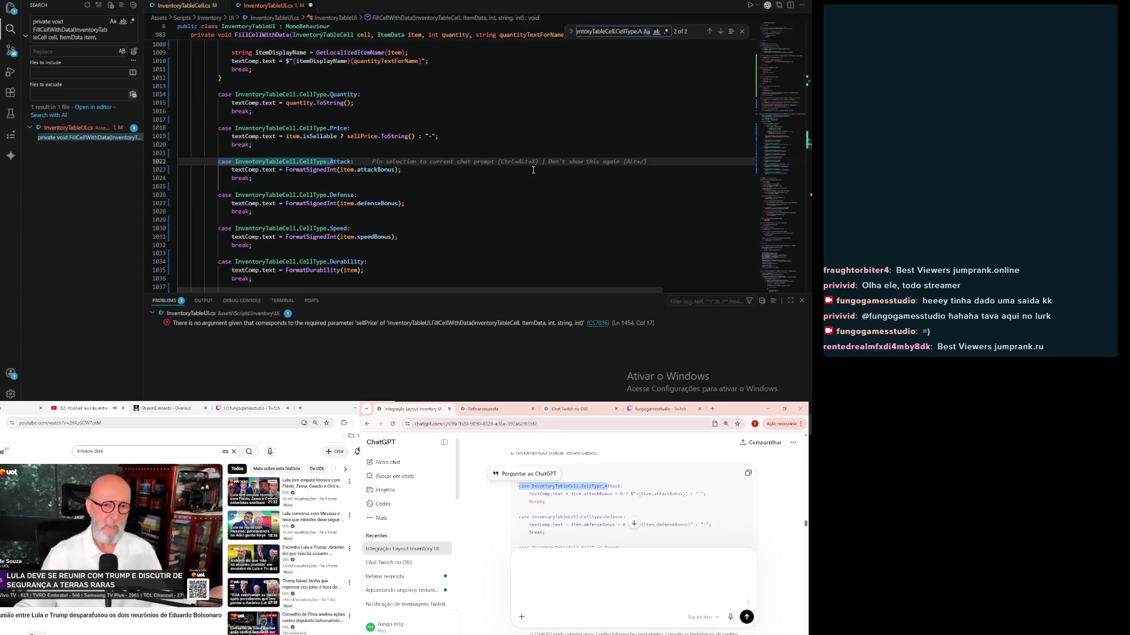
Step: Replace FillCellWithData's Attack, Defense and Speed cases with ChatGPT's FormatSignedInt code, indented to match
scroll(490, 184, "up", 4)
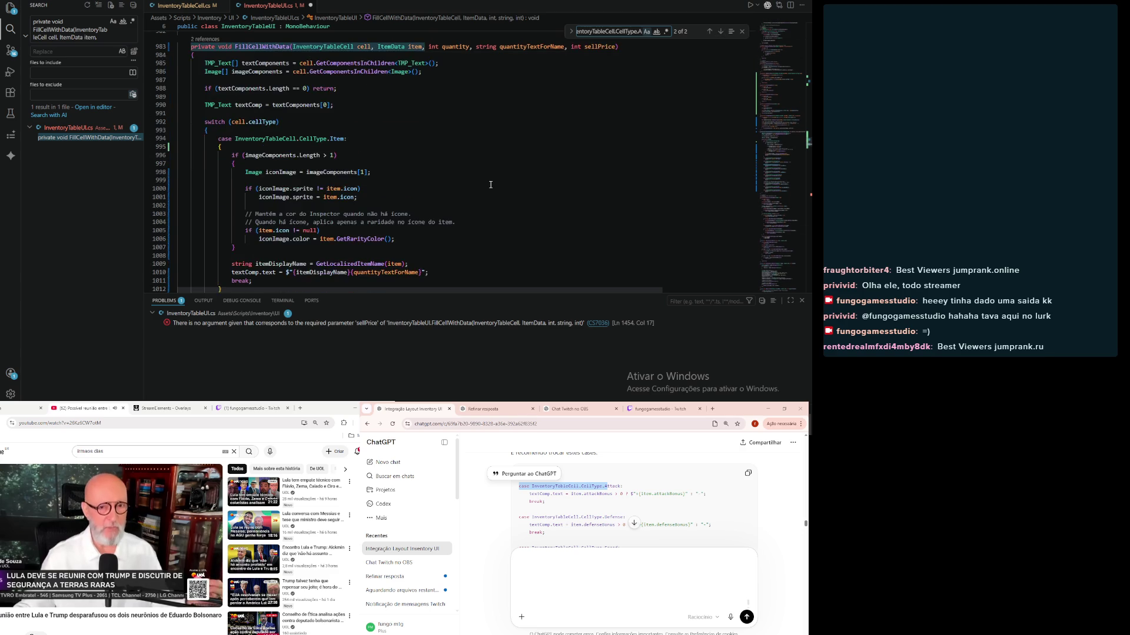
scroll(490, 185, "down", 3)
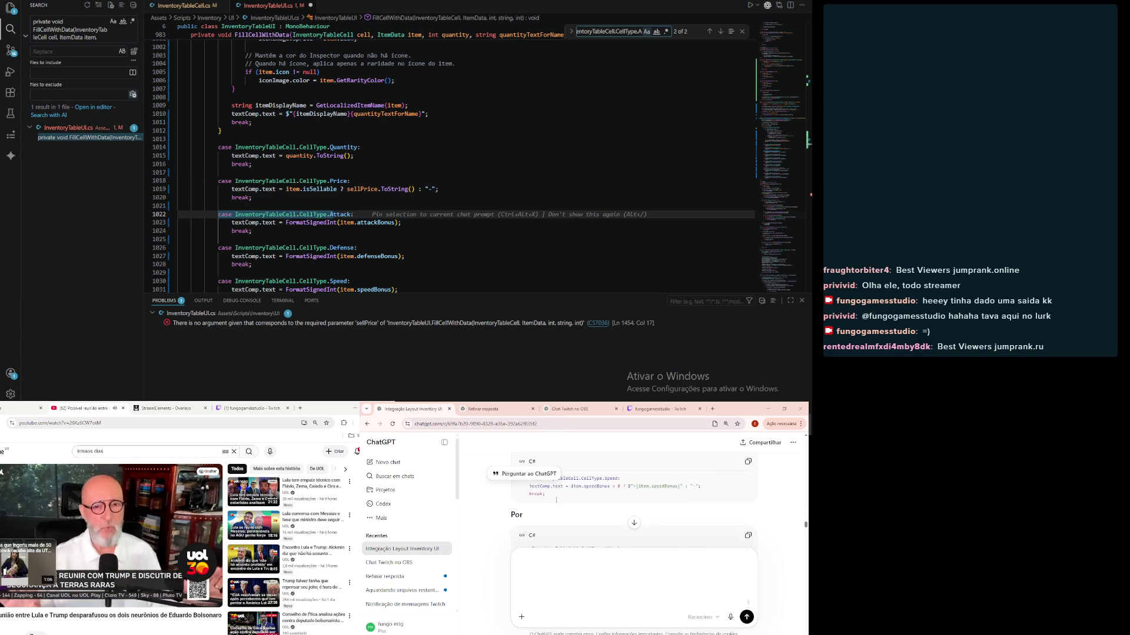
scroll(203, 221, "down", 2)
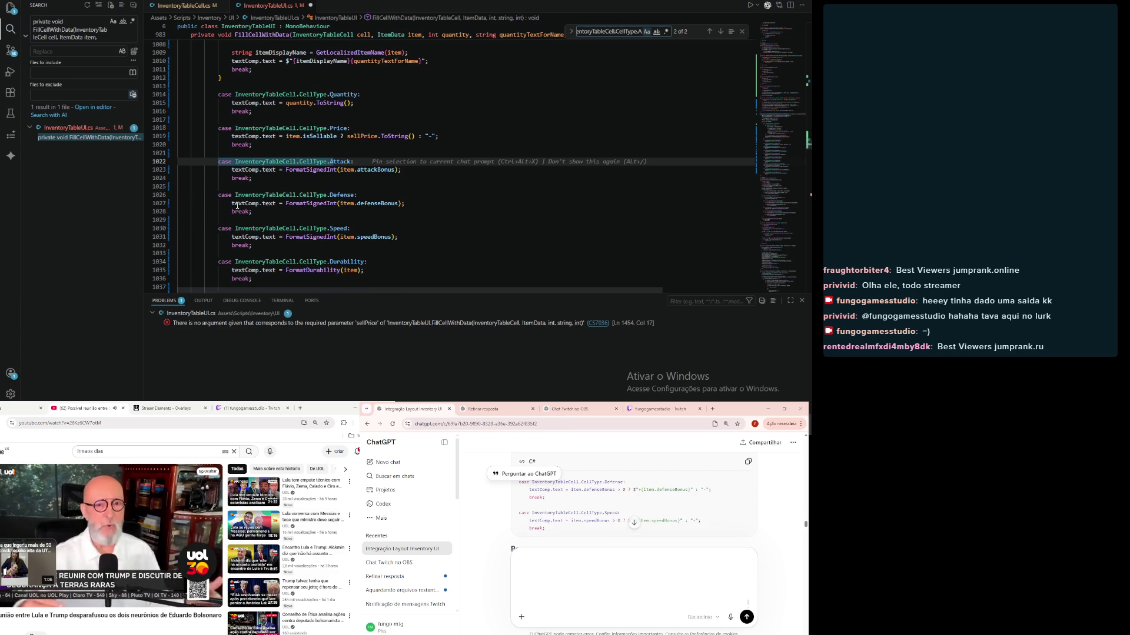
left_click(263, 246, "shift")
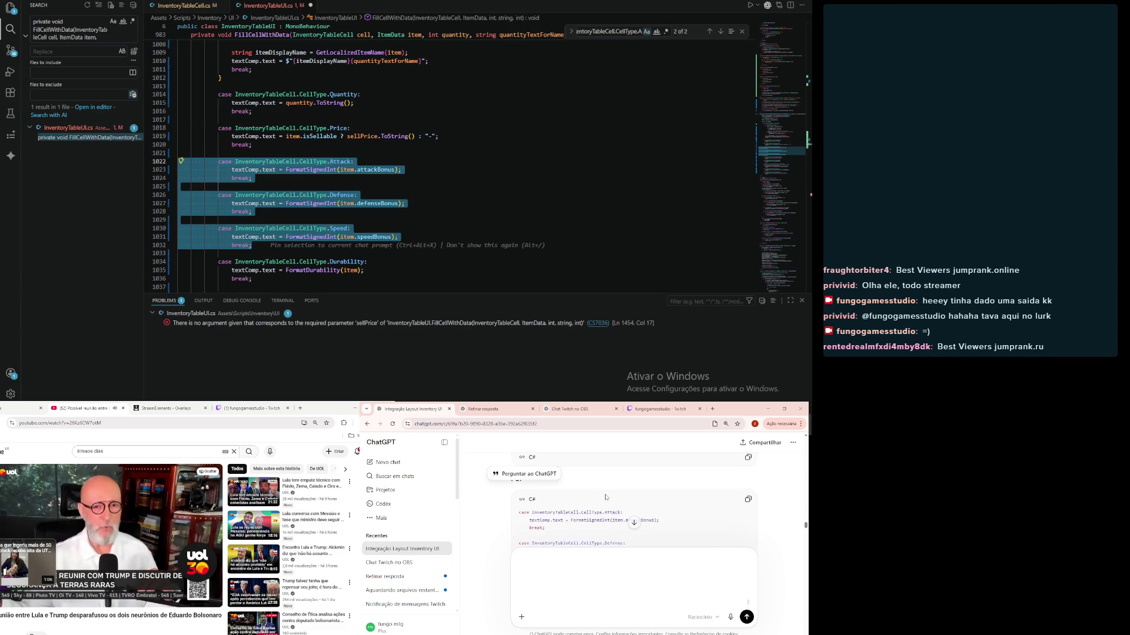
left_click(747, 464)
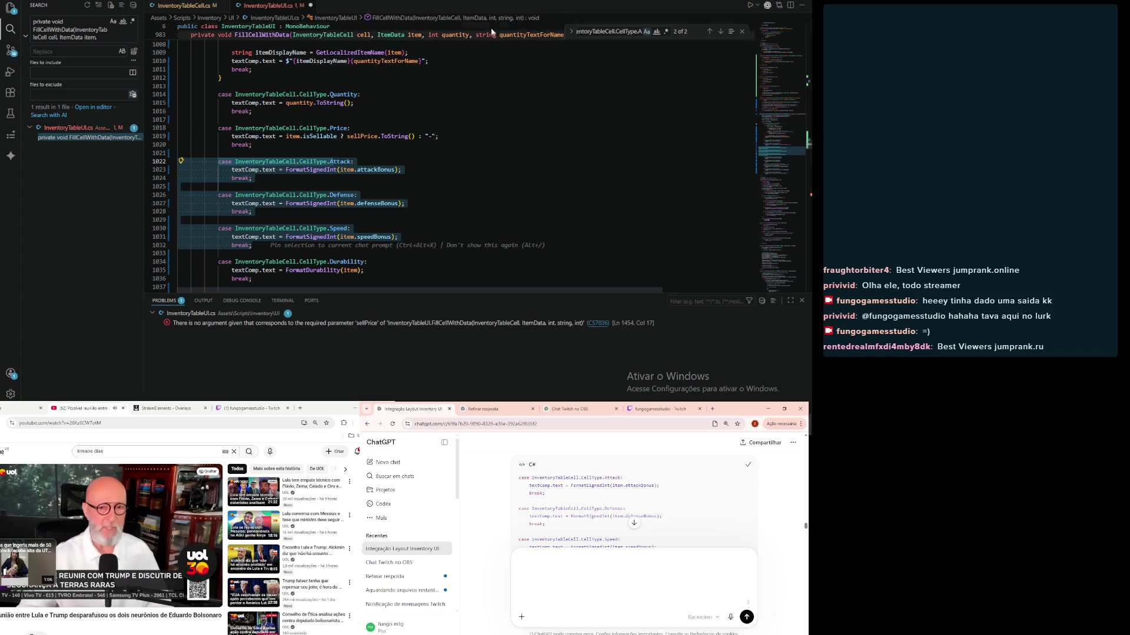
key("ctrl+v")
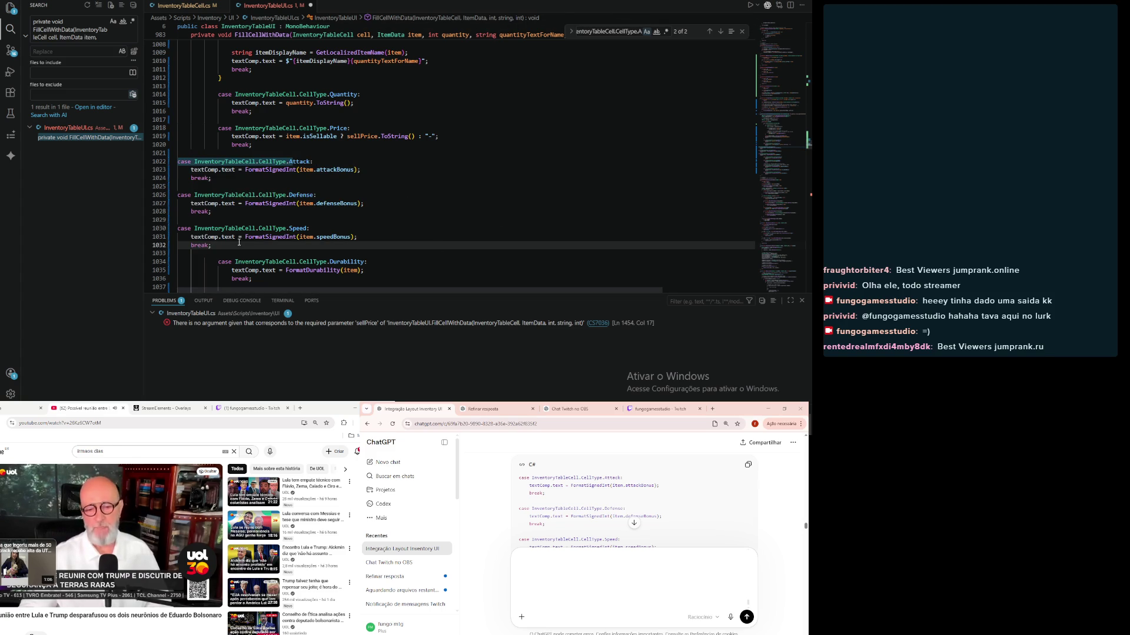
mouse_move(238, 242)
left_mouse_down()
mouse_move(201, 230)
mouse_move(176, 171)
mouse_move(116, 169)
left_mouse_up()
key("Tab")
key("Tab")
key("Tab")
left_click(531, 167)
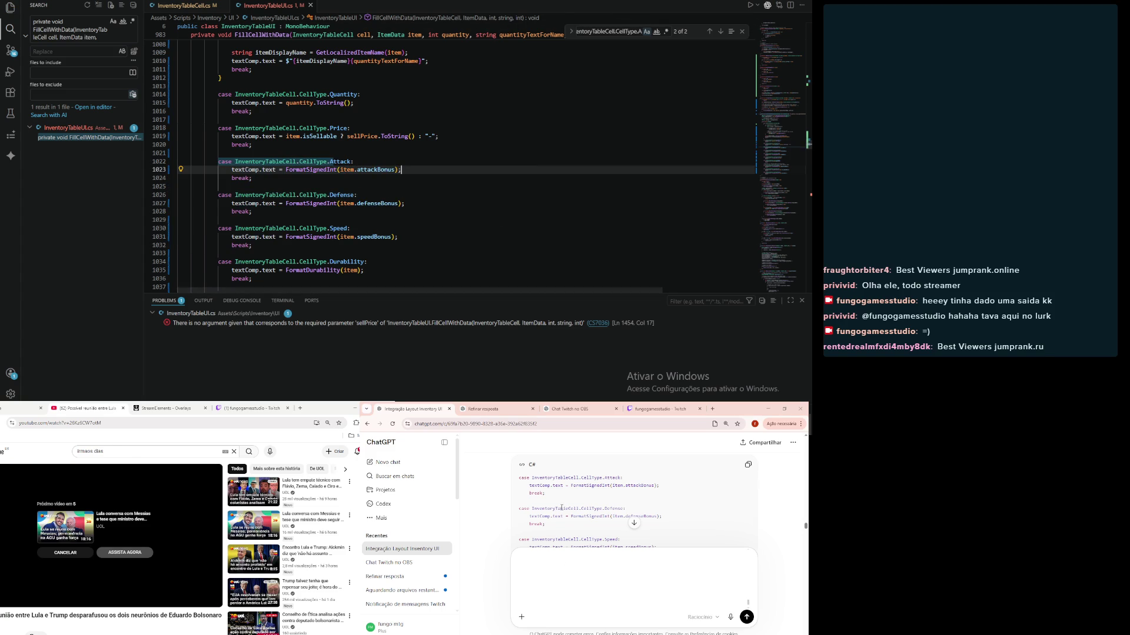
scroll(488, 539, "down", 3)
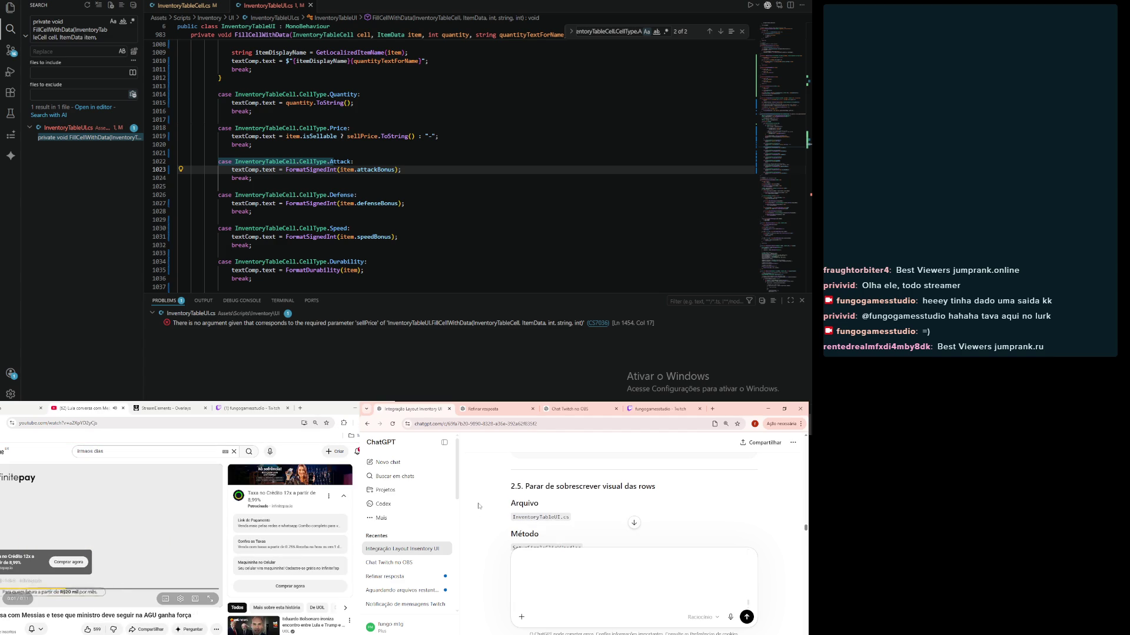
Step: Search the script for the 'colors = rowButton.colors' line inside SetupSimpleClickHandler
scroll(478, 506, "down", 2)
scroll(494, 503, "down", 1)
left_click_drag(516, 501, 614, 502)
left_click(588, 31)
key("ctrl+a")
key("ctrl+v")
left_click(467, 129)
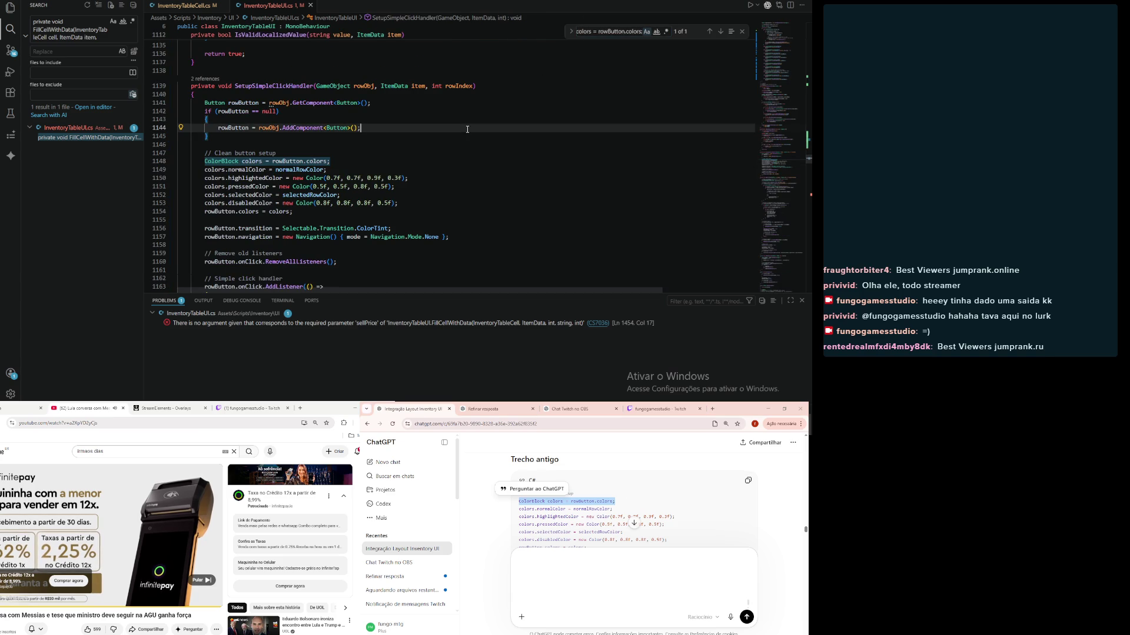
Step: Delete the button colour and transition setup and paste ChatGPT's rowButton.navigation line there
scroll(633, 506, "down", 5)
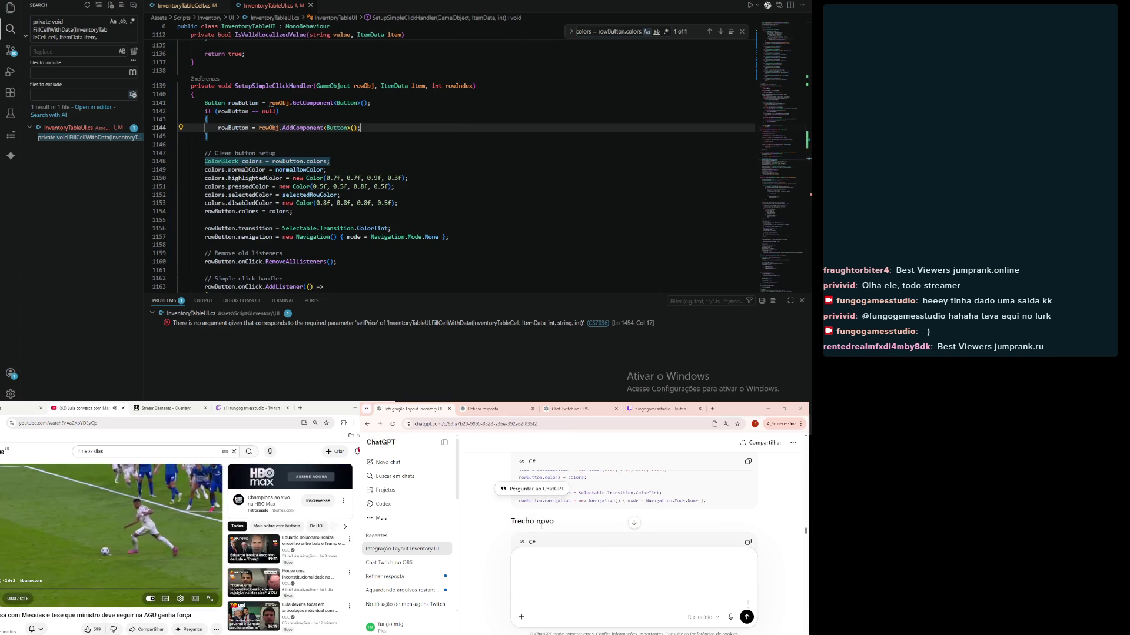
scroll(542, 526, "up", 10)
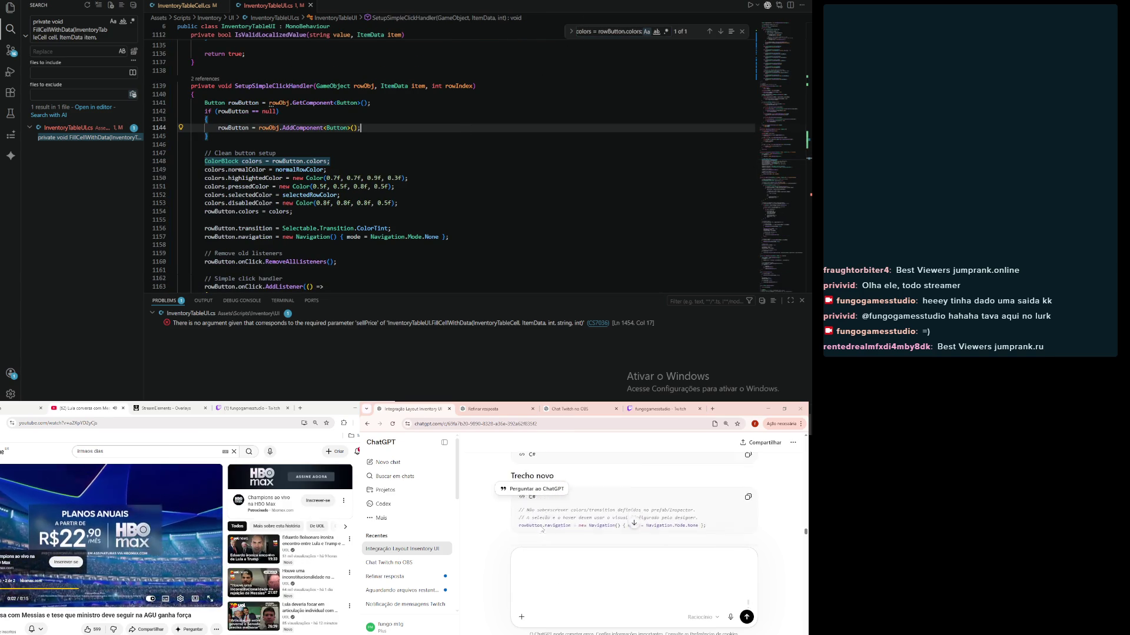
scroll(542, 527, "down", 3)
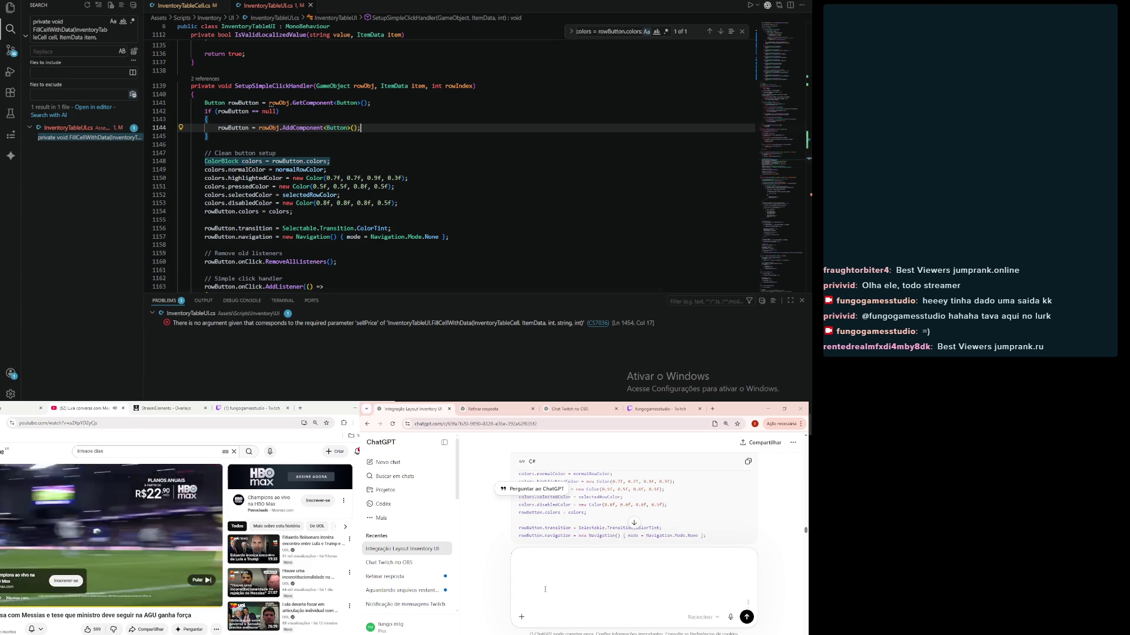
mouse_move(467, 237)
left_mouse_down()
mouse_move(177, 156)
mouse_move(83, 154)
left_mouse_up()
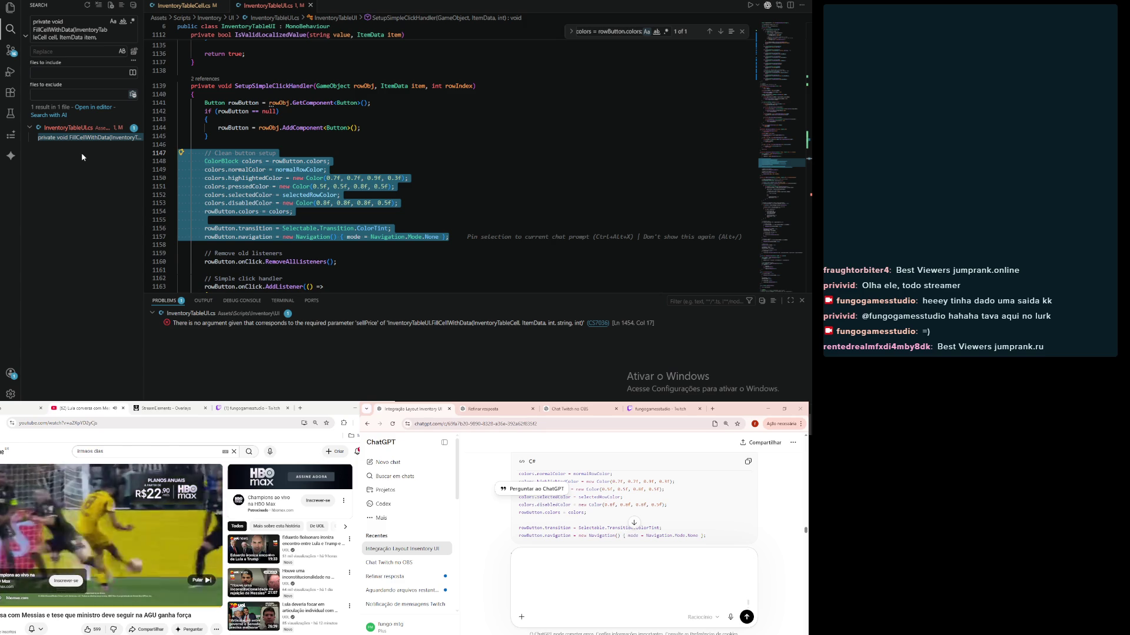
key("Delete")
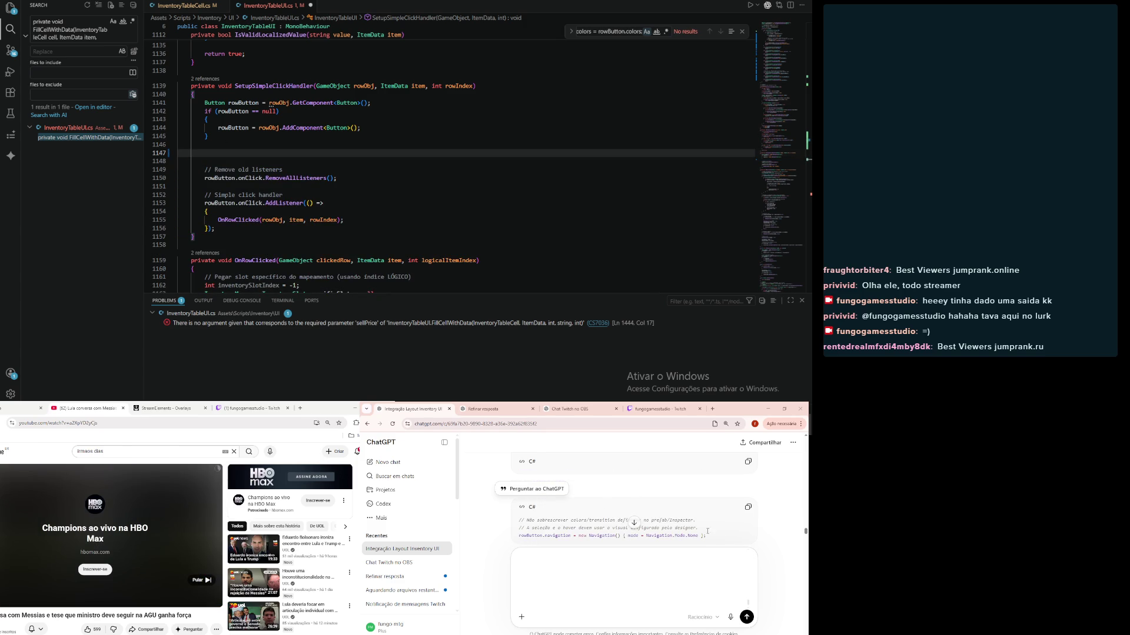
left_click_drag(708, 537, 516, 536)
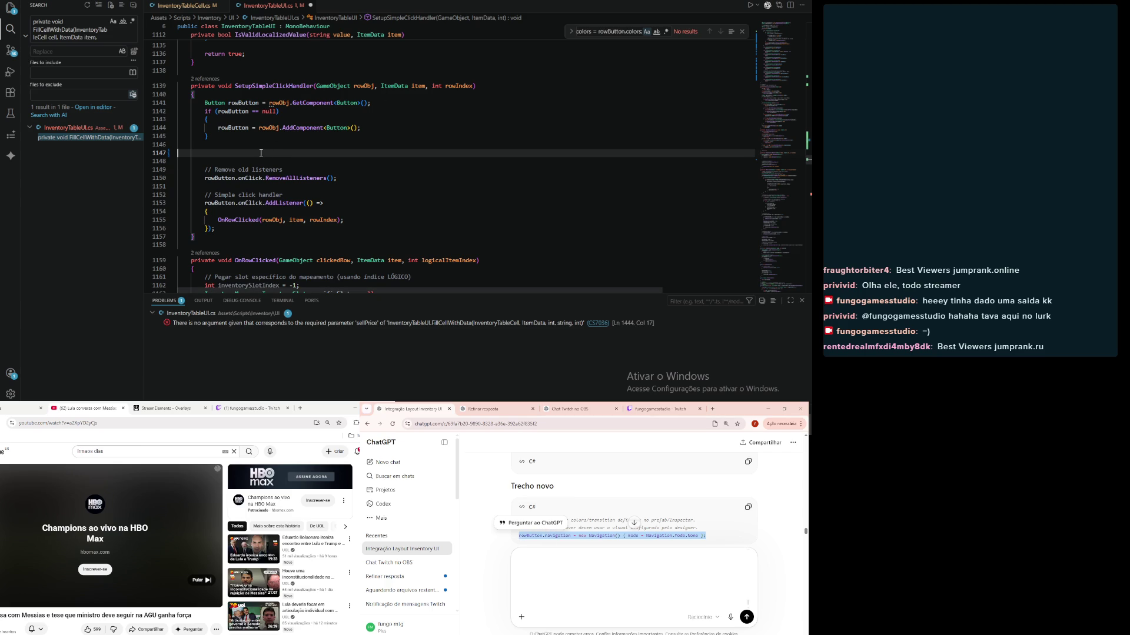
key("ctrl+v")
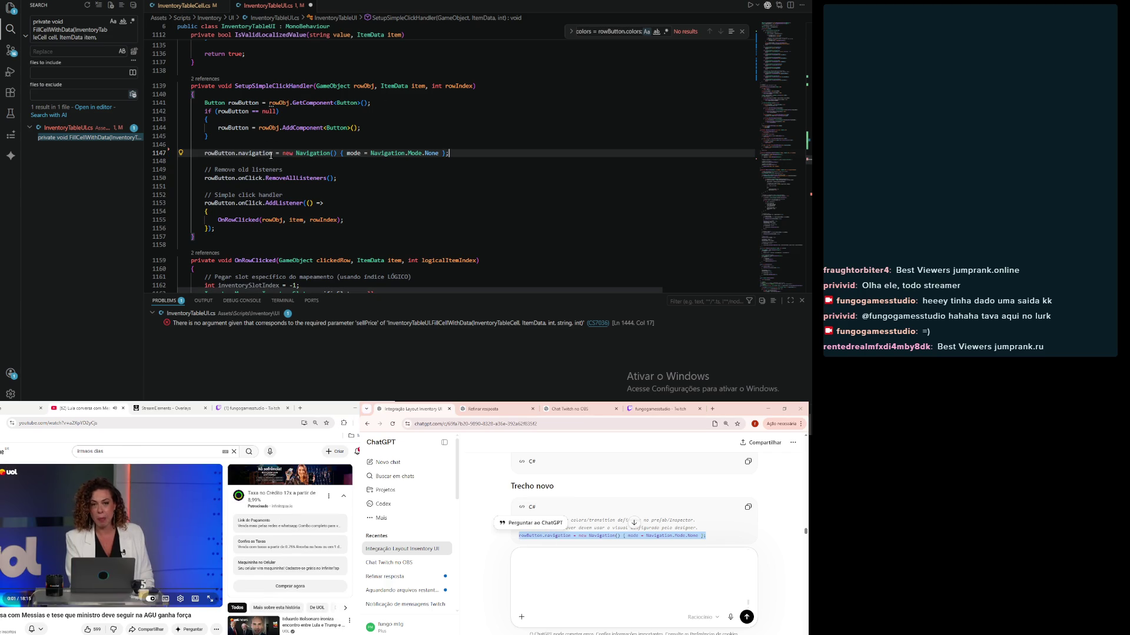
key("Up")
key("Up")
key("Up")
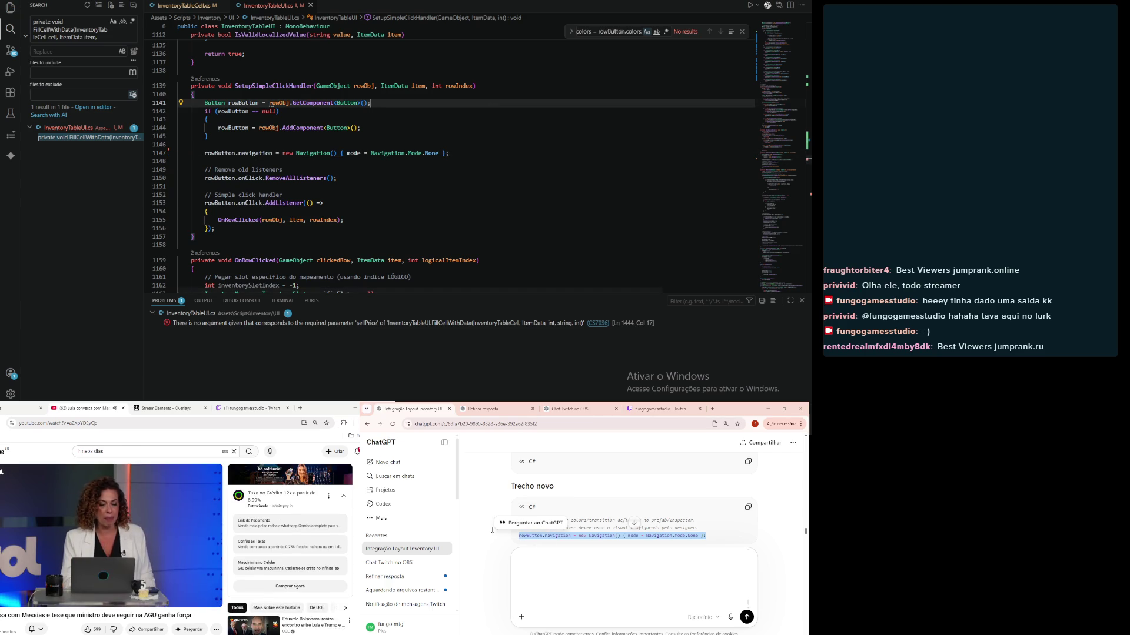
Step: Search the project for the SetRowSelected signature and open the method
left_click(490, 507)
scroll(490, 507, "up", 5)
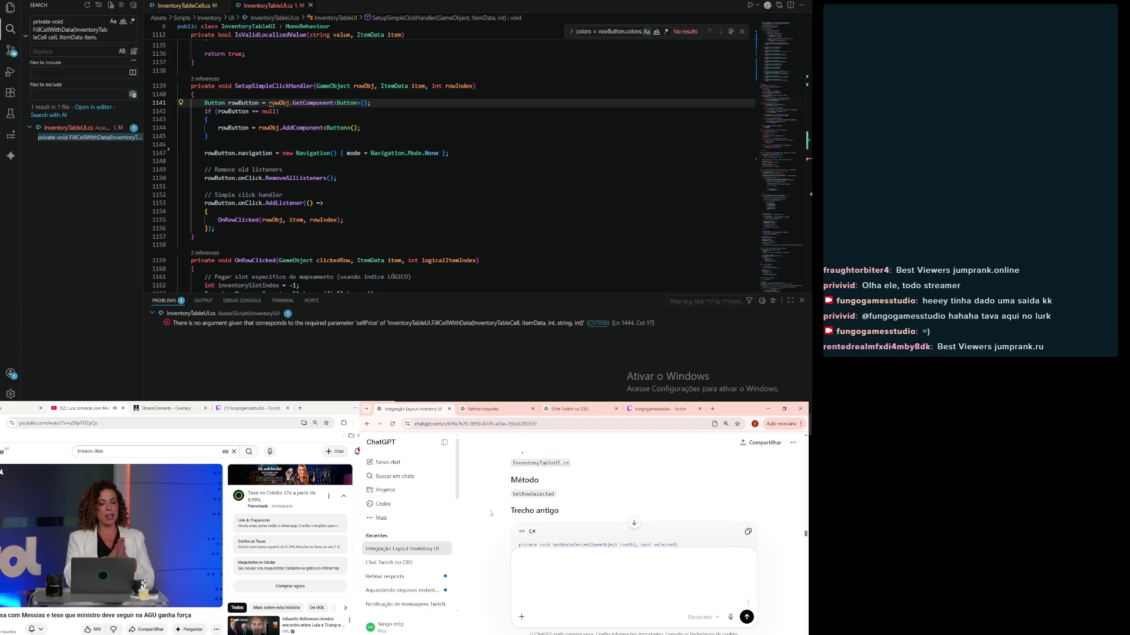
scroll(519, 511, "down", 1)
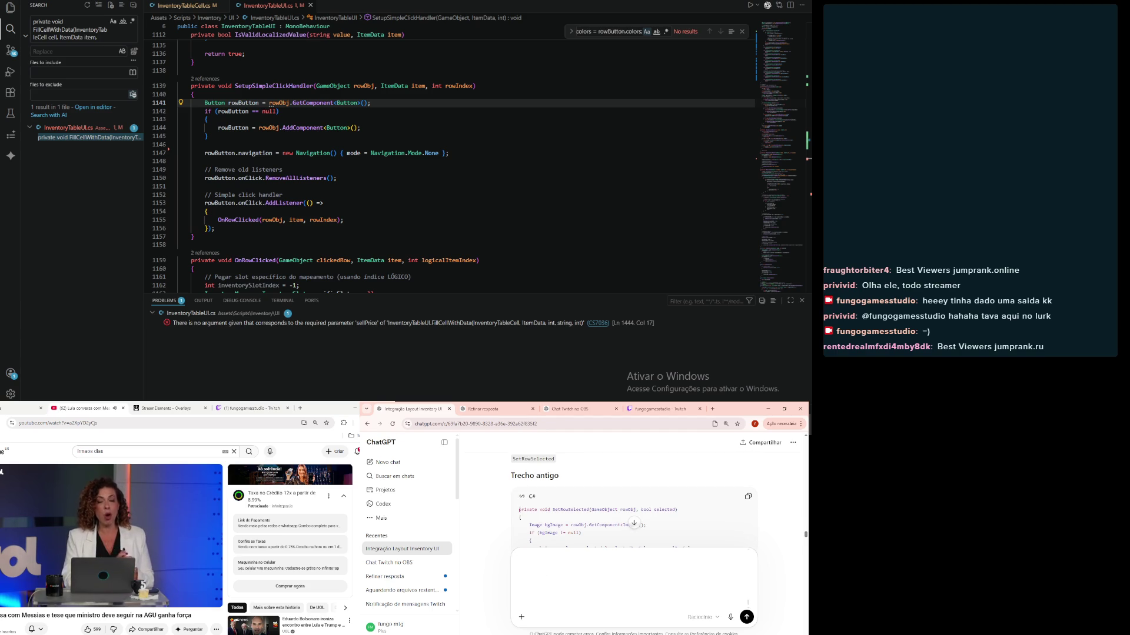
left_click_drag(519, 509, 662, 509)
key("ctrl+c")
left_click(70, 29)
key("ctrl+a")
key("ctrl+v")
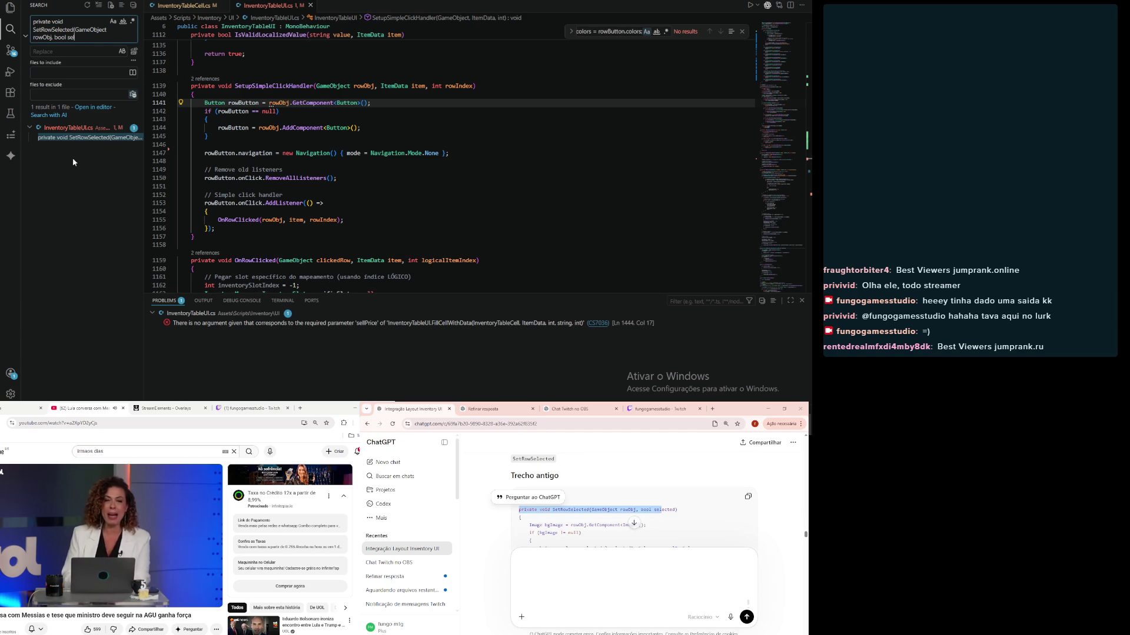
left_click(89, 137)
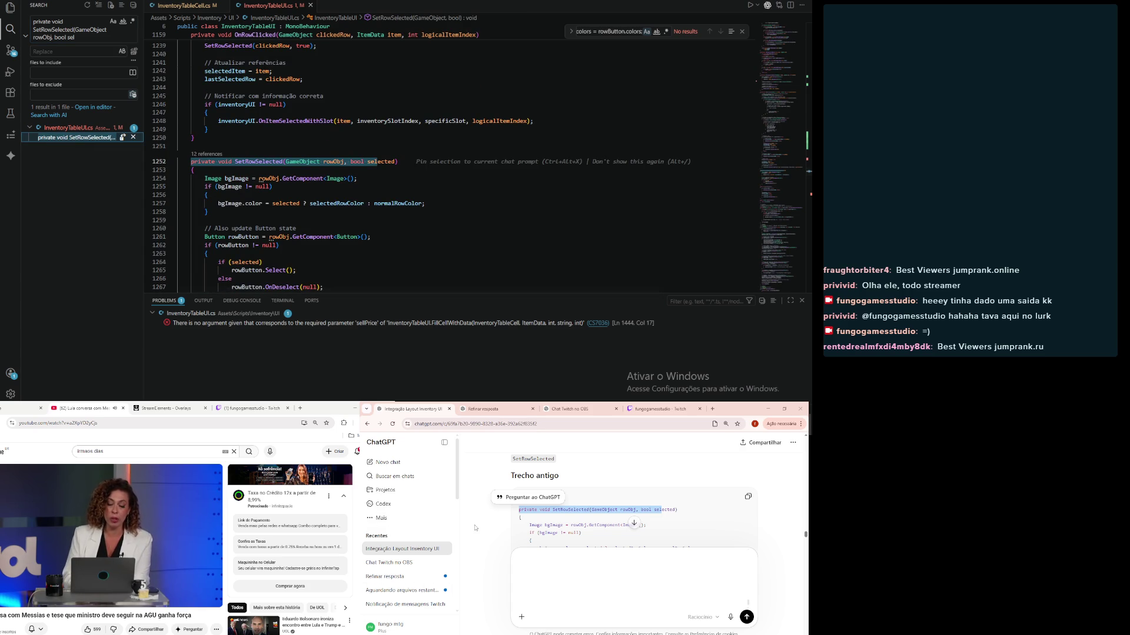
Step: Replace the old SetRowSelected method with ChatGPT's new version and indent it one level
left_click(531, 522)
scroll(532, 522, "down", 3)
scroll(531, 522, "down", 2)
scroll(531, 522, "up", 5)
scroll(532, 522, "down", 5)
scroll(392, 122, "down", 3)
mouse_move(203, 224)
left_mouse_down()
mouse_move(194, 121)
mouse_move(120, 82)
left_mouse_up()
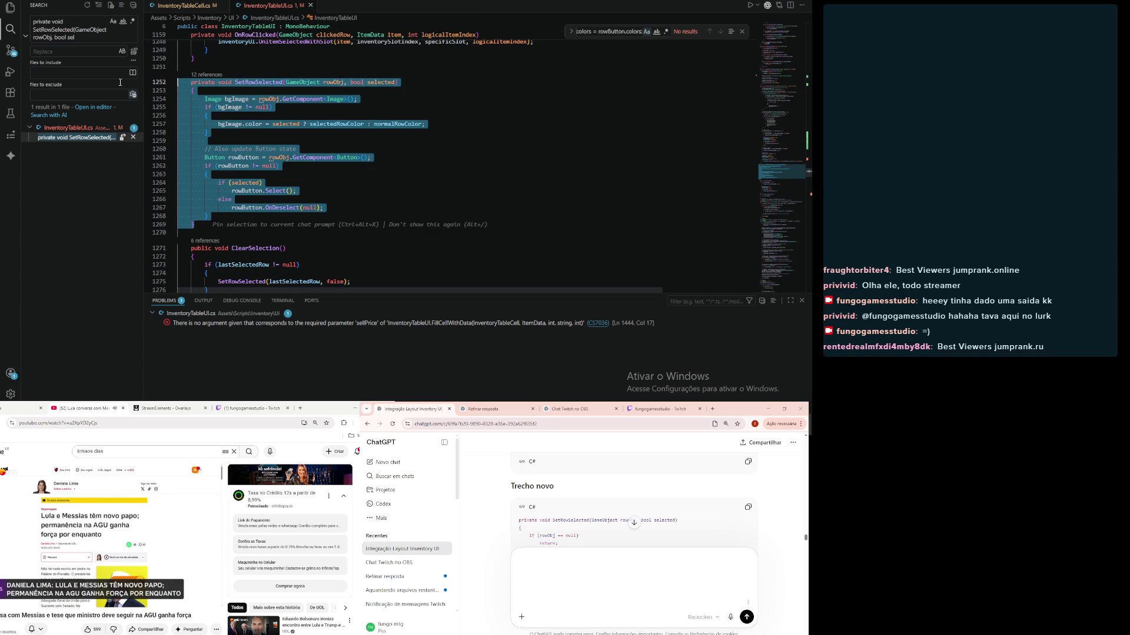
left_click(749, 508)
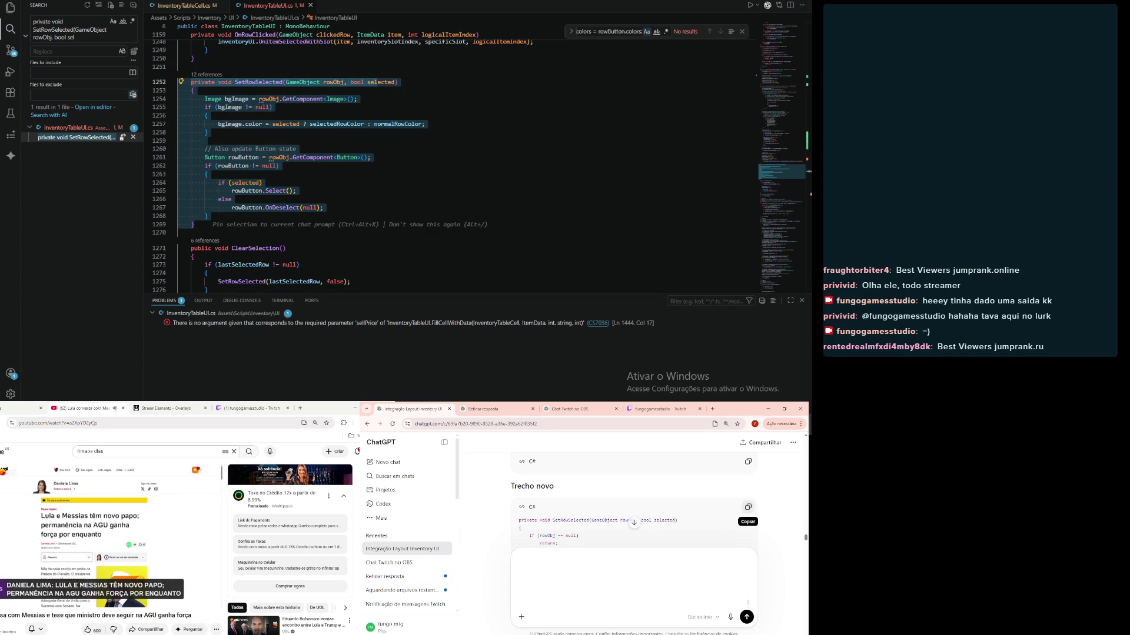
left_click(562, 10)
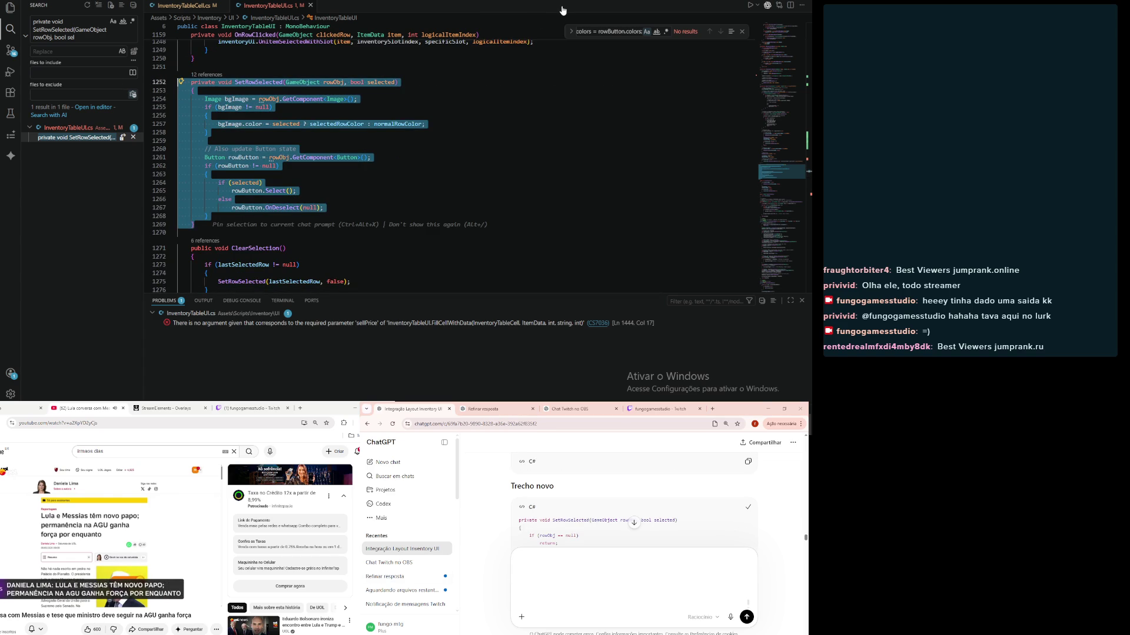
key("ctrl+v")
left_click_drag(226, 208, 178, 82)
key("Tab")
left_click(499, 100)
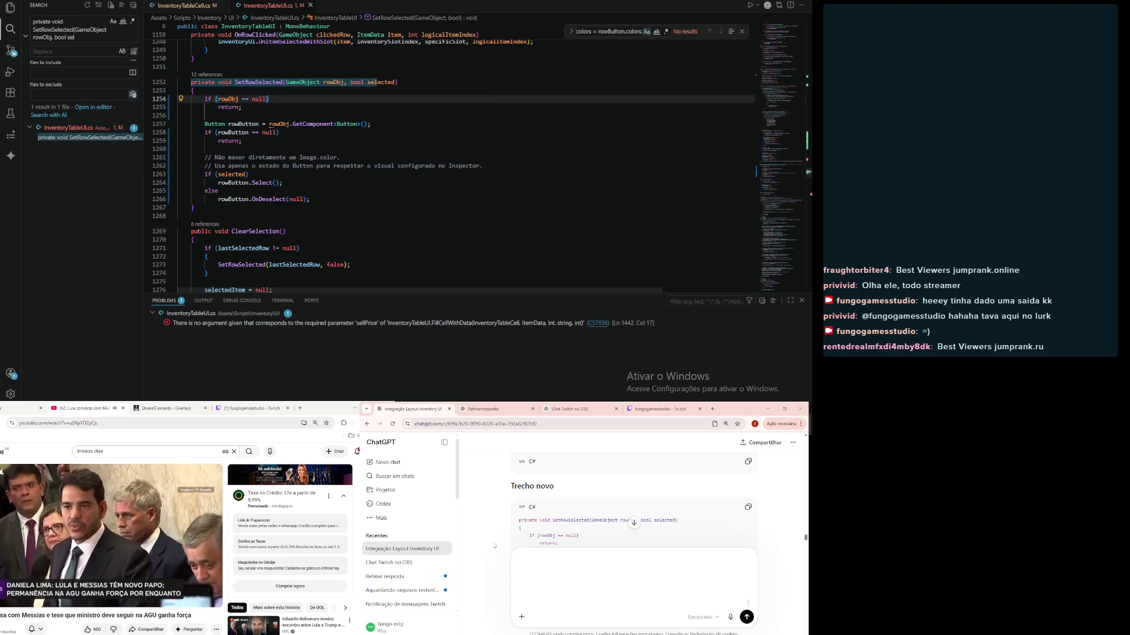
scroll(493, 533, "down", 5)
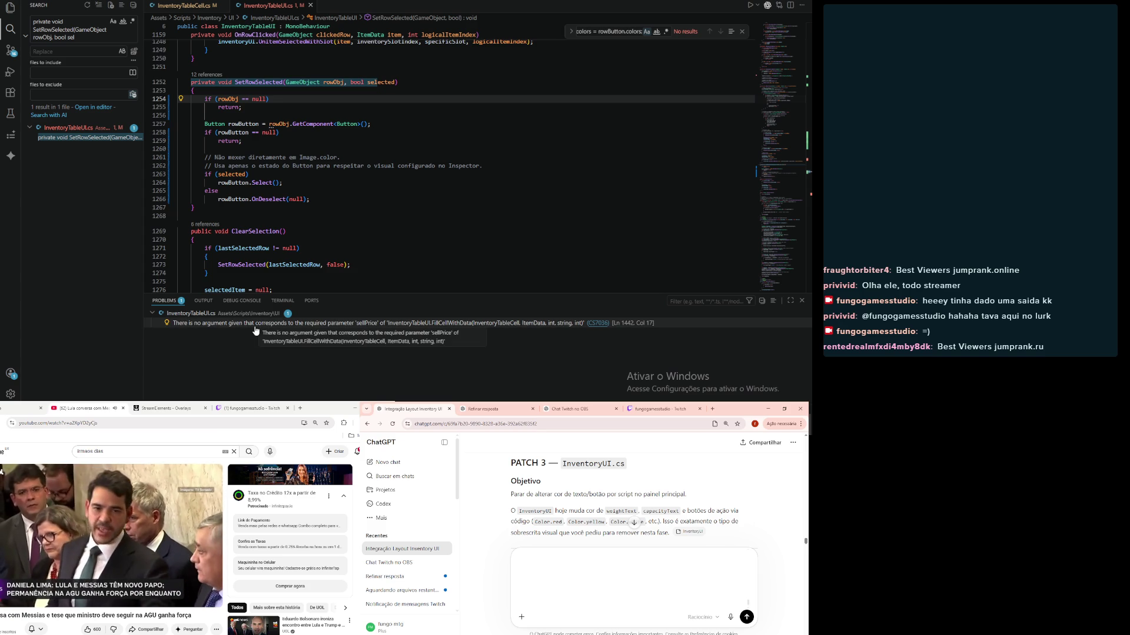
Step: Review the FillCellWithData missing-argument error, then select ChatGPT's old UpdateWeightDisplay signature from section 3.1
left_click(256, 325)
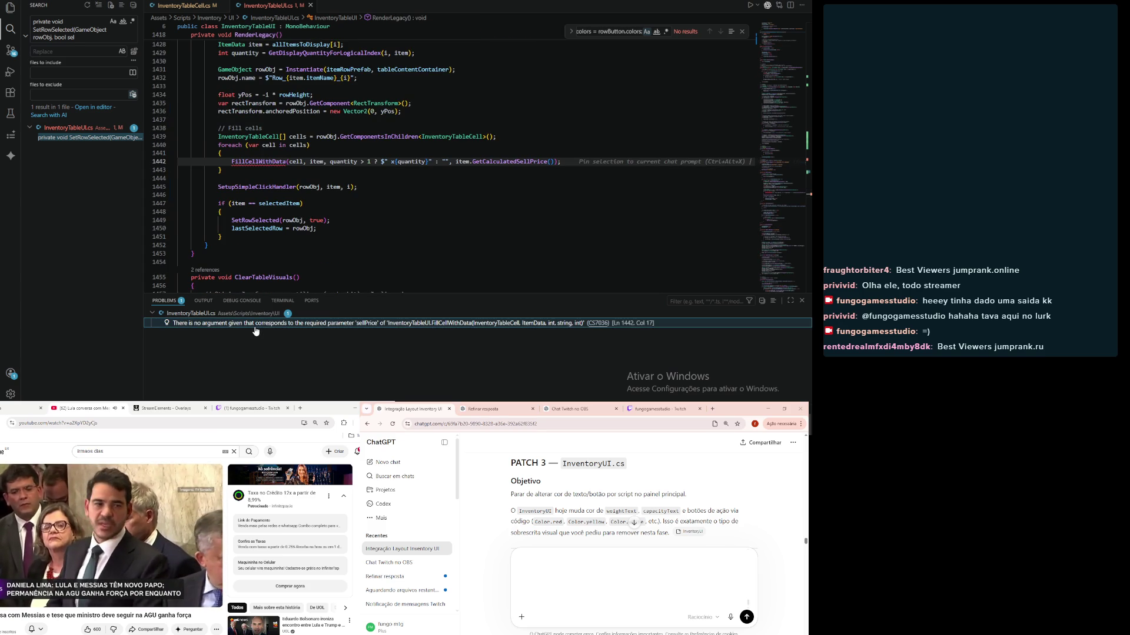
left_click(480, 208)
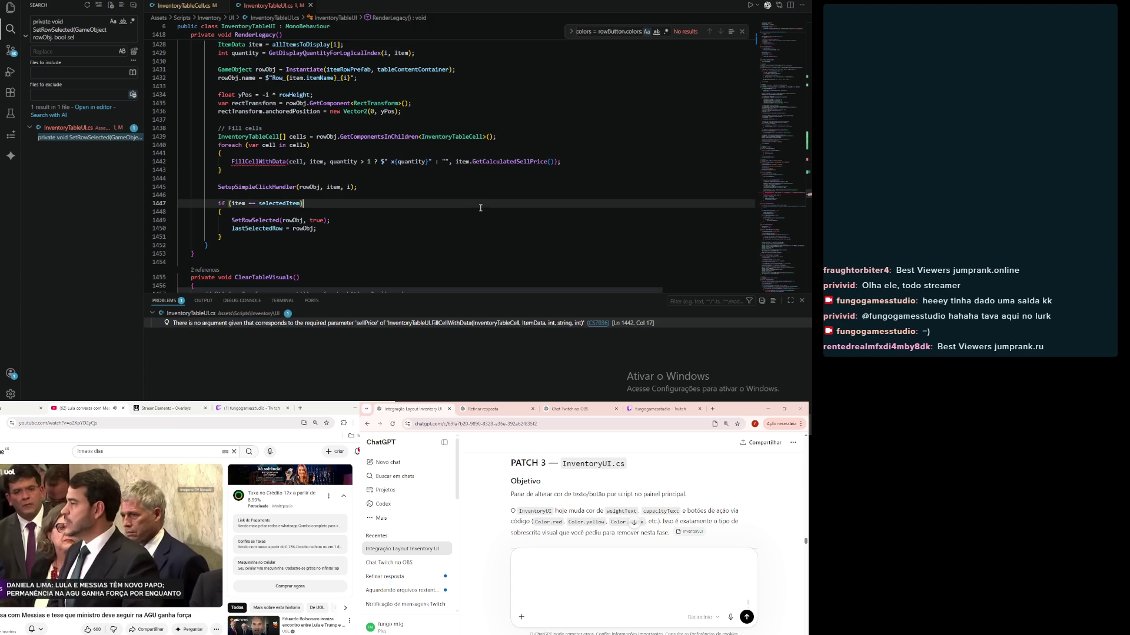
scroll(480, 204, "up", 4)
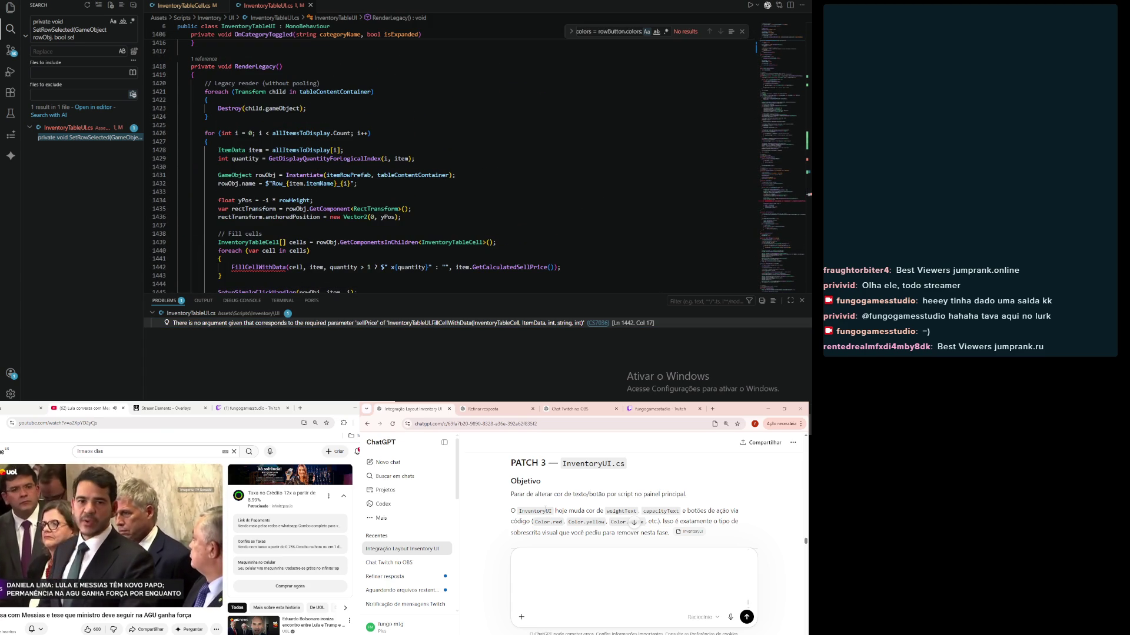
scroll(521, 520, "down", 5)
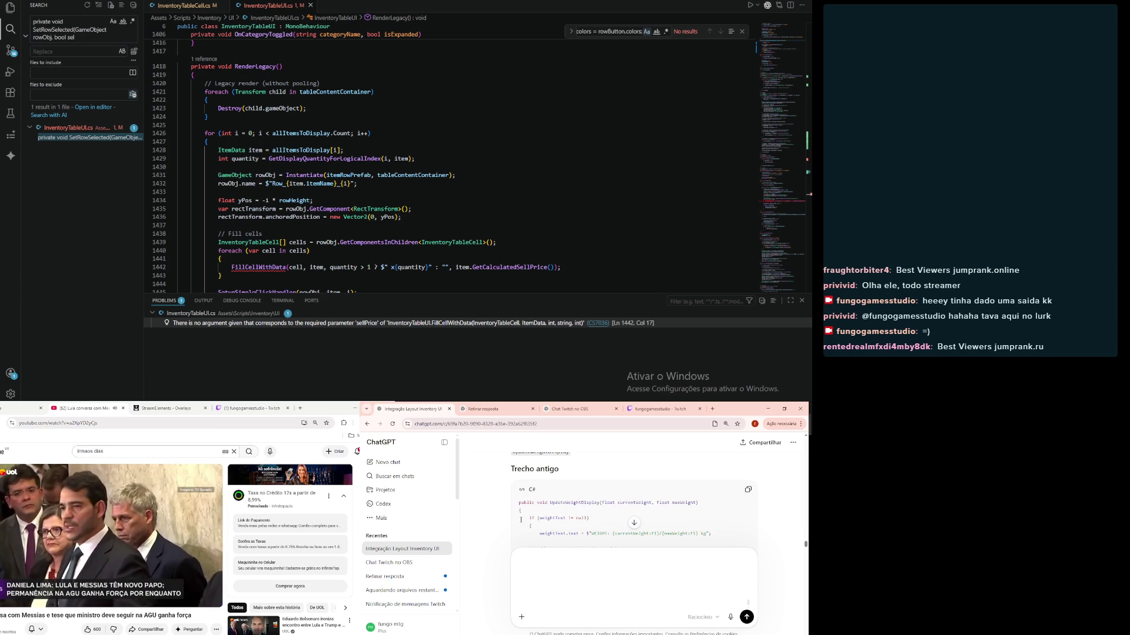
scroll(518, 500, "up", 3)
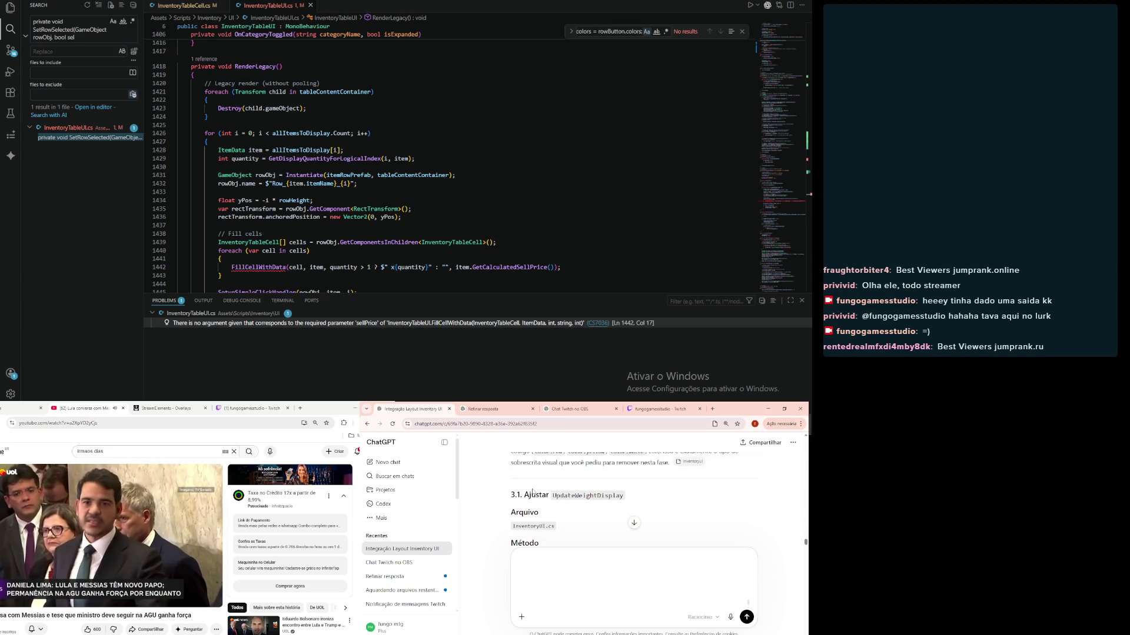
scroll(532, 494, "up", 2)
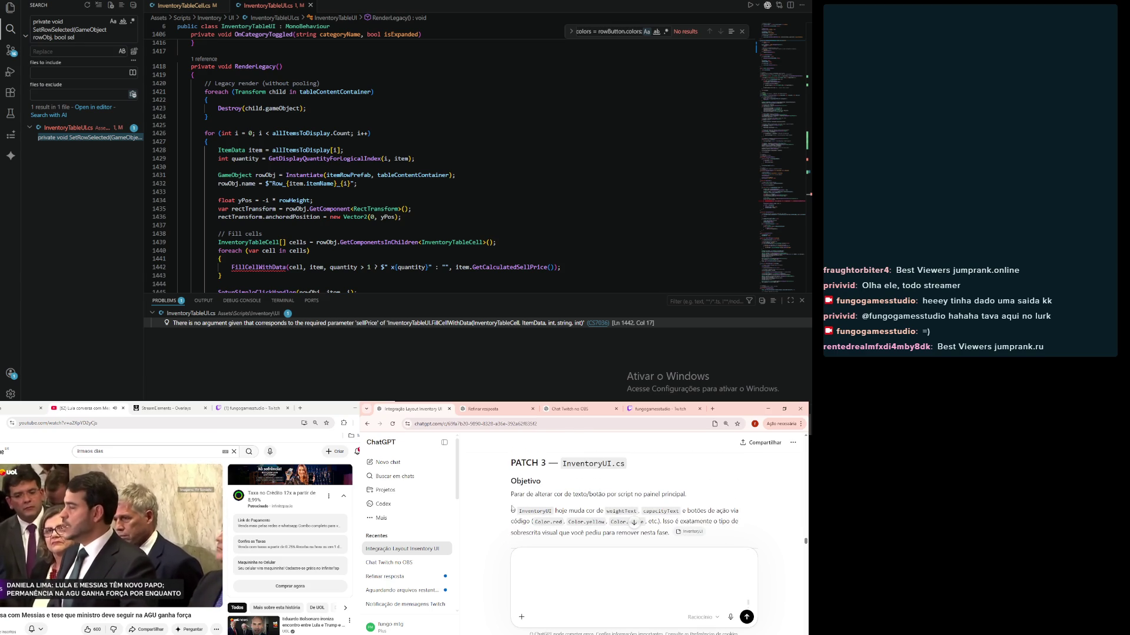
scroll(510, 510, "down", 3)
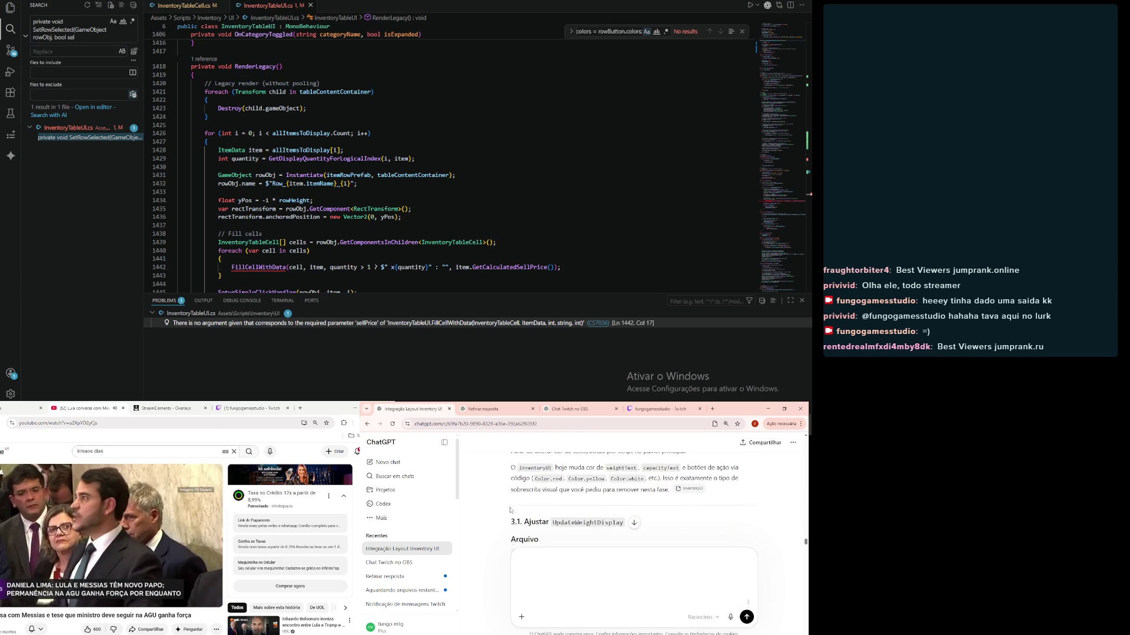
scroll(510, 510, "down", 2)
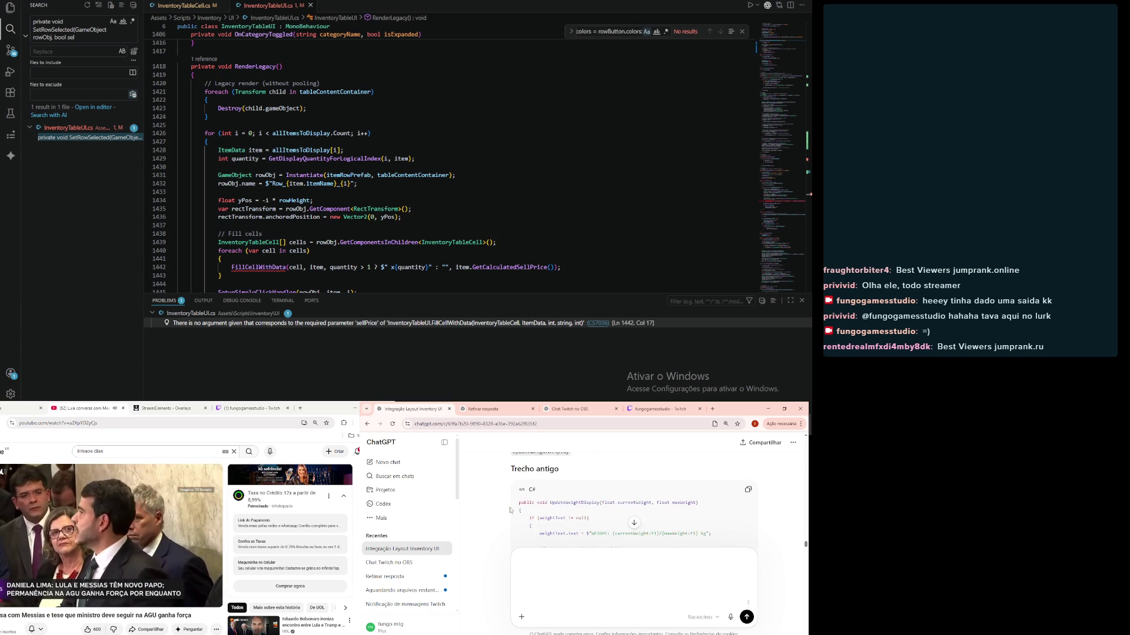
left_click_drag(521, 503, 682, 503)
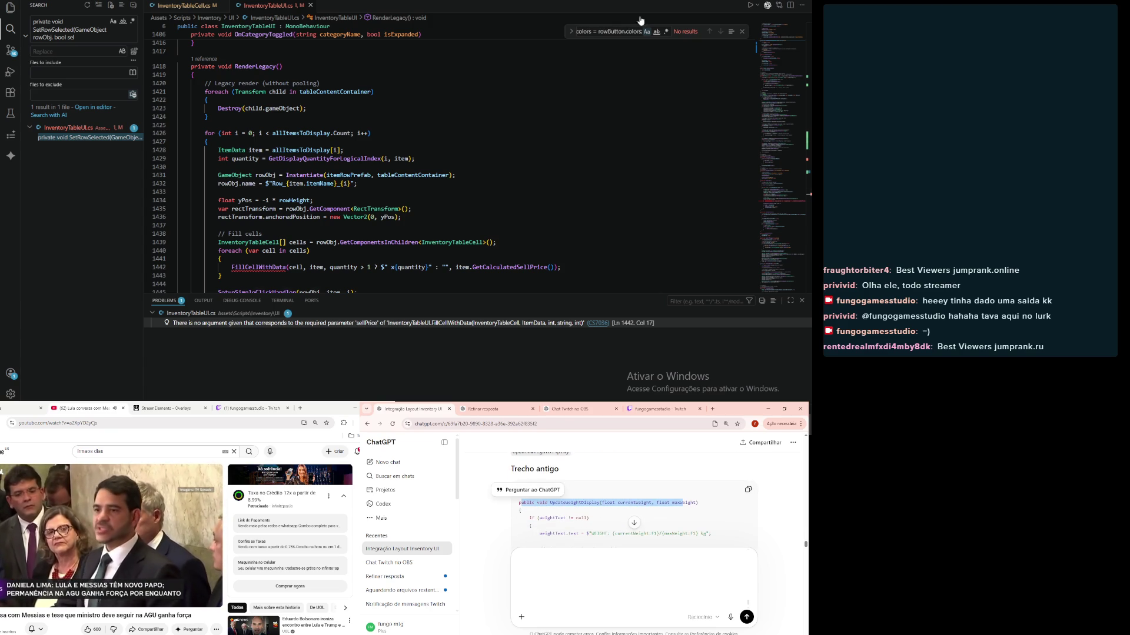
key("ctrl+a")
Step: Open UpdateWeightDisplay in InventoryUI.cs, replace it with ChatGPT's version, and indent it to match the class
key("ctrl+v")
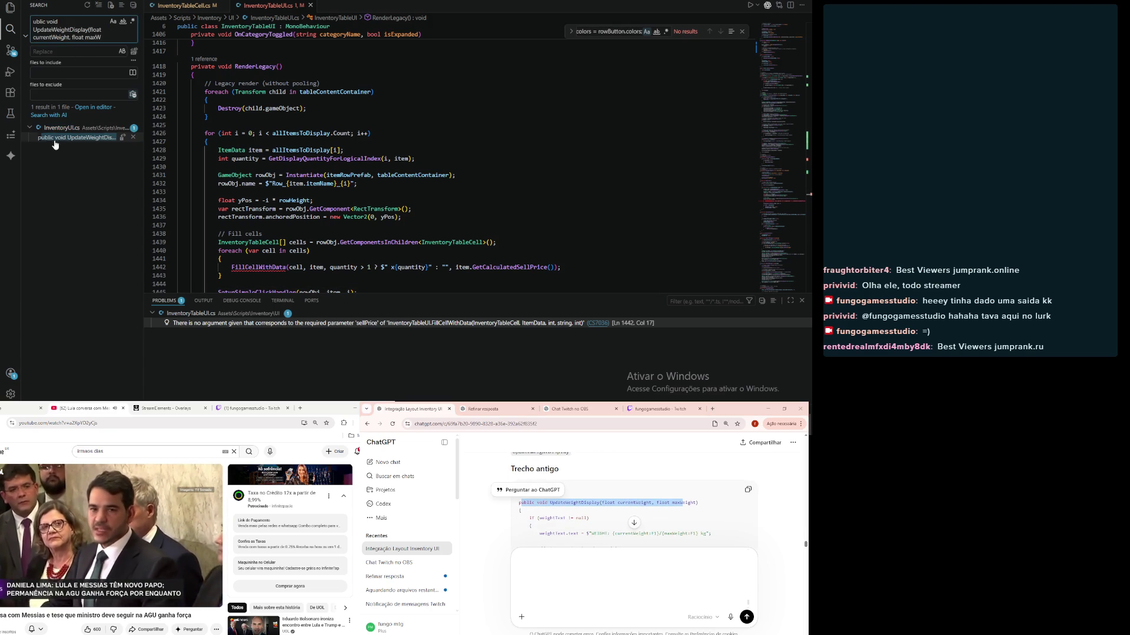
left_click(53, 140)
left_click(559, 539)
scroll(558, 540, "down", 5)
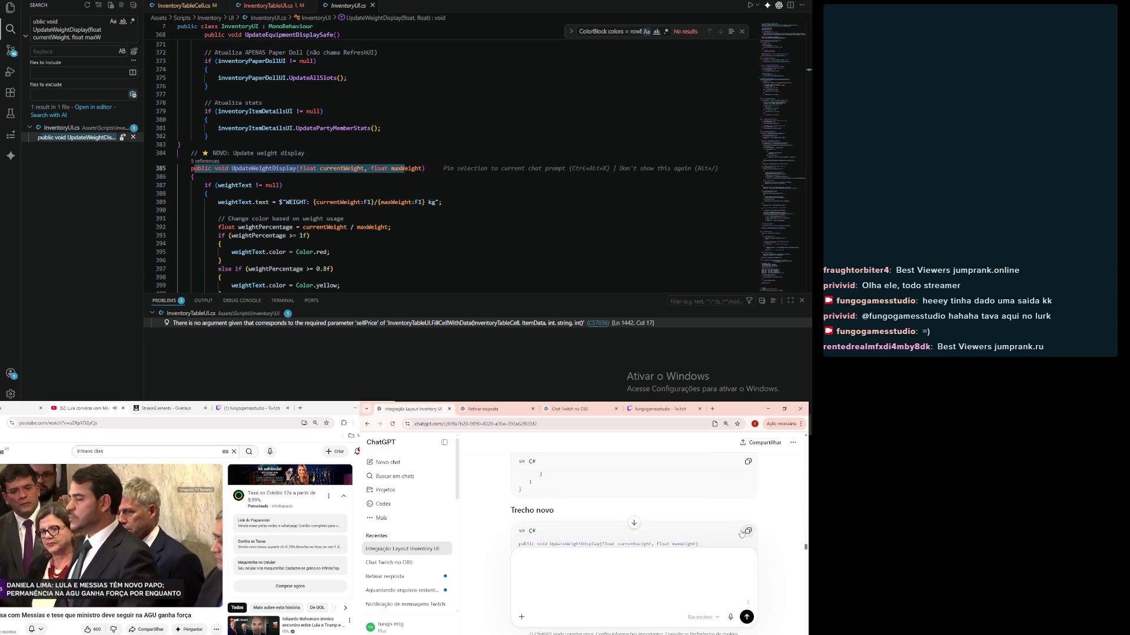
scroll(353, 177, "down", 6)
left_click(206, 187)
mouse_move(206, 187)
left_mouse_down()
mouse_move(188, 70)
mouse_move(142, 168)
left_mouse_up()
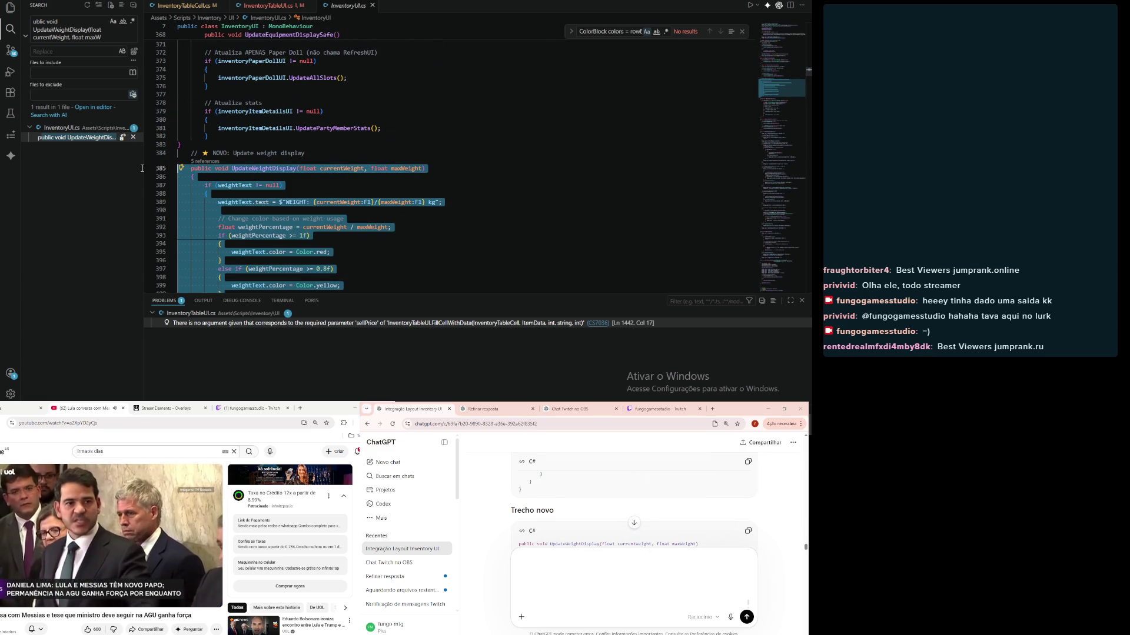
type("public void UpdateWeightDisplay(float currentWeight, float maxWeight) {     if (weightText == null)         return;      string label = GetLocalizedUiText(\"inventory_weight\", \"Weight\");     weightText.text = $\"{label}: {currentWeight:F1}/{maxWeight:F1} kg\";      // Não alterar weightText.color por código.     // A cor deve vir do Inspector/prefab. }")
mouse_move(185, 247)
left_mouse_down()
mouse_move(171, 27)
mouse_move(162, 238)
mouse_move(157, 169)
left_mouse_up()
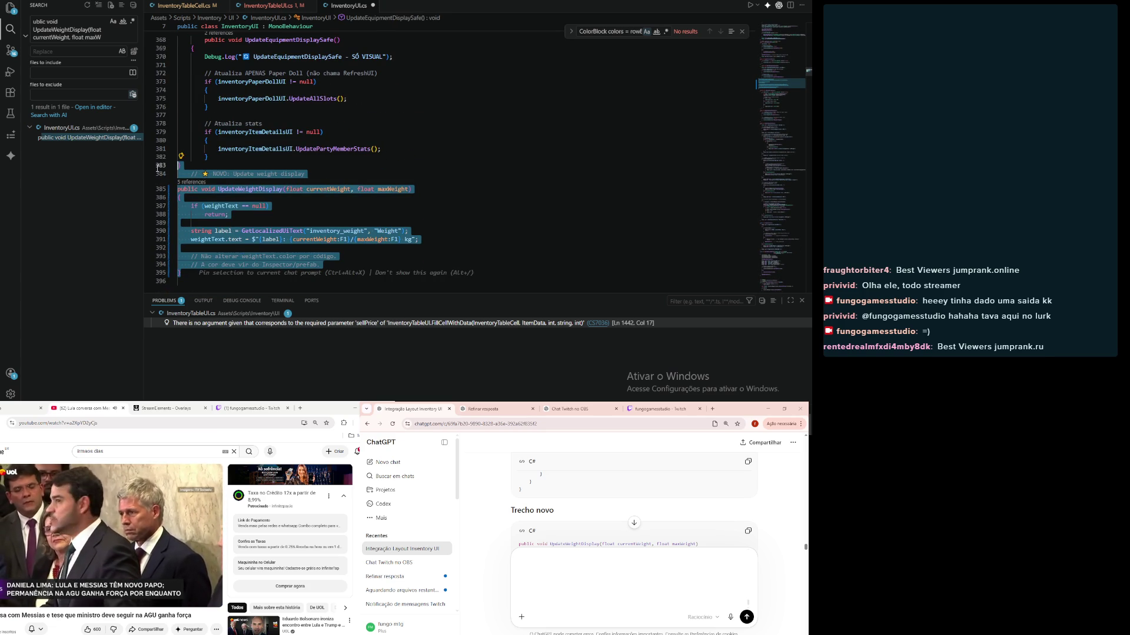
key("Tab")
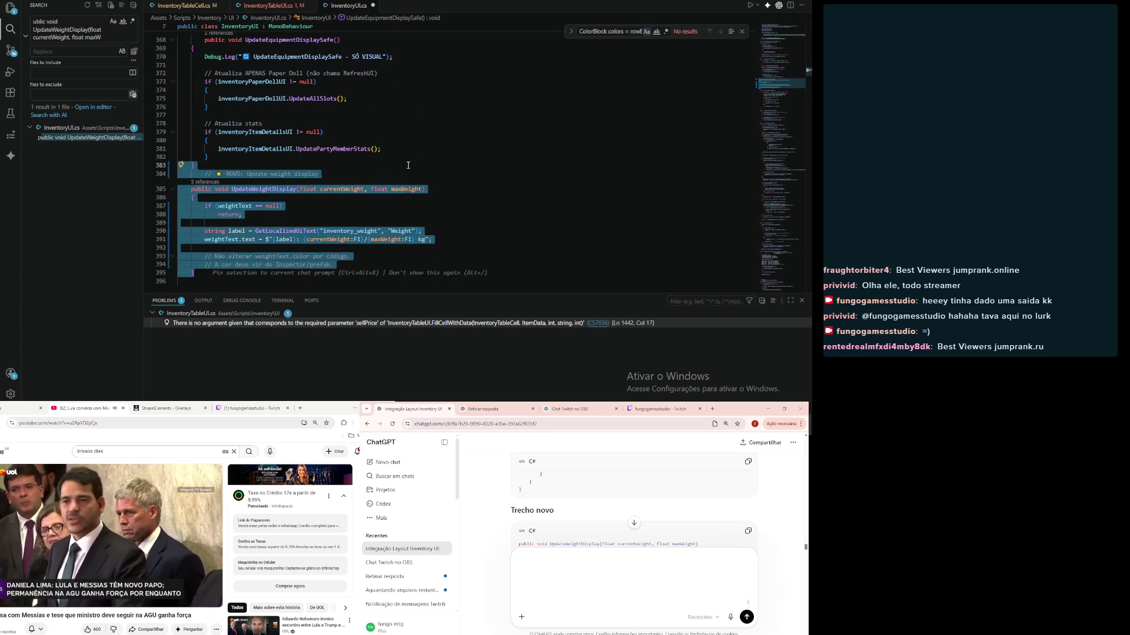
Step: Delete the leftover NOVO weight-display comment above the method
left_click(421, 163)
left_click_drag(360, 176, 157, 172)
key("Delete")
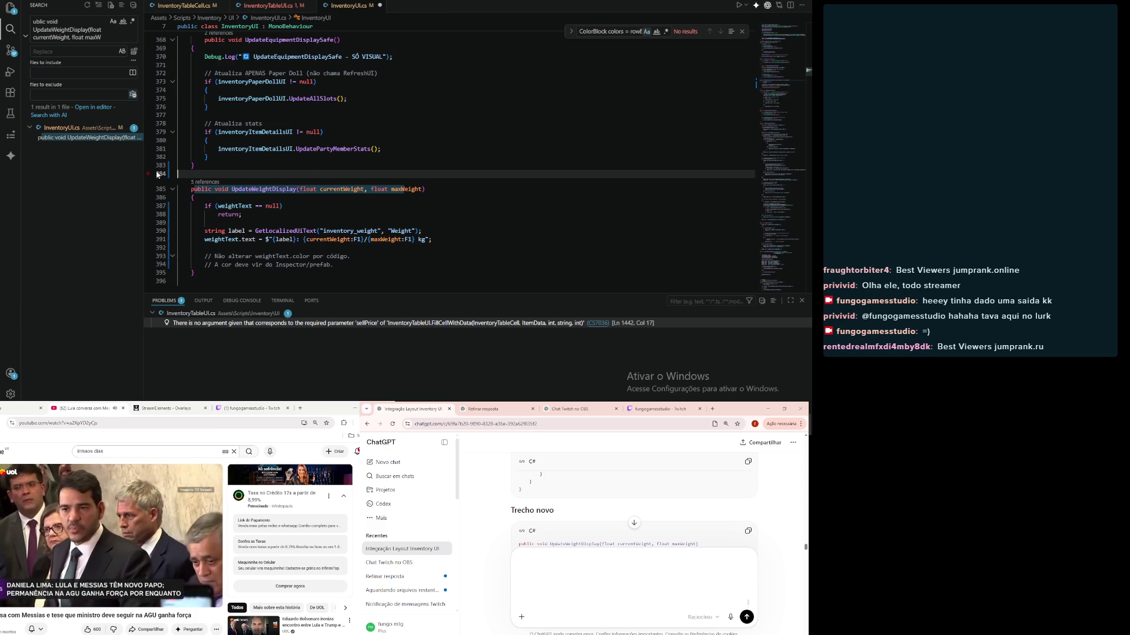
left_click(522, 190)
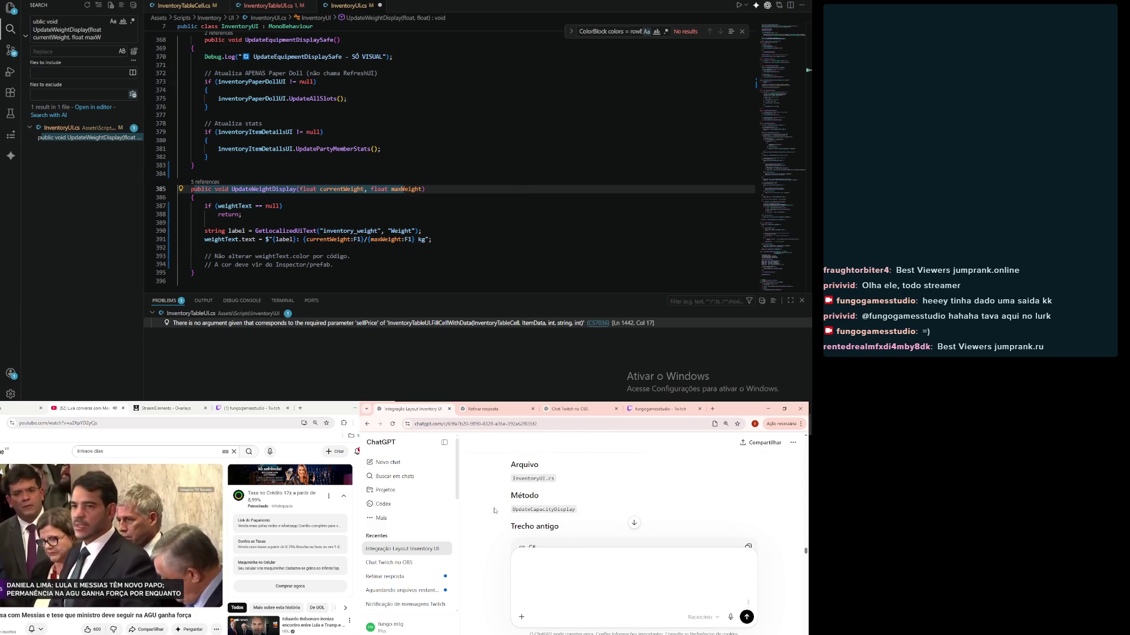
Step: Find the UpdateCapacityDisplay method in InventoryUI.cs
scroll(494, 511, "down", 2)
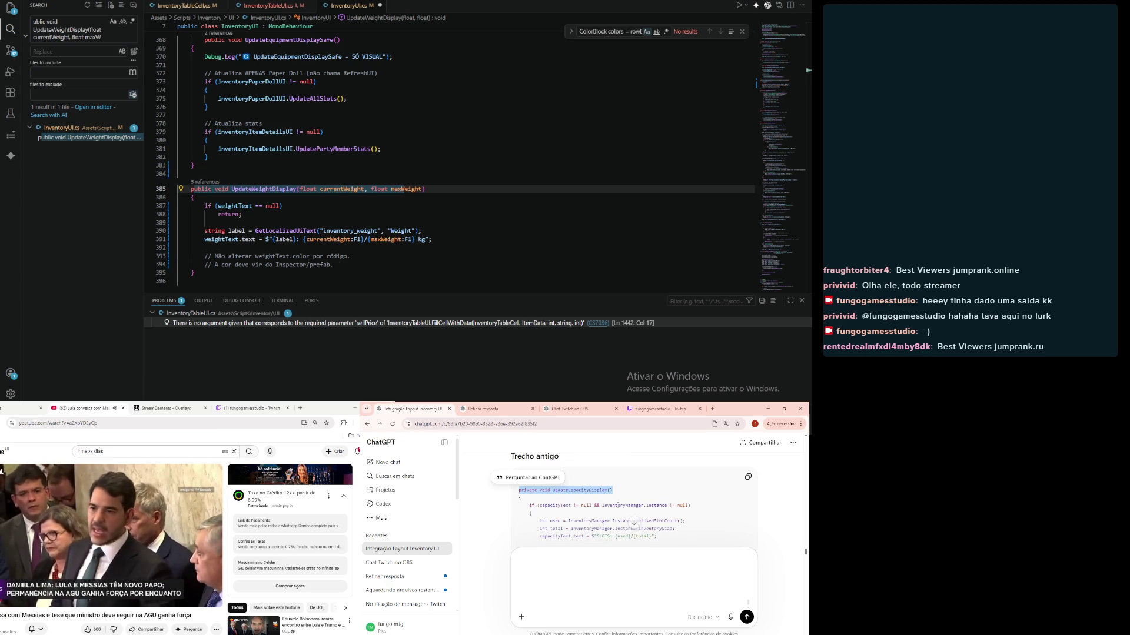
left_click(626, 31)
key("ctrl+v")
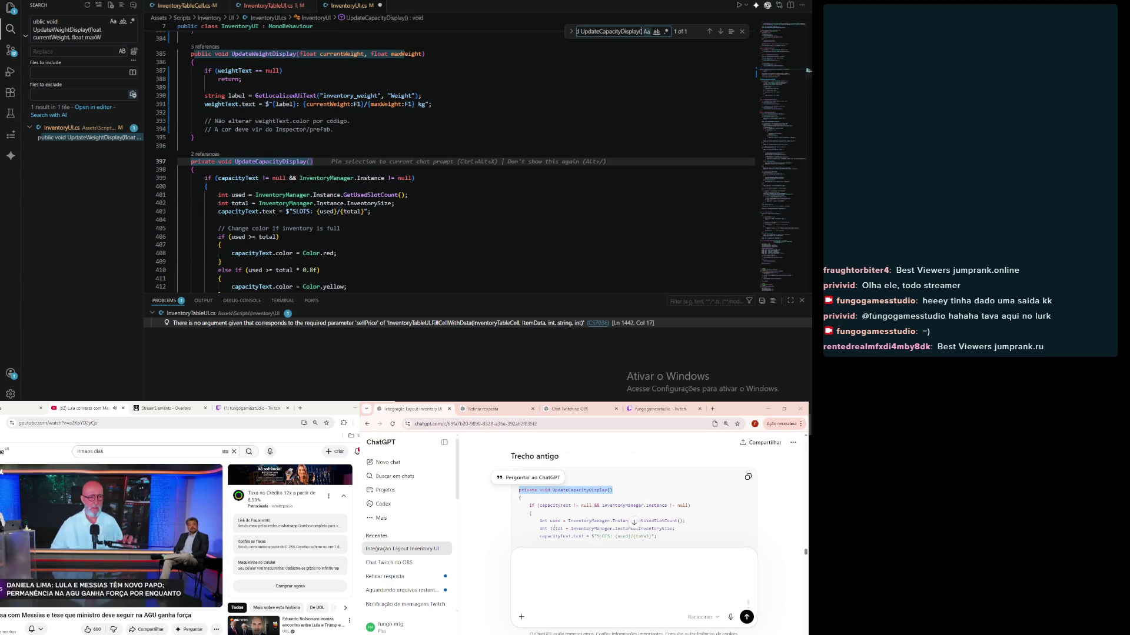
scroll(554, 528, "down", 5)
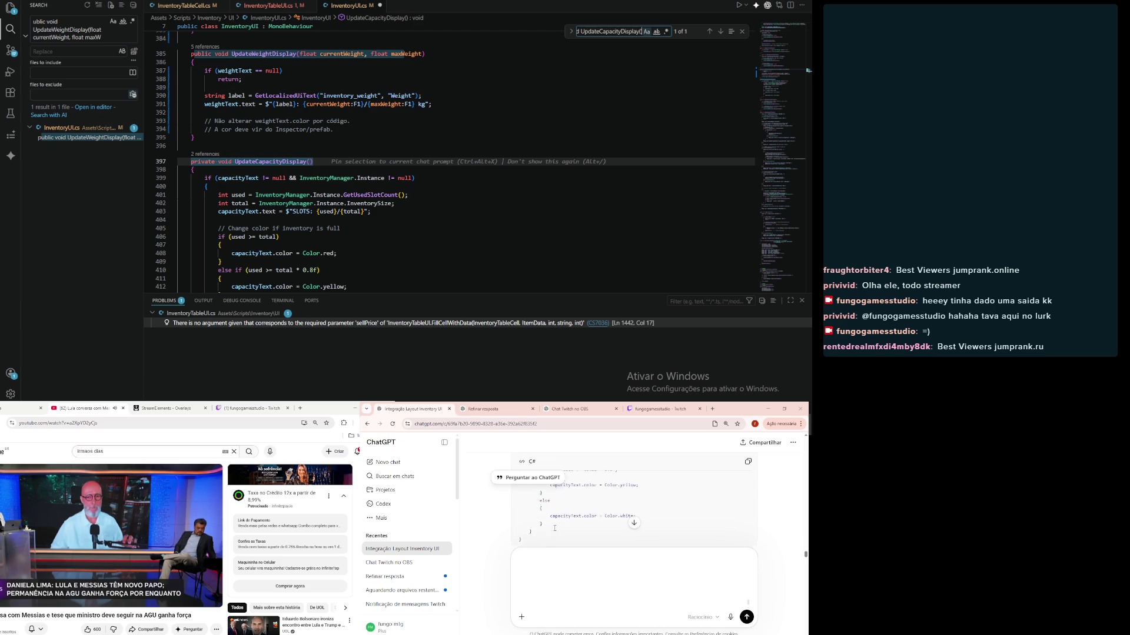
Step: Replace UpdateCapacityDisplay with ChatGPT's version: early null return, localized inventory_slots label, no recolouring, indented
left_click(748, 527)
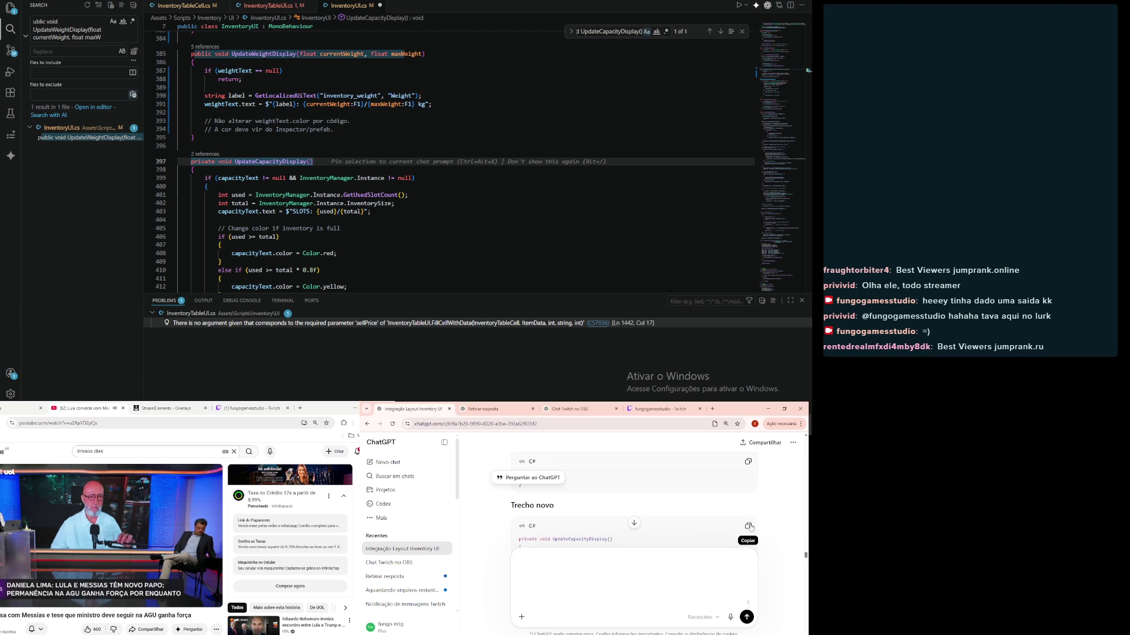
left_click(746, 525)
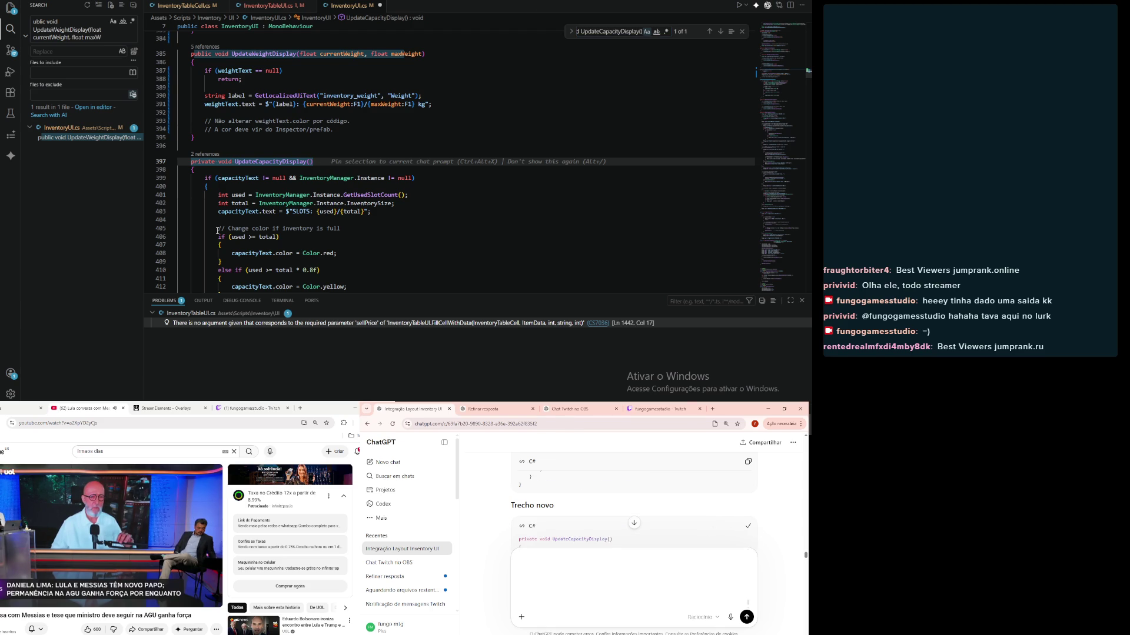
scroll(217, 231, "down", 5)
mouse_move(219, 209)
left_mouse_down()
mouse_move(203, 197)
mouse_move(197, 152)
mouse_move(161, 135)
left_mouse_up()
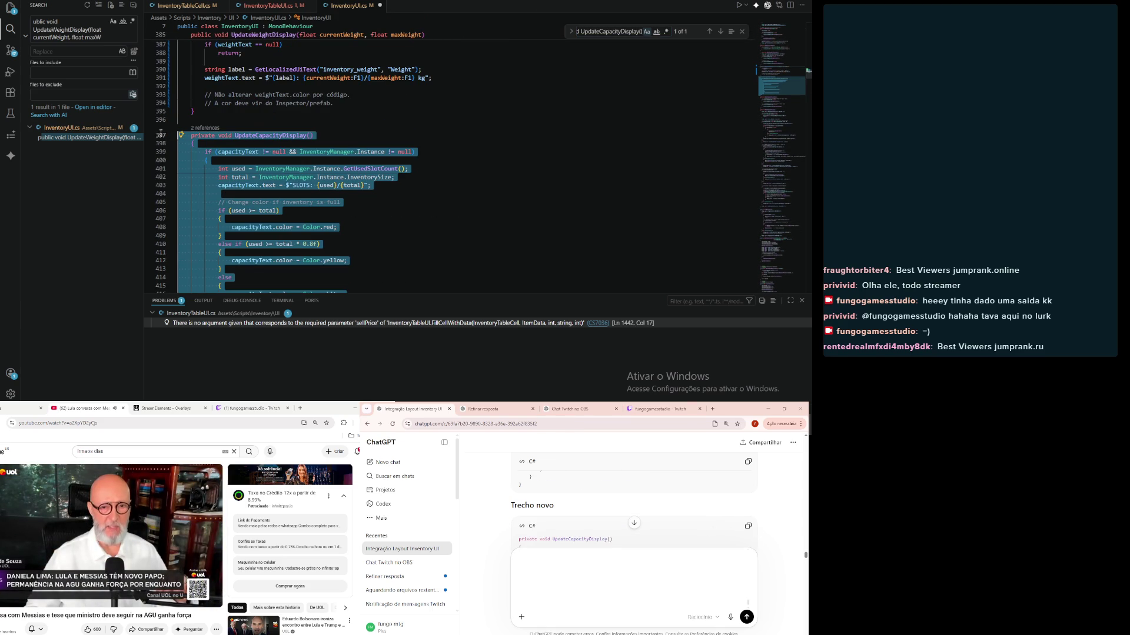
key("ctrl+v")
left_click_drag(159, 236, 159, 135)
key("Tab")
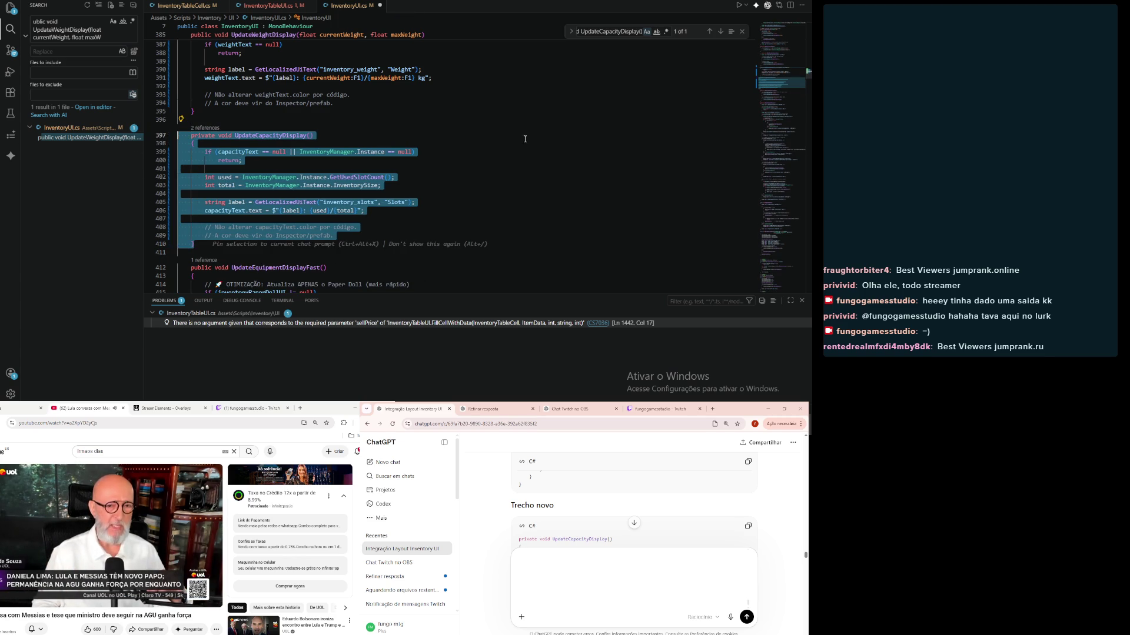
left_click(526, 139)
scroll(493, 547, "down", 5)
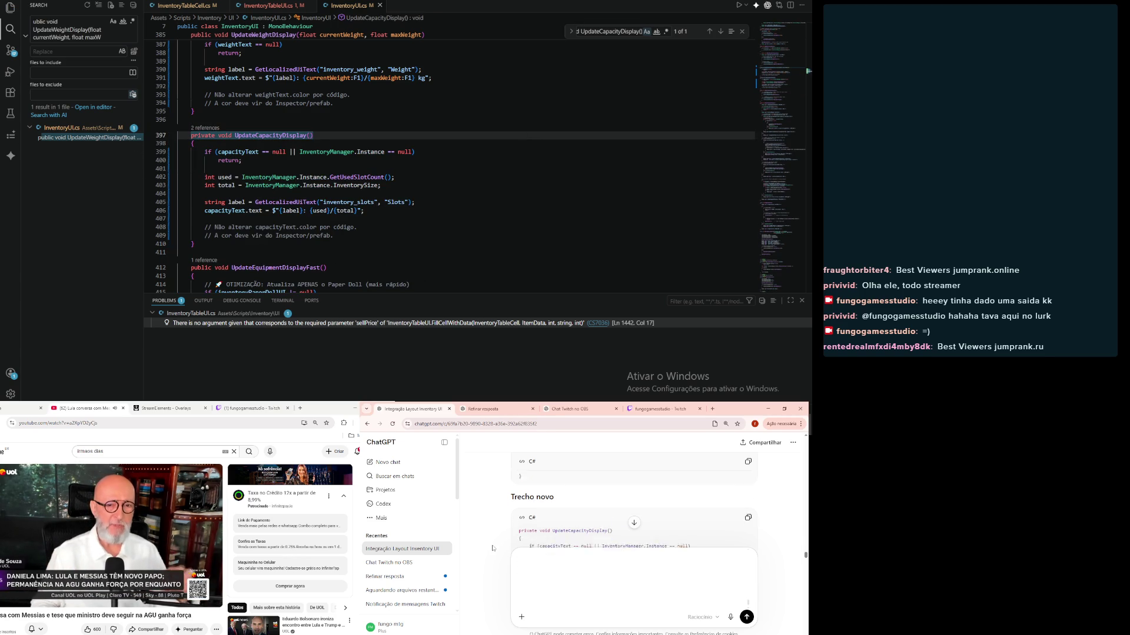
scroll(493, 548, "down", 3)
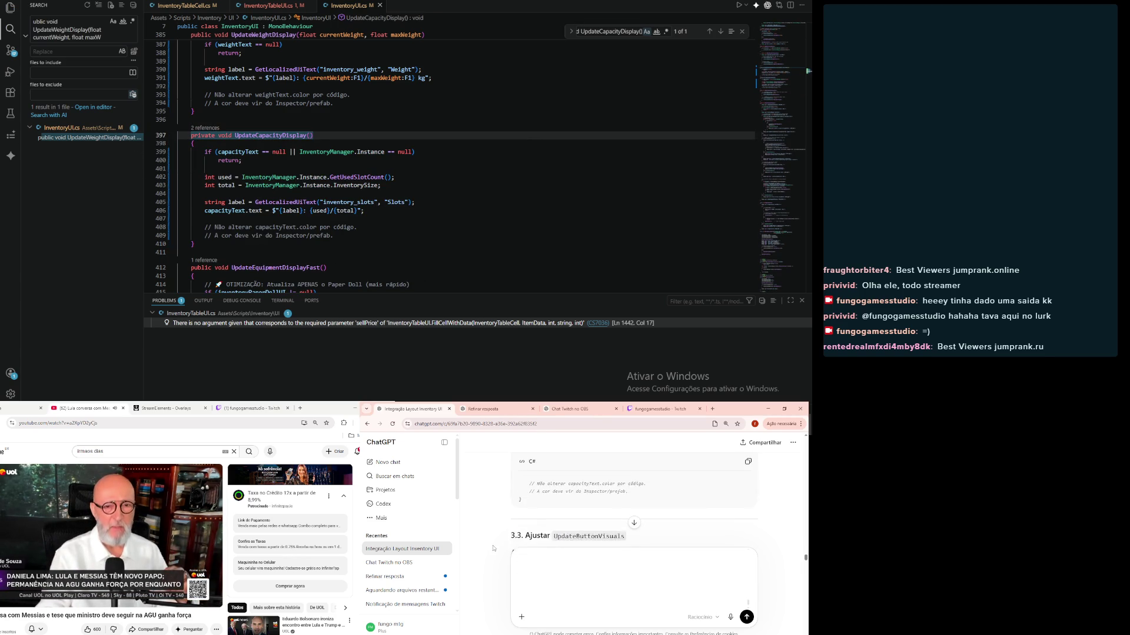
Step: Locate the UpdateButtonVisuals method in InventoryUI.cs using ChatGPT's signature
triple_click(561, 509)
scroll(618, 513, "down", 5)
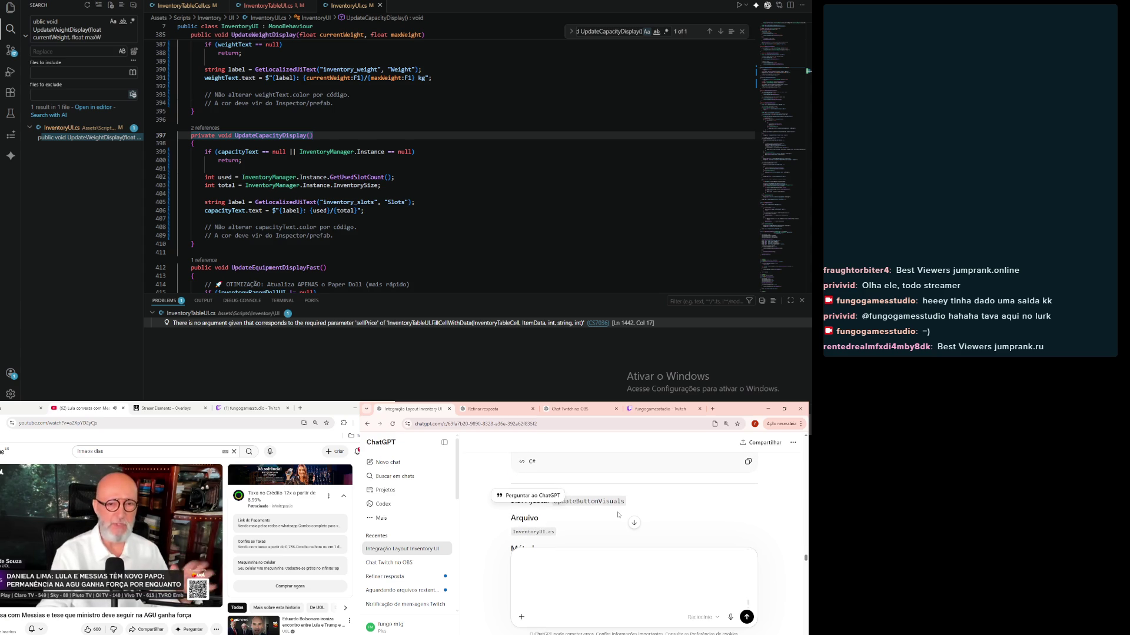
left_click(611, 31)
key("ctrl+a")
key("ctrl+v")
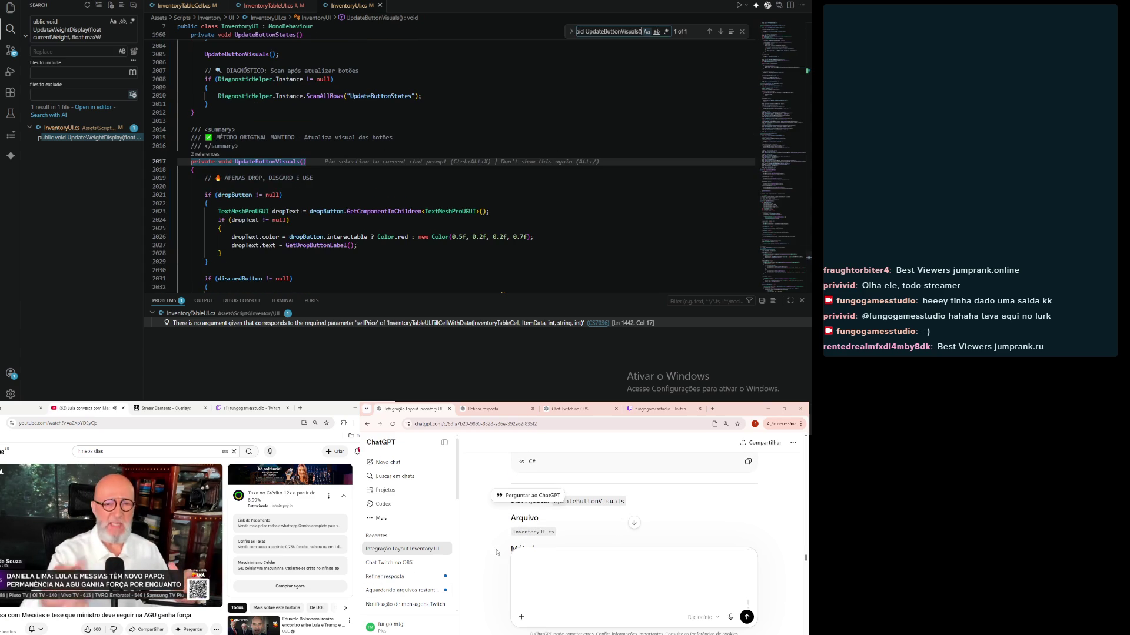
scroll(498, 553, "up", 5)
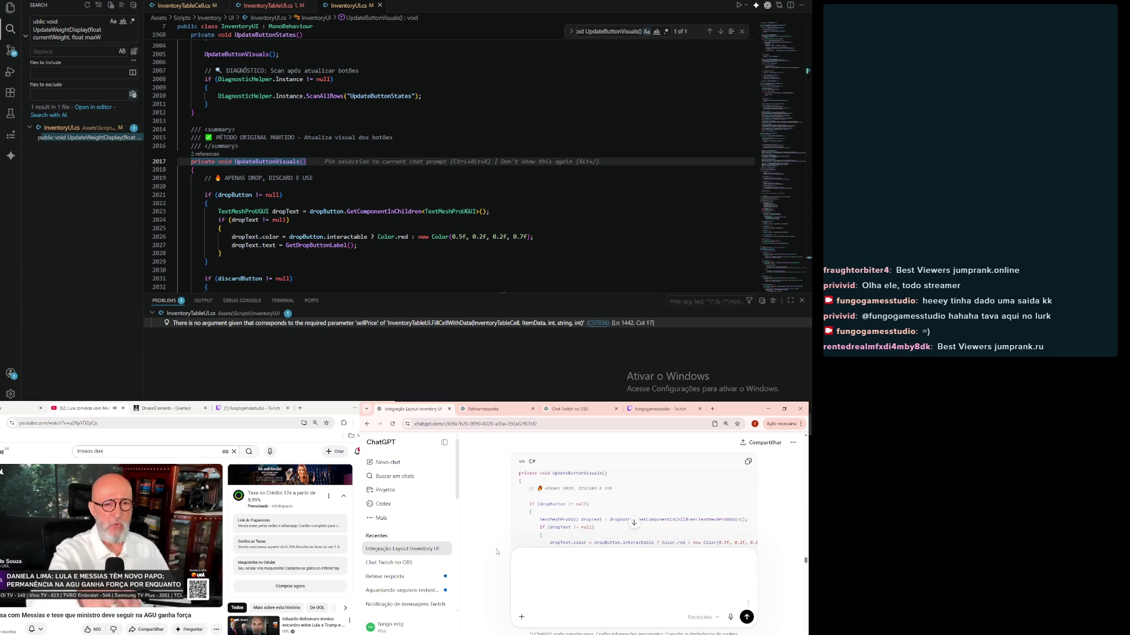
scroll(497, 552, "down", 5)
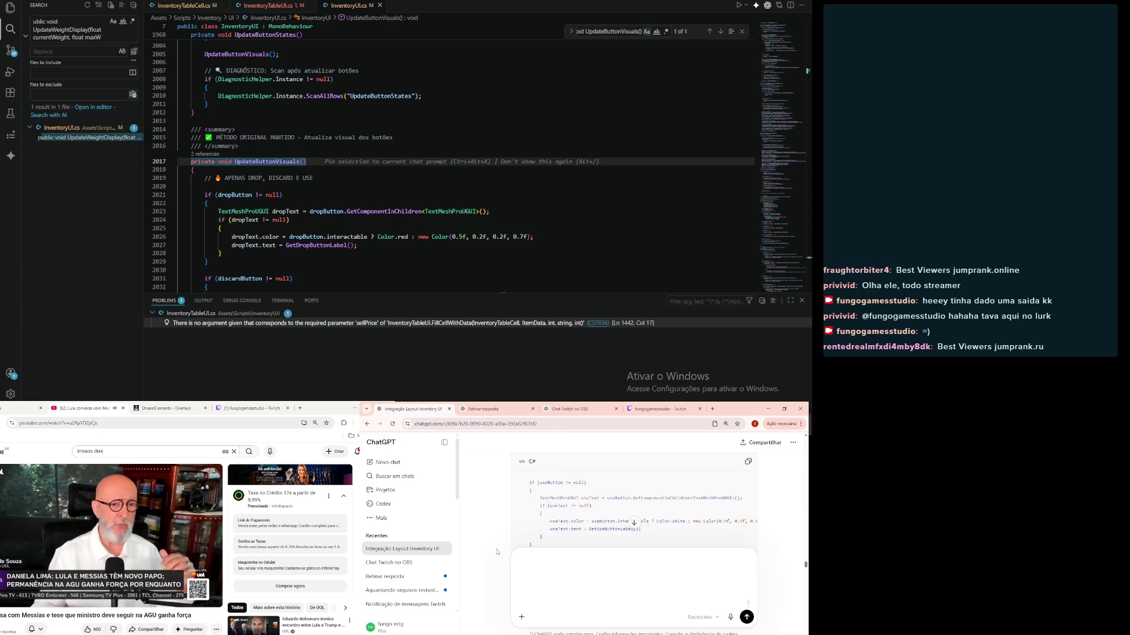
scroll(497, 551, "down", 3)
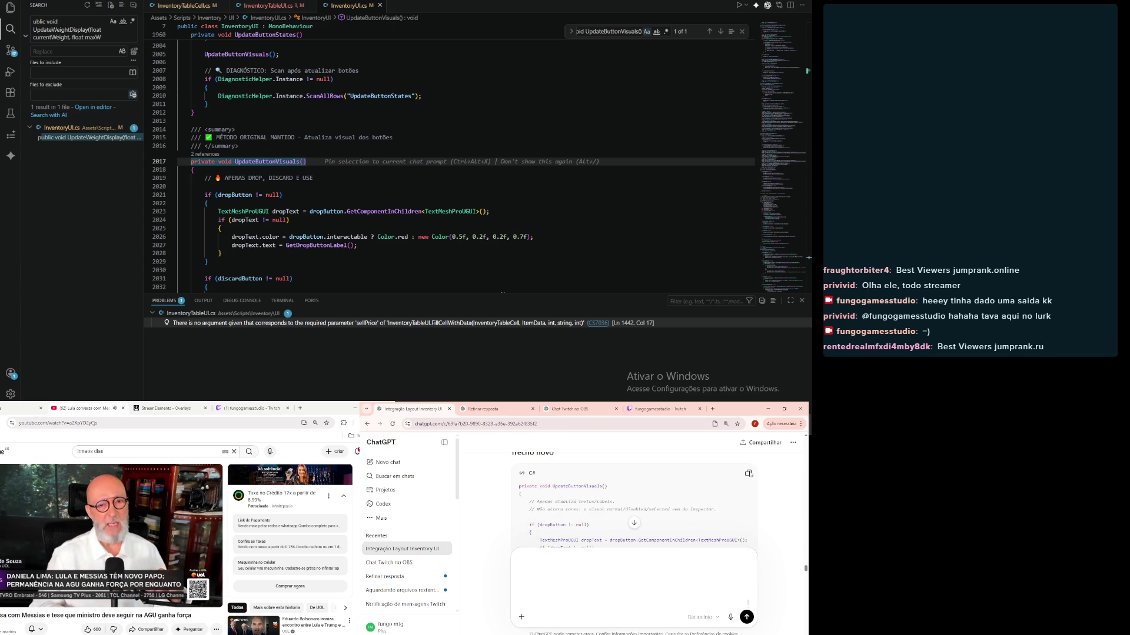
scroll(285, 189, "down", 5)
scroll(285, 188, "down", 9)
Step: Replace UpdateButtonVisuals with ChatGPT's version setting only drop, discard and use labels, indented
mouse_move(209, 206)
left_mouse_down()
mouse_move(188, 36)
mouse_move(182, 92)
mouse_move(161, 58)
left_mouse_up()
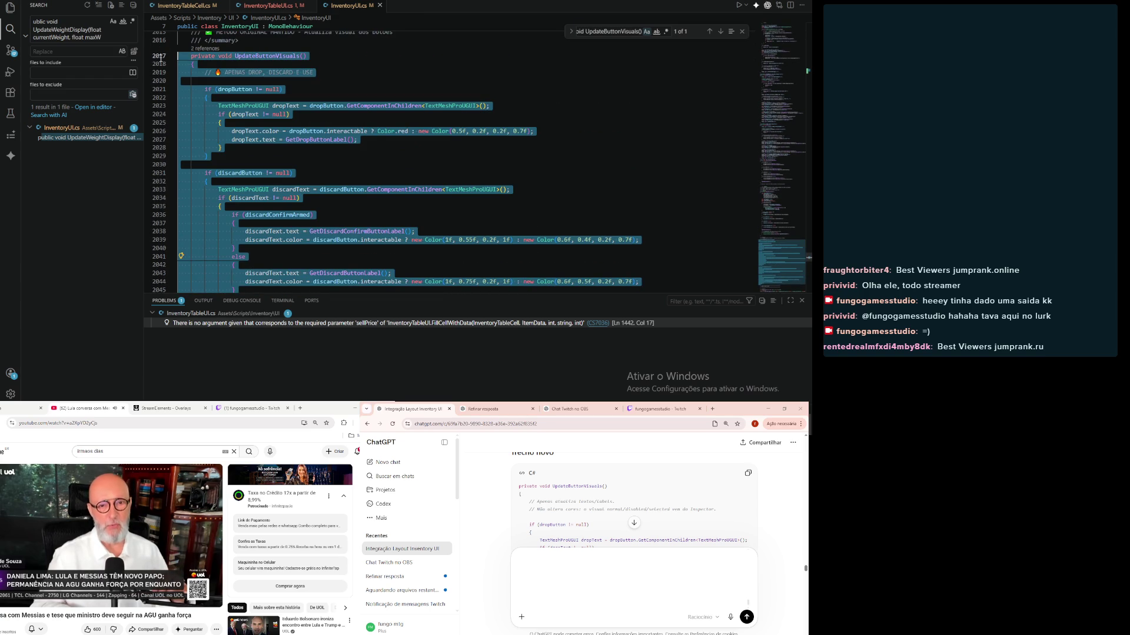
key("ctrl+v")
mouse_move(553, 220)
left_mouse_down()
mouse_move(174, 124)
mouse_move(178, 104)
left_mouse_up()
scroll(174, 124, "up", 3)
key("Tab")
left_click(555, 108)
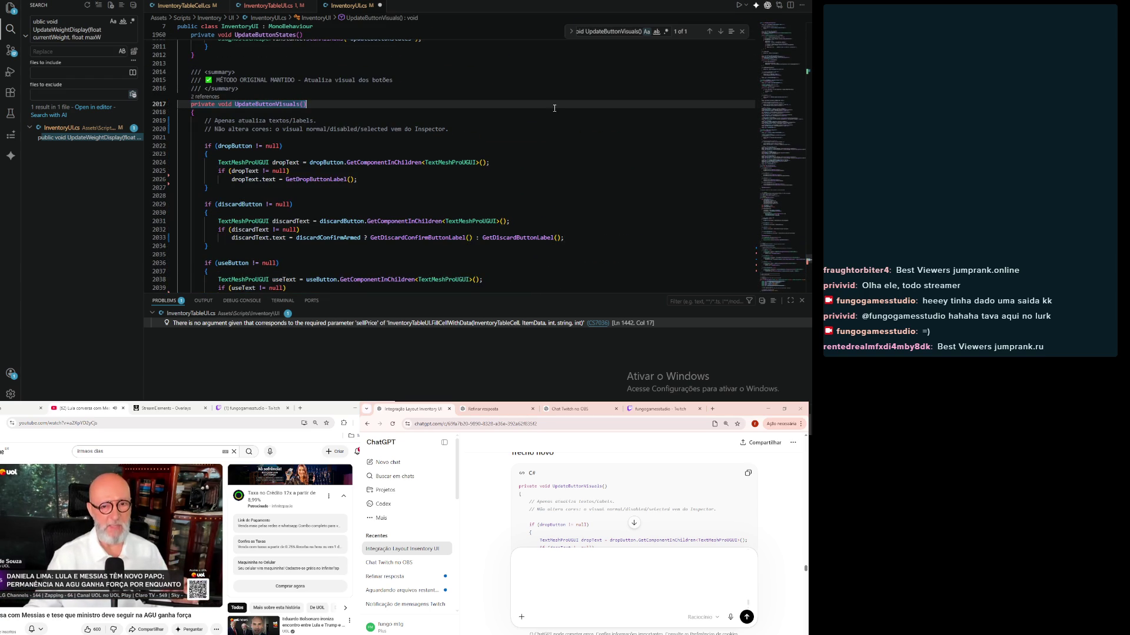
scroll(500, 524, "down", 10)
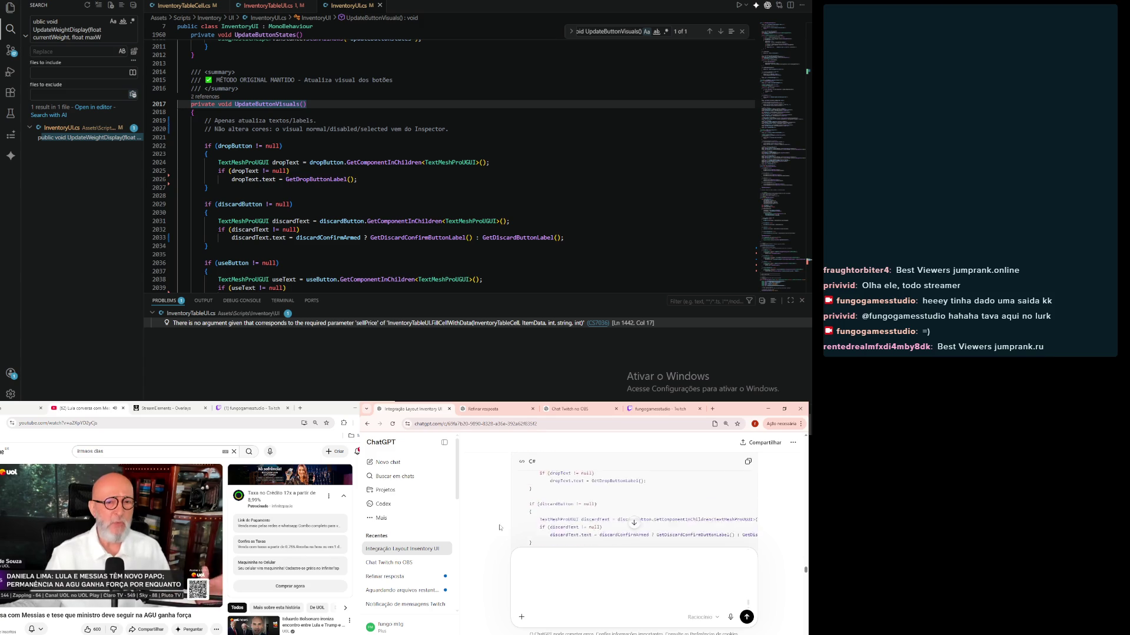
scroll(501, 538, "down", 2)
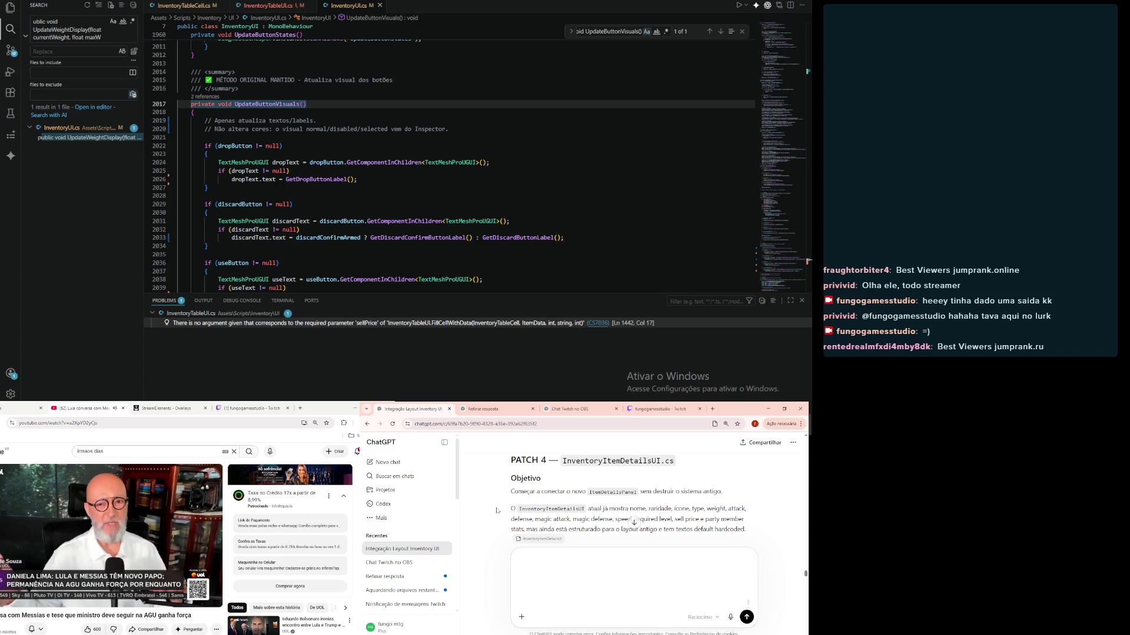
scroll(498, 510, "down", 3)
scroll(496, 510, "down", 1)
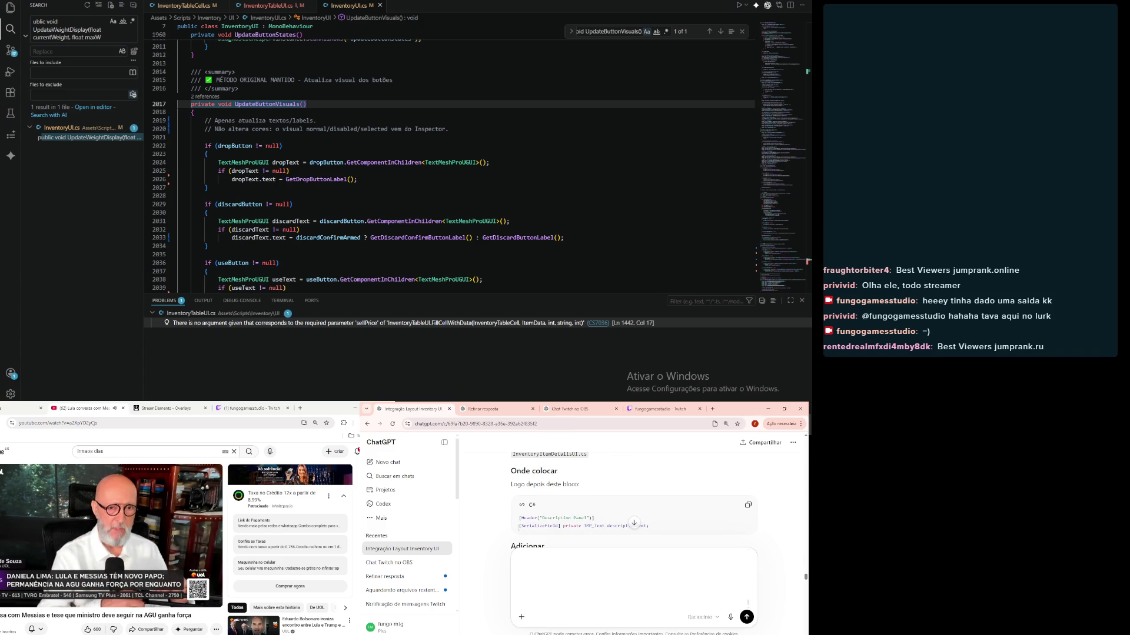
Step: Search the project for "[SerializeField] private TMP_Text descriptionText"
left_click_drag(519, 525, 667, 527)
key("ctrl+c")
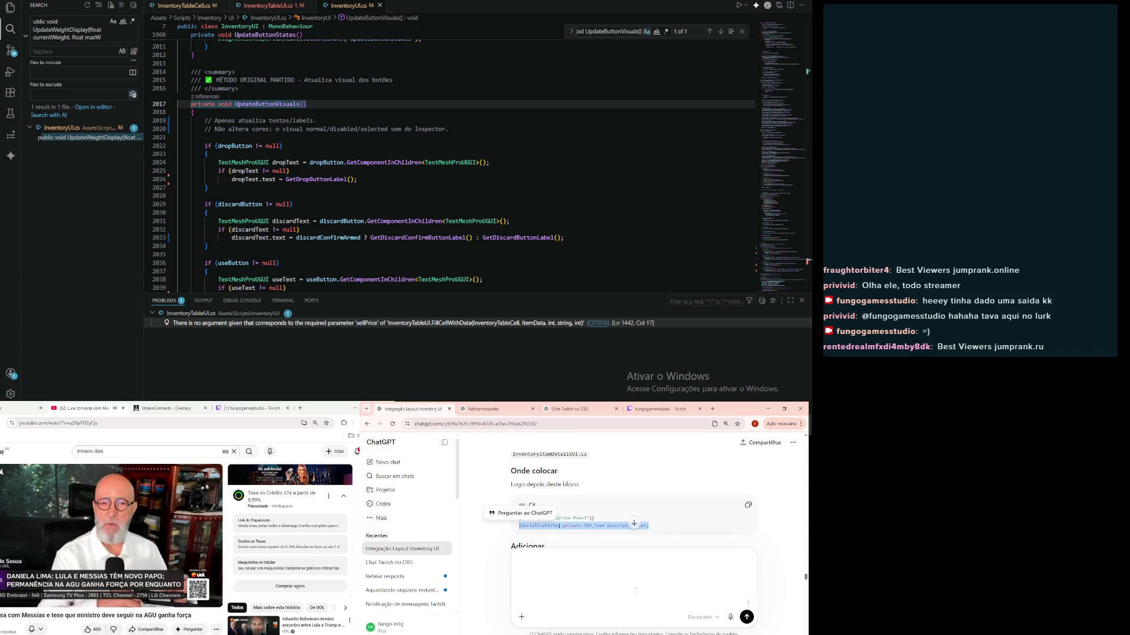
left_click(65, 35)
key("ctrl+a")
key("ctrl+v")
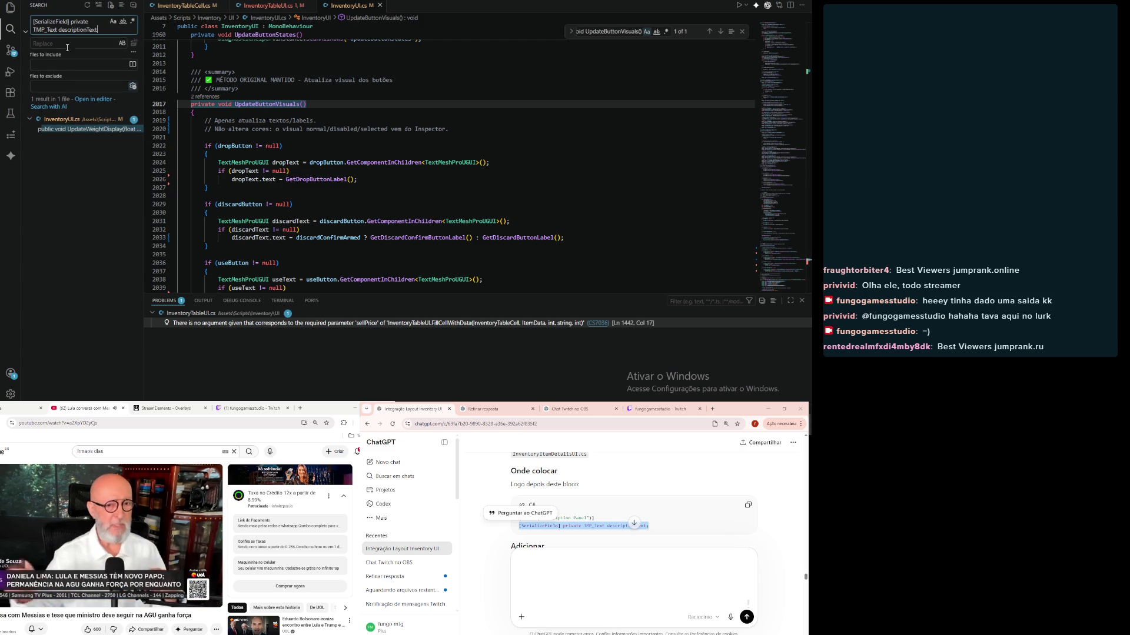
Step: Open InventoryItemDetailsUI.cs at the descriptionText declaration and add blank lines below it
left_click(59, 149)
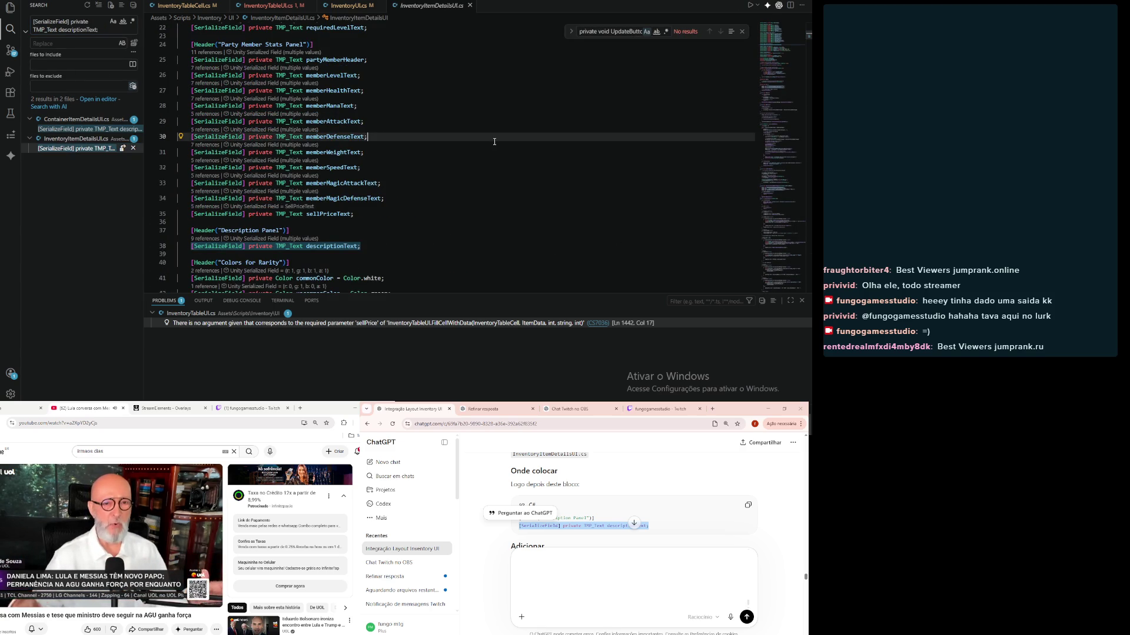
left_click(480, 248)
key("Return")
key("Return")
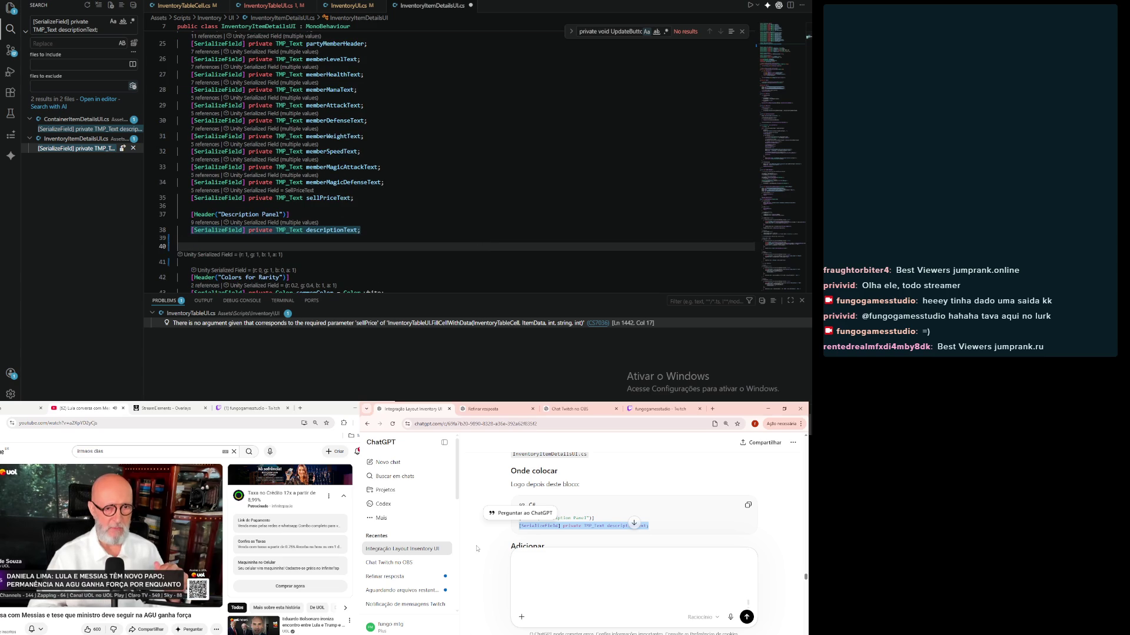
scroll(476, 548, "down", 2)
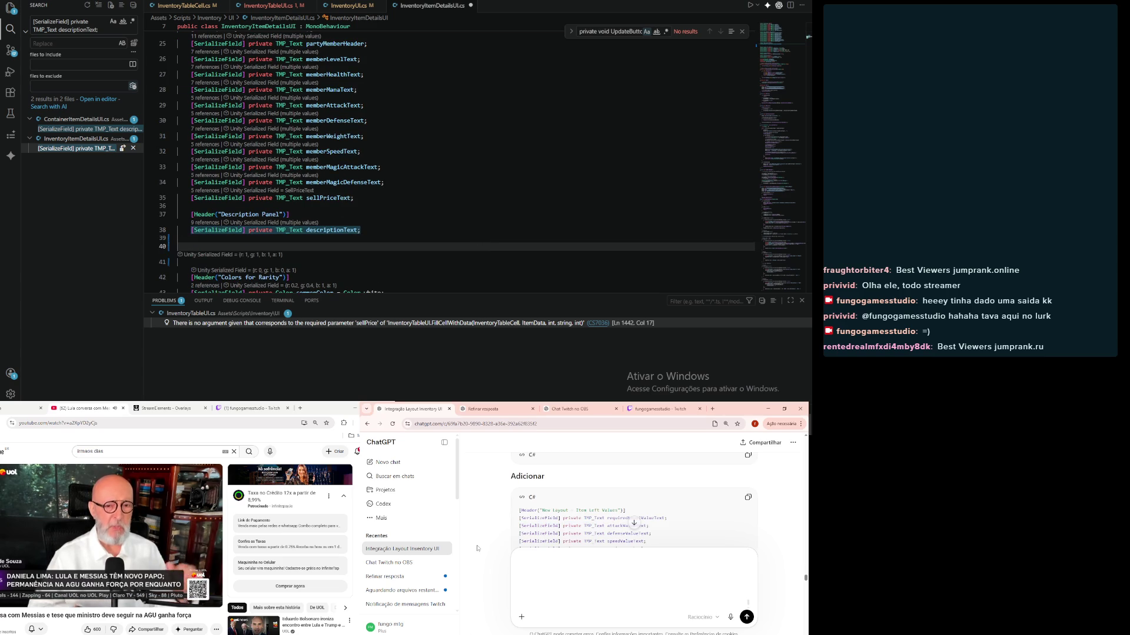
Step: Insert the Item Left/Right, Party and Skills TMP_Text fields there, indent them, and save
left_click(748, 497)
scroll(588, 512, "down", 5)
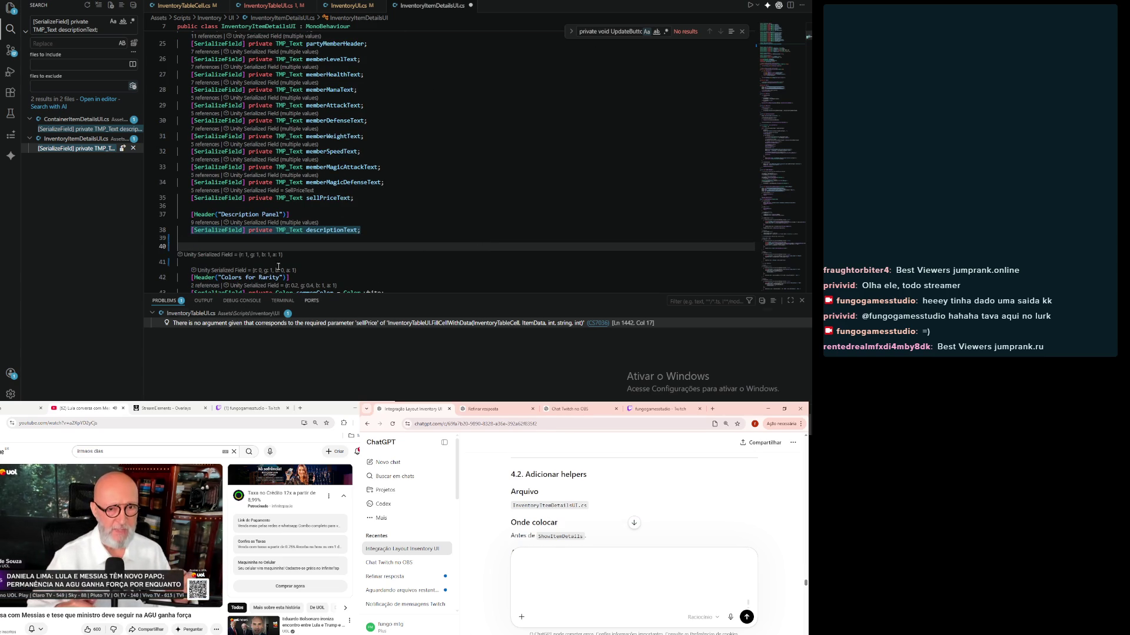
scroll(398, 196, "down", 4)
scroll(397, 195, "down", 3)
left_click(377, 227)
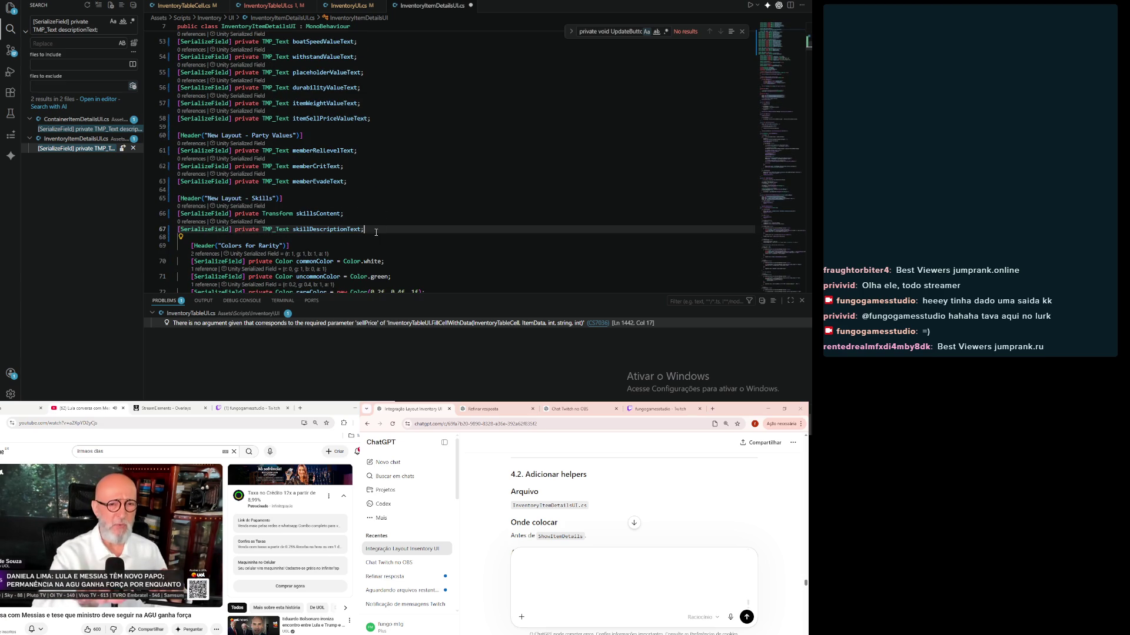
mouse_move(379, 229)
left_mouse_down()
mouse_move(347, 213)
mouse_move(248, 64)
mouse_move(194, 41)
mouse_move(168, 149)
mouse_move(149, 135)
left_mouse_up()
key("Tab")
left_click(535, 144)
key("ctrl+s")
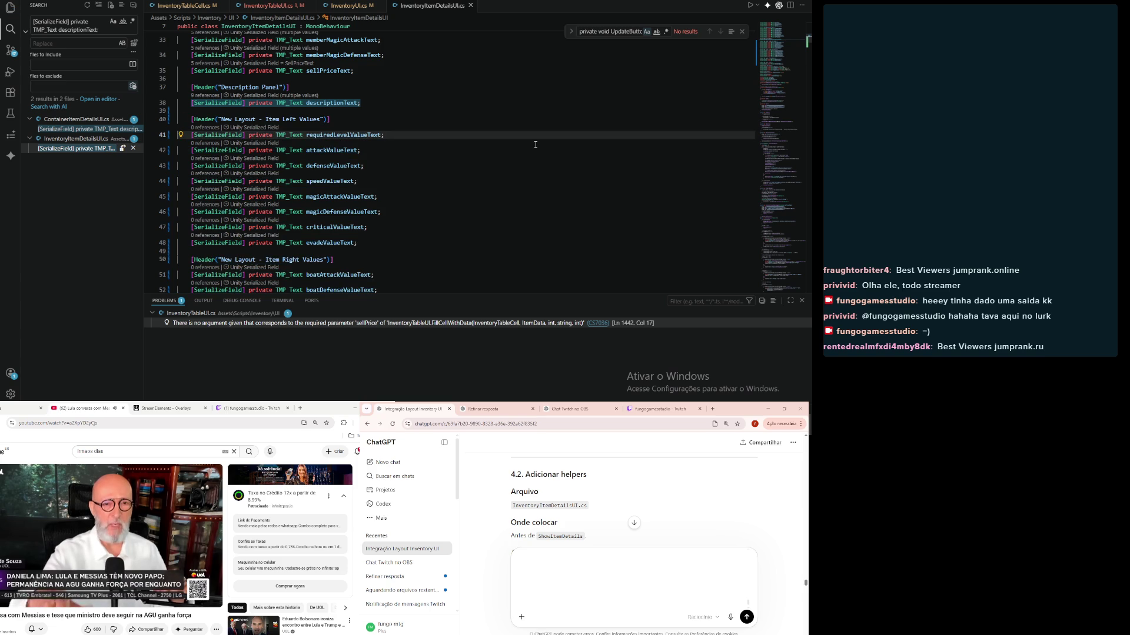
Step: Find the ShowItemDetails method in InventoryItemDetailsUI.cs
scroll(492, 513, "down", 2)
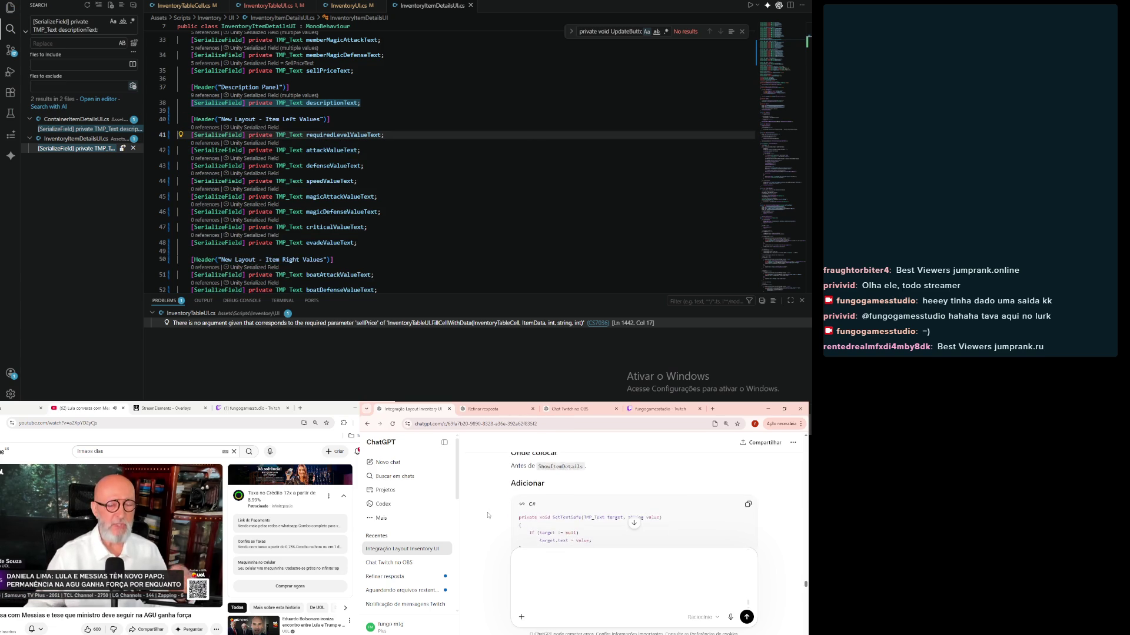
scroll(487, 515, "up", 1)
scroll(487, 515, "down", 2)
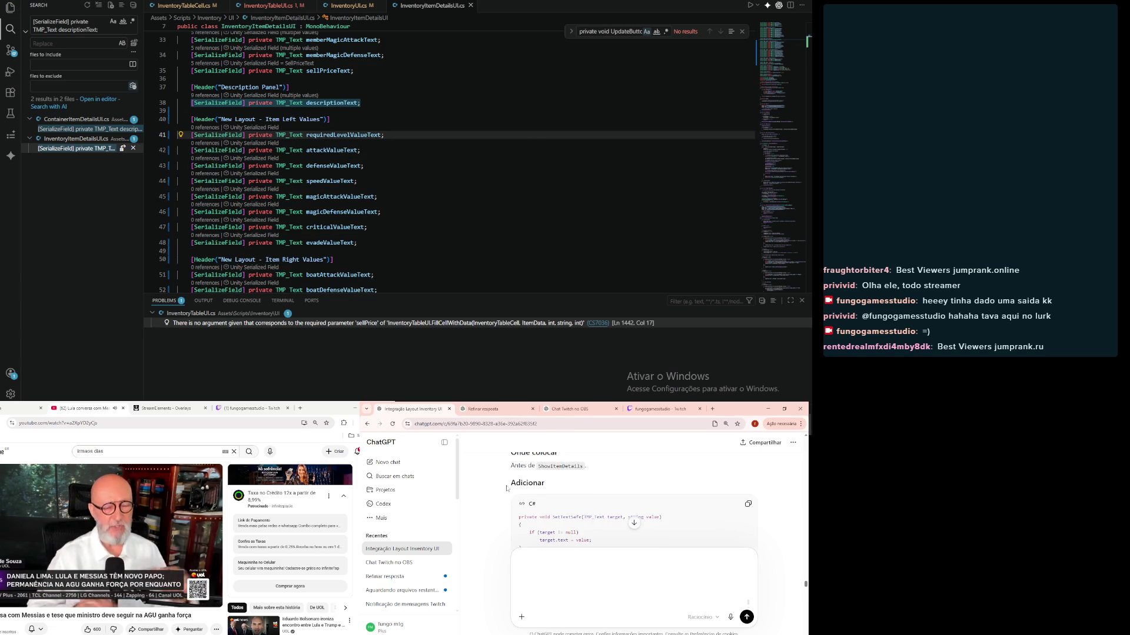
double_click(558, 467)
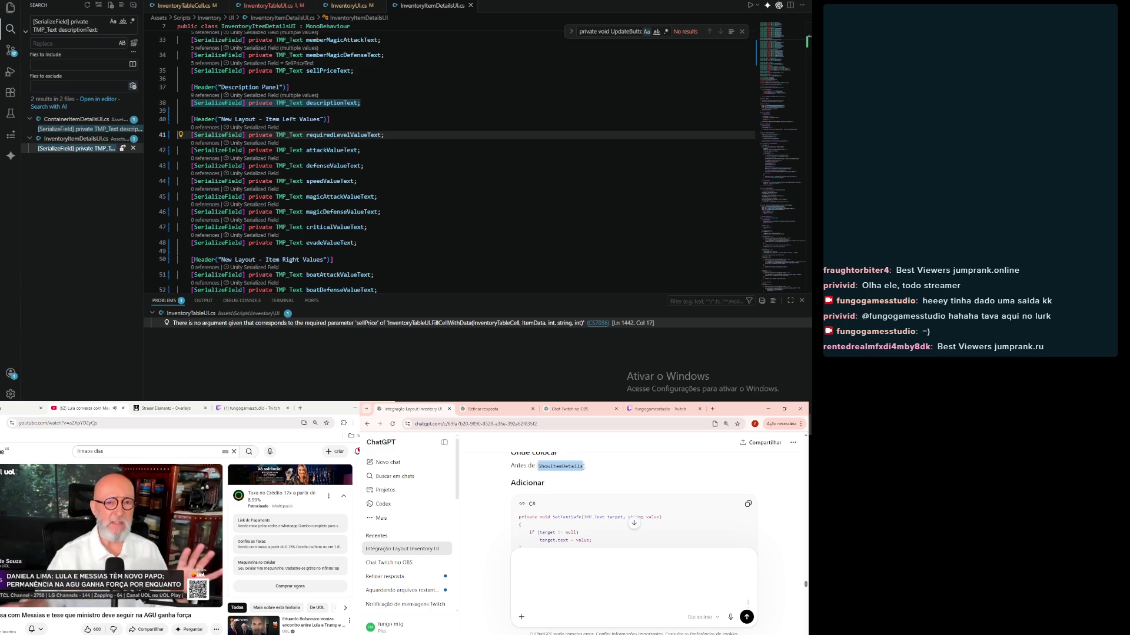
left_click(595, 54)
key("ctrl+f")
key("ctrl+v")
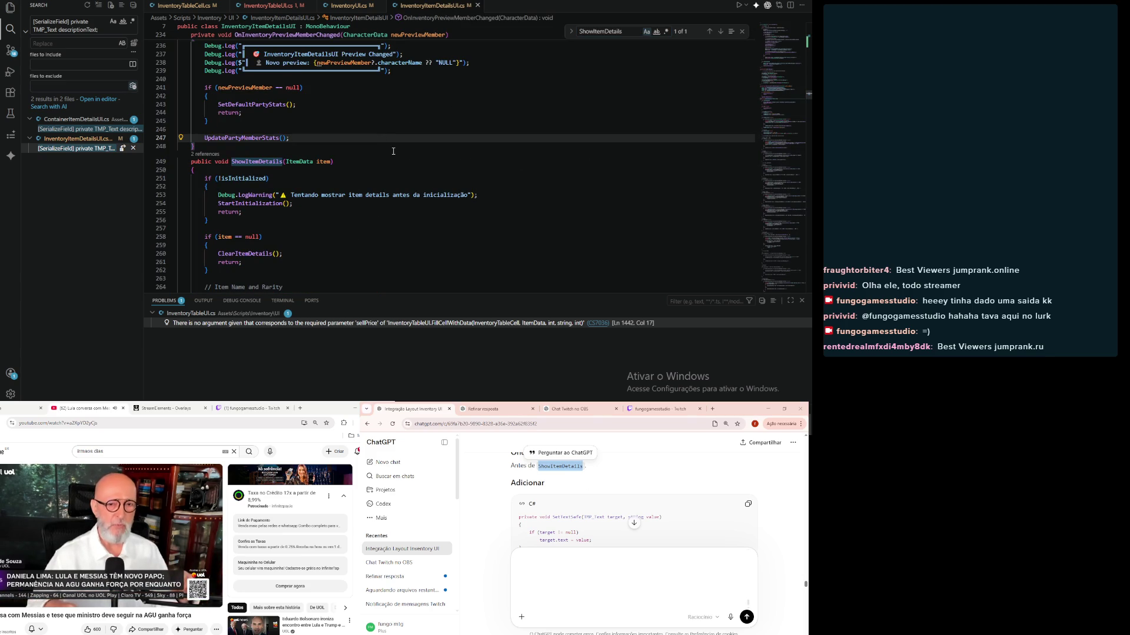
Step: Add ChatGPT's SetTextSafe and FormatSignedInt helpers just above ShowItemDetails
left_click(411, 144)
key("Return")
key("Return")
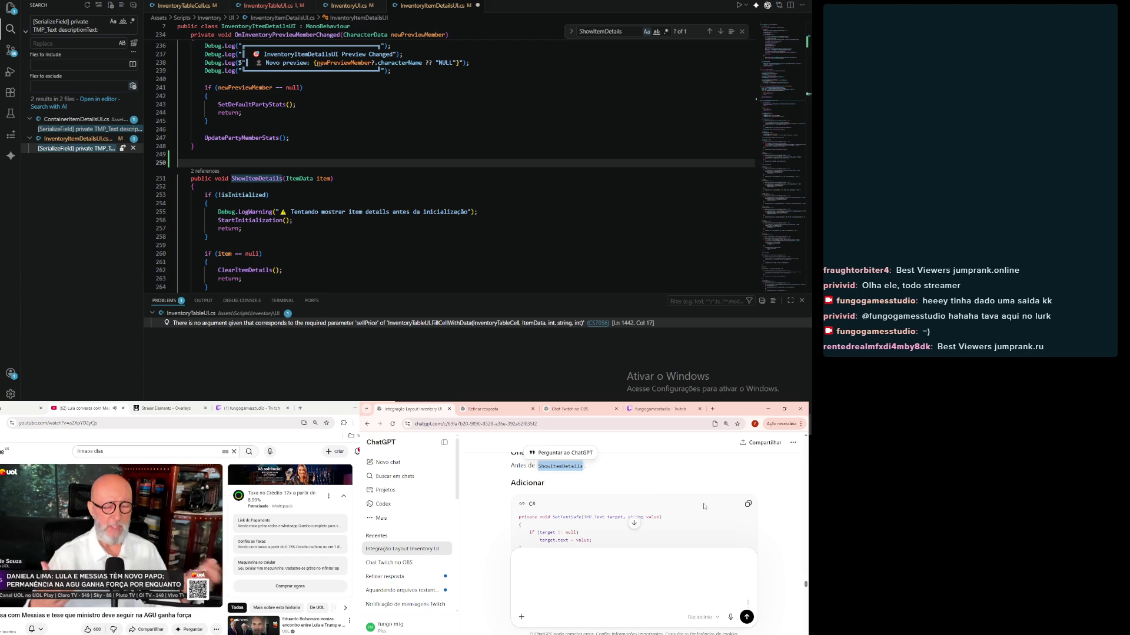
left_click(748, 503)
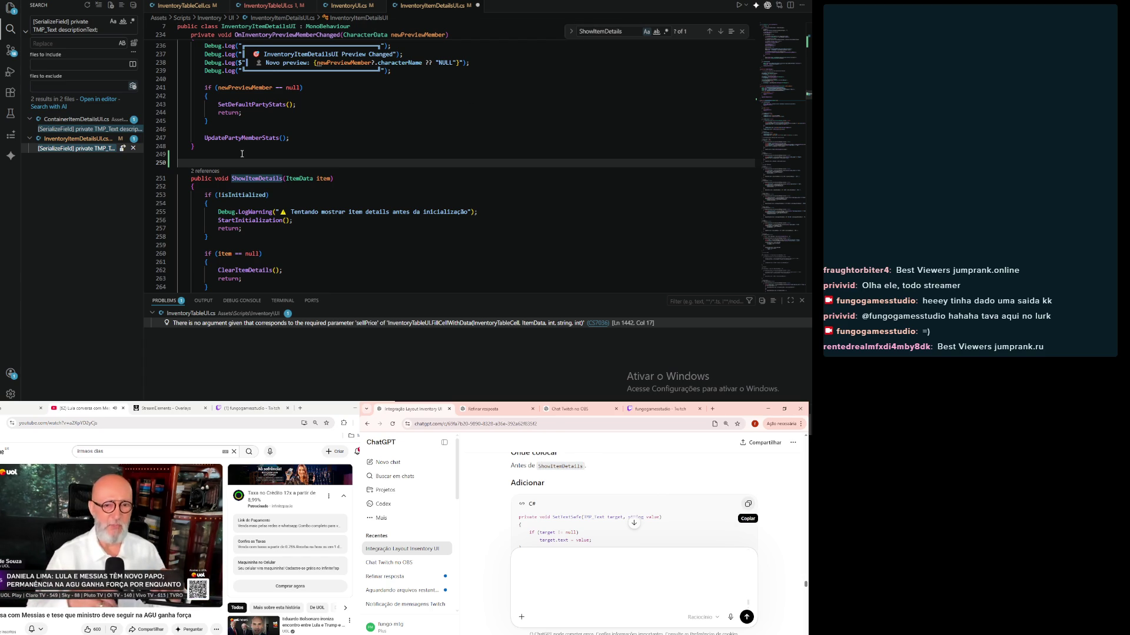
scroll(237, 166, "down", 10)
left_click_drag(188, 217, 276, 284)
scroll(189, 166, "up", 12)
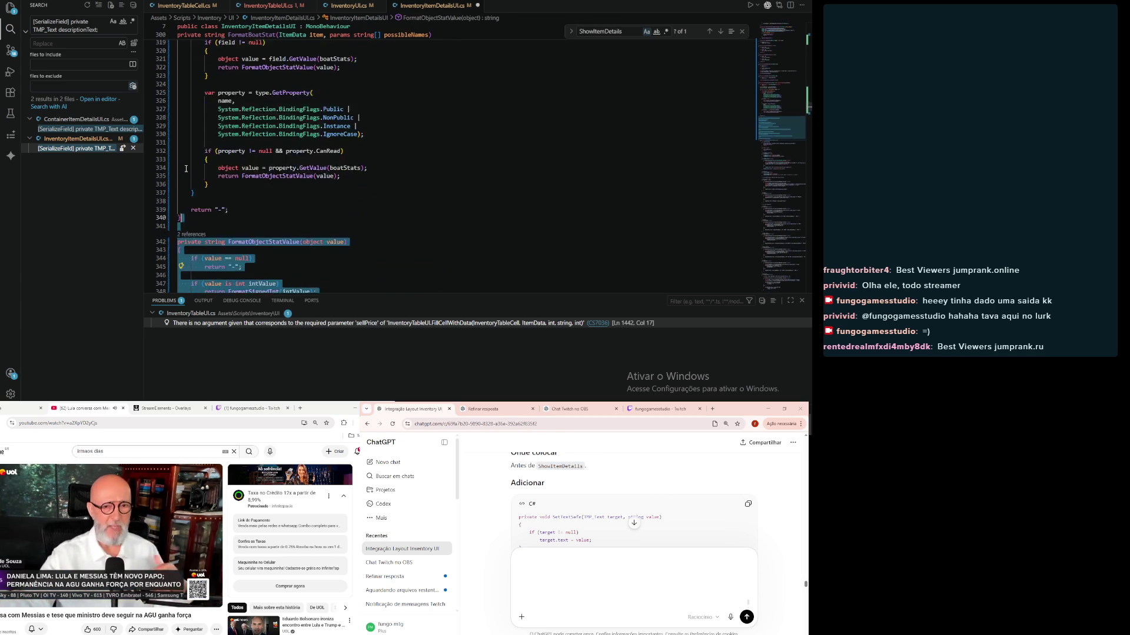
left_click(186, 170)
mouse_move(186, 170)
left_mouse_down()
mouse_move(178, 109)
mouse_move(180, 143)
mouse_move(164, 154)
left_mouse_up()
left_click(437, 186)
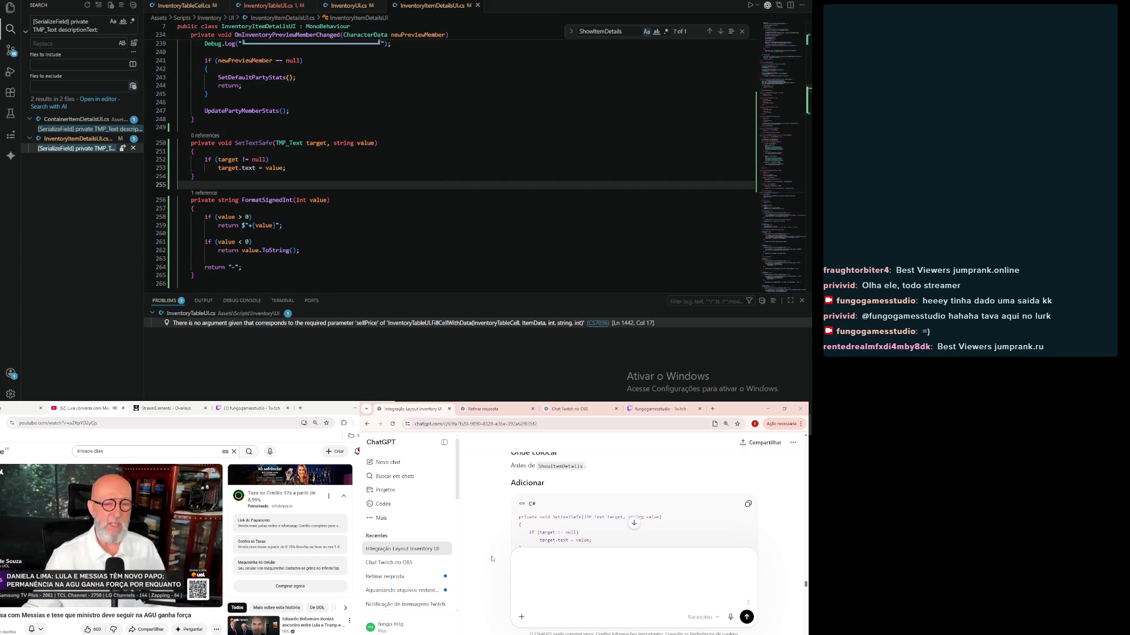
Step: Copy ChatGPT's itemIconImage.color line to use as a new project-wide search
scroll(482, 535, "down", 5)
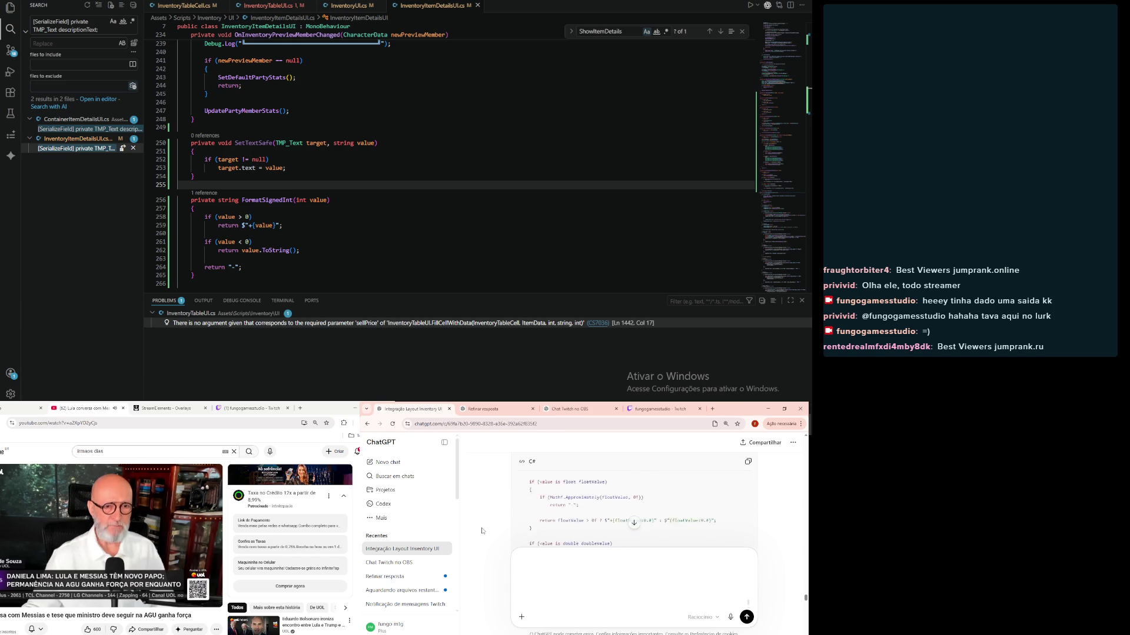
scroll(481, 531, "up", 2)
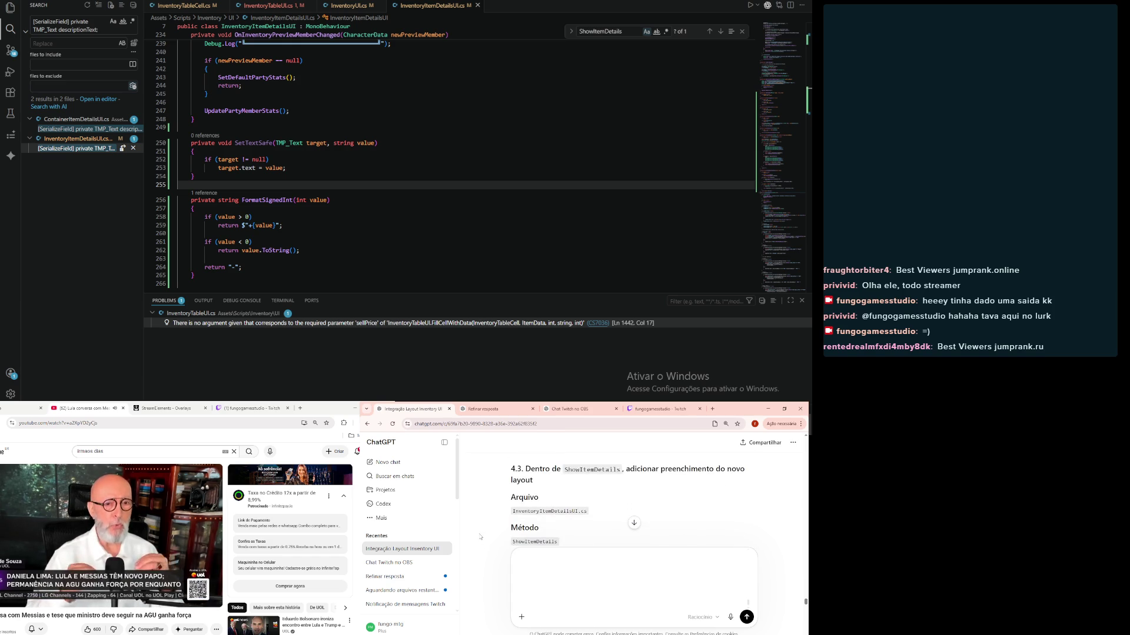
scroll(479, 540, "down", 3)
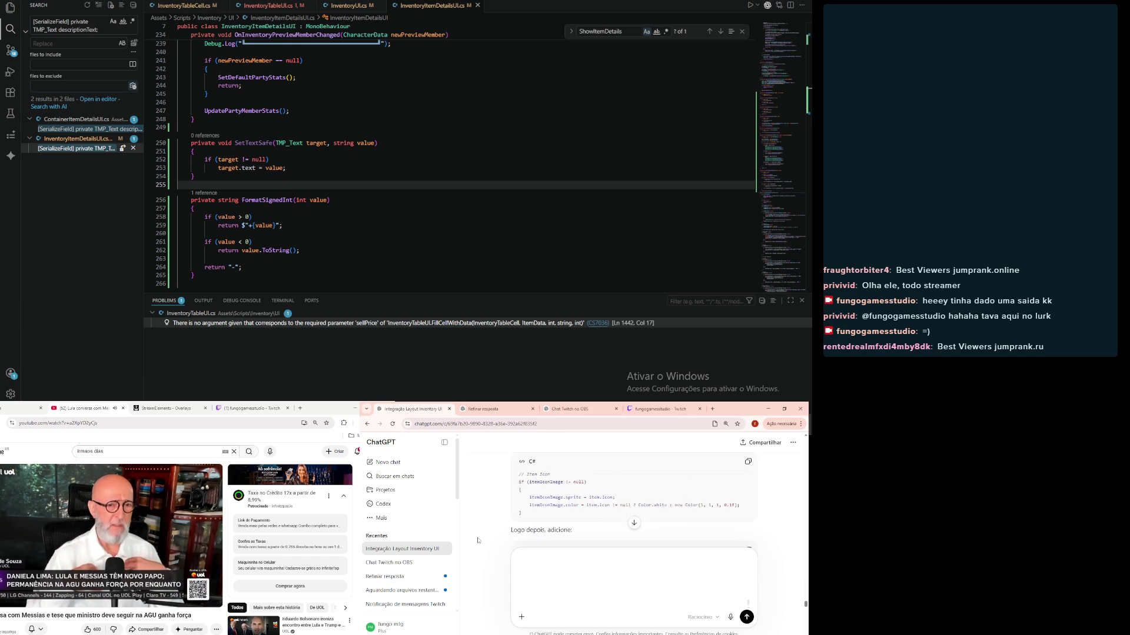
scroll(518, 532, "down", 1)
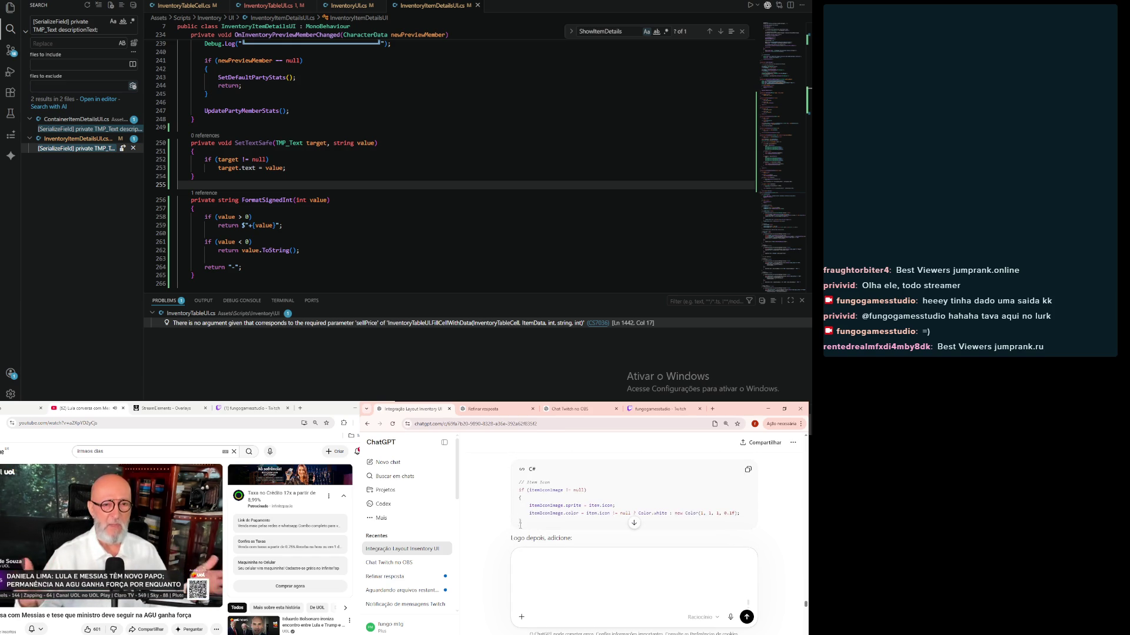
left_click_drag(528, 513, 714, 512)
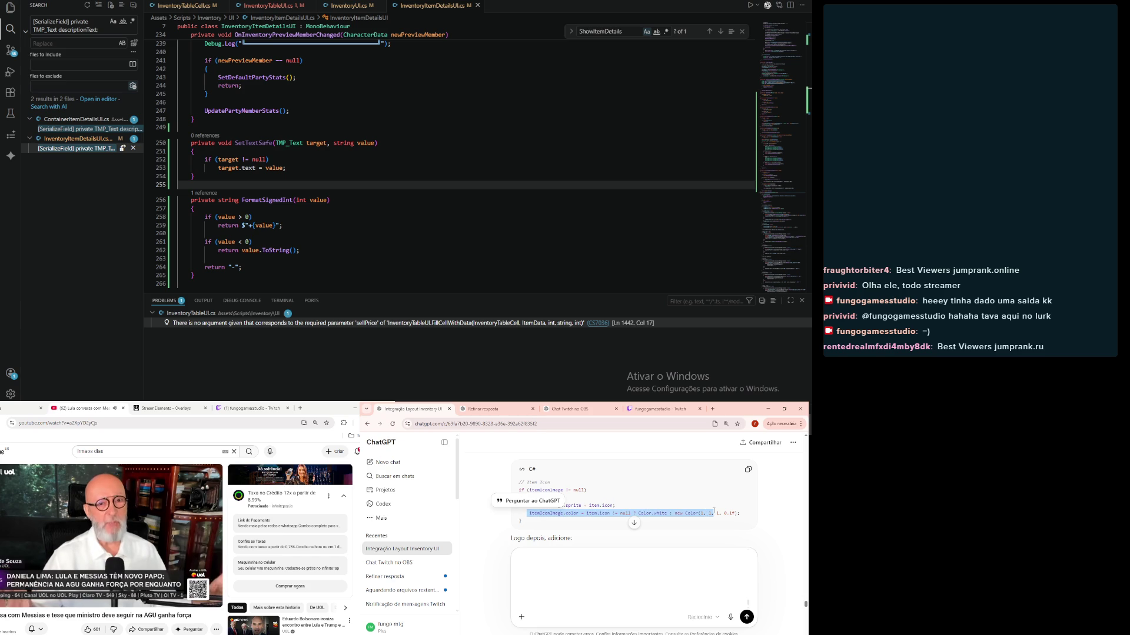
key("ctrl+c")
left_click(47, 23)
key("ctrl+a")
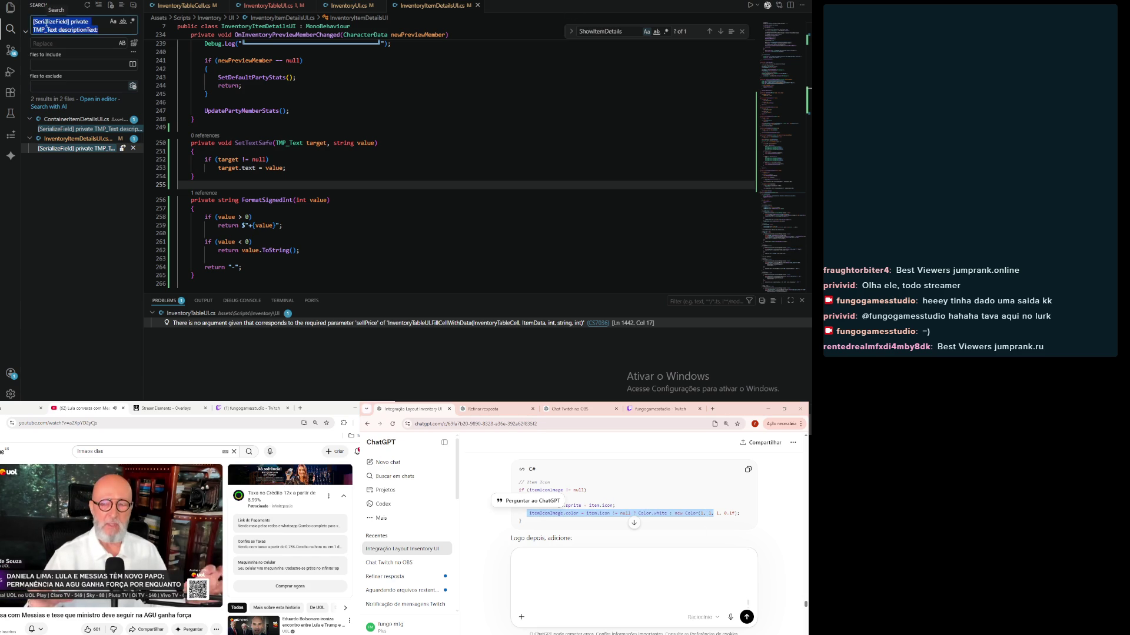
Step: Search for itemIconImage.color and go to the Item Icon block in ShowItemDetails
key("ctrl+v")
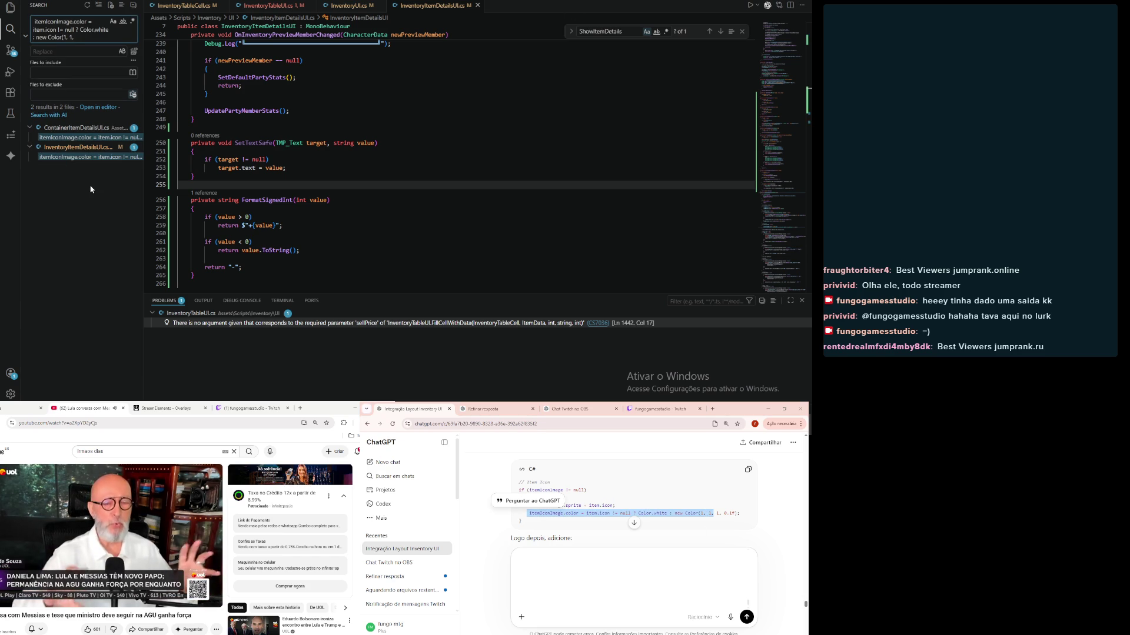
scroll(558, 539, "up", 5)
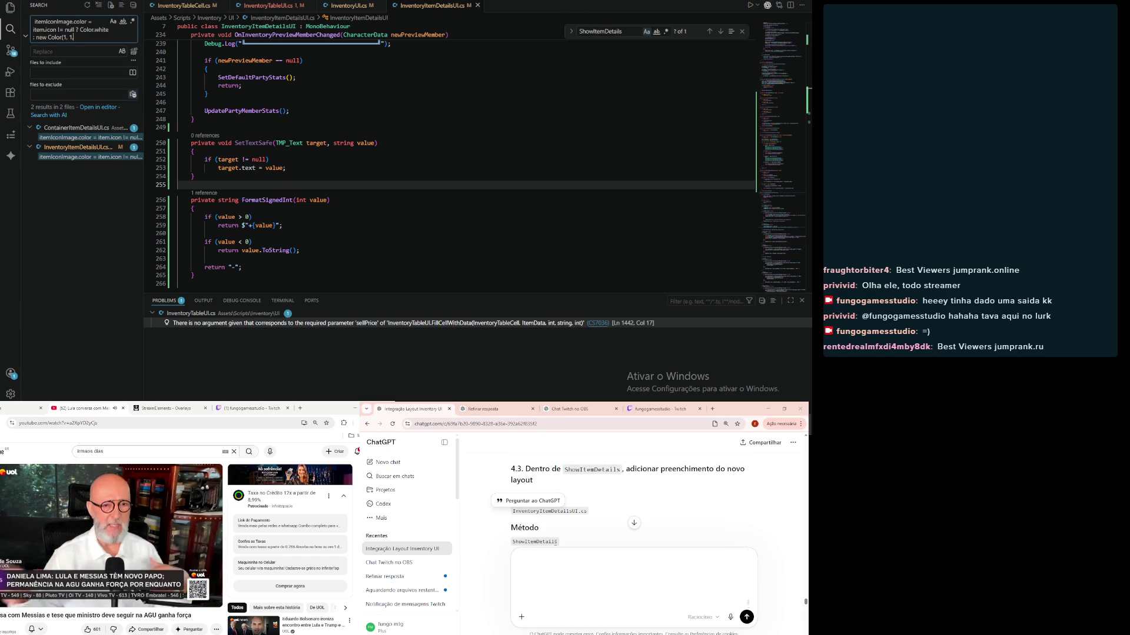
scroll(544, 556, "down", 2)
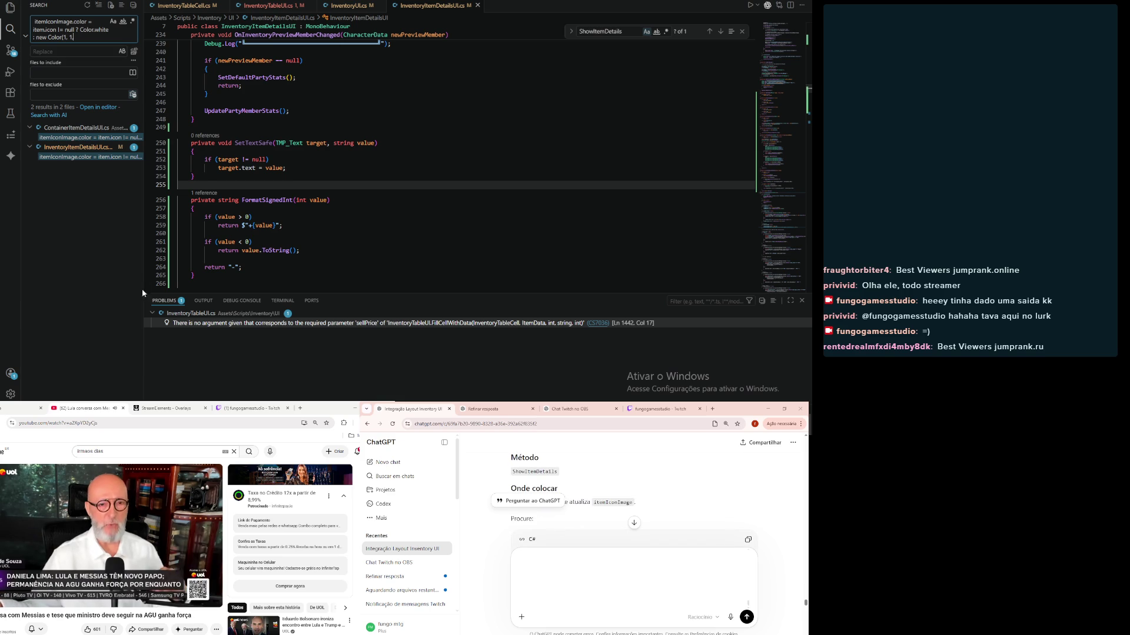
left_click(60, 157)
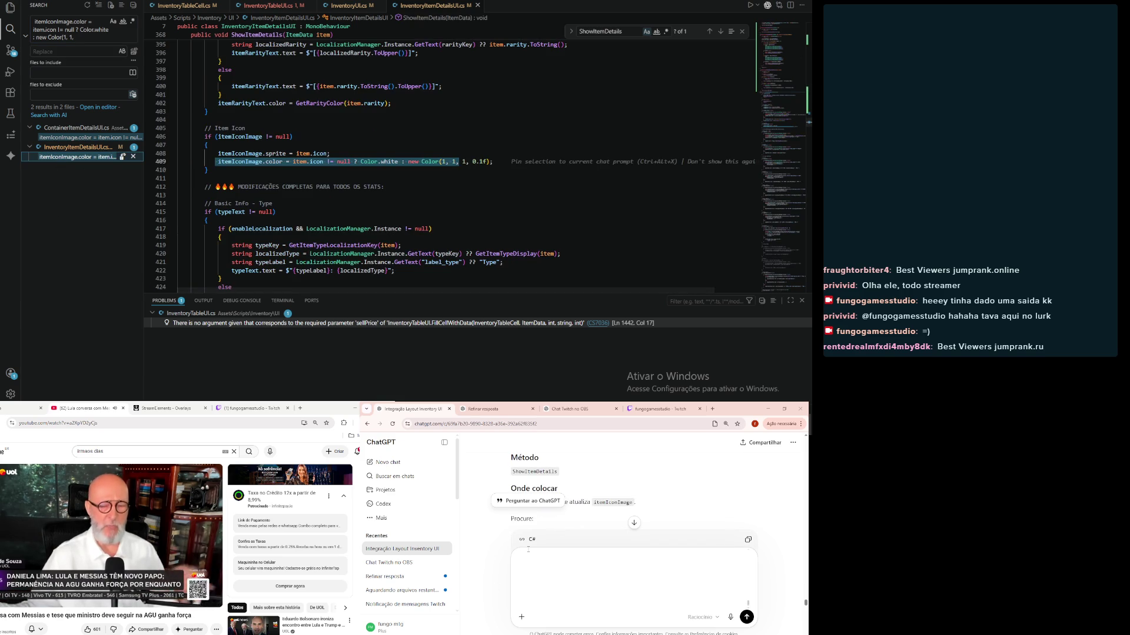
scroll(586, 499, "down", 2)
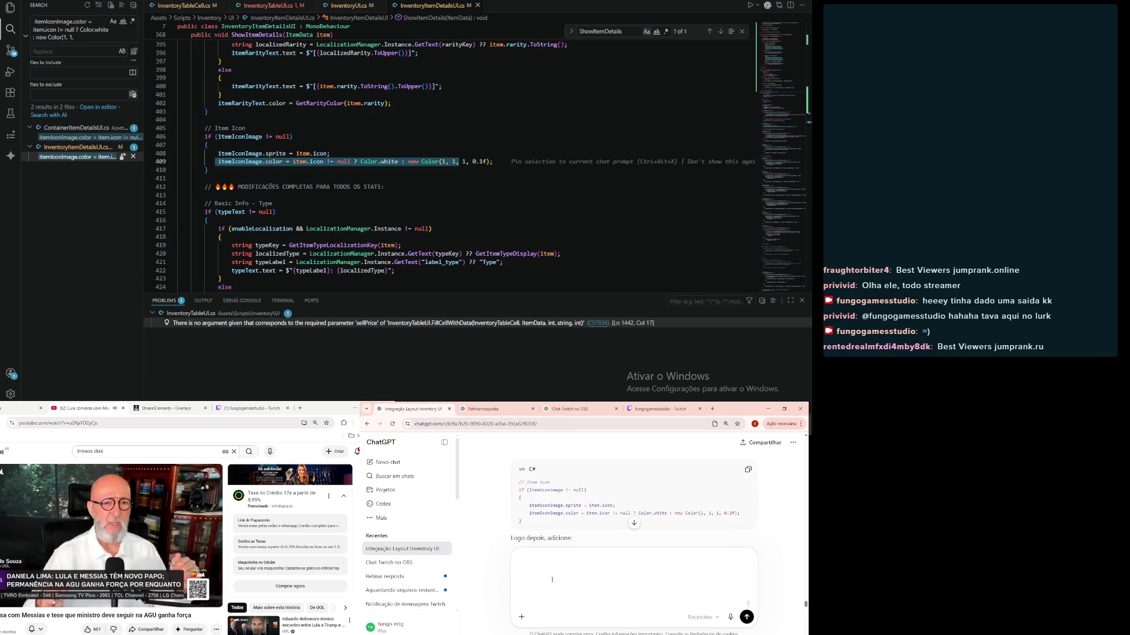
mouse_move(207, 171)
left_mouse_down()
mouse_move(178, 137)
mouse_move(118, 126)
left_mouse_up()
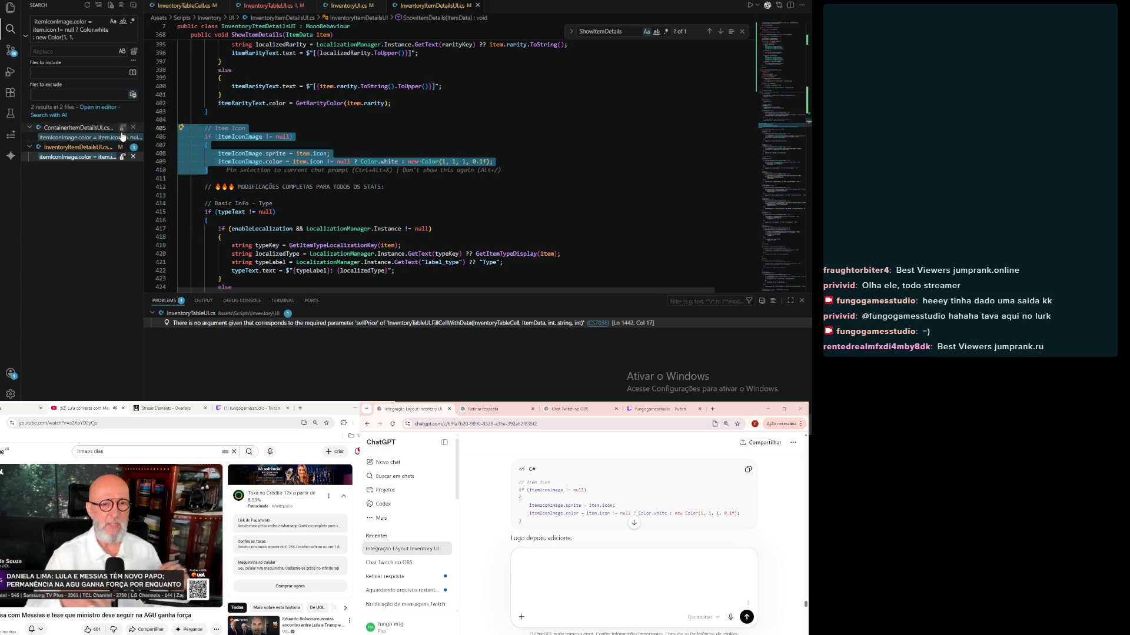
scroll(488, 511, "down", 2)
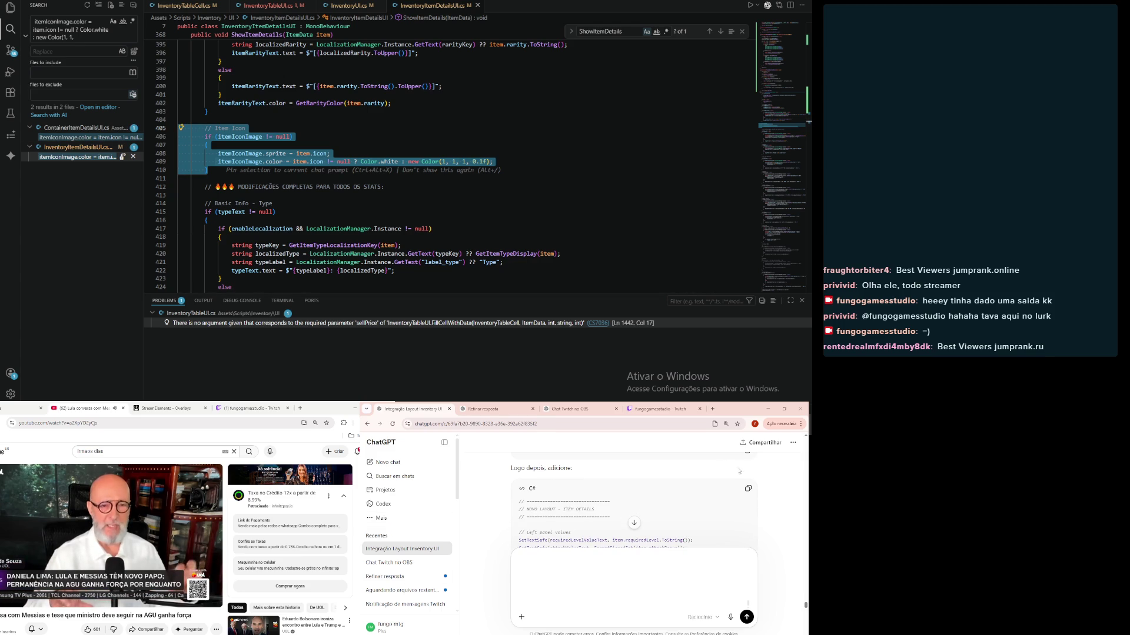
scroll(736, 467, "up", 2)
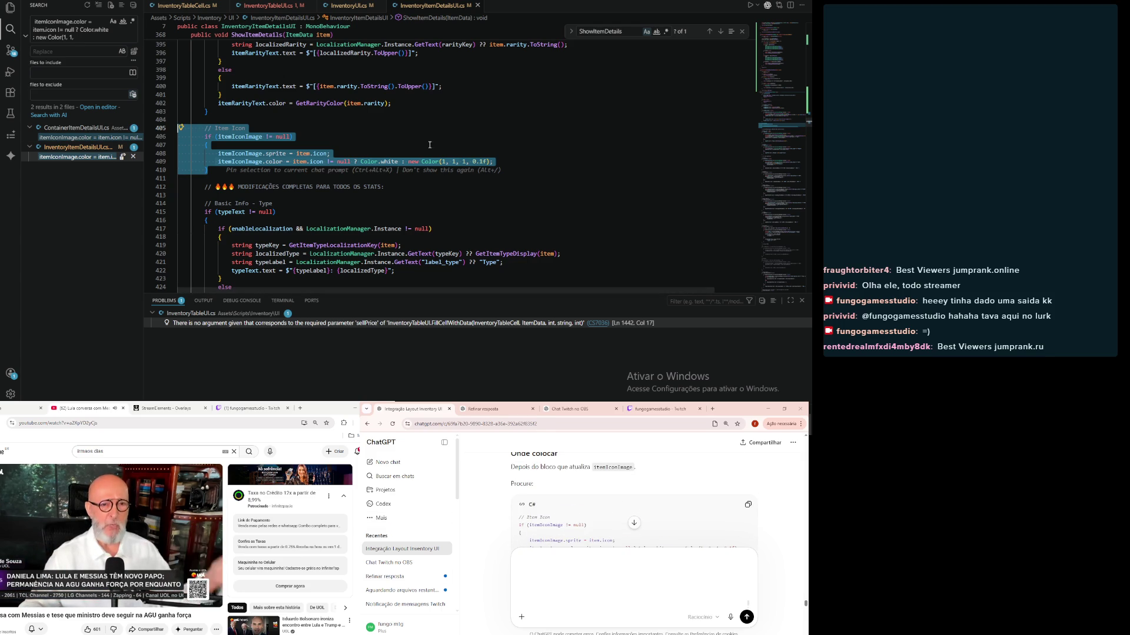
Step: Paste the NOVO LAYOUT - ITEM DETAILS SetTextSafe block after the Item Icon block and indent it
left_click(217, 172)
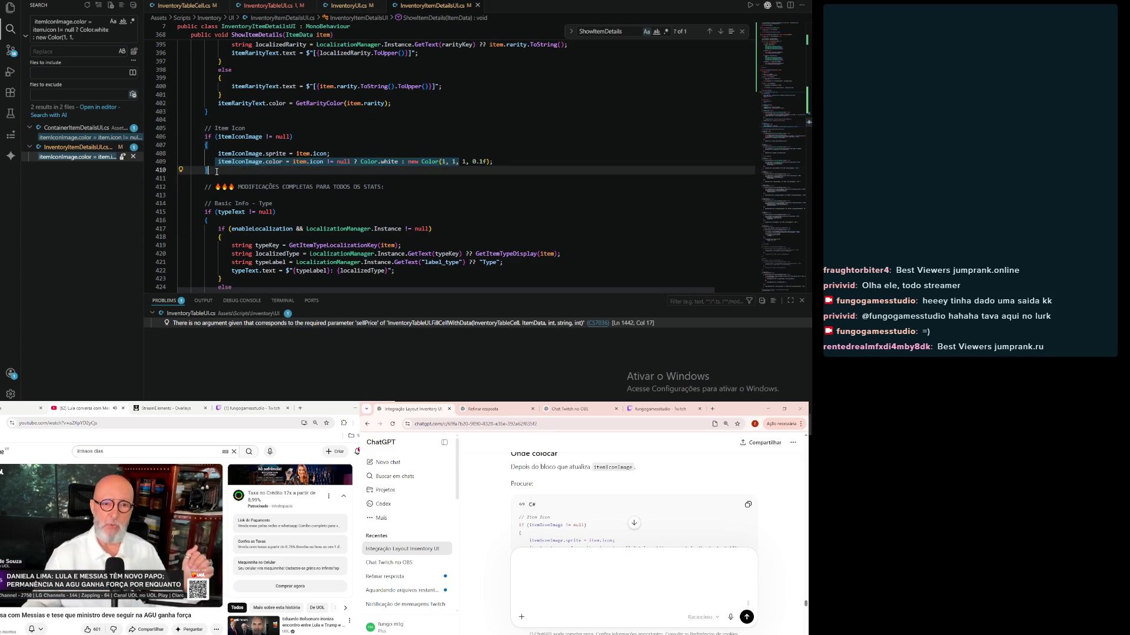
key("Return")
key("Return")
scroll(736, 474, "down", 5)
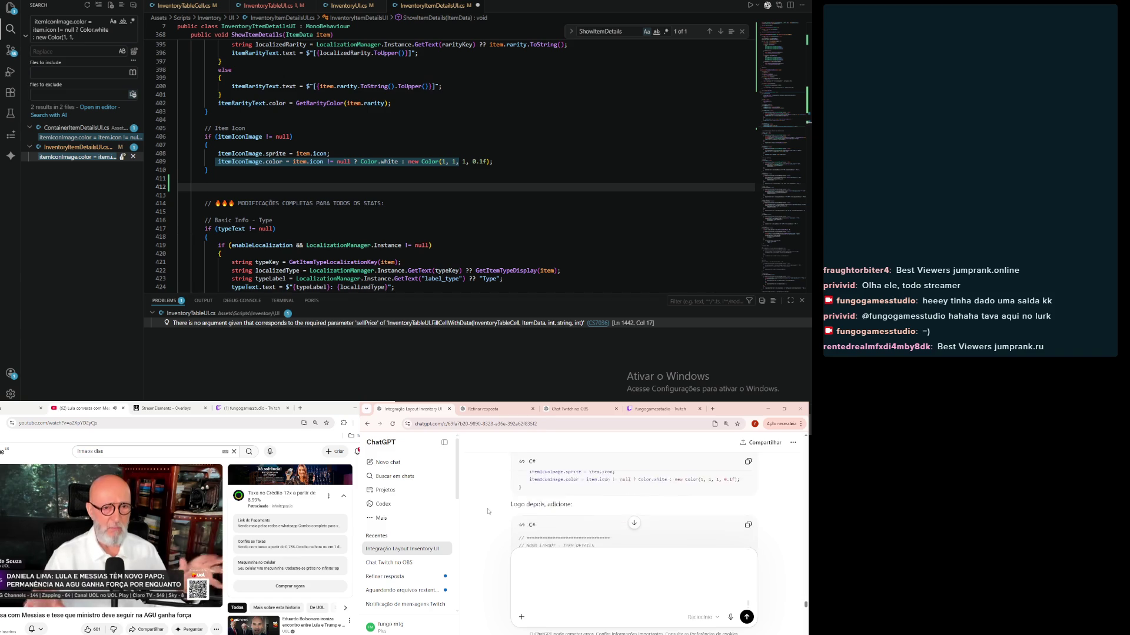
left_click(748, 464)
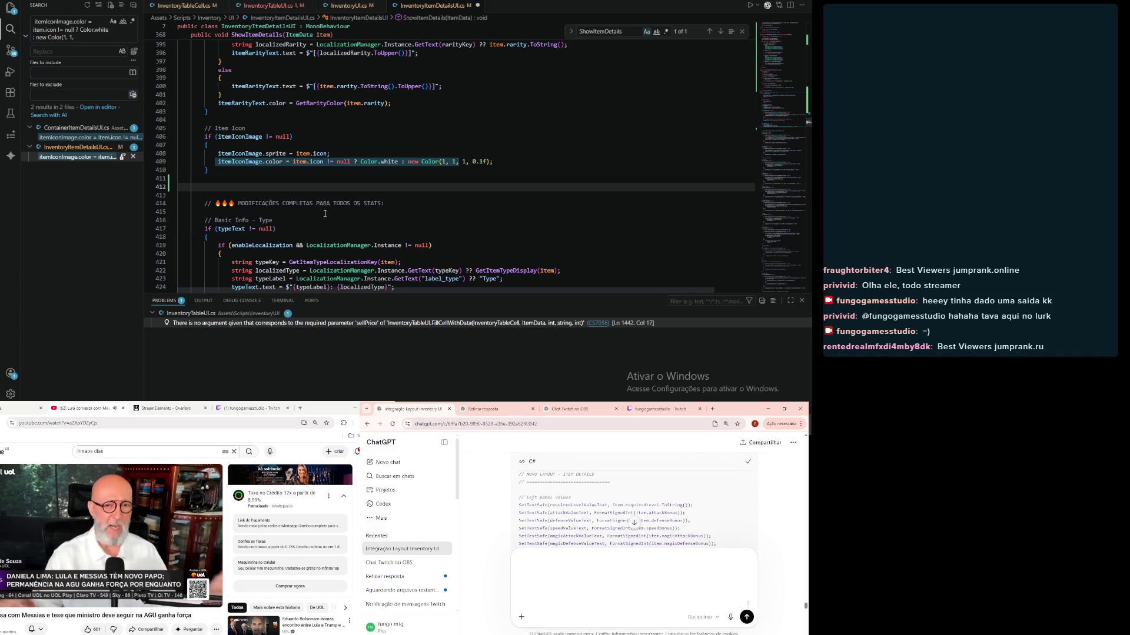
key("ctrl+v")
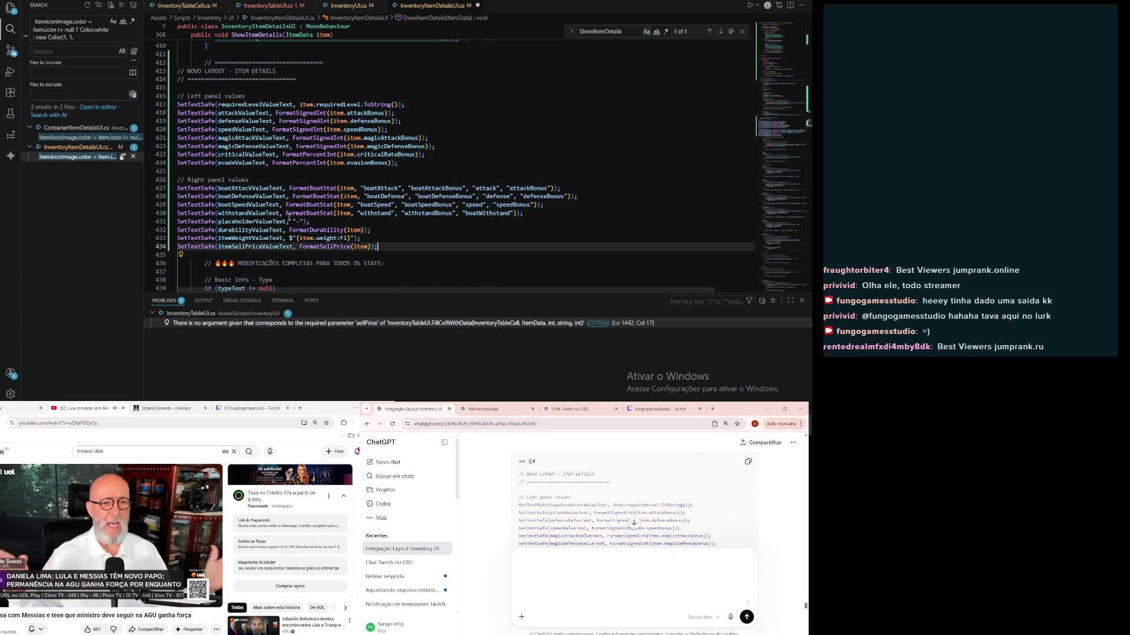
mouse_move(377, 247)
left_mouse_down()
mouse_move(194, 172)
mouse_move(130, 76)
left_mouse_up()
key("Tab")
key("Tab")
left_click(472, 79)
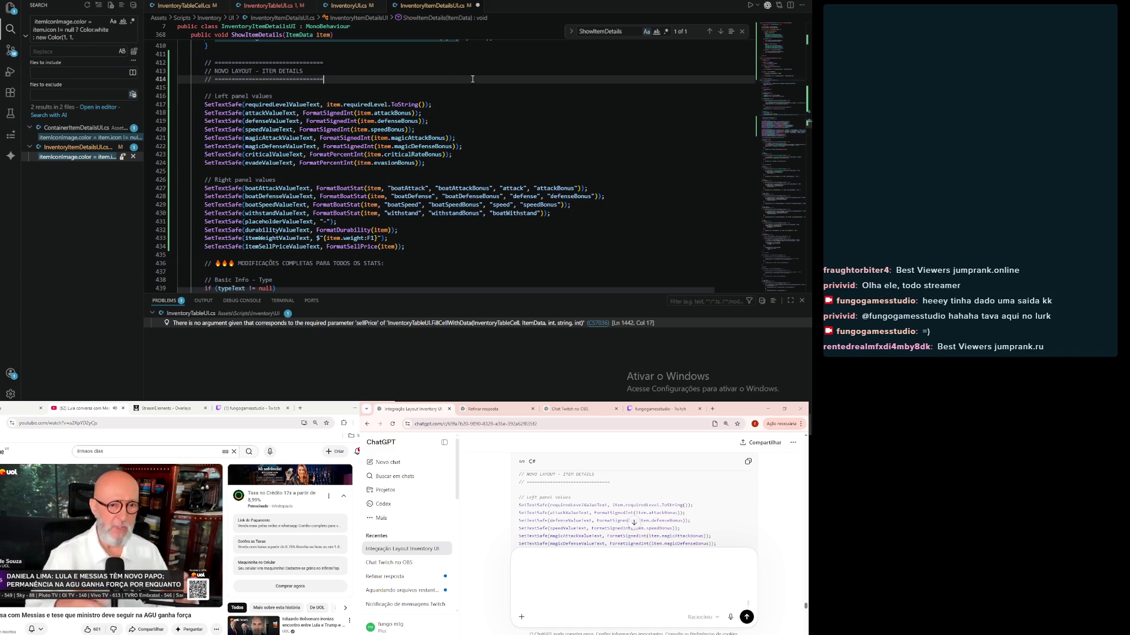
Step: Look up the ClearItemDetails method in the file
scroll(487, 548, "down", 10)
scroll(487, 548, "down", 2)
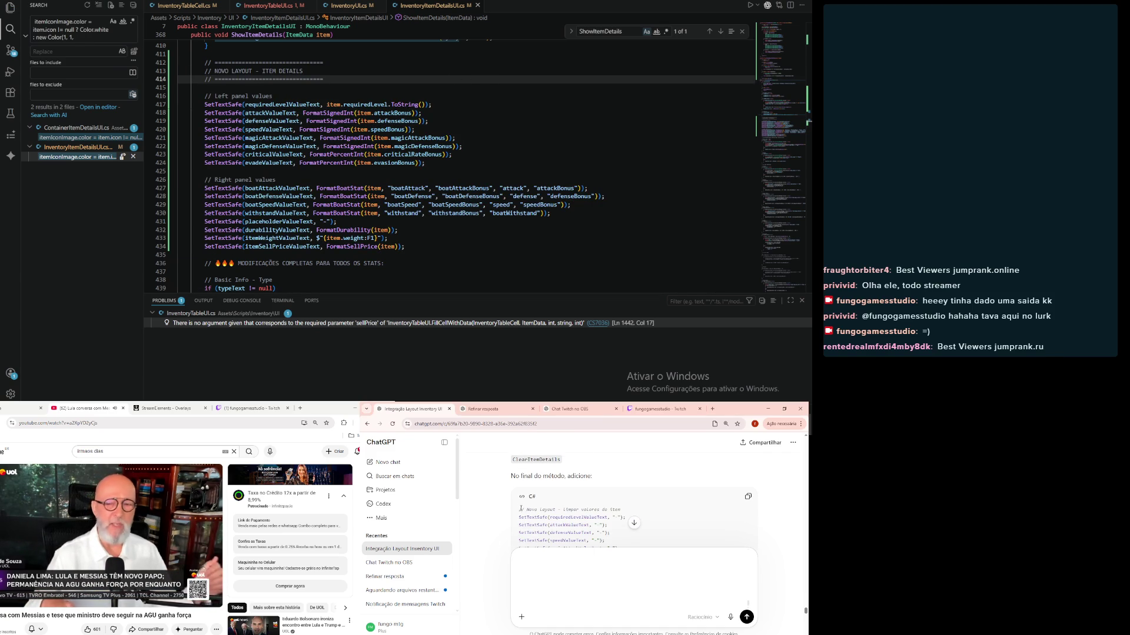
scroll(521, 519, "up", 1)
left_click_drag(512, 494, 561, 494)
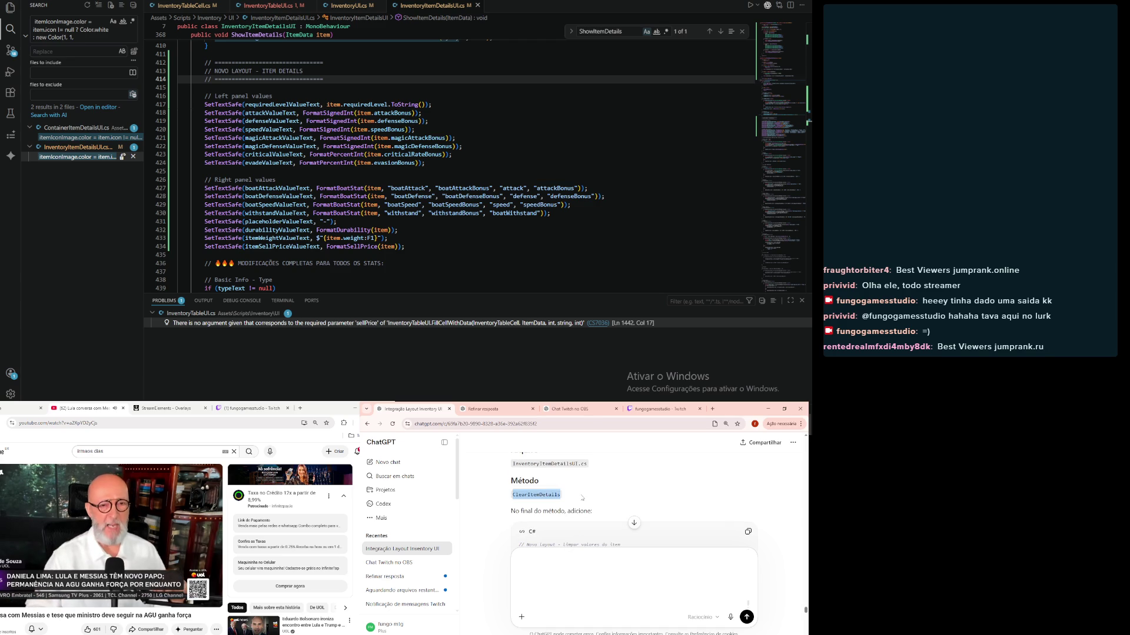
key("ctrl+v")
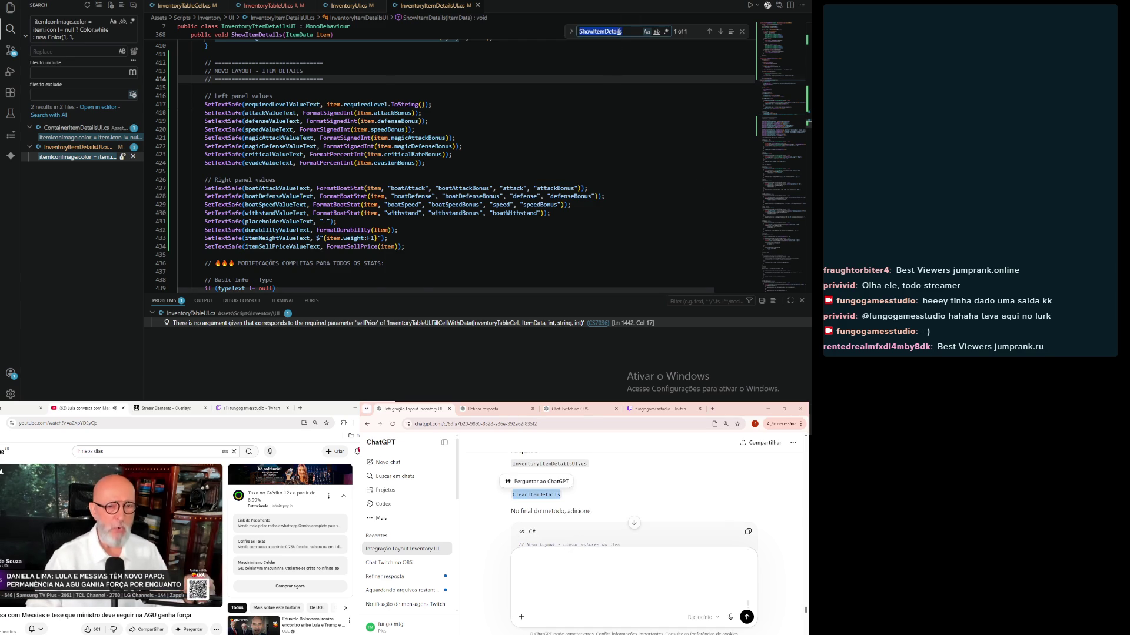
Step: After the sellPrice reset, append an indented SetTextSafe block resetting each left and right value to "-"
scroll(491, 194, "down", 6)
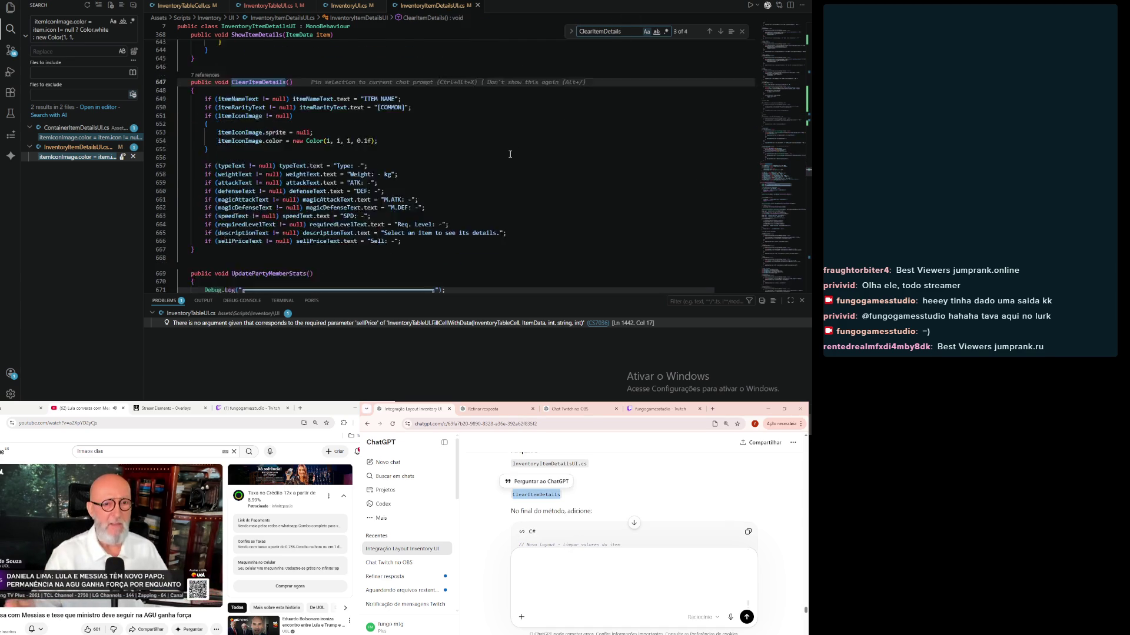
left_click(434, 163)
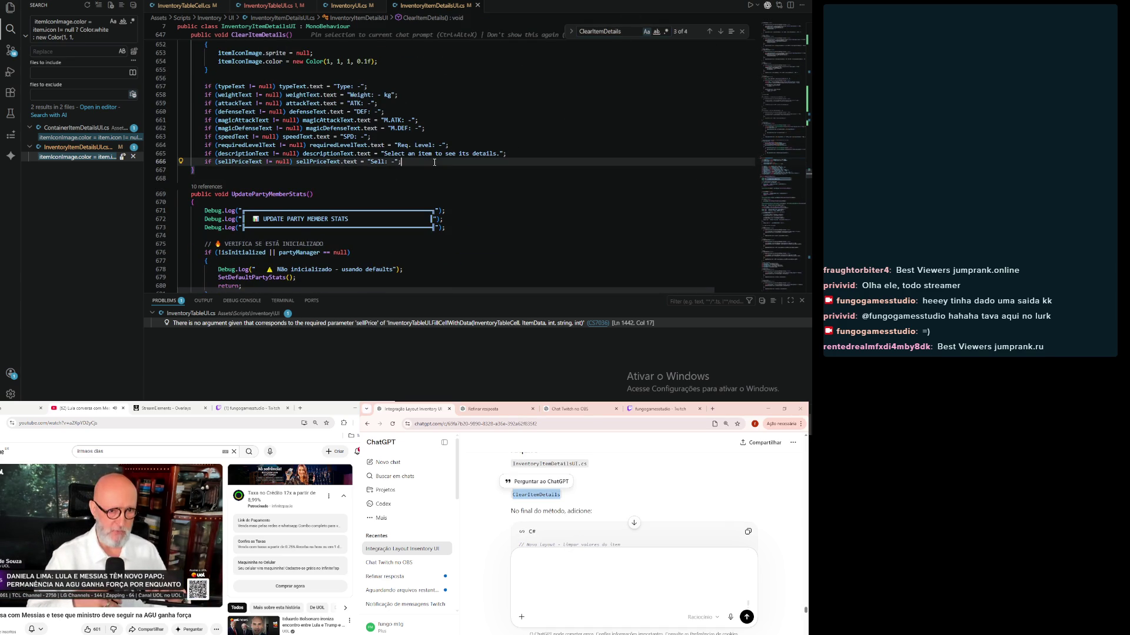
key("Return")
scroll(491, 512, "down", 2)
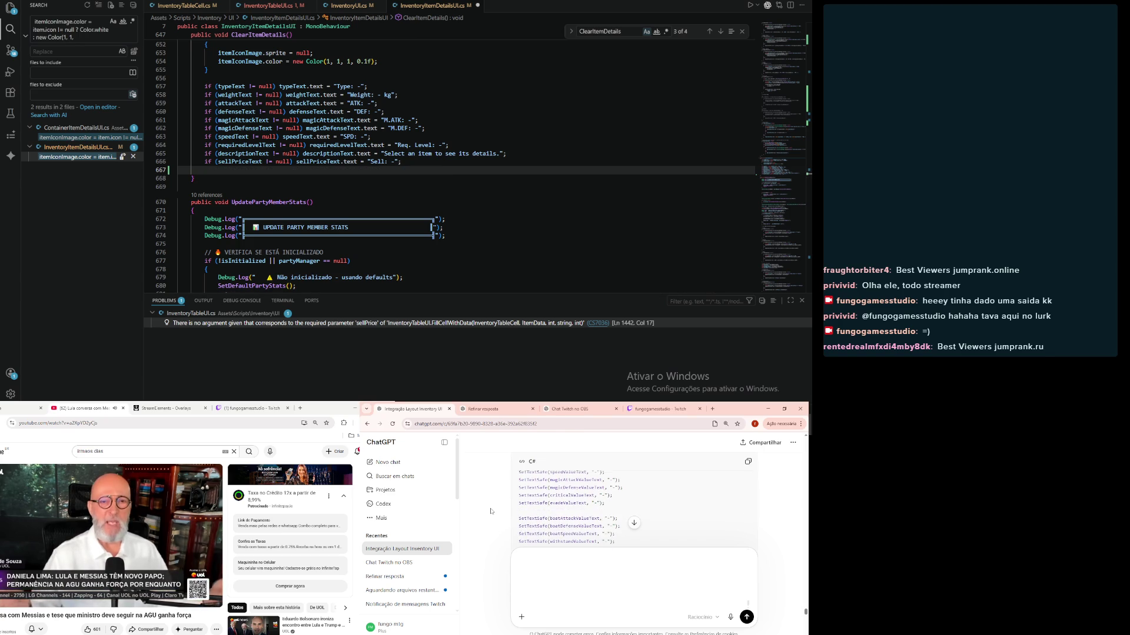
left_click(748, 463)
scroll(642, 509, "up", 2)
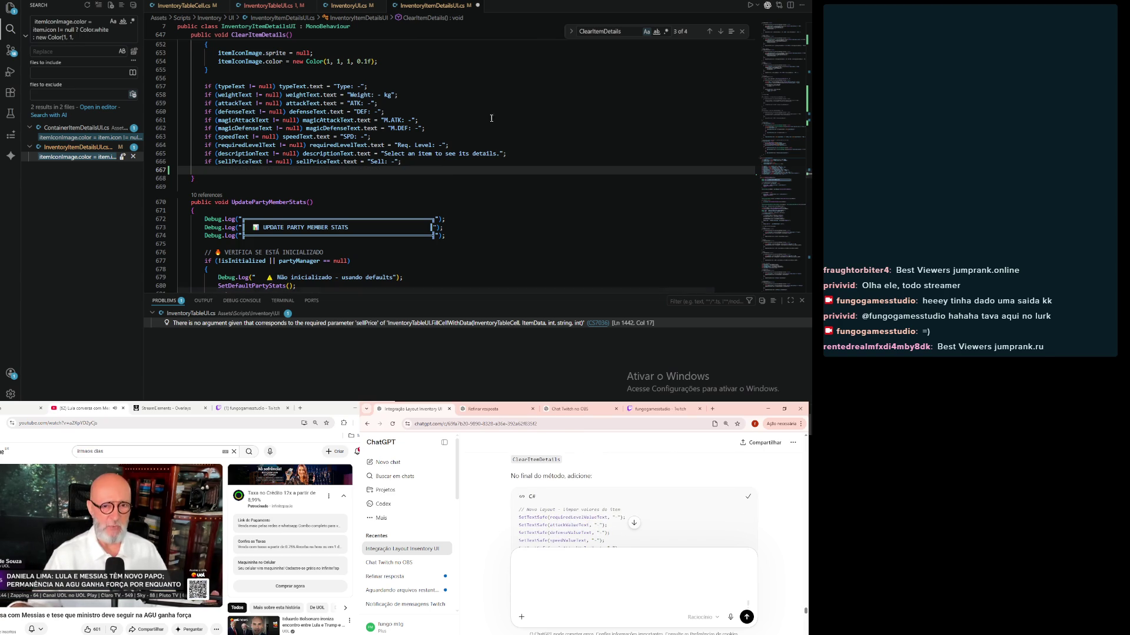
left_click(414, 162)
key("Return")
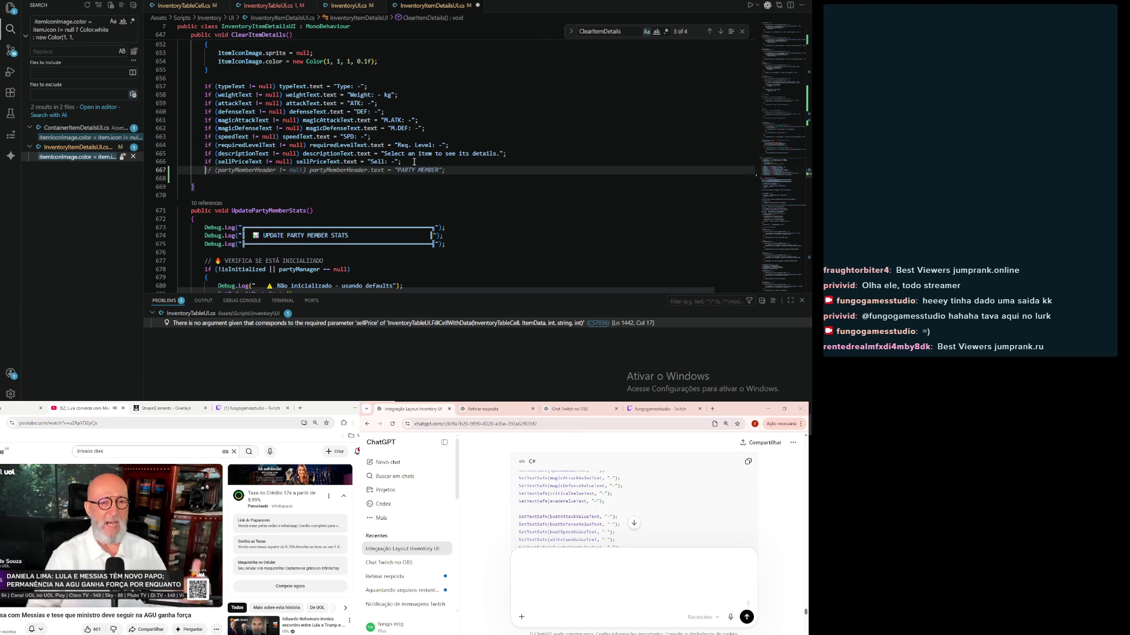
key("ctrl+v")
mouse_move(344, 250)
left_mouse_down()
mouse_move(177, 121)
mouse_move(84, 112)
left_mouse_up()
key("Tab")
key("Tab")
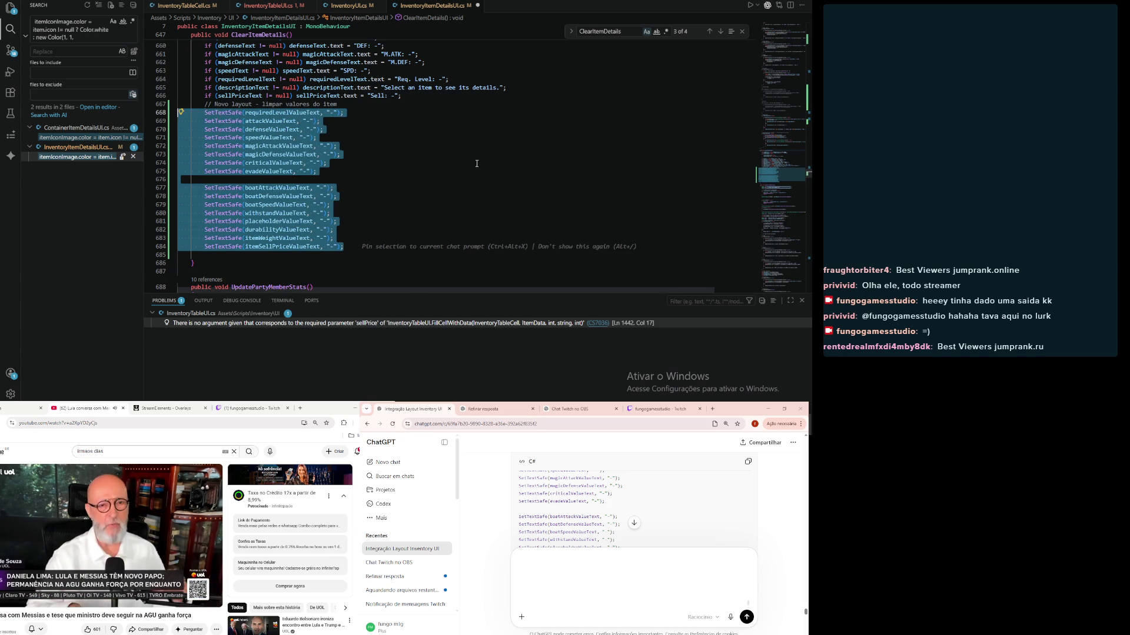
left_click(466, 168)
scroll(500, 545, "down", 10)
scroll(500, 545, "down", 5)
scroll(501, 546, "up", 5)
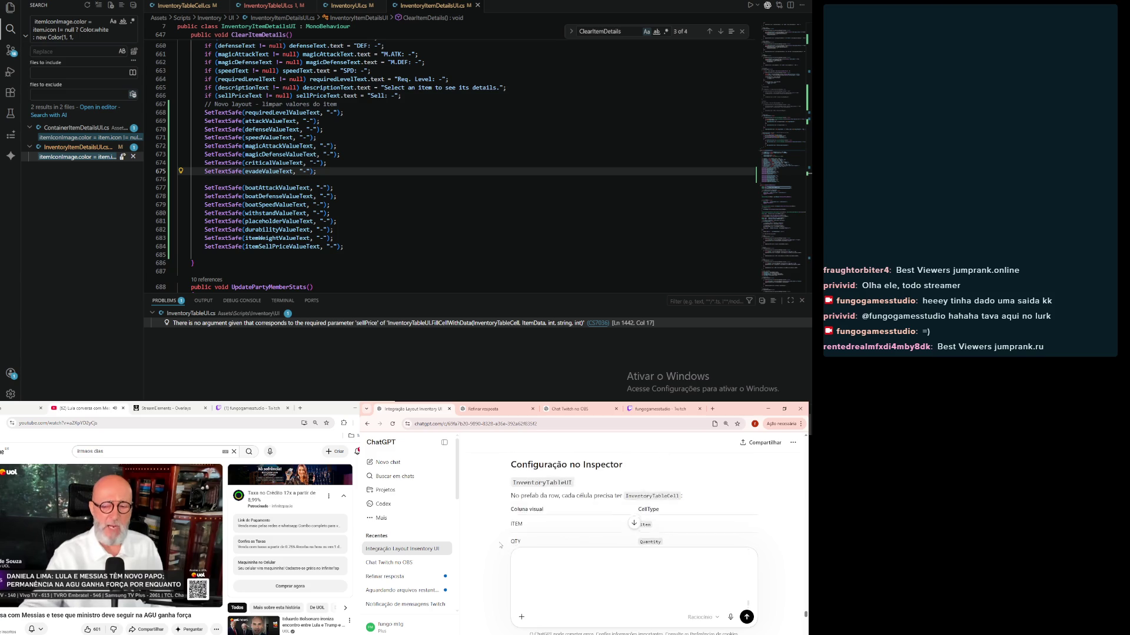
scroll(501, 545, "down", 5)
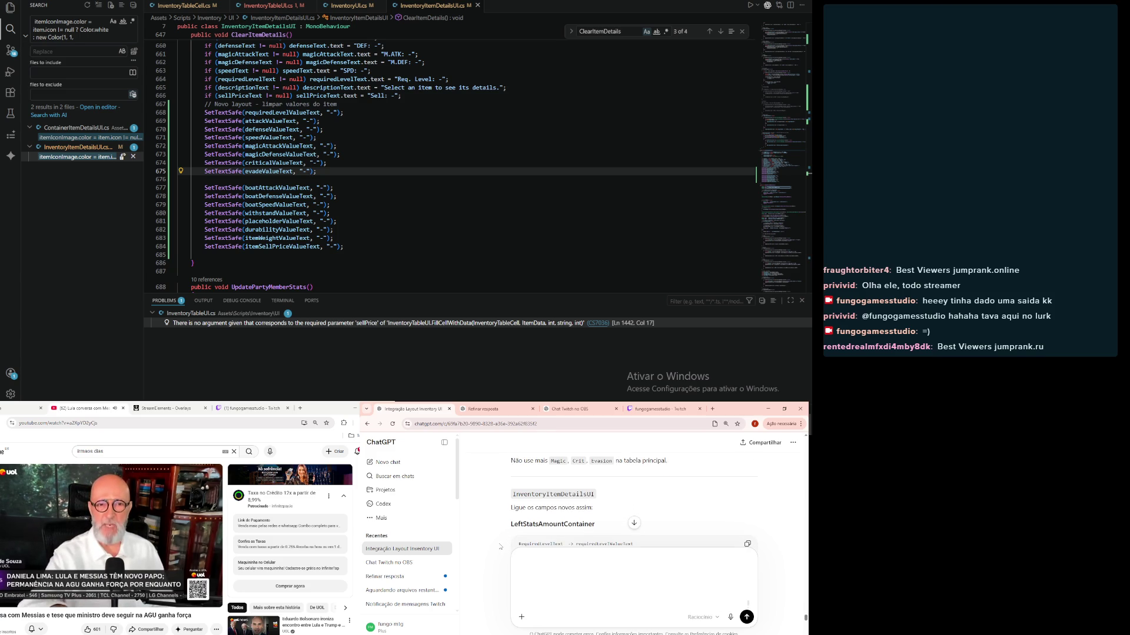
scroll(501, 545, "up", 5)
scroll(501, 547, "down", 5)
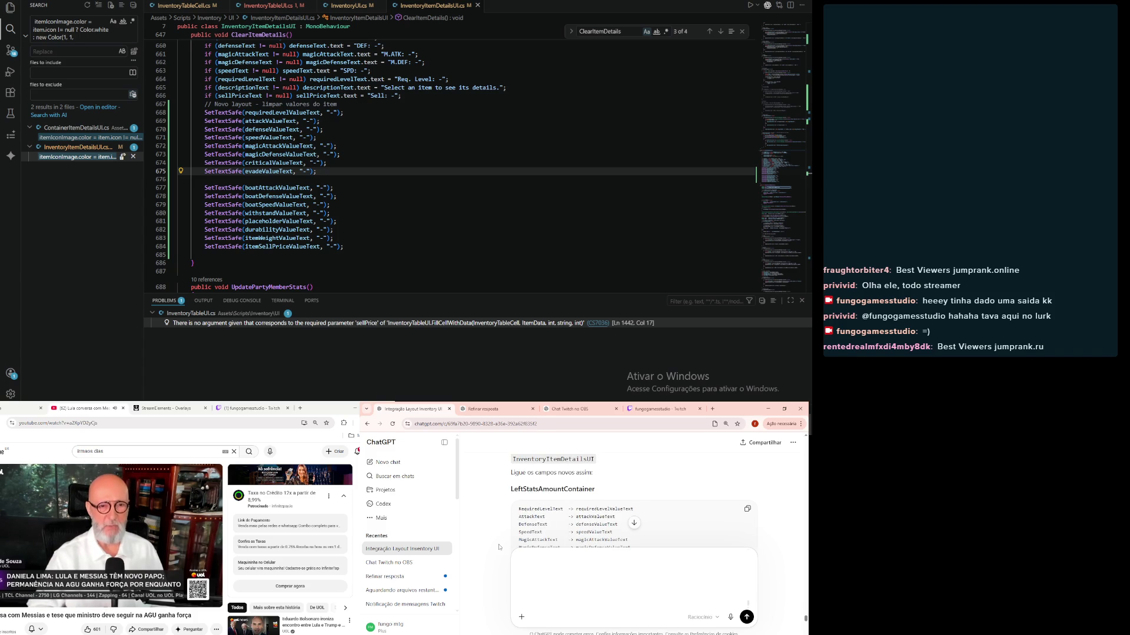
scroll(499, 548, "down", 1)
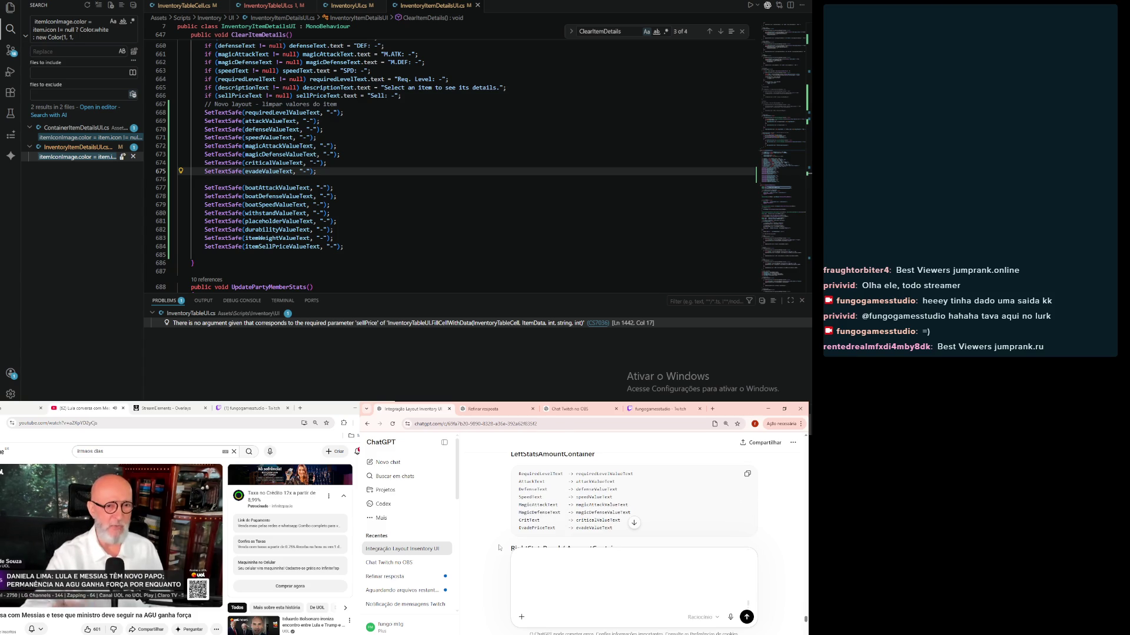
scroll(499, 547, "down", 6)
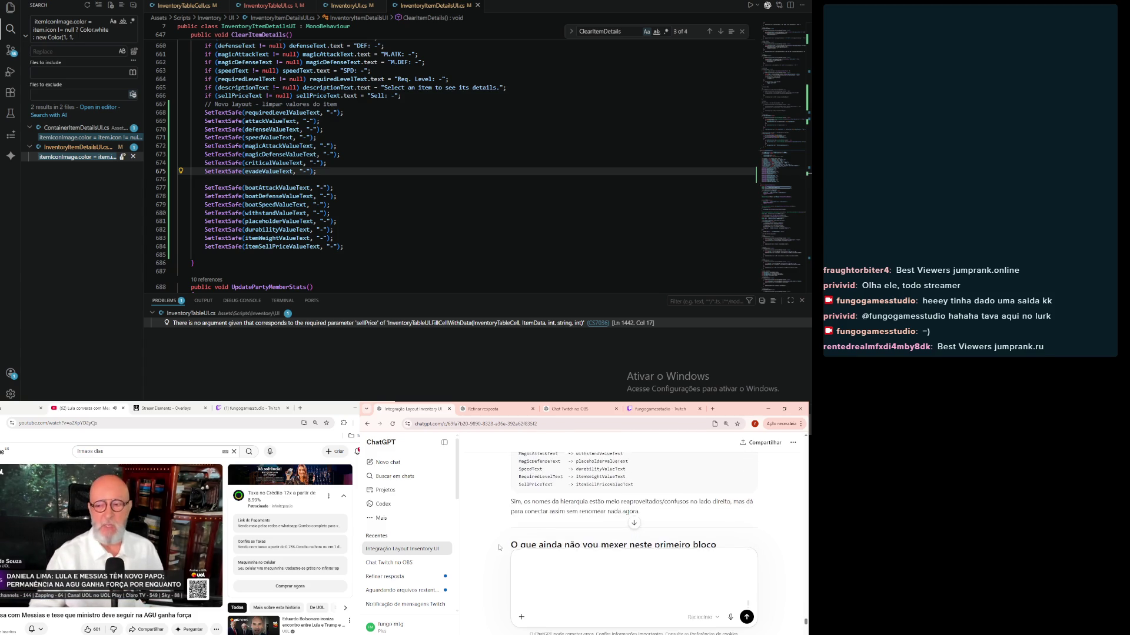
scroll(499, 548, "down", 3)
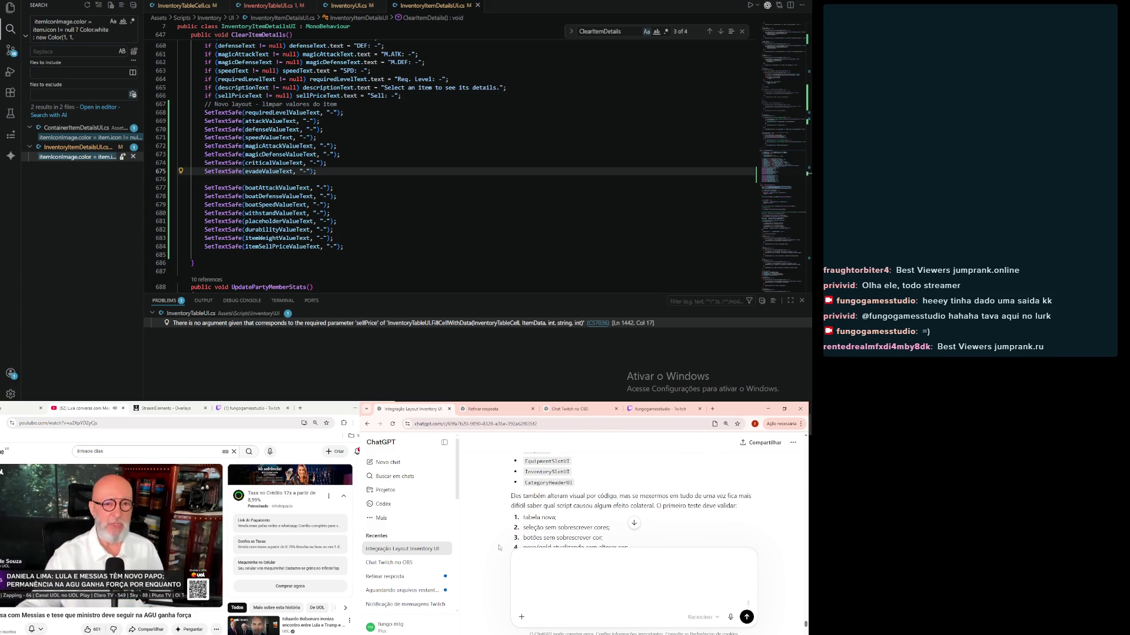
scroll(499, 547, "down", 8)
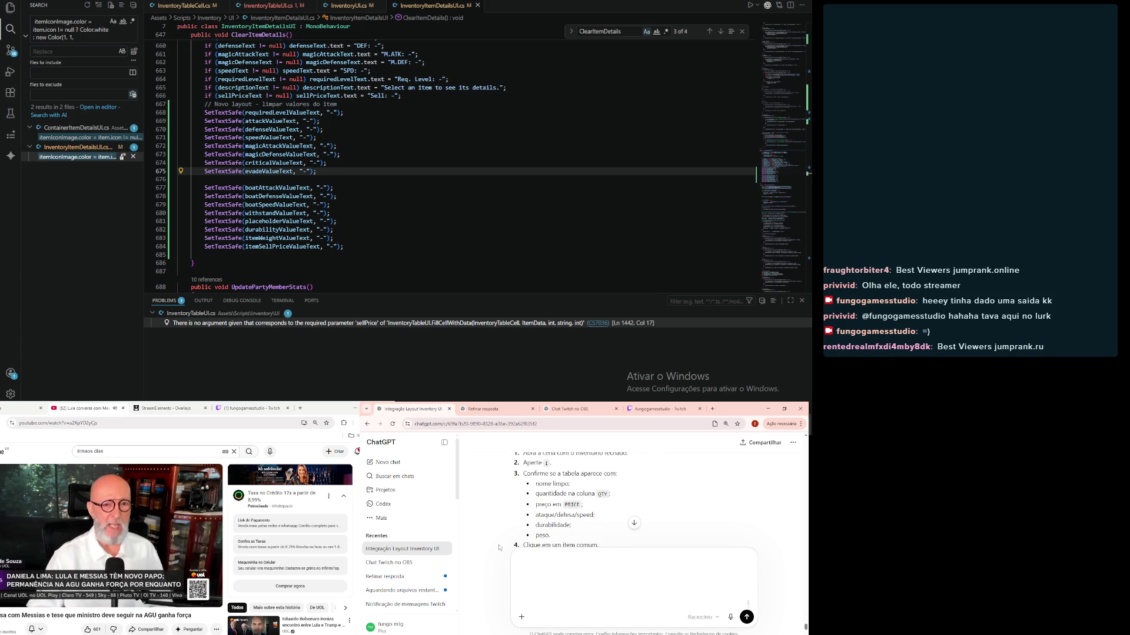
scroll(499, 548, "down", 1)
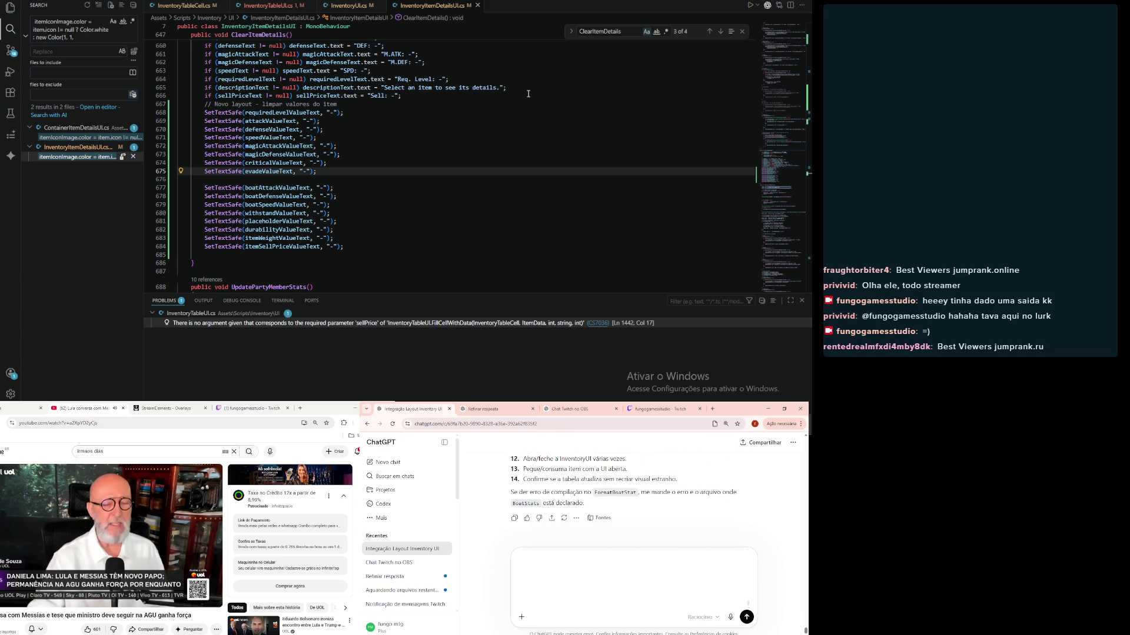
left_click(271, 327)
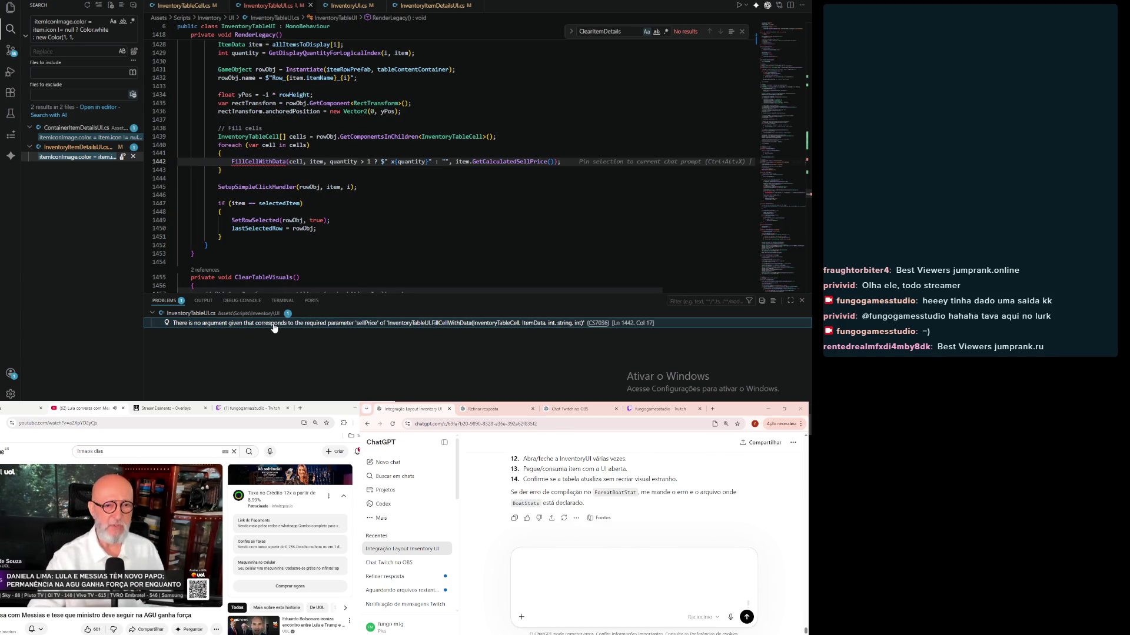
Step: Paste the missing sellPrice compile error into a new ChatGPT message, then switch to Unity to recompile
left_click(555, 609)
key("ctrl+v")
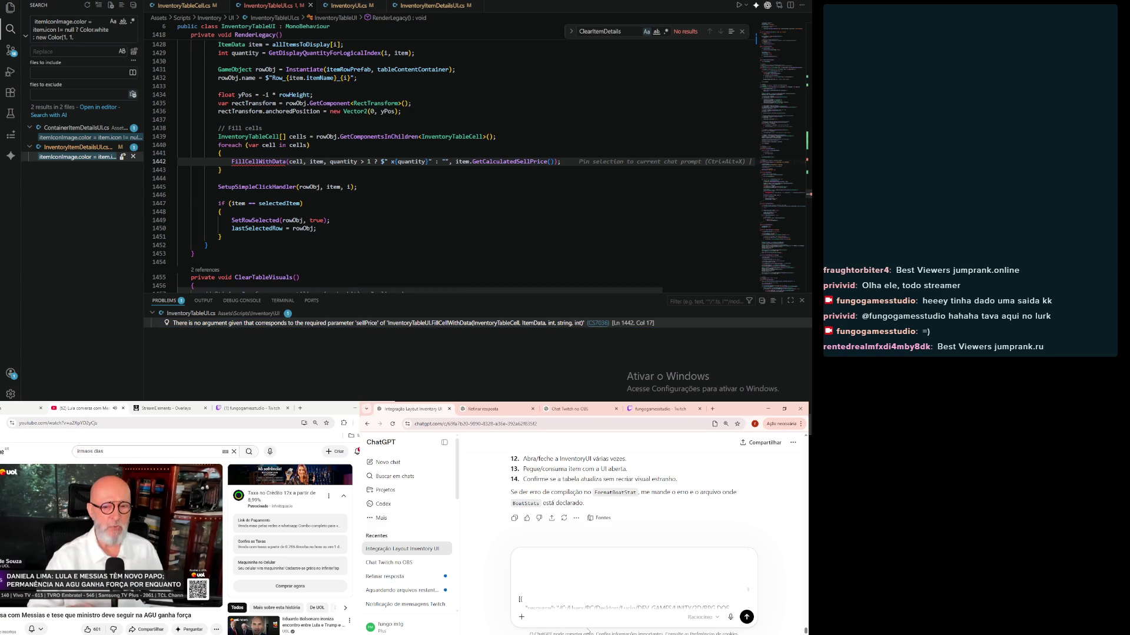
key("alt+Tab")
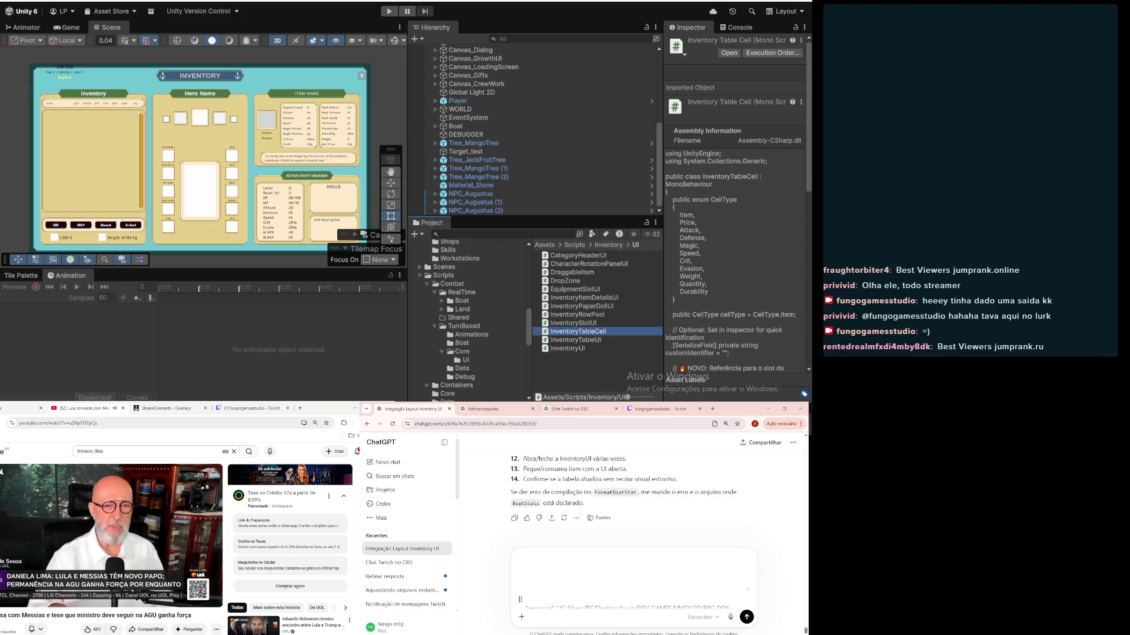
key("alt+Tab")
key("alt+Tab")
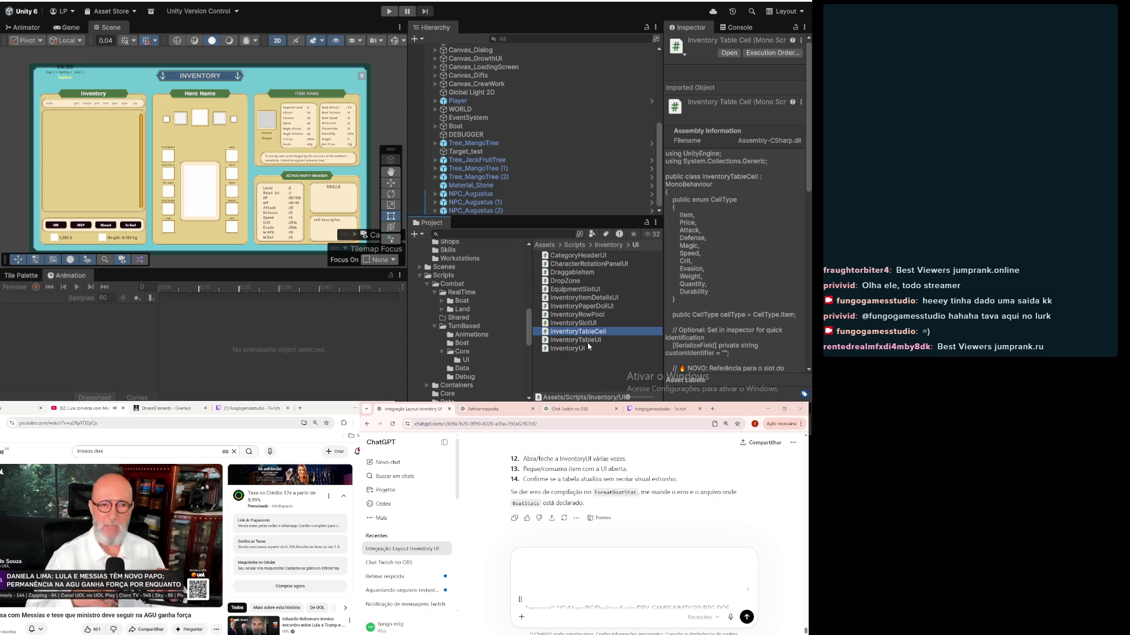
left_click(402, 549)
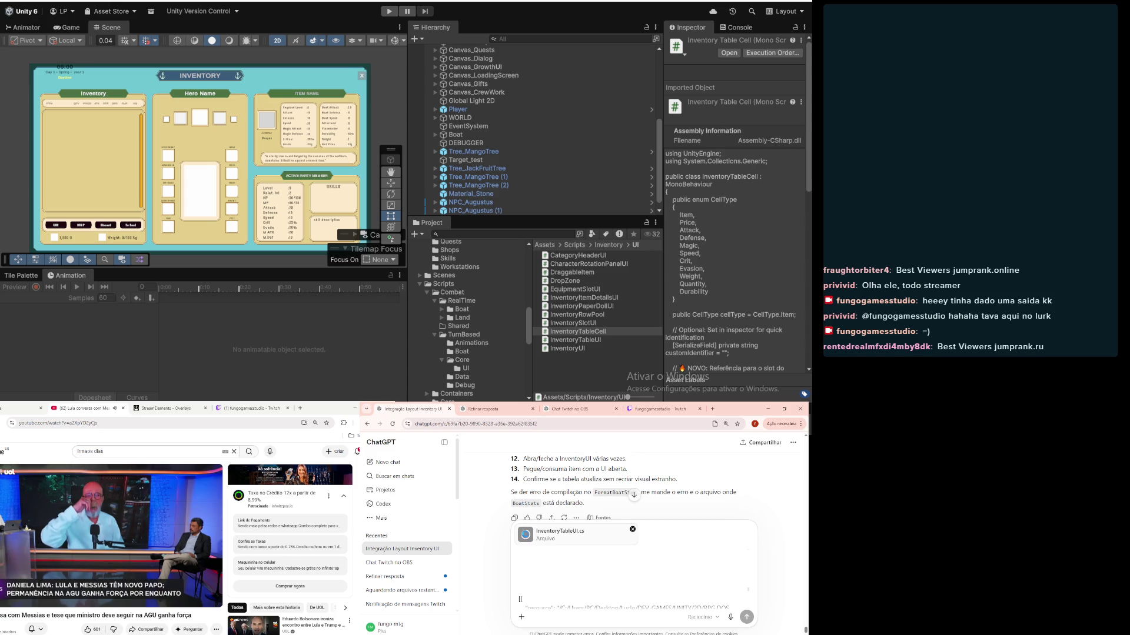
key("Return")
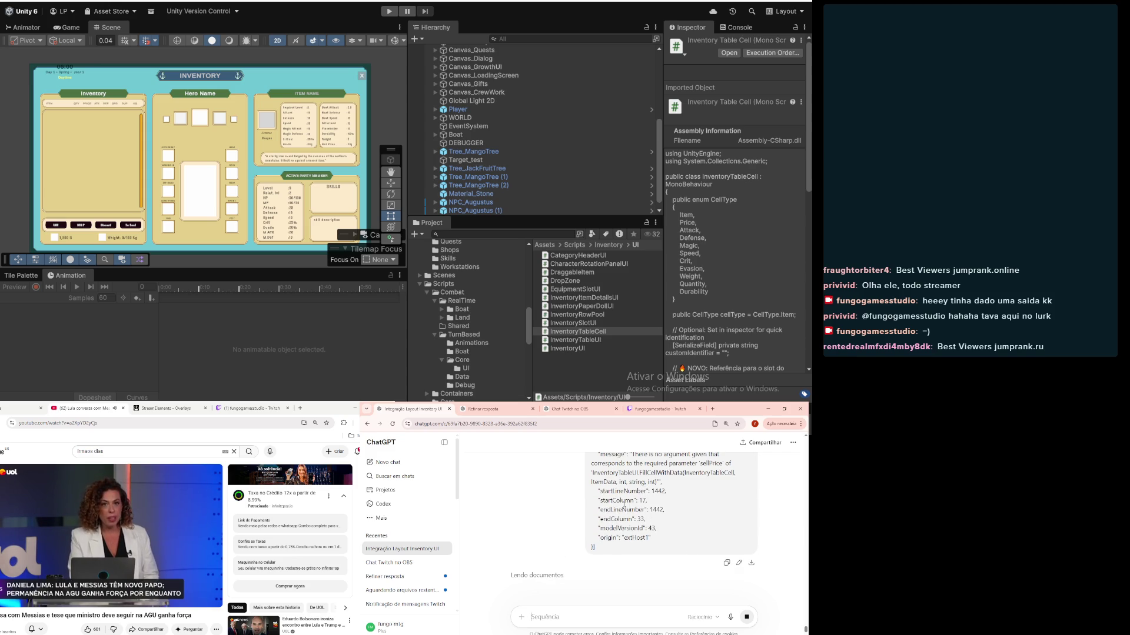
scroll(623, 508, "up", 10)
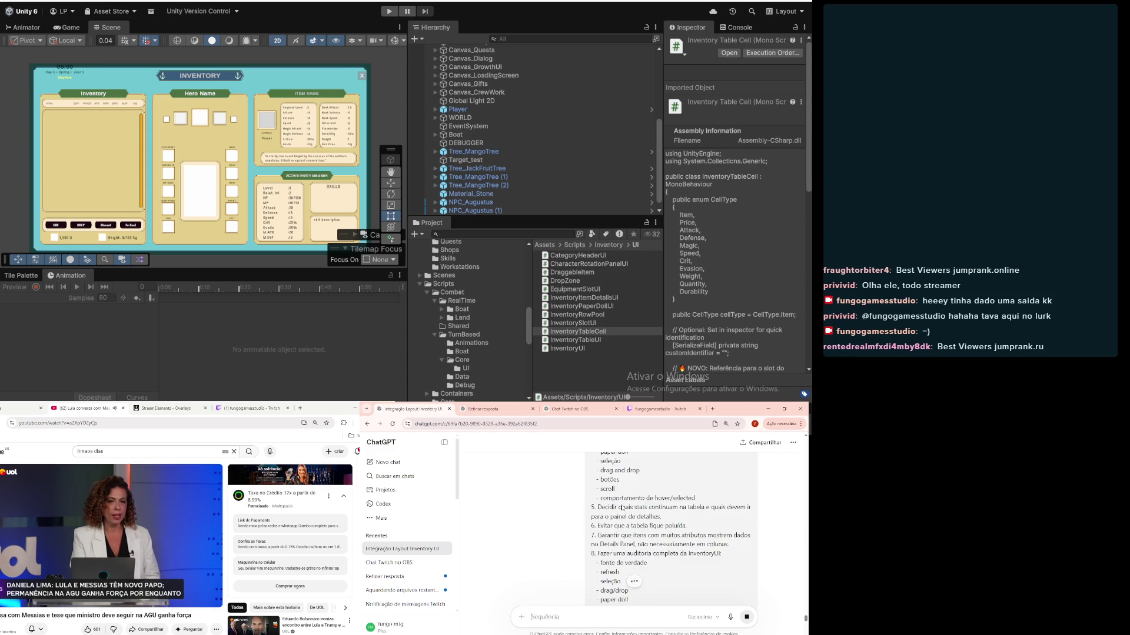
scroll(622, 505, "down", 1)
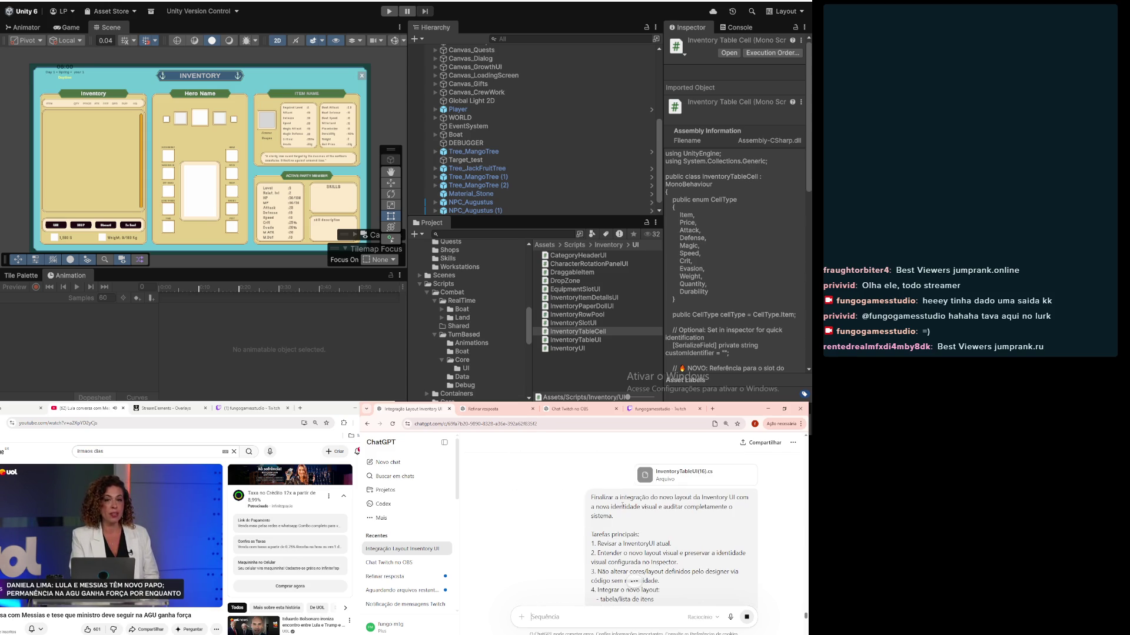
scroll(618, 507, "down", 8)
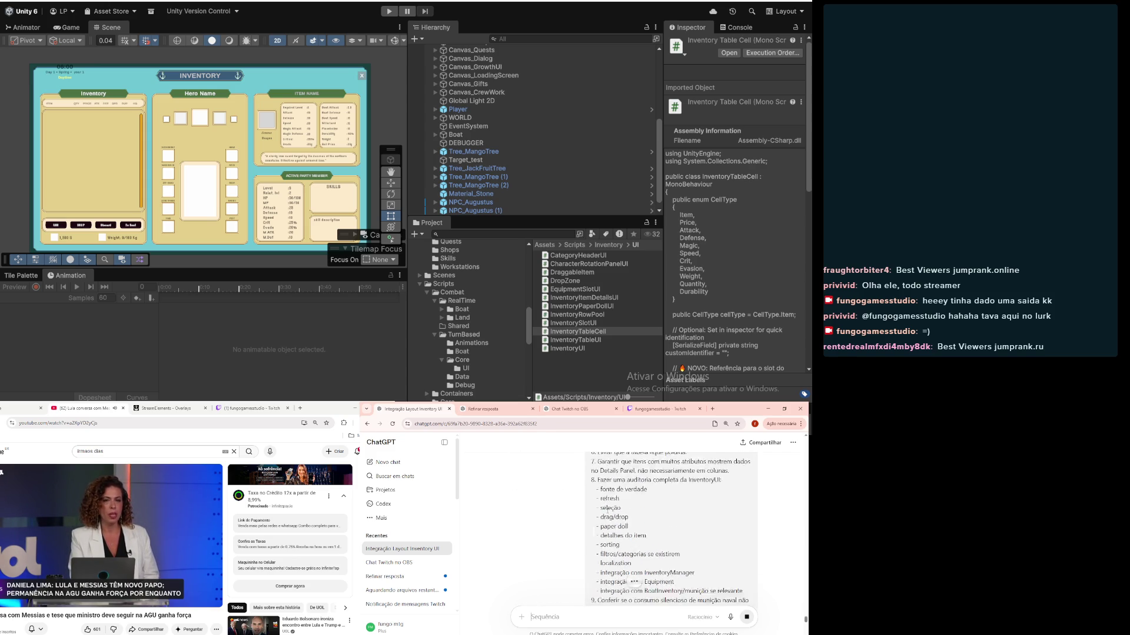
scroll(609, 510, "down", 10)
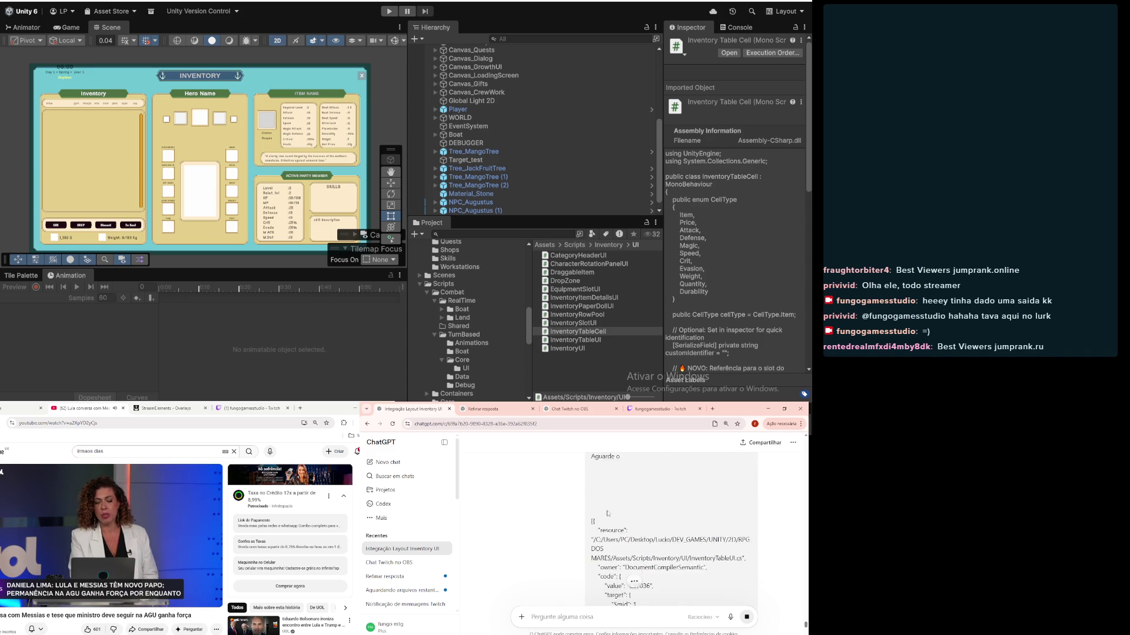
scroll(608, 510, "down", 5)
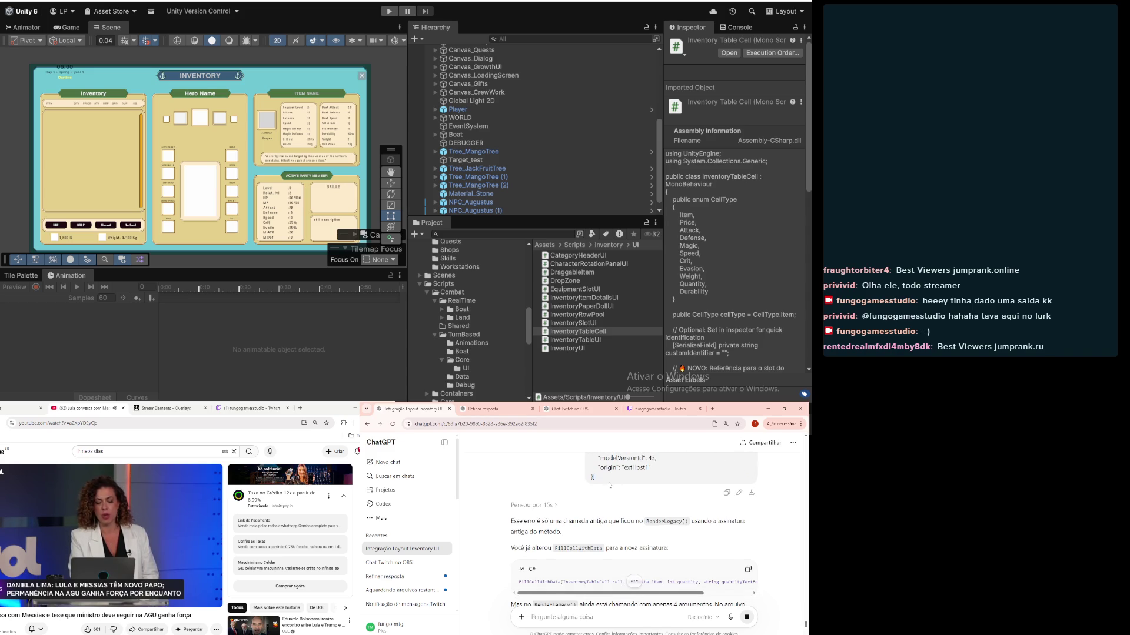
scroll(610, 485, "down", 1)
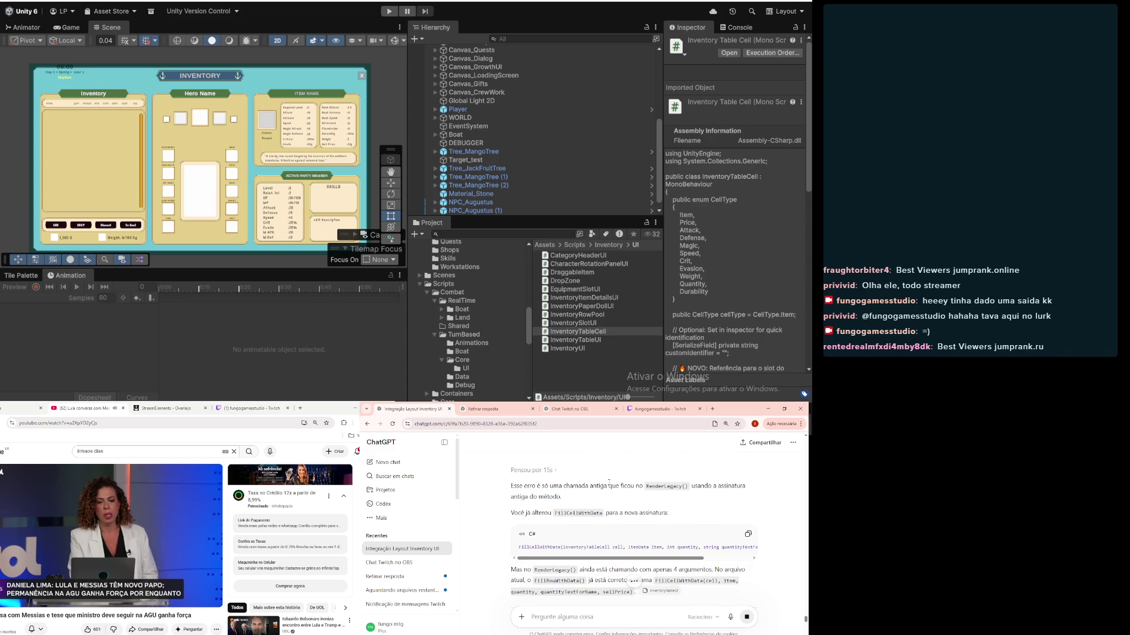
scroll(567, 488, "down", 4)
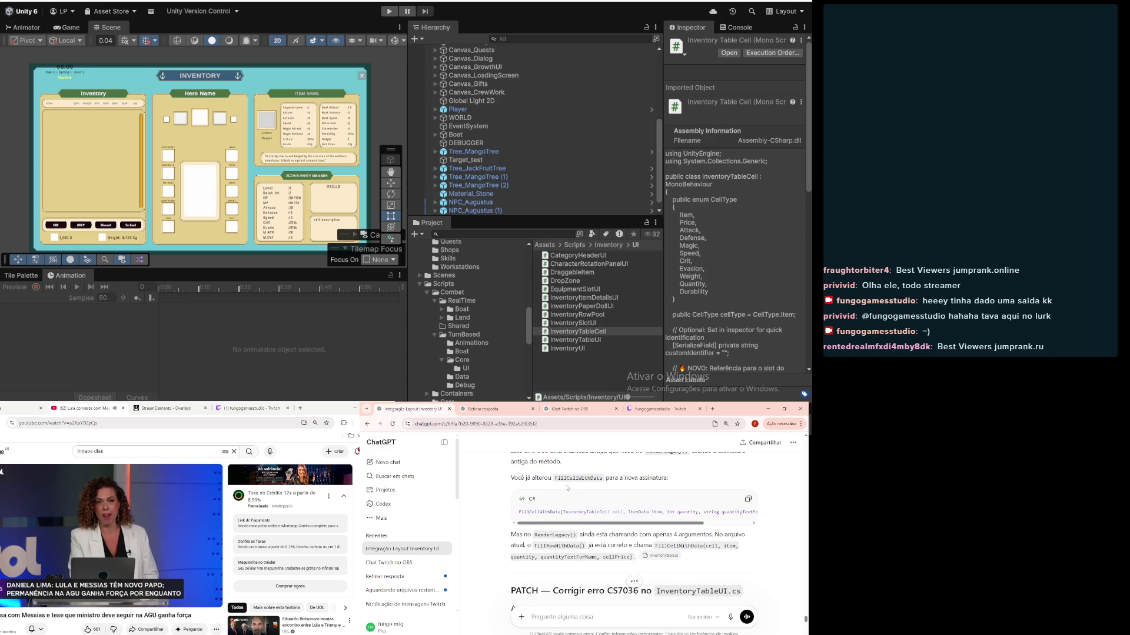
scroll(559, 500, "down", 2)
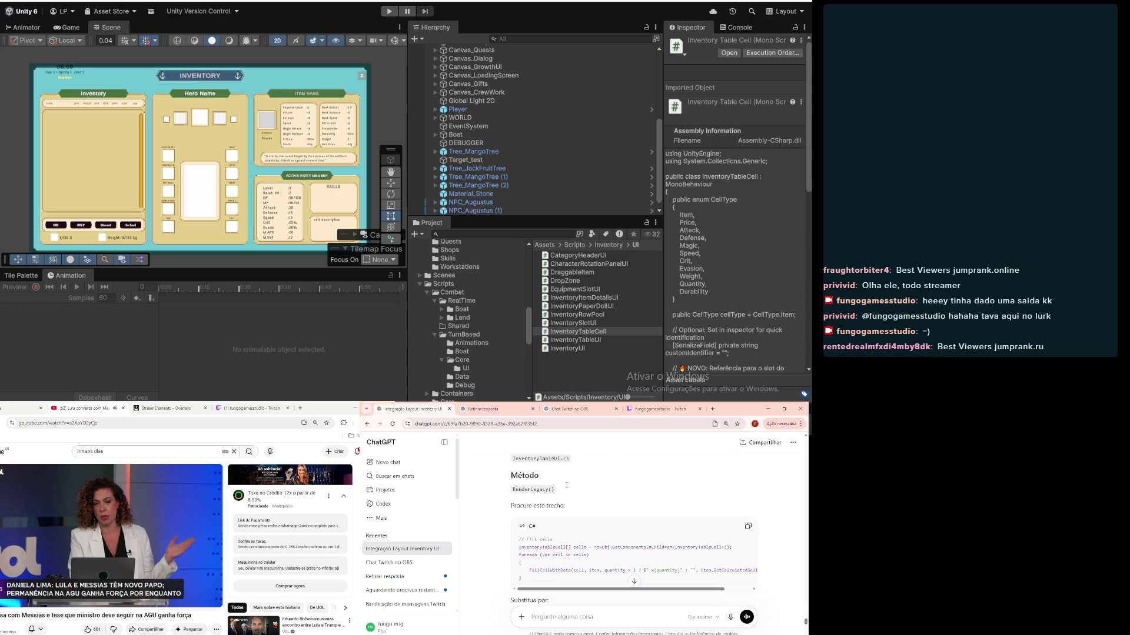
left_click_drag(519, 536, 666, 536)
Step: Replace RenderLegacy's Fill cells block with ChatGPT's version passing quantityTextForName and sellPrice, indented
key("alt+Tab")
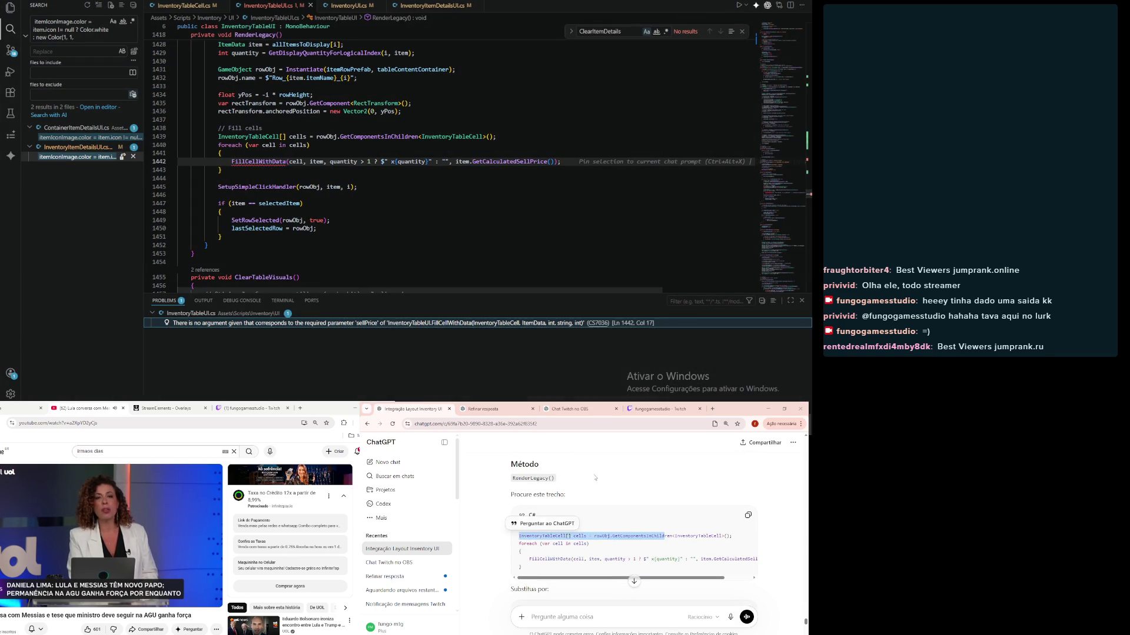
scroll(571, 517, "down", 3)
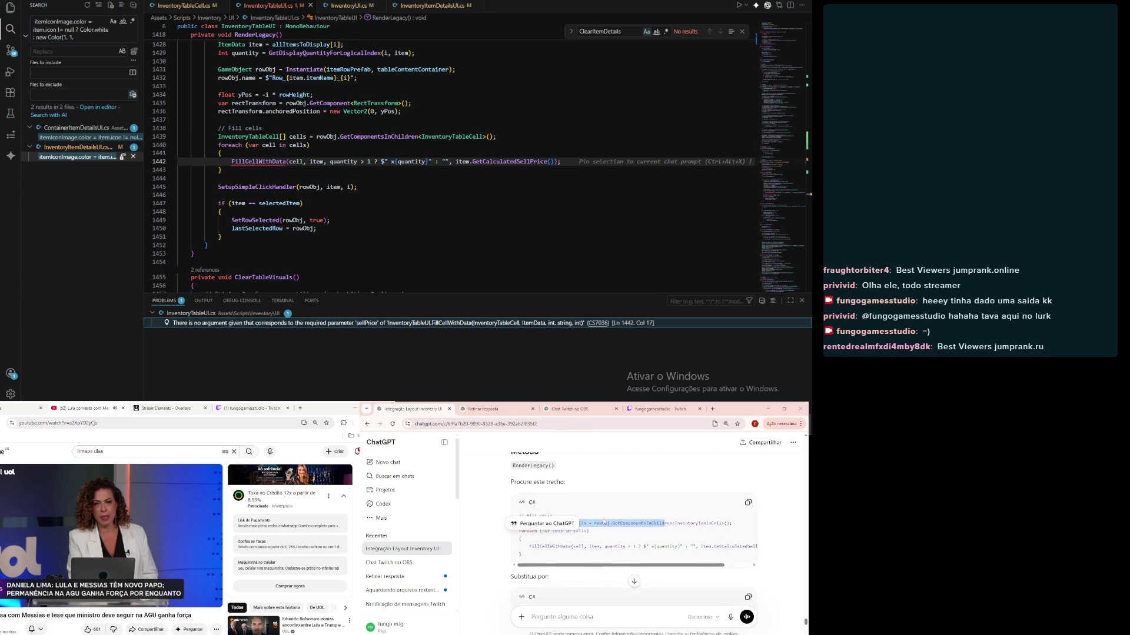
scroll(605, 521, "down", 1)
left_click(747, 469)
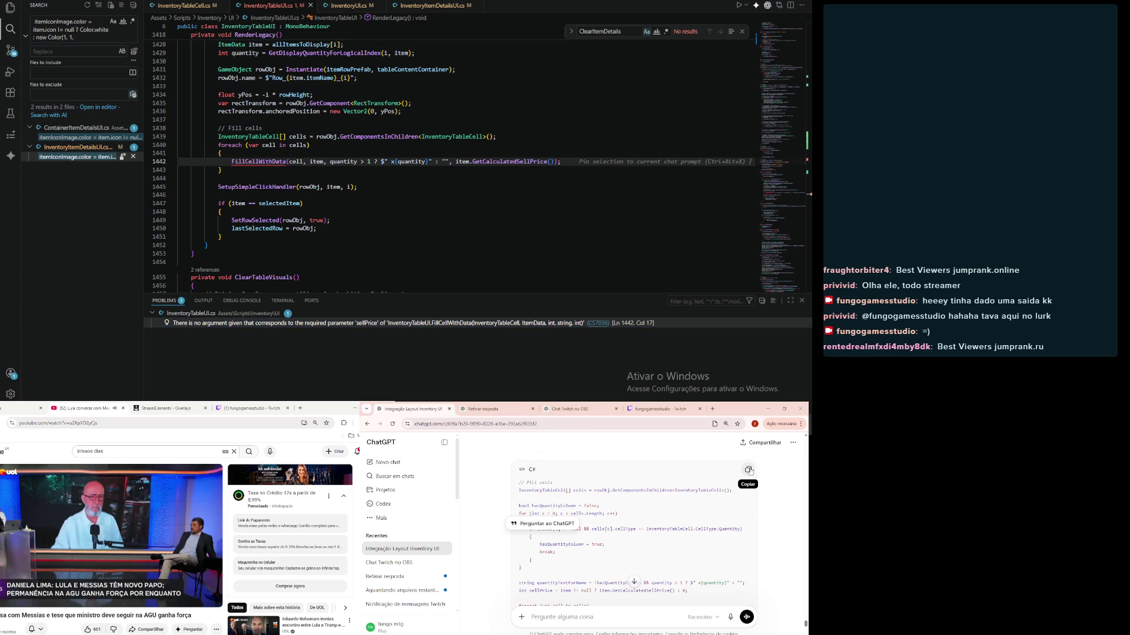
scroll(644, 484, "up", 2)
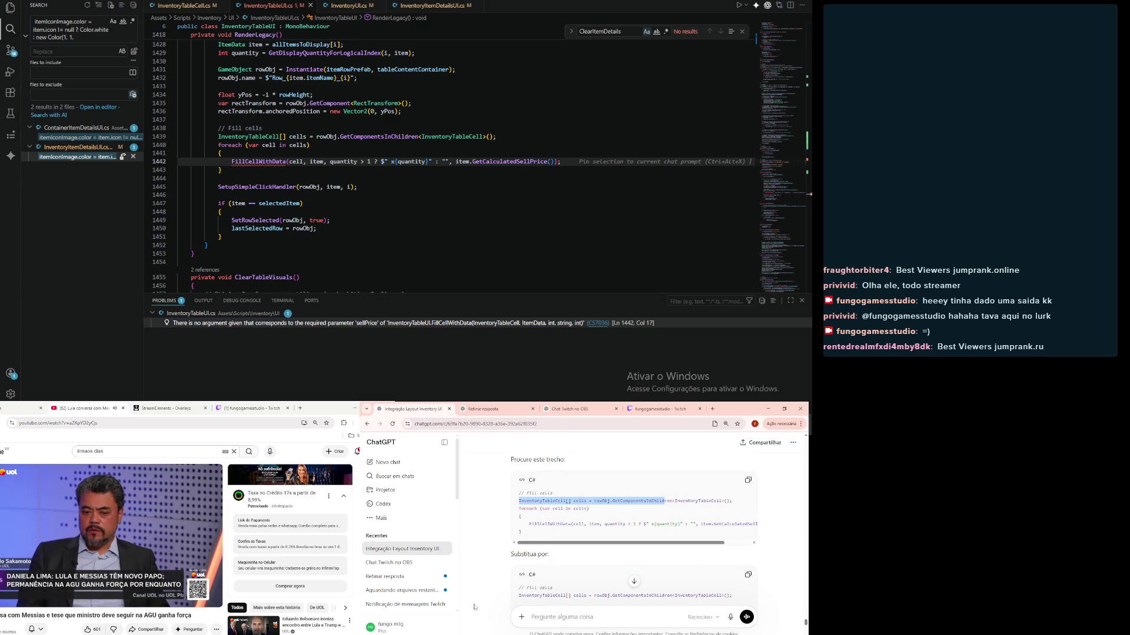
left_click_drag(246, 169, 162, 128)
key("ctrl+v")
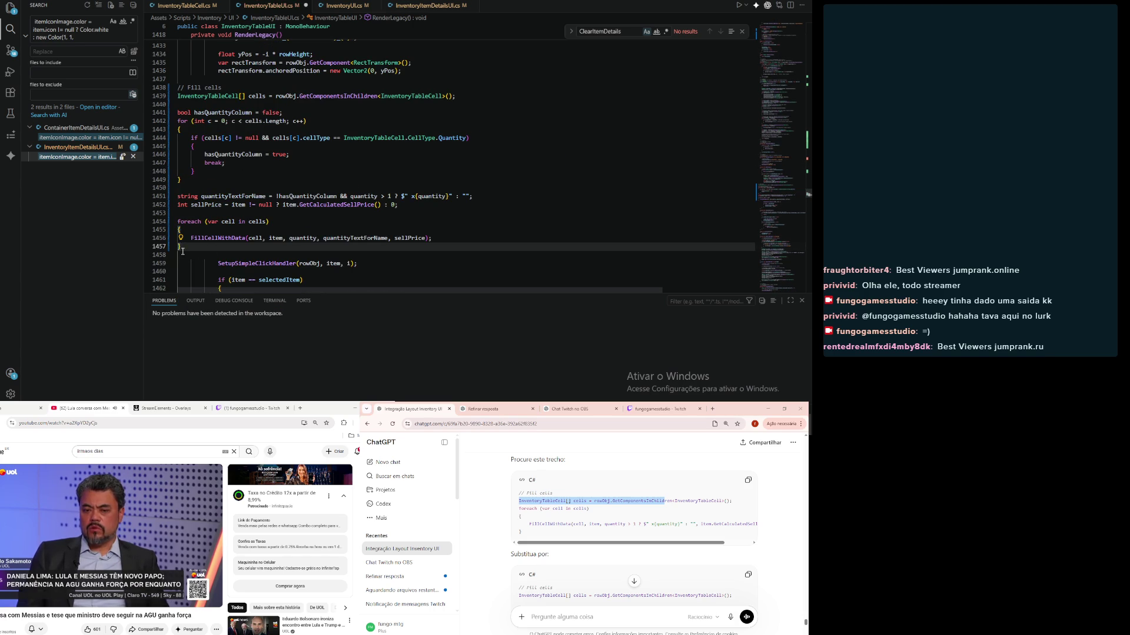
left_click_drag(189, 248, 152, 87)
key("Tab")
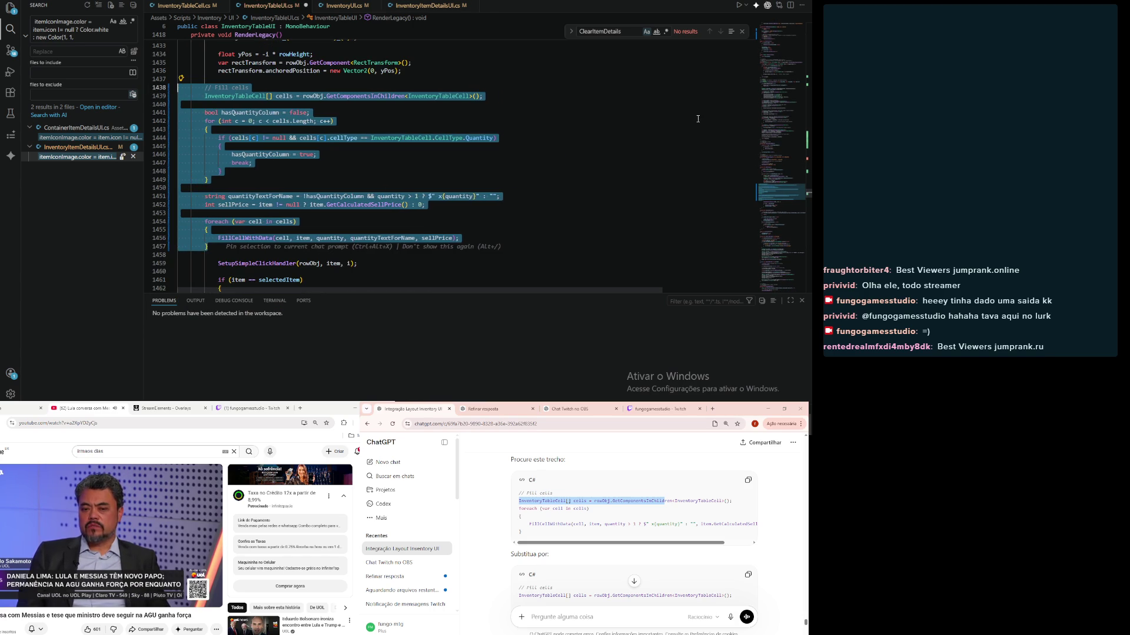
left_click(670, 149)
left_click(562, 549)
scroll(529, 545, "down", 3)
scroll(492, 540, "down", 2)
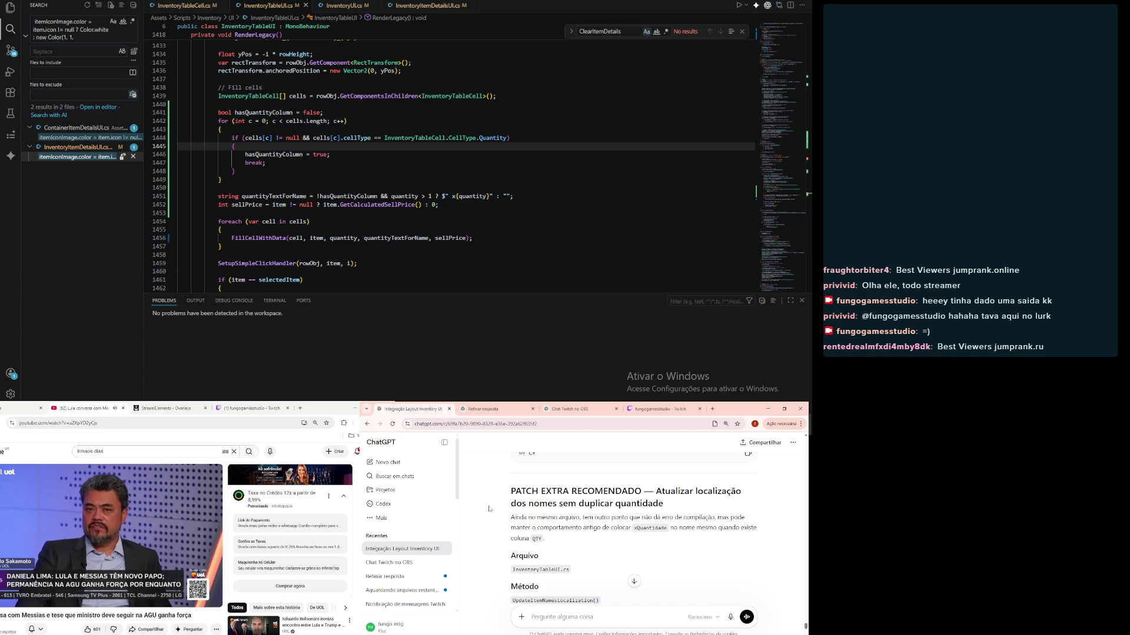
Step: Search the project for the quantityText line and jump to its match in UpdateItemNamesLocalization
scroll(488, 509, "down", 2)
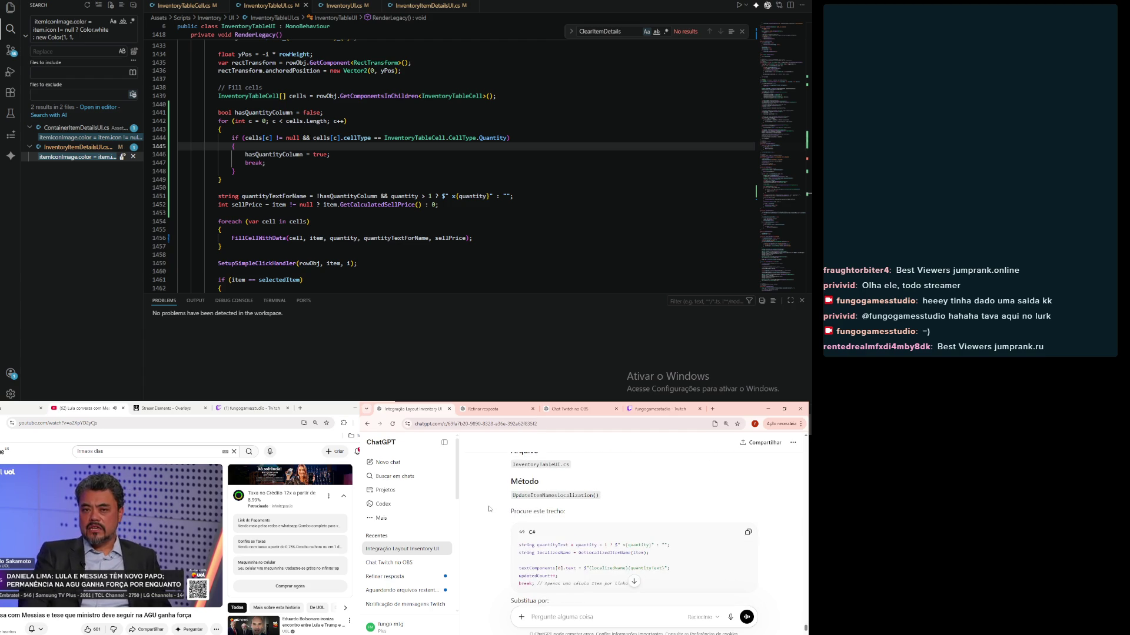
left_click_drag(519, 545, 670, 545)
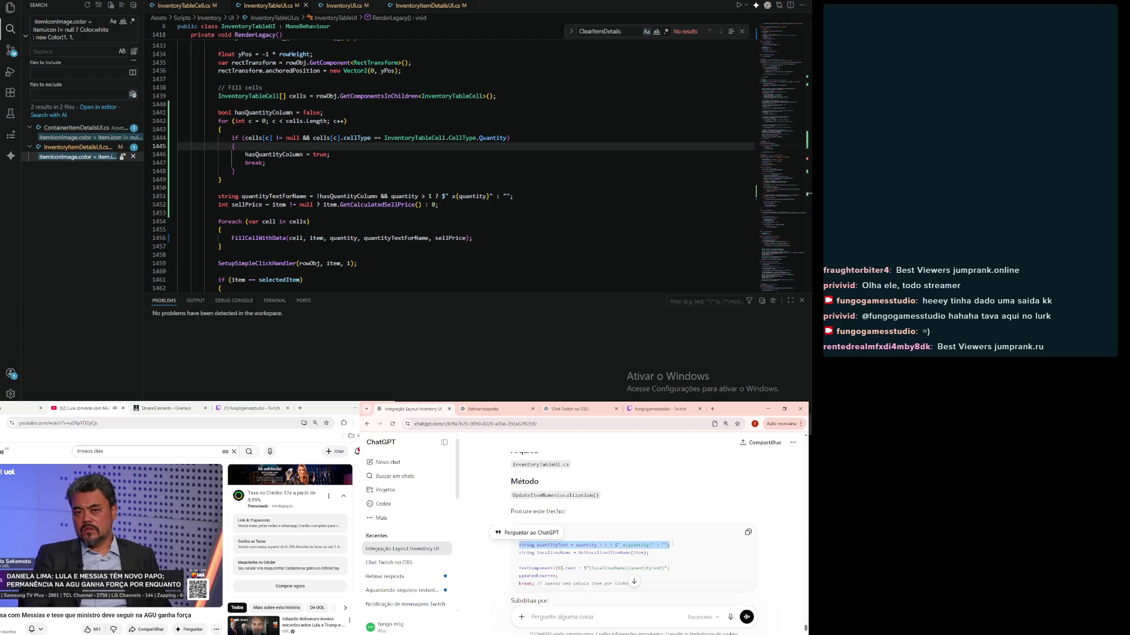
left_click(65, 37)
key("ctrl+a")
key("ctrl+v")
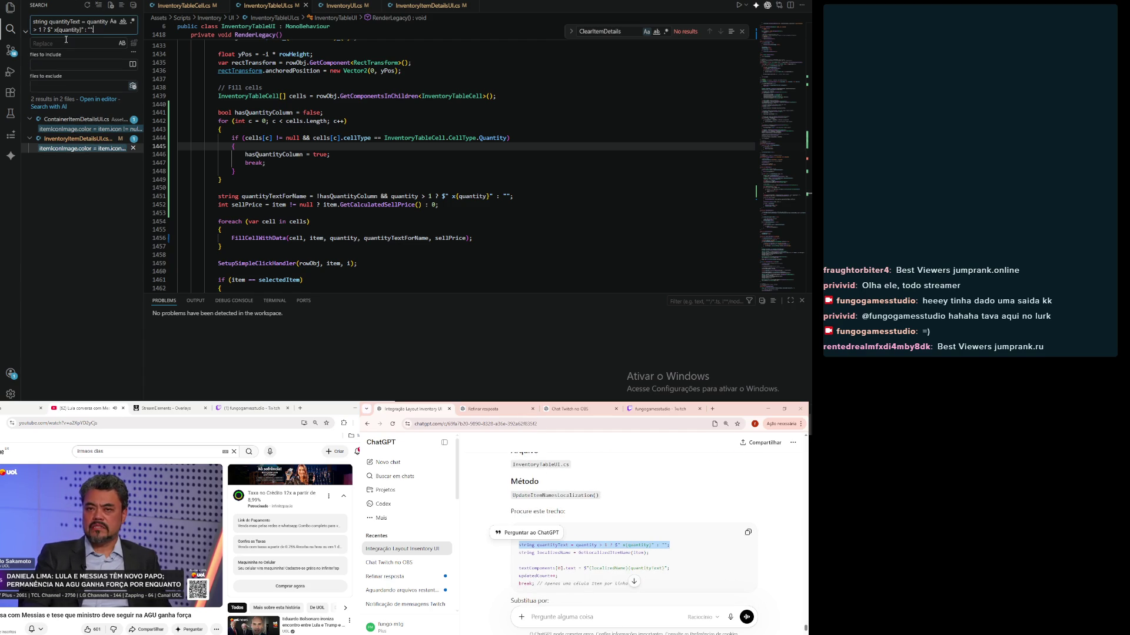
left_click(55, 130)
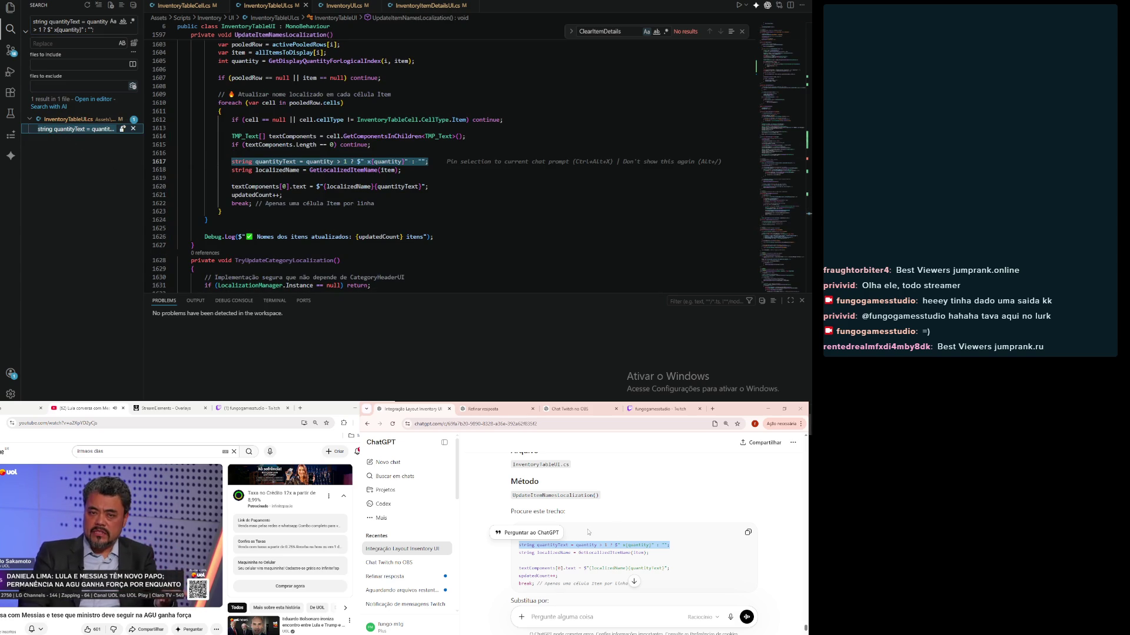
Step: Replace lines 1617–1622 with ChatGPT's hasQuantityColumn code, indented two levels
scroll(588, 532, "down", 1)
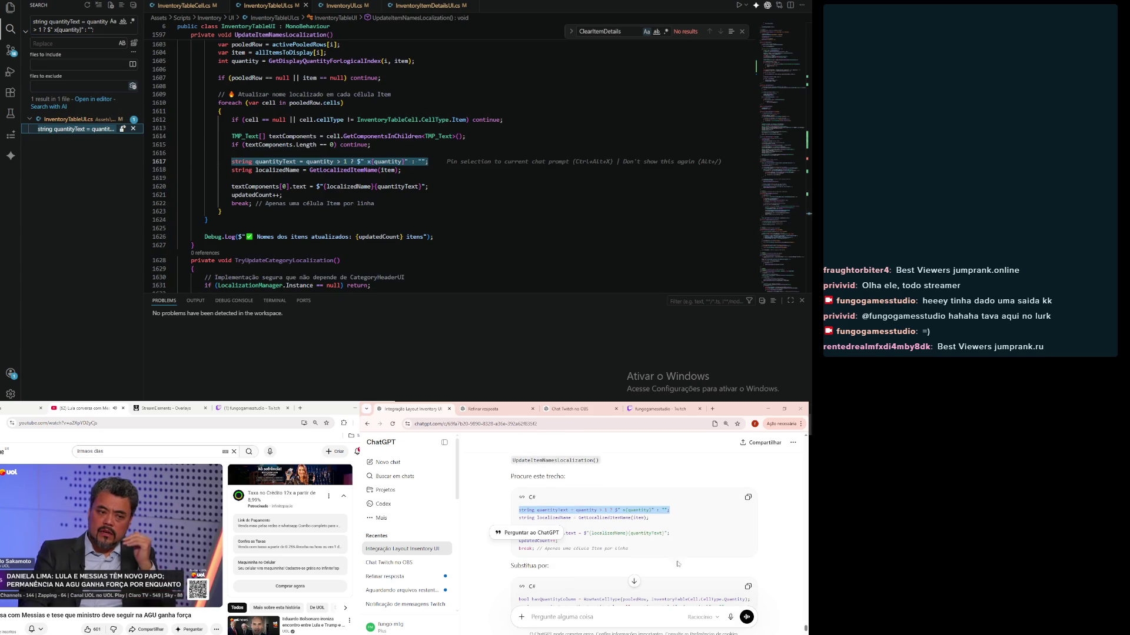
left_click(749, 587)
left_click_drag(398, 203, 120, 159)
key("ctrl+v")
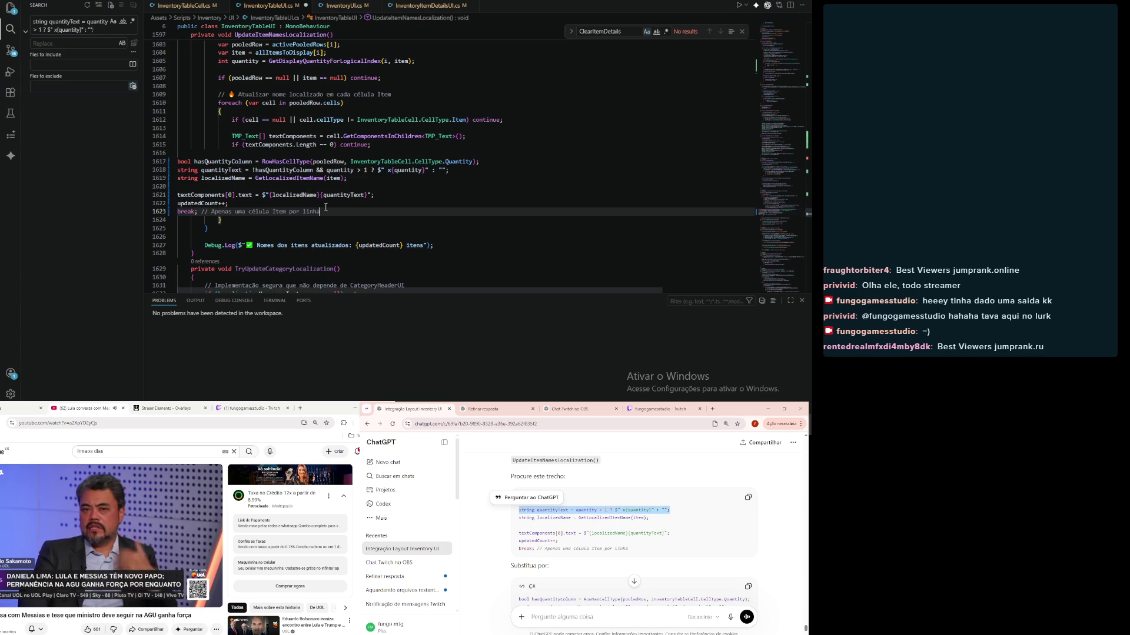
mouse_move(347, 216)
left_mouse_down()
mouse_move(294, 213)
mouse_move(133, 164)
left_mouse_up()
key("Tab")
key("Tab")
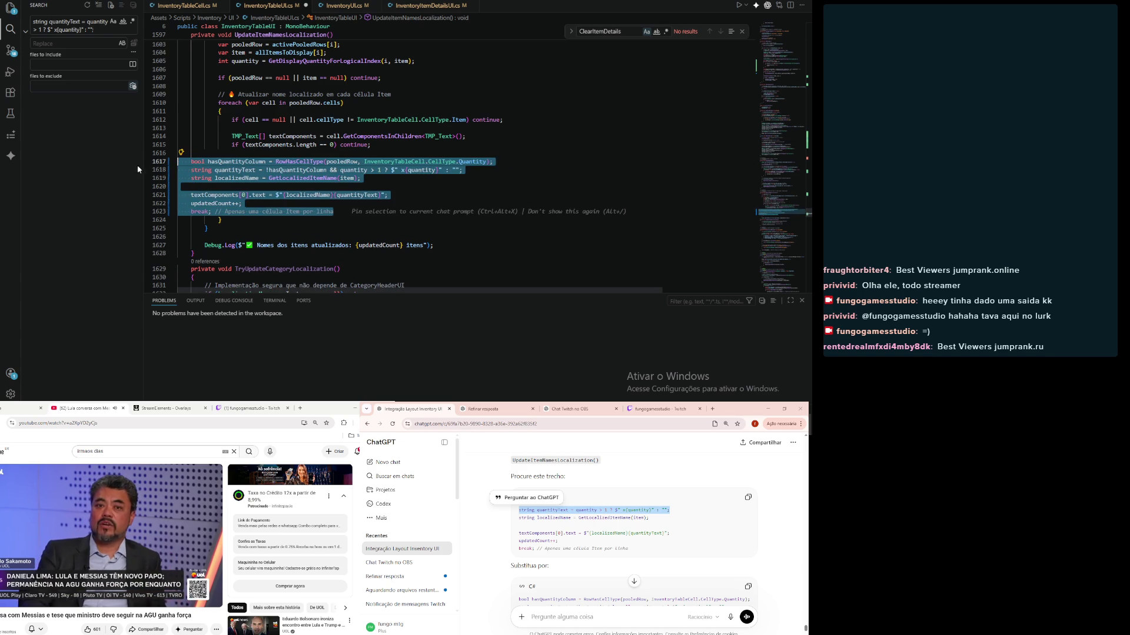
key("Tab")
left_click(563, 85)
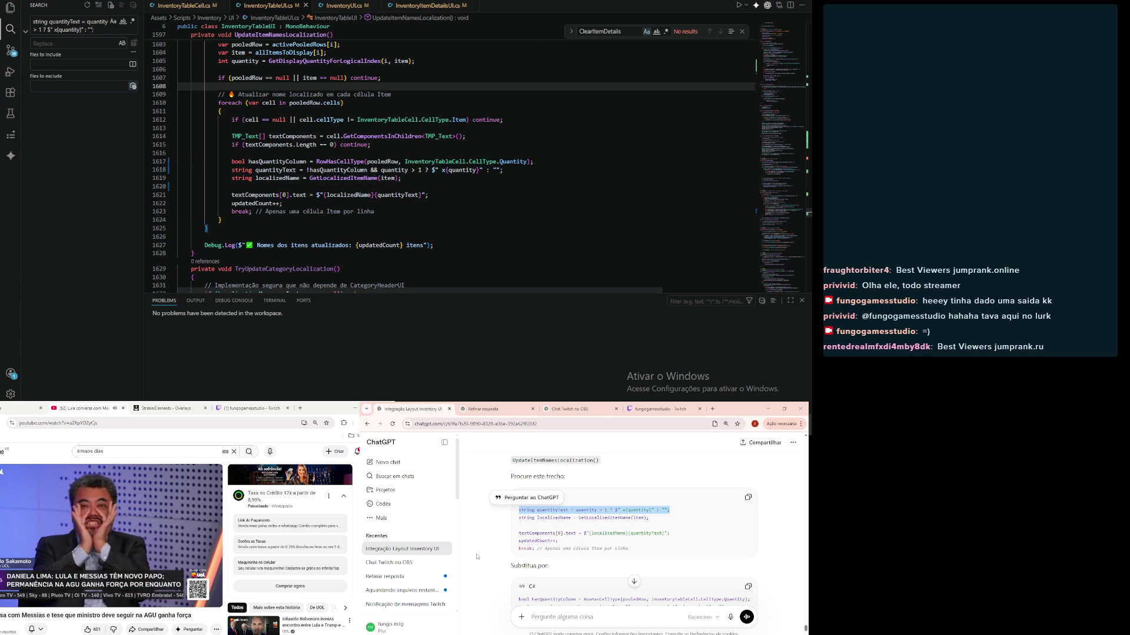
Step: Check the updated name-text assignment line and return to Unity to recompile
scroll(477, 553, "down", 5)
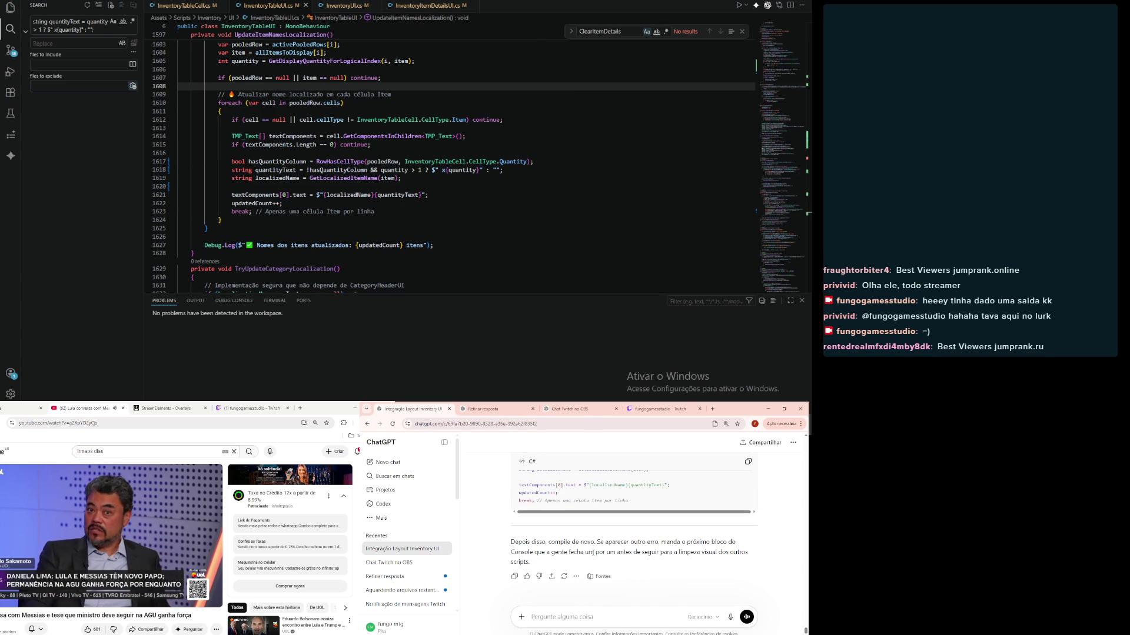
left_click(579, 197)
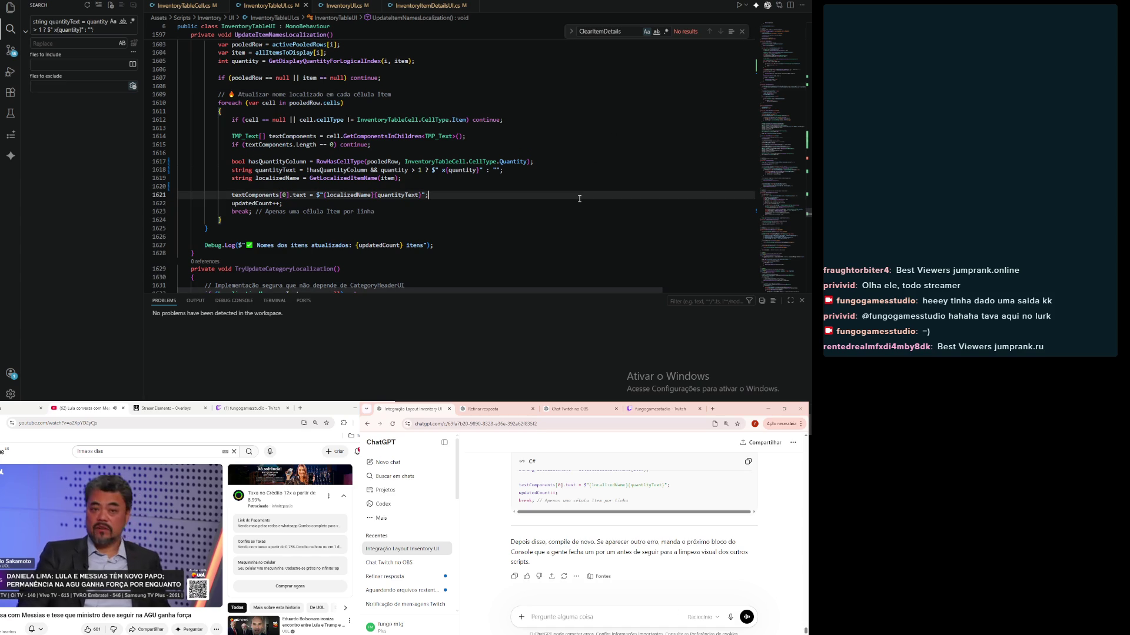
key("alt+Tab")
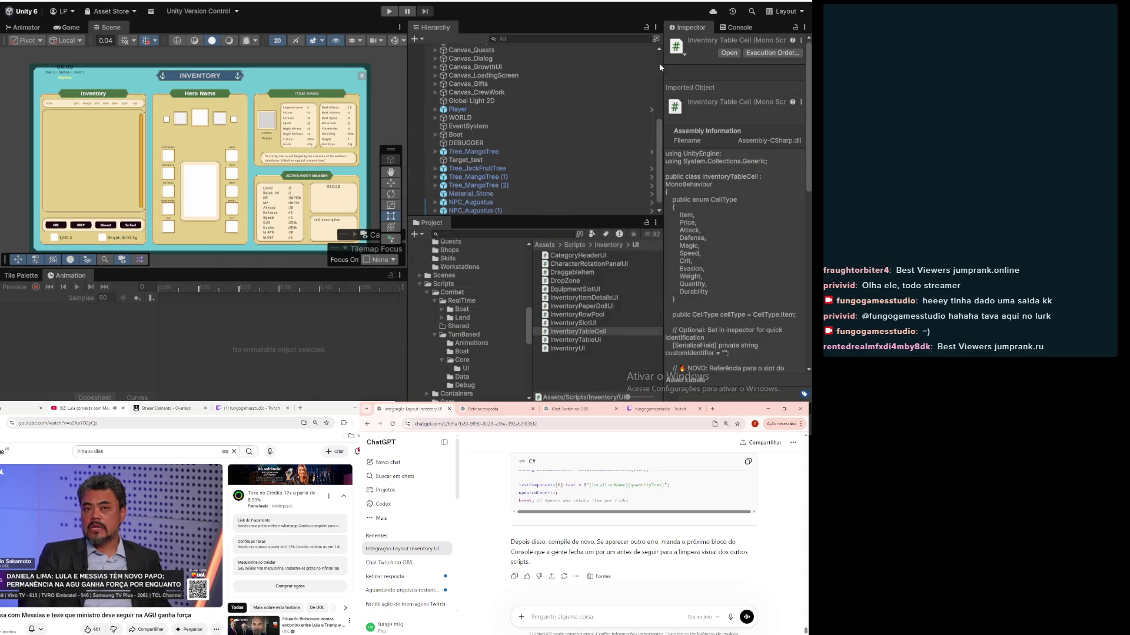
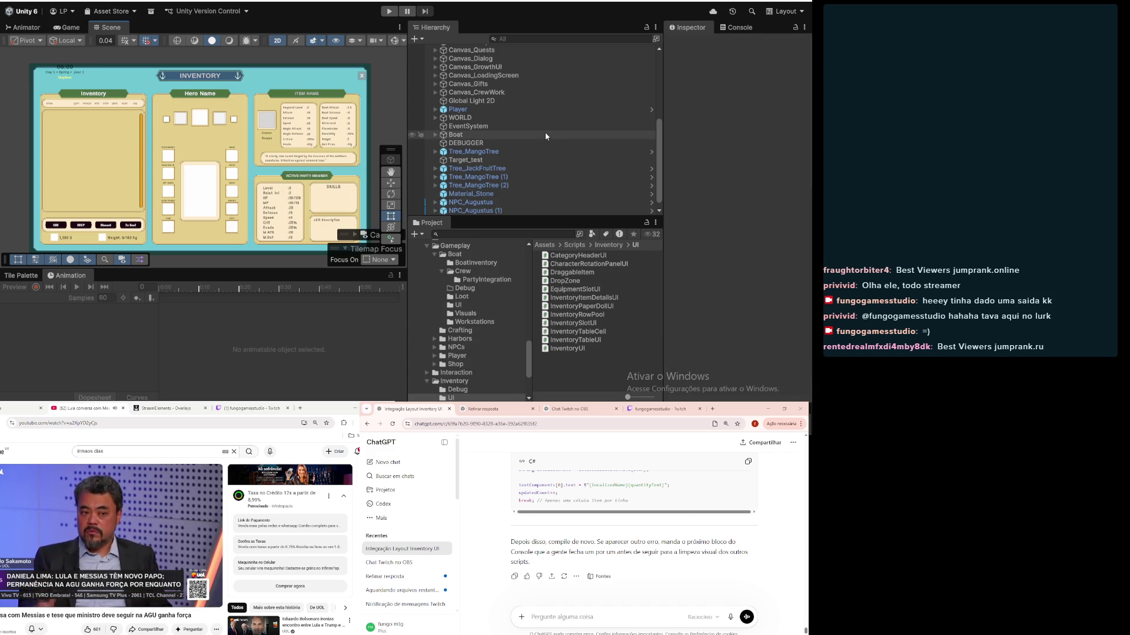
Step: Inspect Canvas_CrewWork and frame the inventory panel in the Scene view
left_click(498, 93)
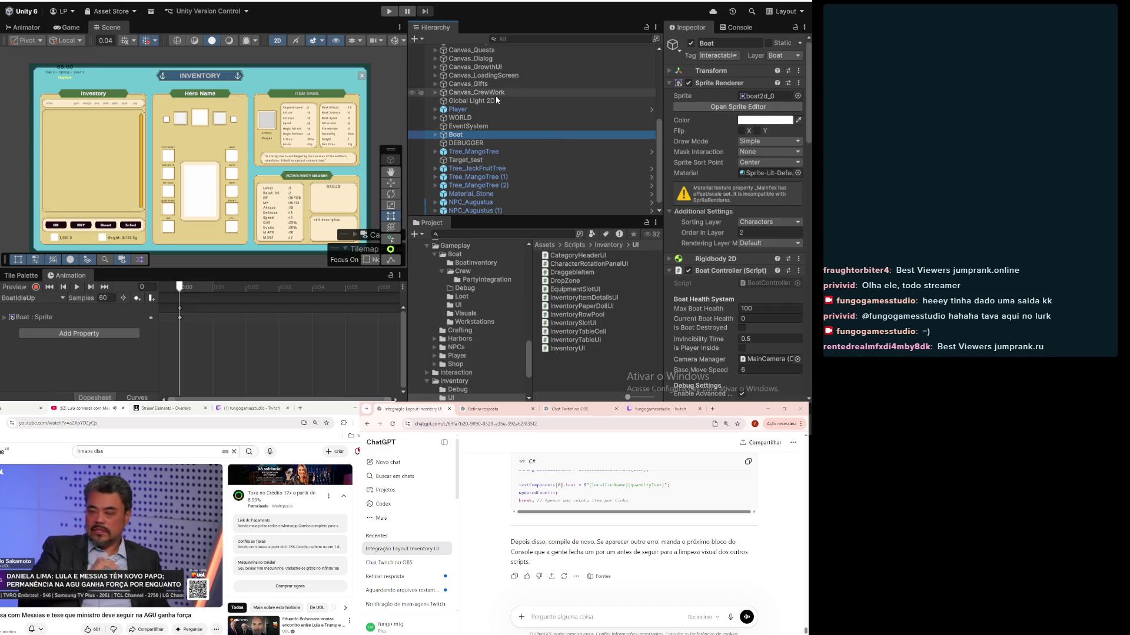
scroll(104, 187, "up", 6)
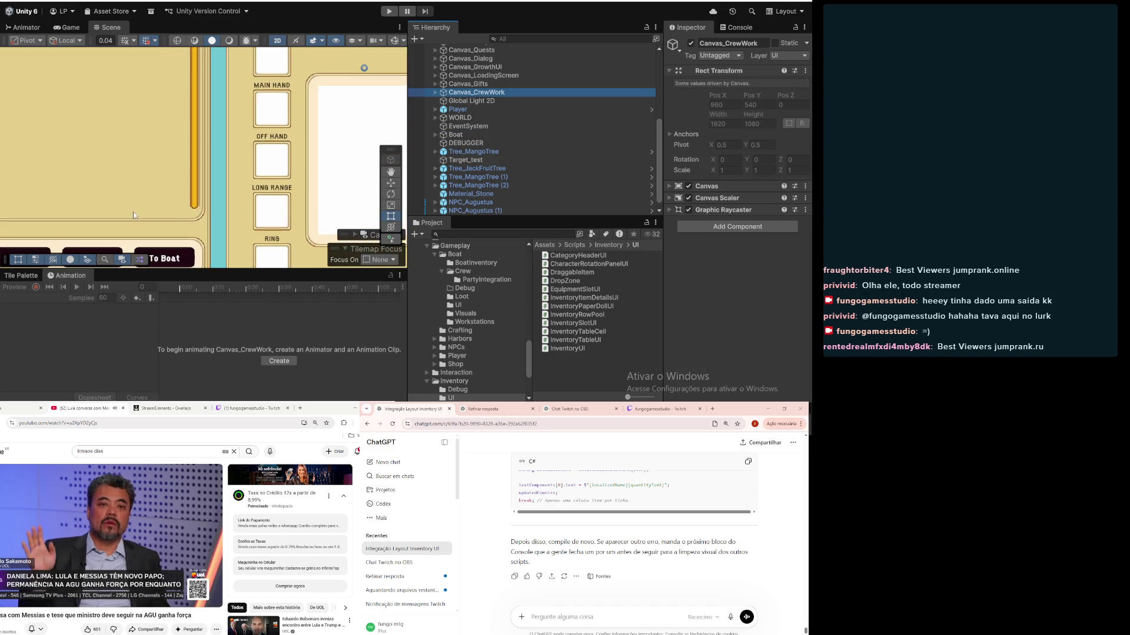
scroll(78, 118, "up", 5)
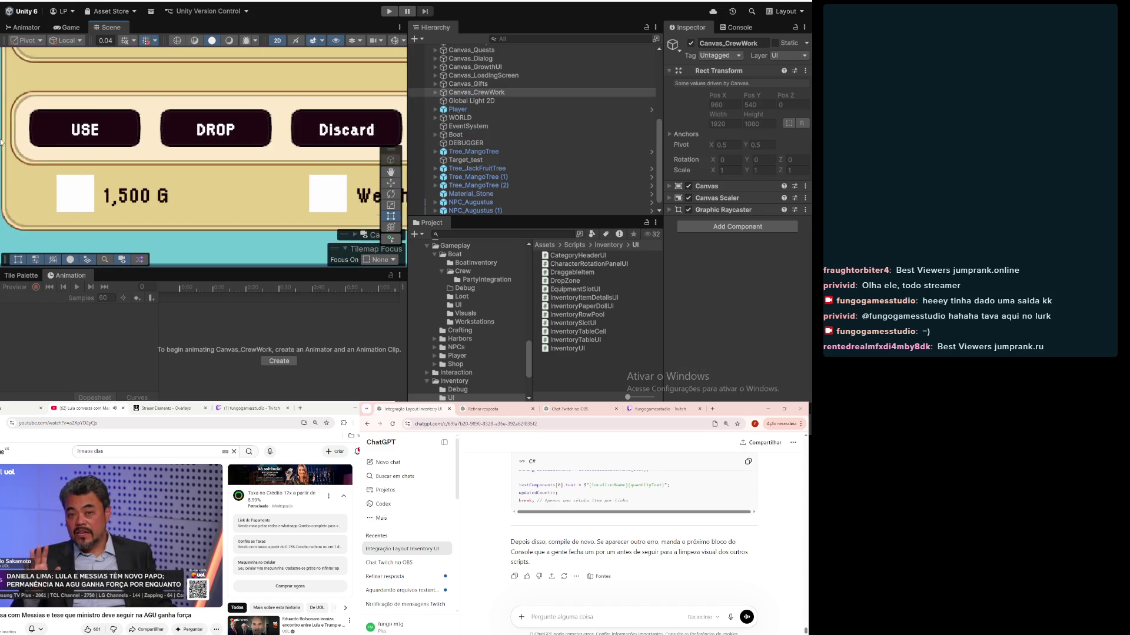
scroll(78, 118, "up", 5)
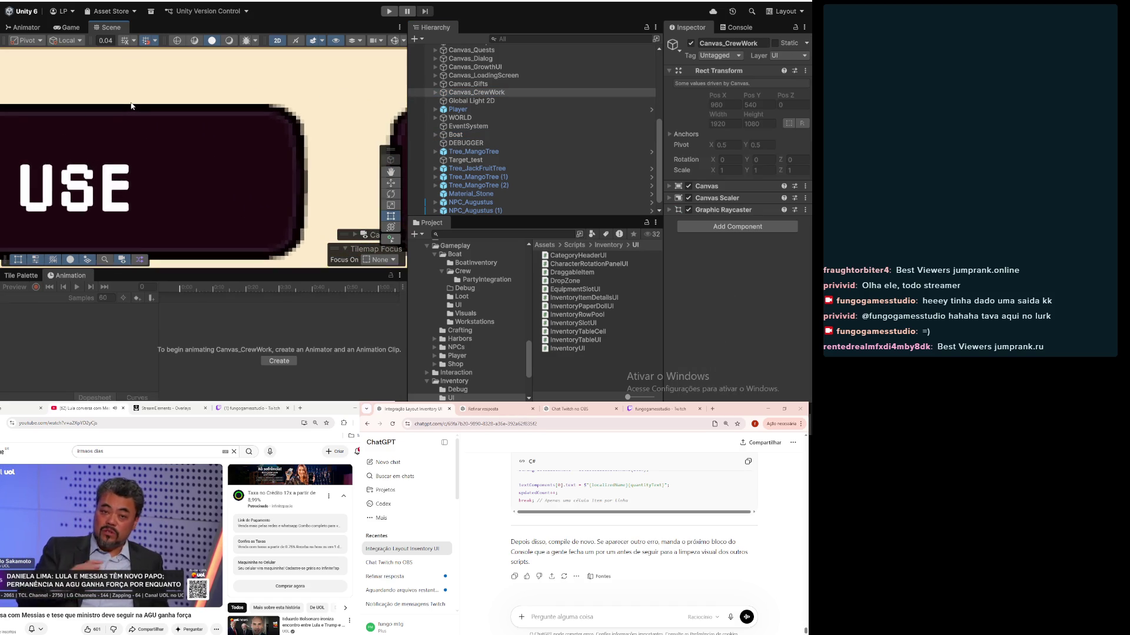
scroll(134, 104, "down", 15)
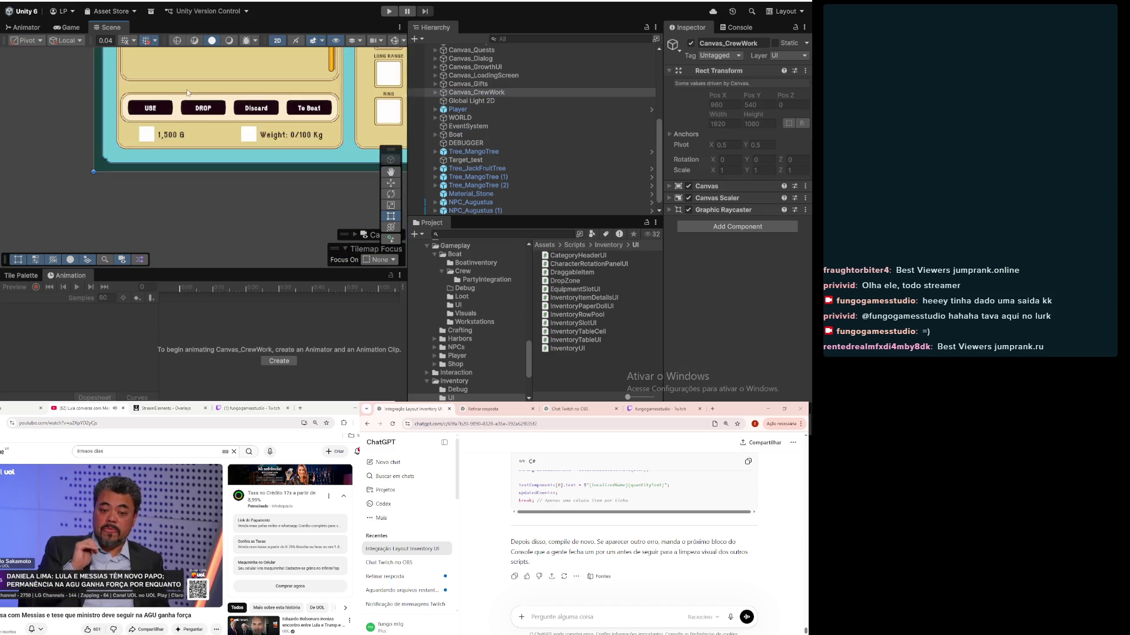
key("f")
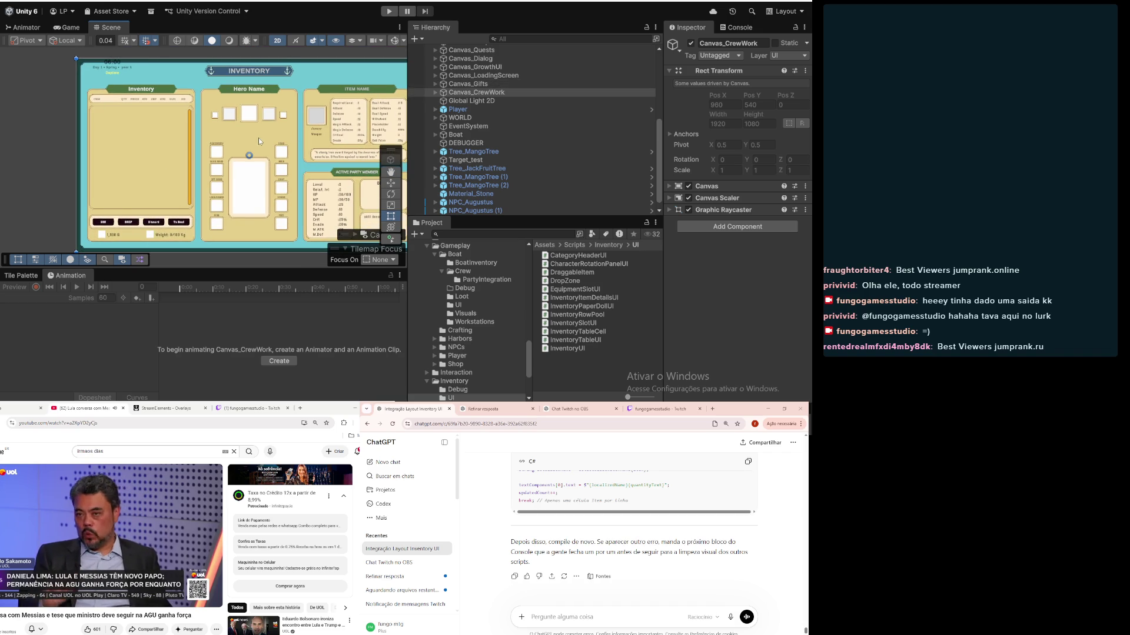
key("f")
scroll(525, 160, "up", 1)
scroll(525, 160, "up", 4)
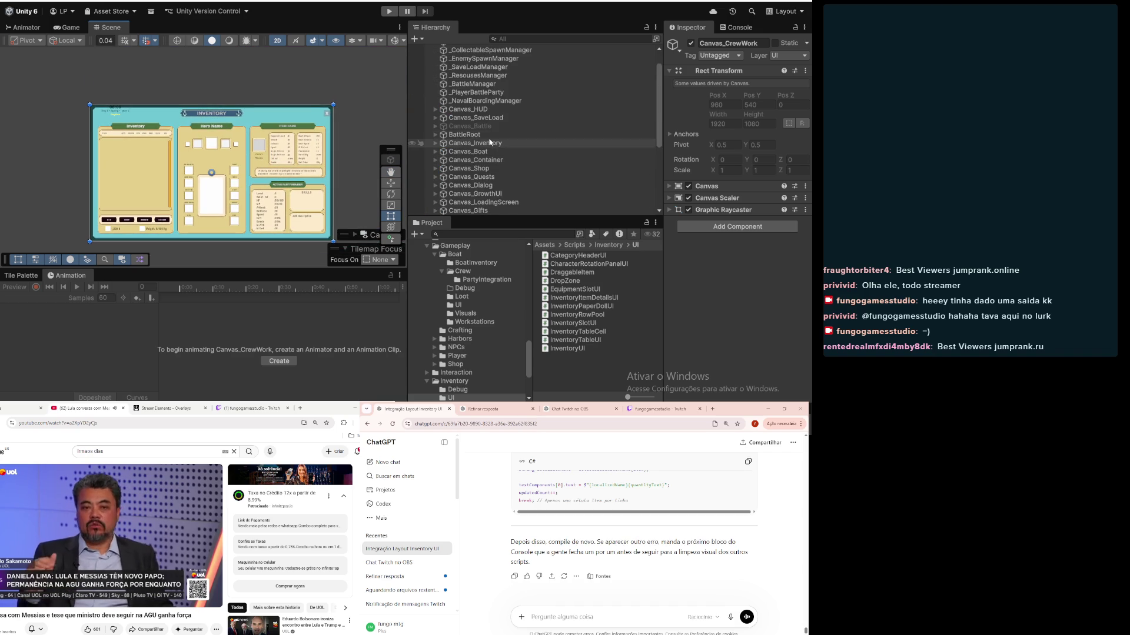
Step: Expand Canvas_Inventory and toggle InventoryPanel off and back on to see its extent
left_click(451, 126)
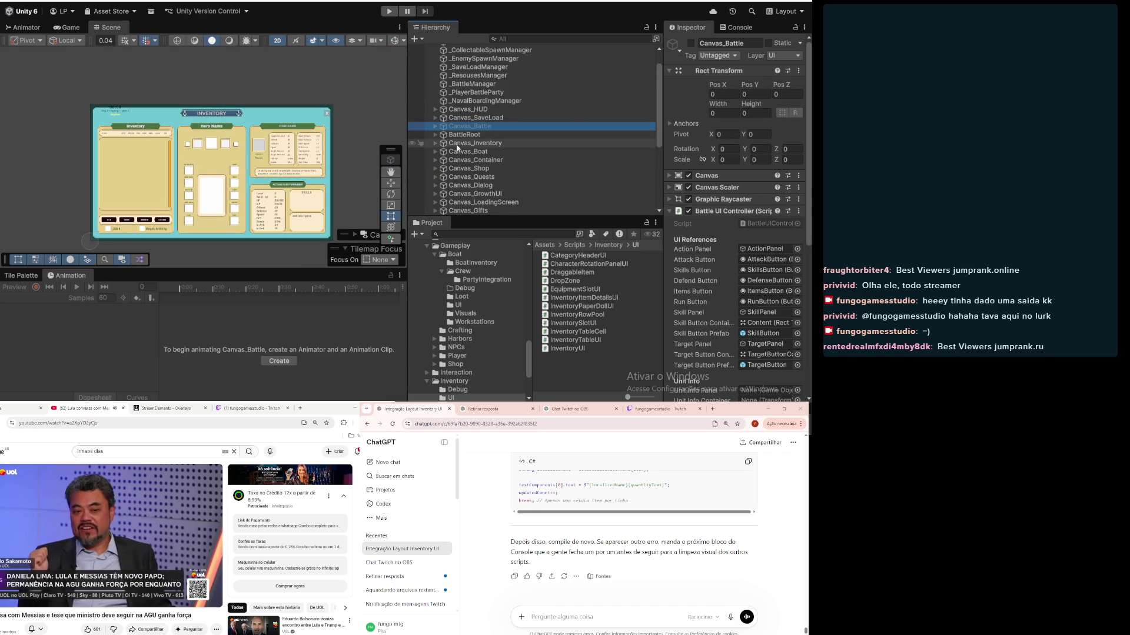
left_click(457, 146)
key("Right")
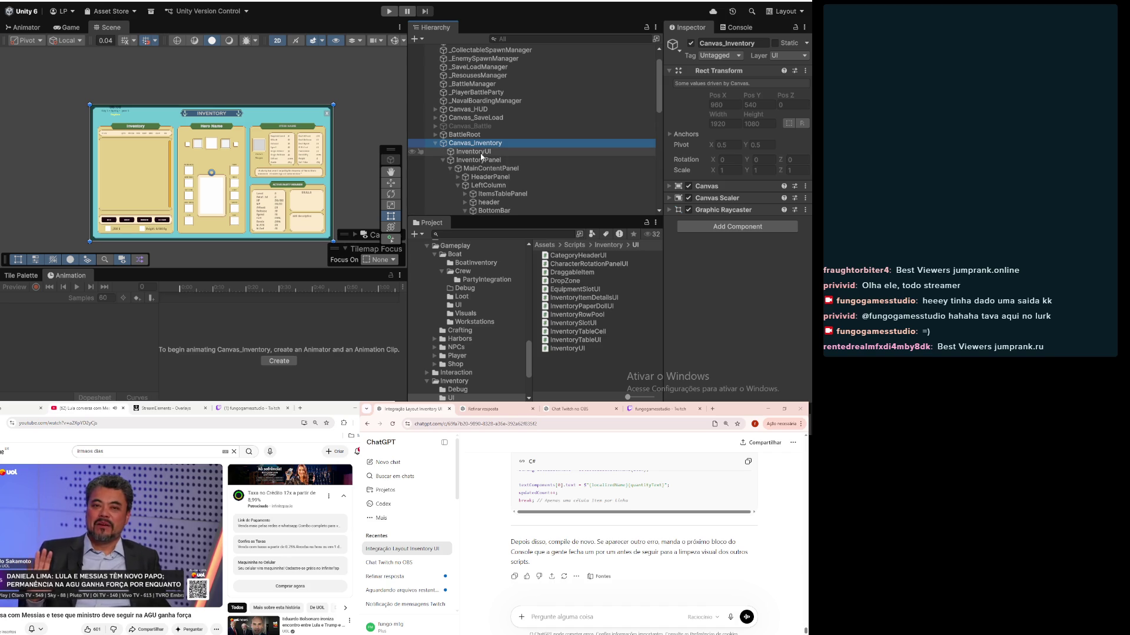
left_click(479, 159)
left_click(691, 43)
left_click(691, 43)
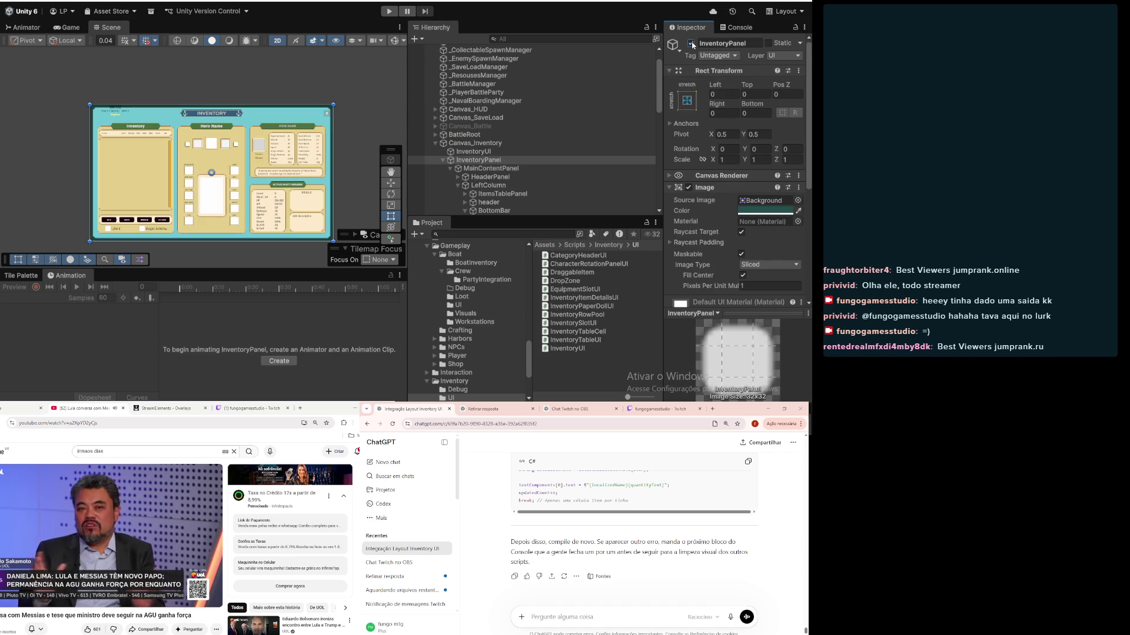
left_click(474, 152)
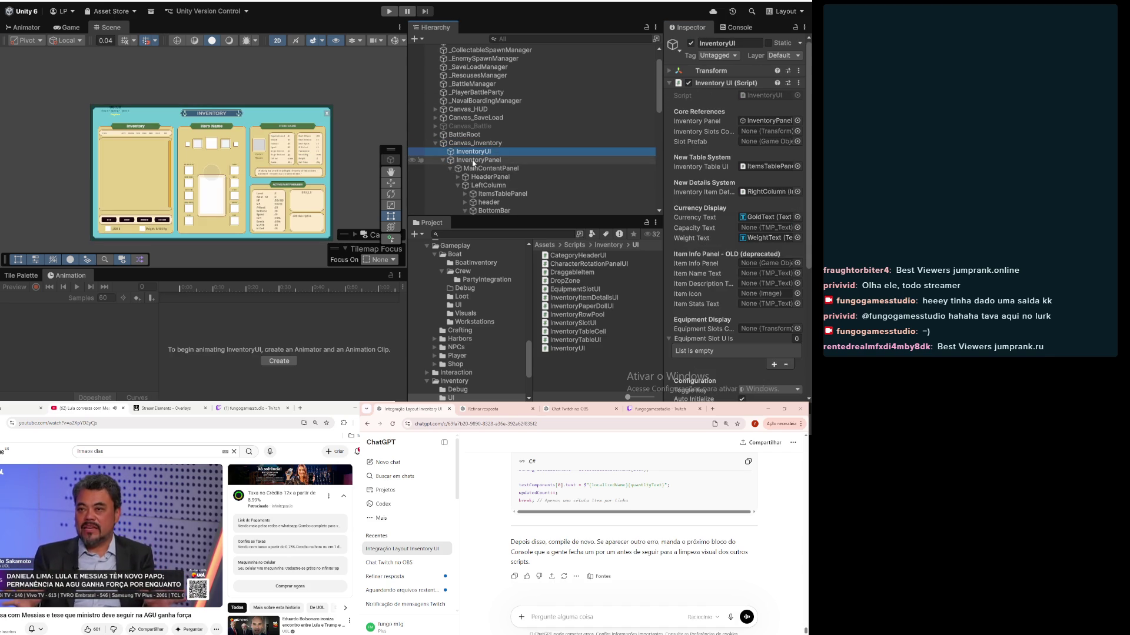
left_click(474, 160)
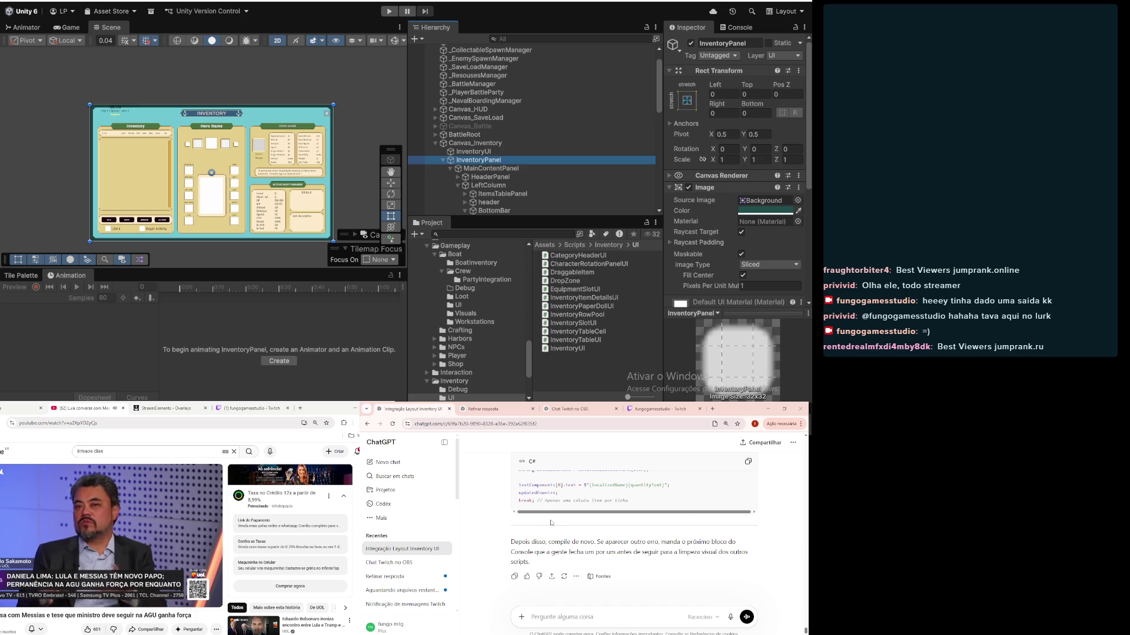
scroll(506, 544, "up", 10)
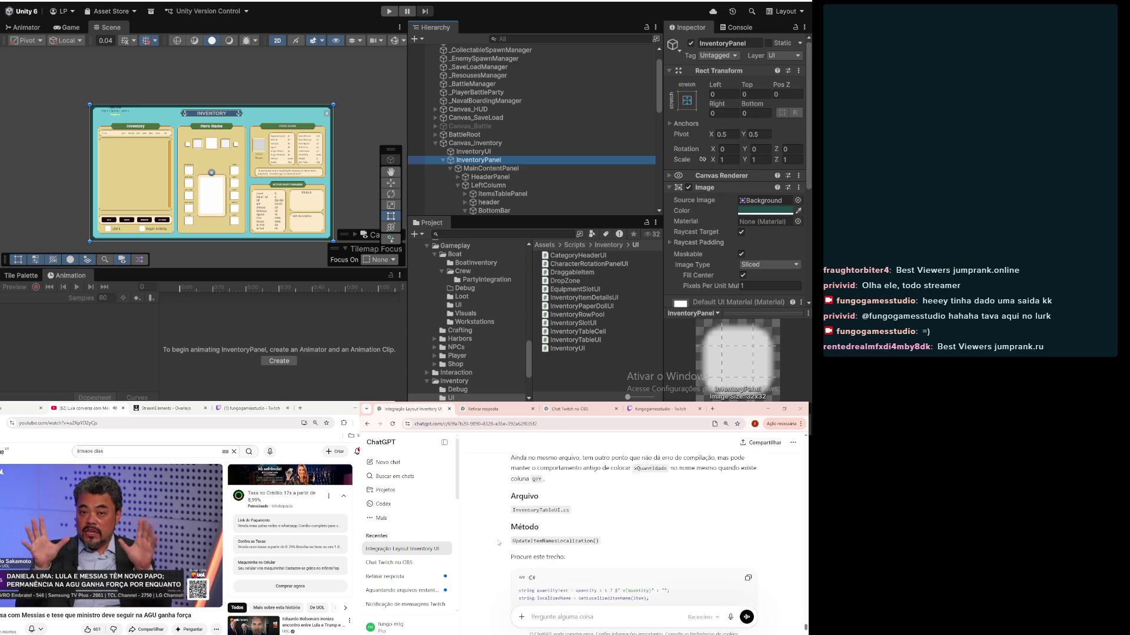
Step: Scroll to the latest ChatGPT request, widen the Inspector, and select InventoryUI
scroll(498, 542, "down", 10)
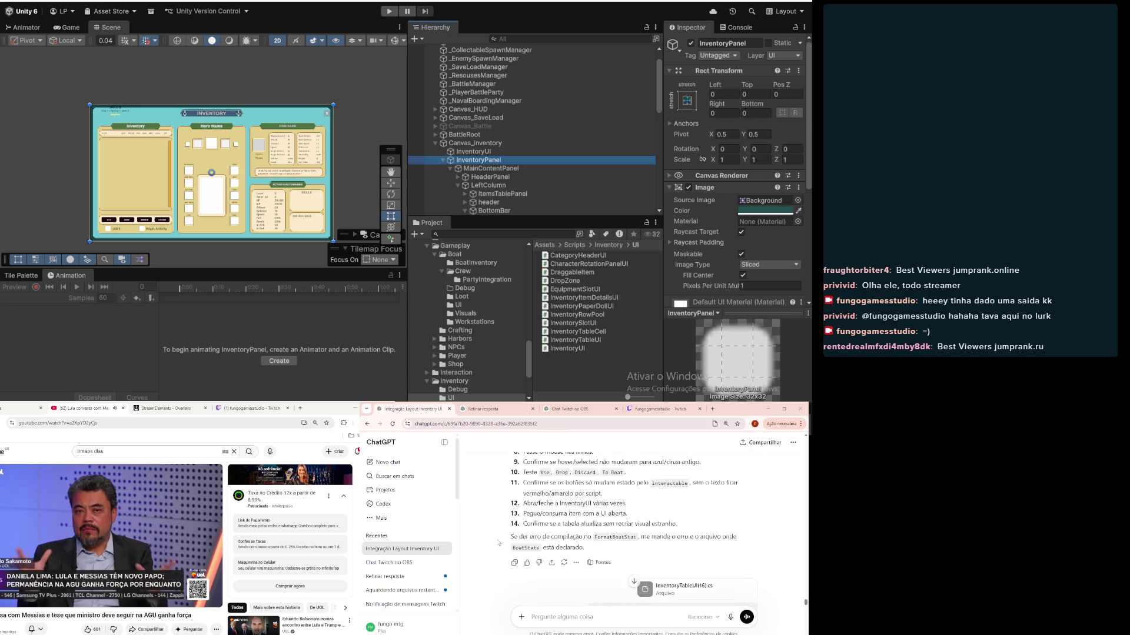
left_click_drag(661, 170, 587, 174)
left_click(505, 151)
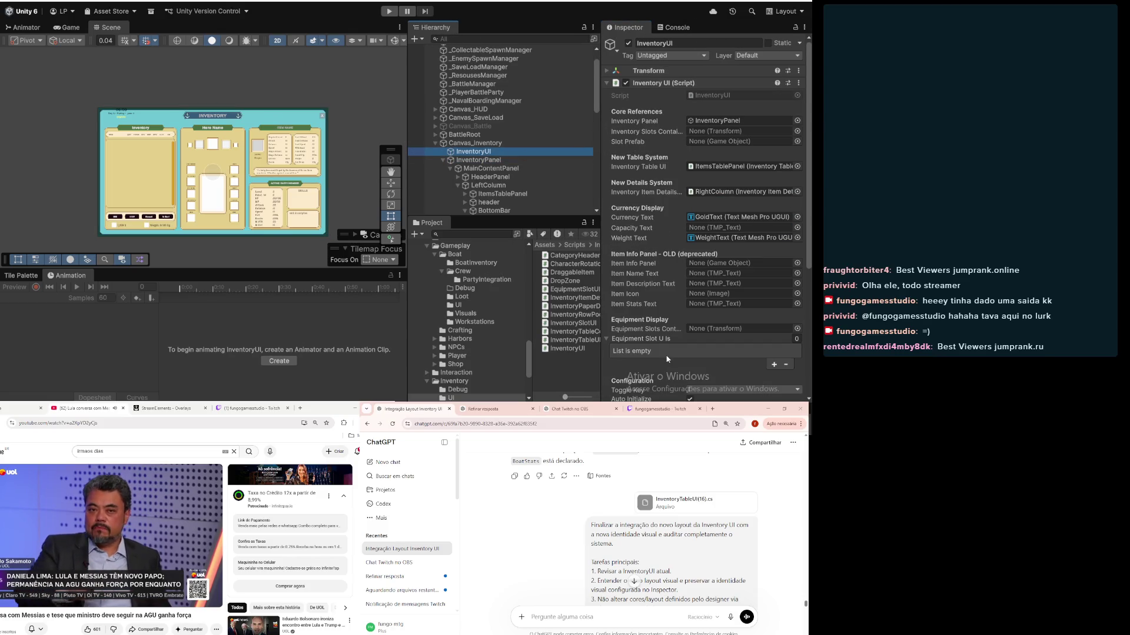
Step: Review InventoryUI's fields, then step through MainContentPanel, InventoryPanel, LeftColumn and ItemsTablePanel
scroll(668, 290, "down", 3)
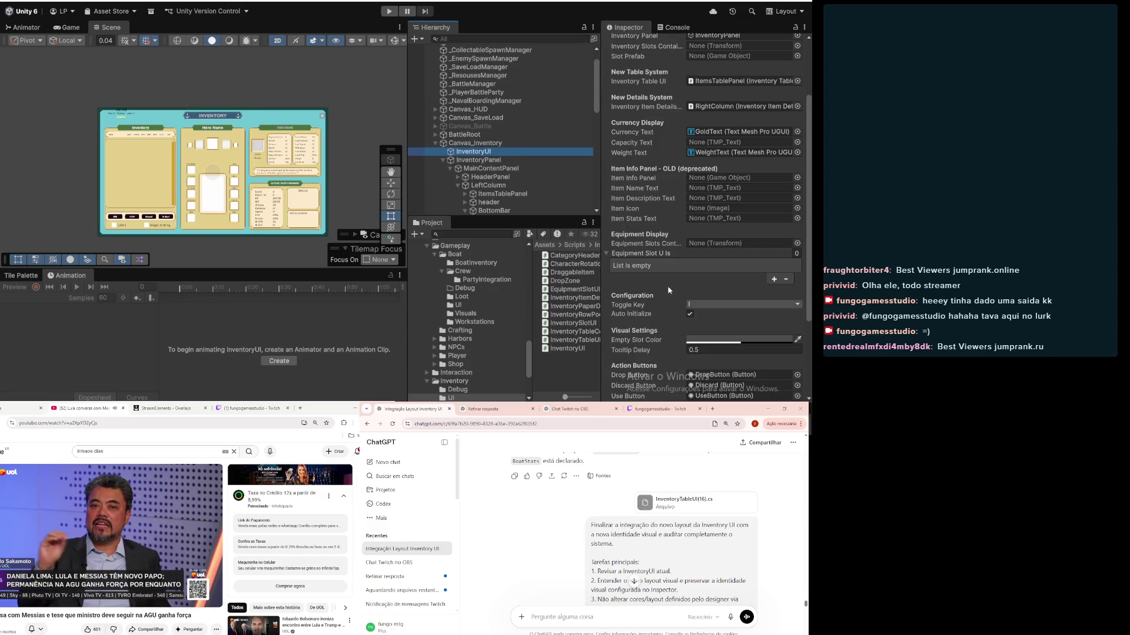
scroll(669, 290, "up", 2)
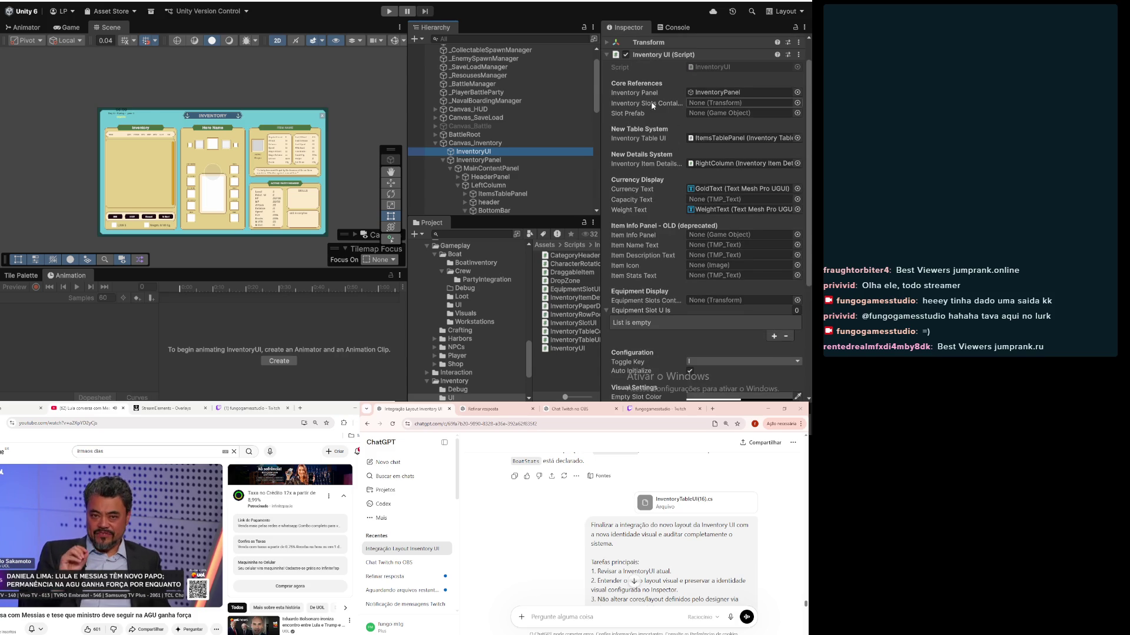
scroll(641, 153, "down", 6)
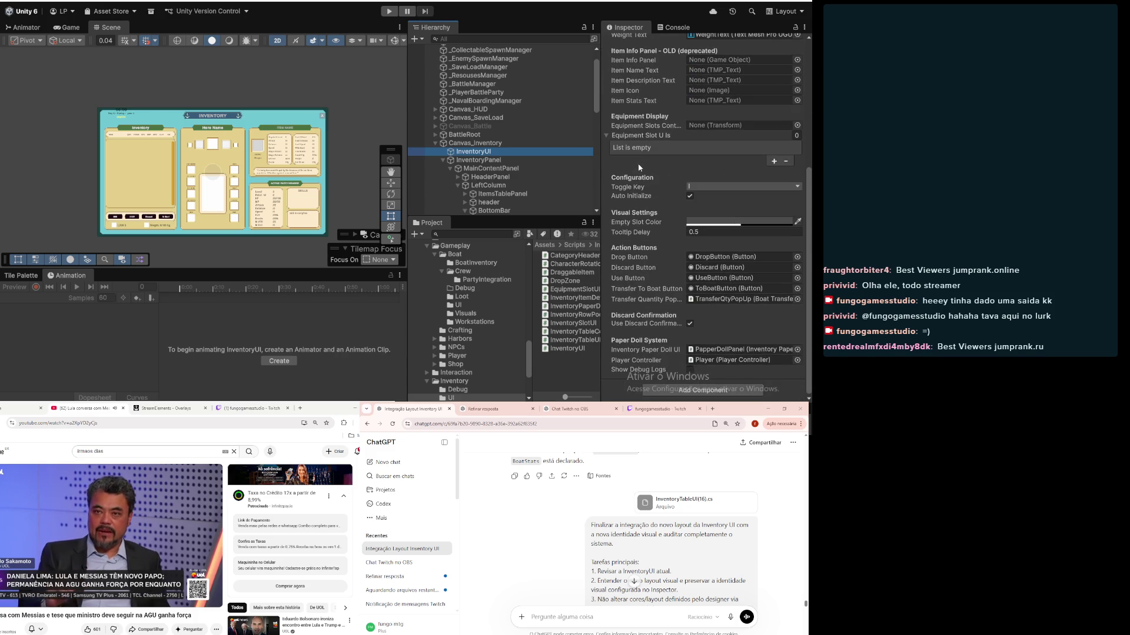
left_click(520, 169)
left_click(500, 160)
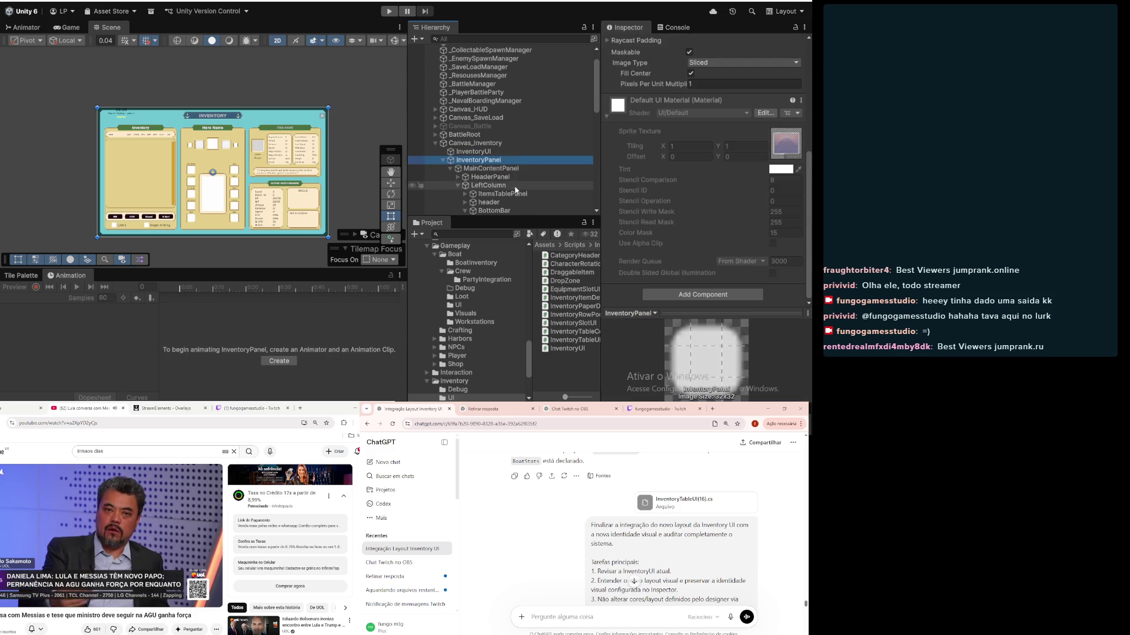
scroll(516, 190, "down", 2)
left_click(489, 155)
left_click(496, 162)
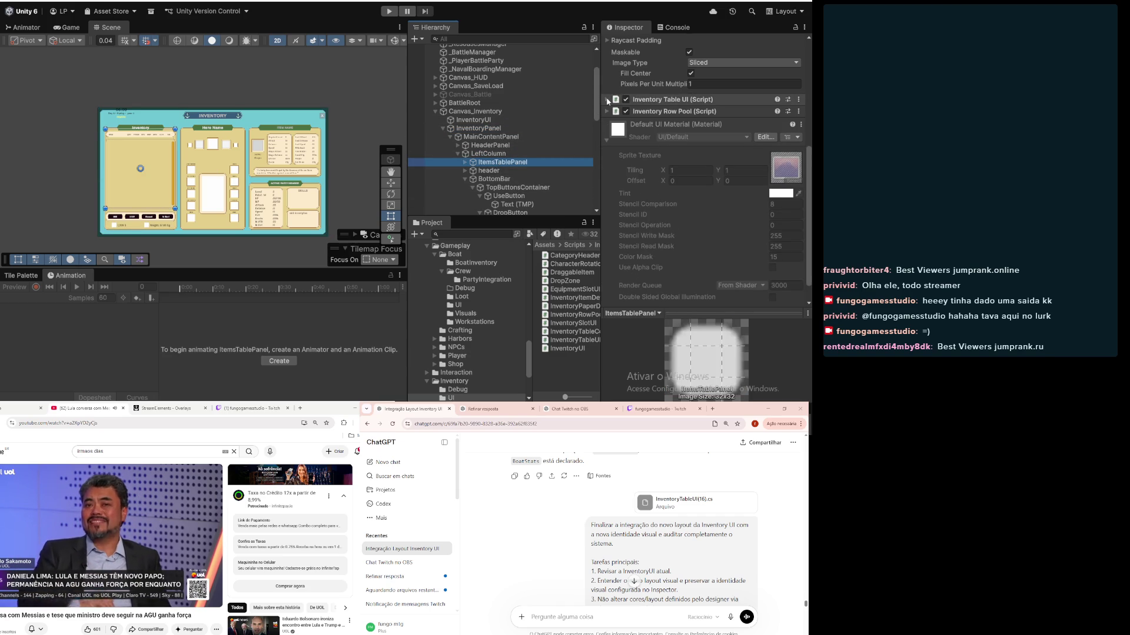
Step: Expand the Inventory Table UI script, then review BottomBar and the 400×50 GreenFrame_01 header
left_click(607, 100)
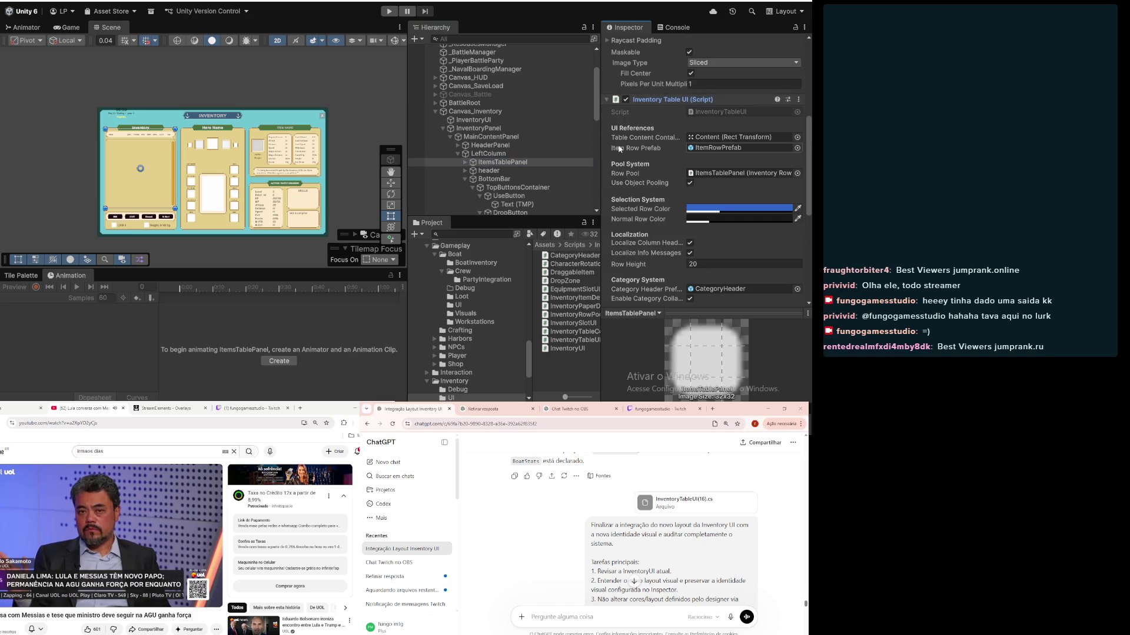
scroll(645, 202, "down", 2)
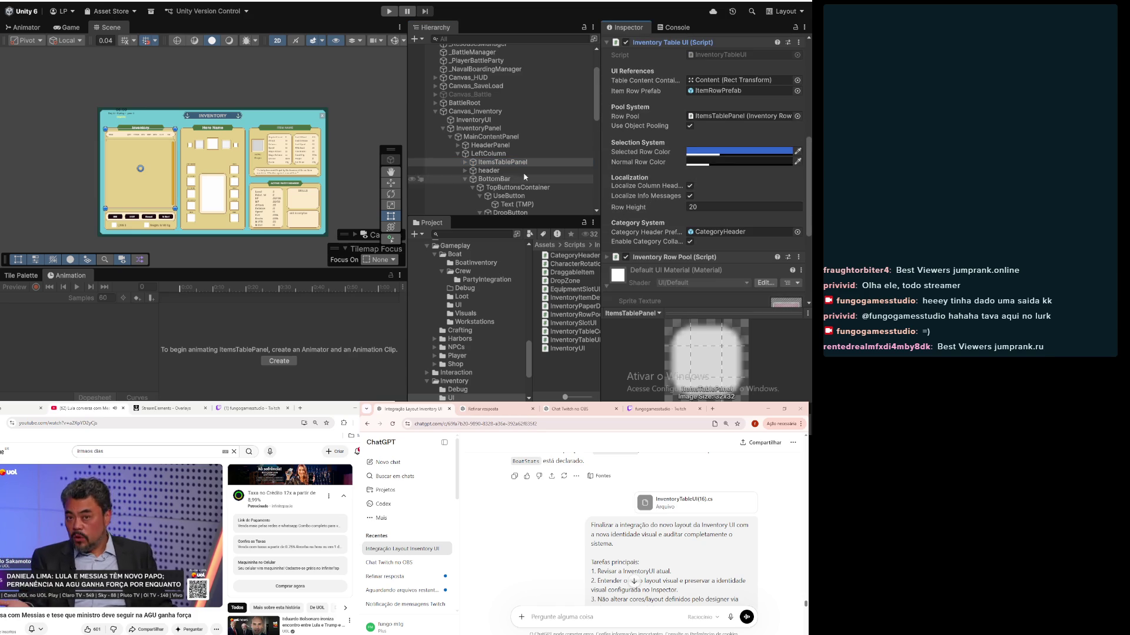
scroll(486, 172, "down", 2)
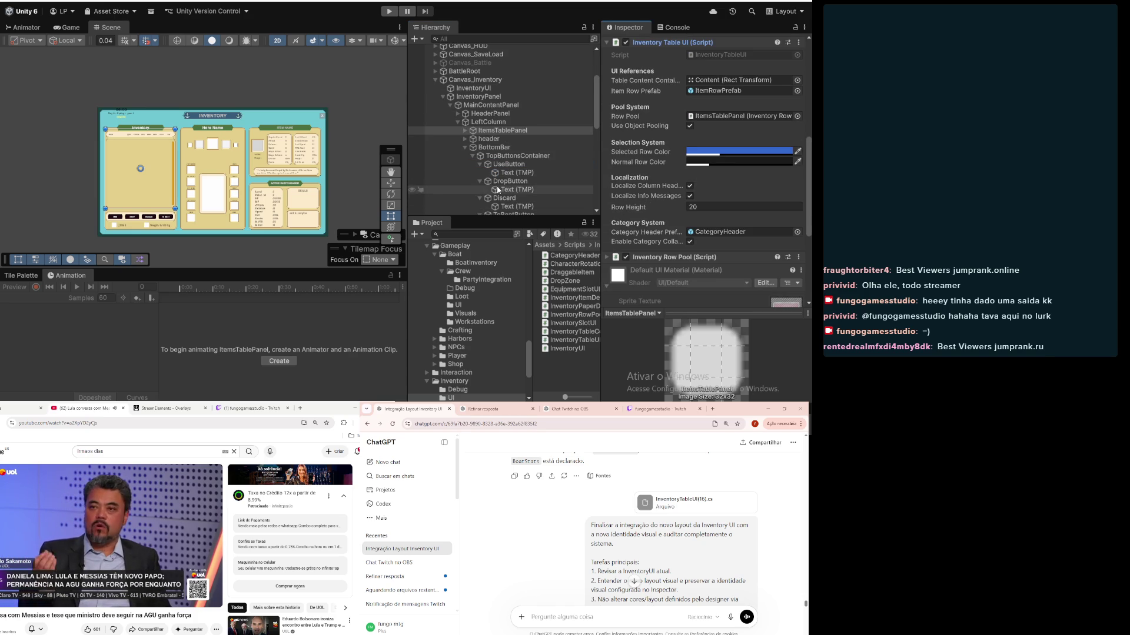
left_click(488, 148)
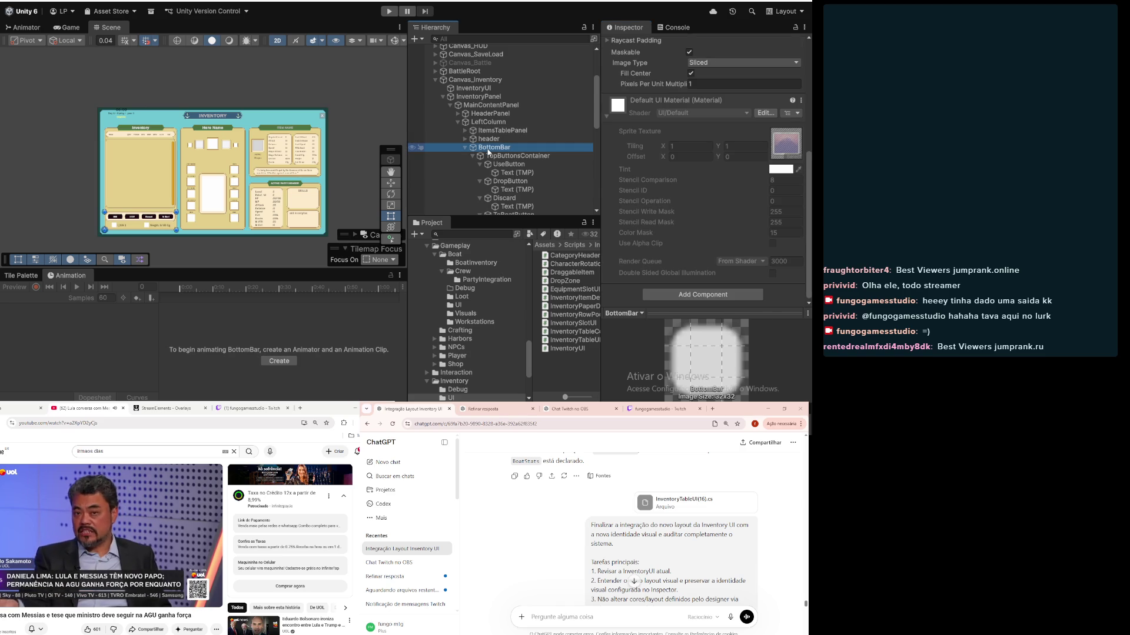
scroll(739, 104, "up", 7)
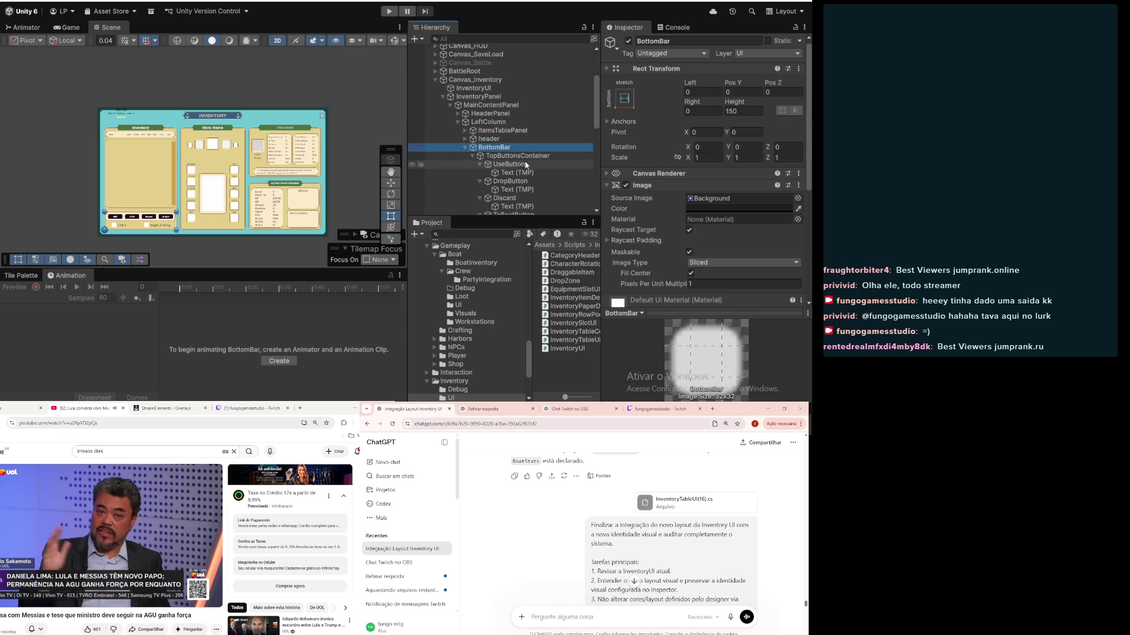
left_click(488, 139)
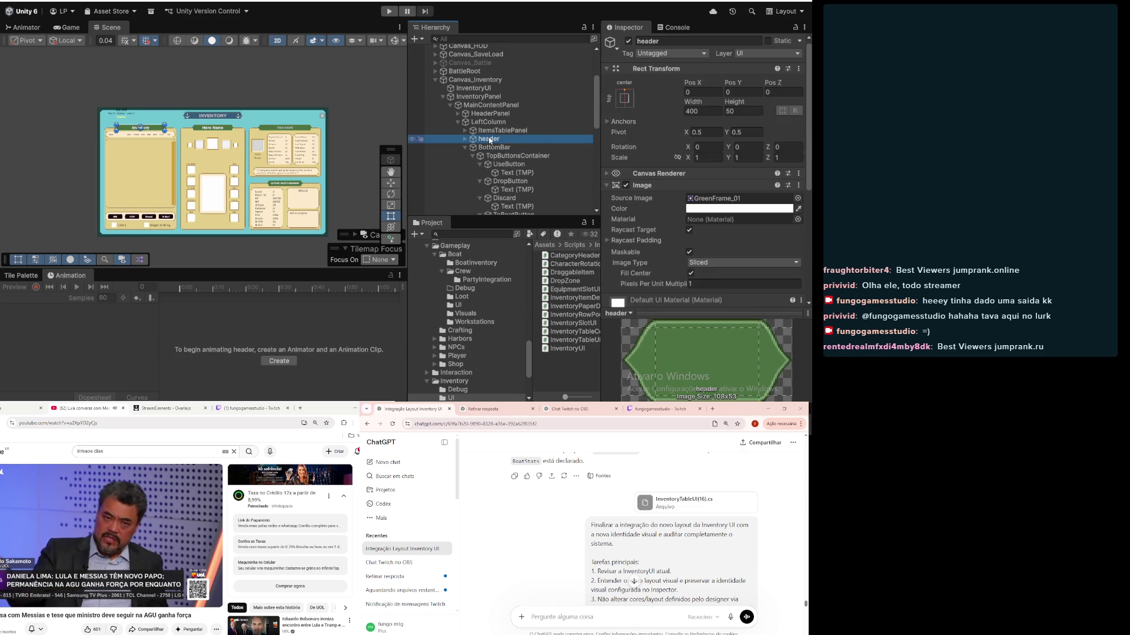
scroll(489, 141, "down", 4)
scroll(473, 99, "up", 2)
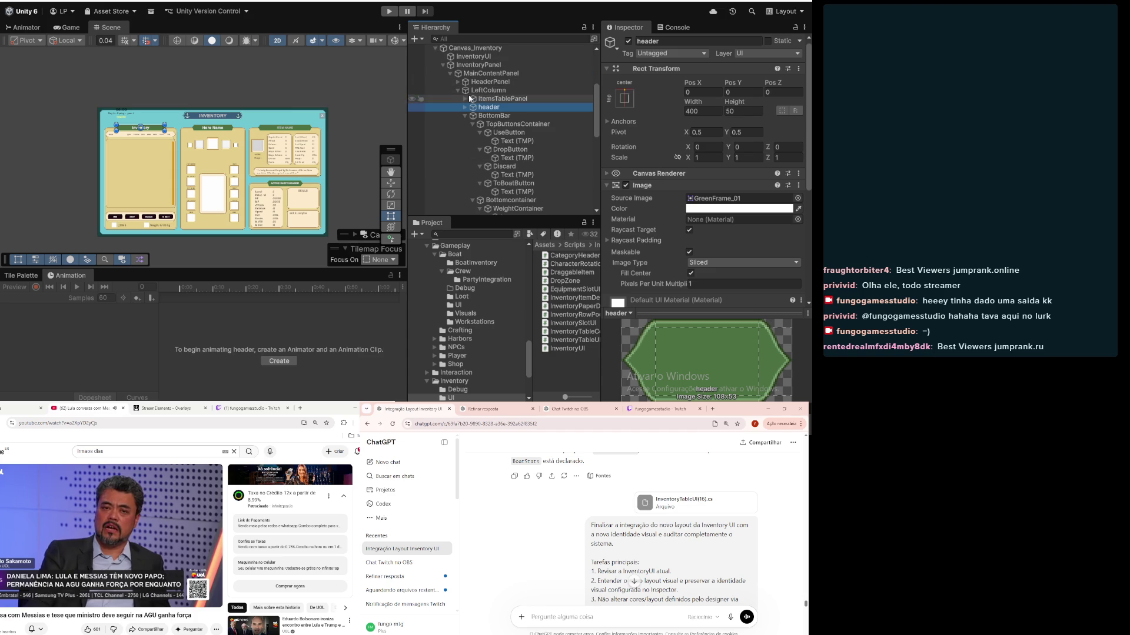
Step: Collapse LeftColumn, expand RightColumn, and review ItemDetailsPanel and RightColumn's item details script
left_click(458, 90)
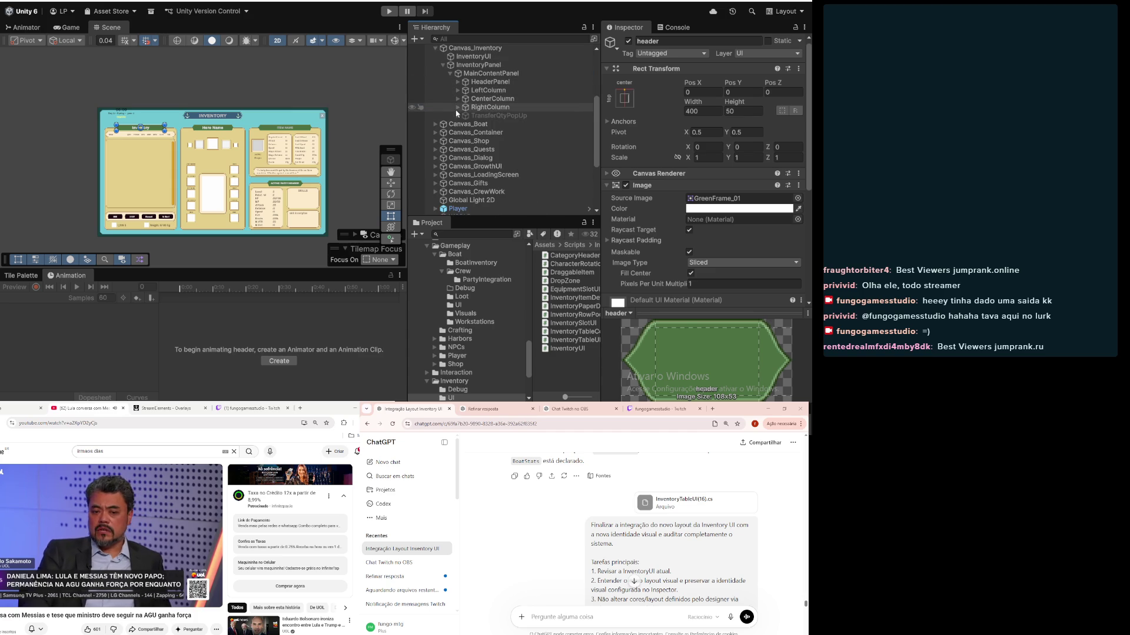
left_click(458, 107)
left_click(488, 115)
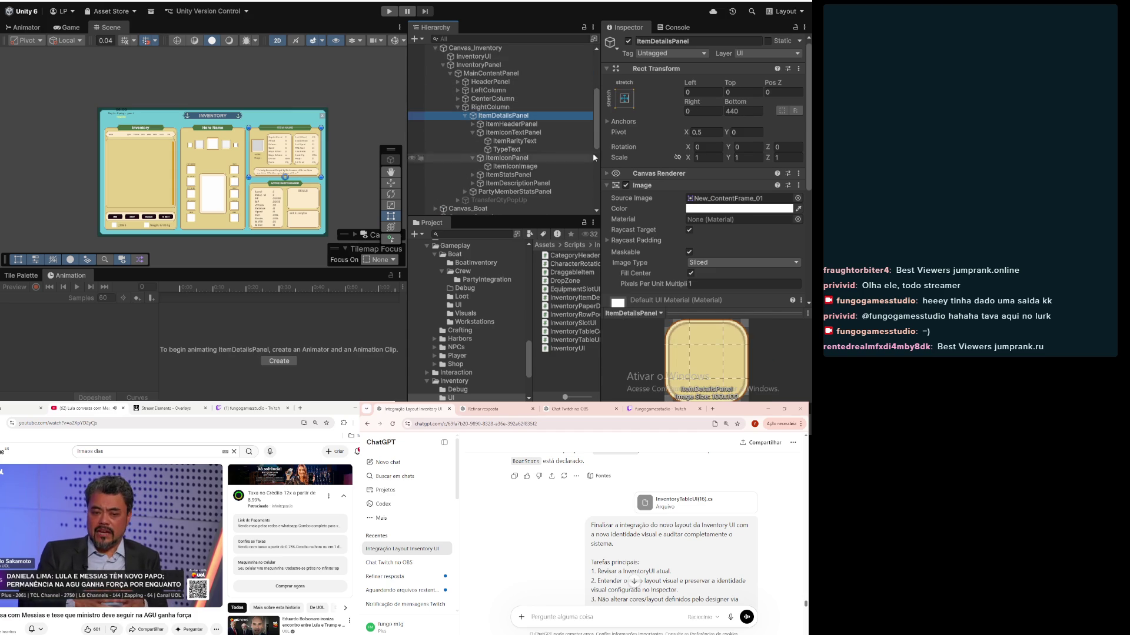
scroll(643, 140, "down", 3)
scroll(644, 140, "up", 3)
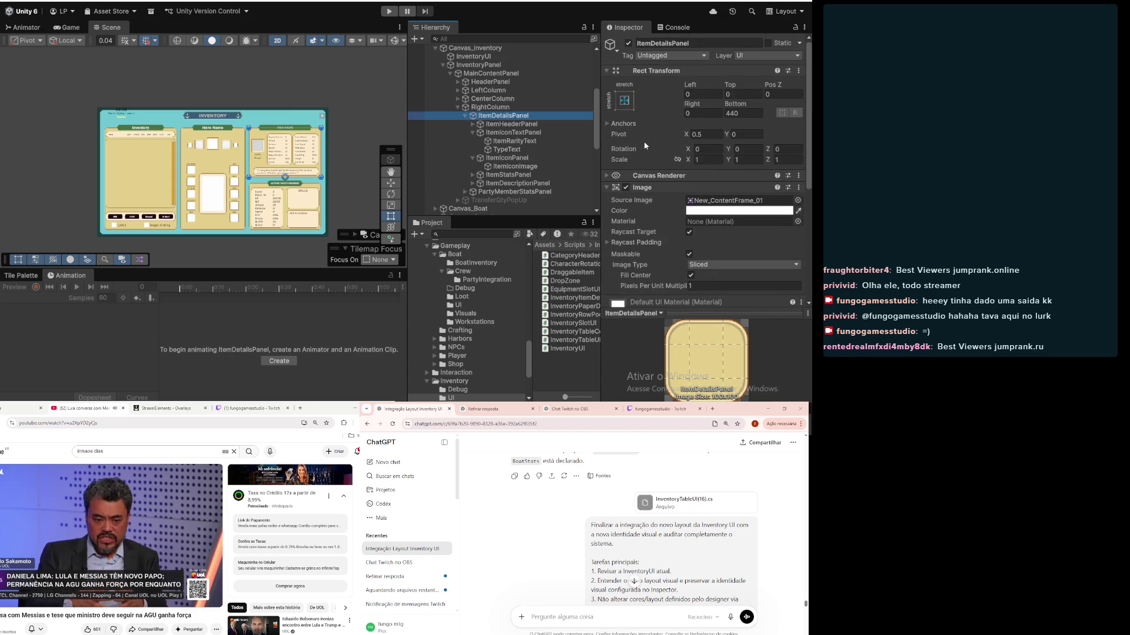
left_click(517, 104)
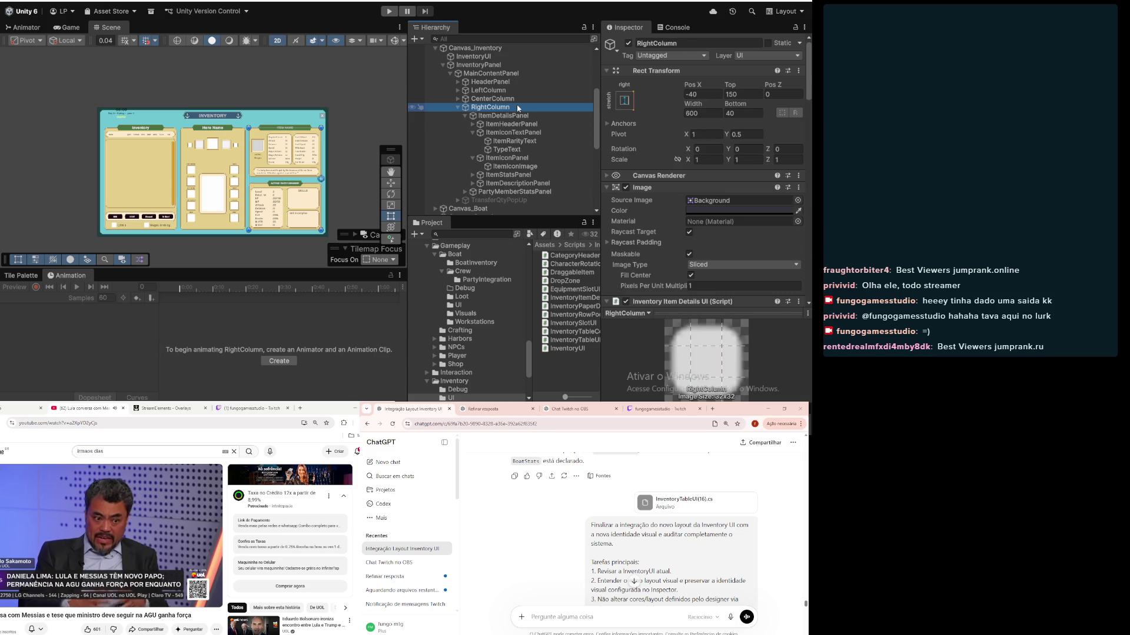
scroll(628, 104, "down", 7)
scroll(628, 105, "down", 10)
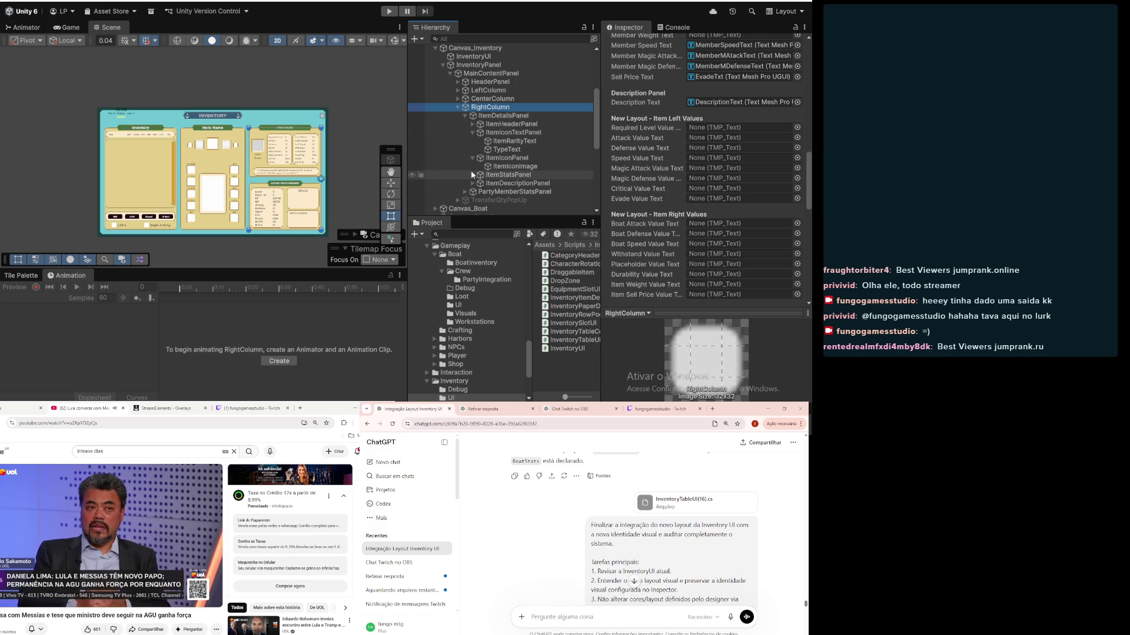
scroll(474, 157, "down", 3)
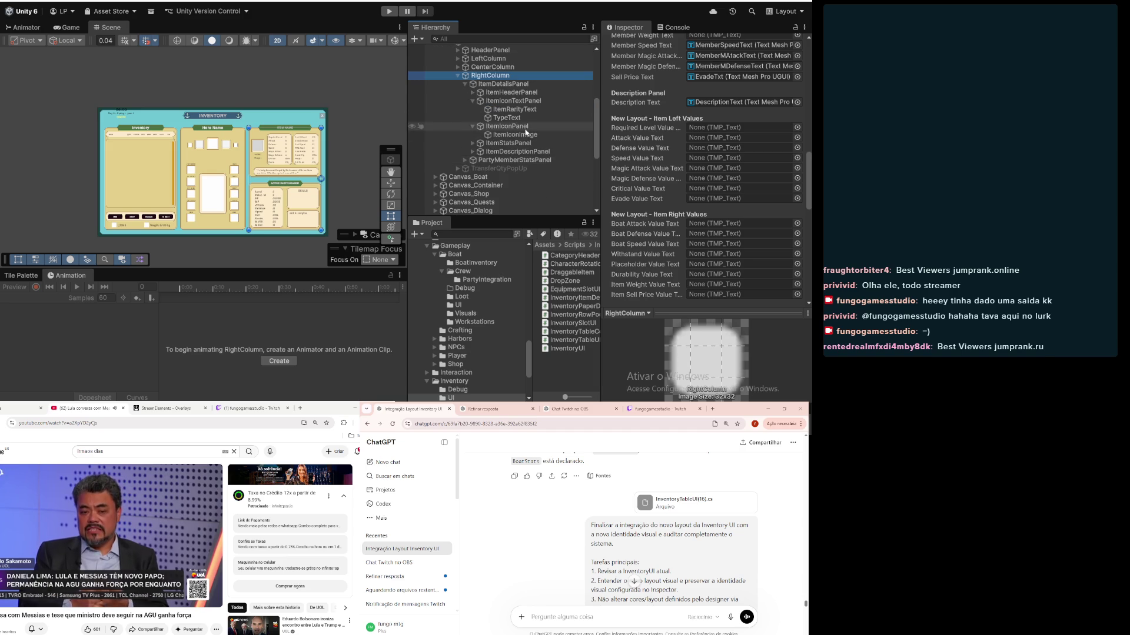
Step: Fold the icon panels and unfold ItemHeaderPanel and ItemStatsPanel down to LeftStatsTitleContainer
left_click(473, 93)
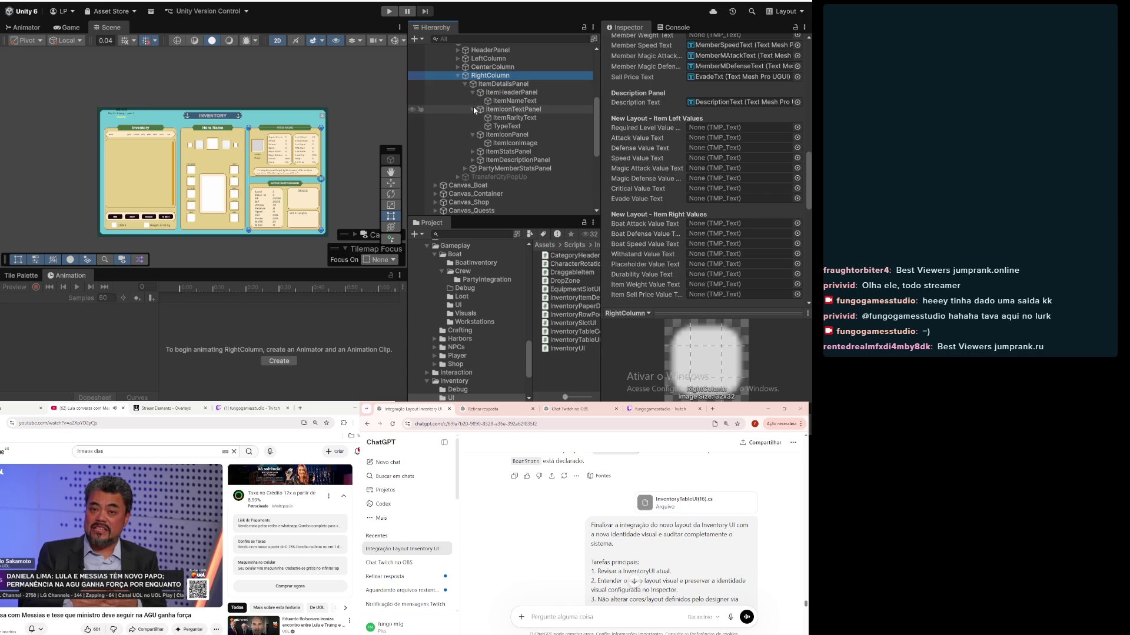
left_click(473, 109)
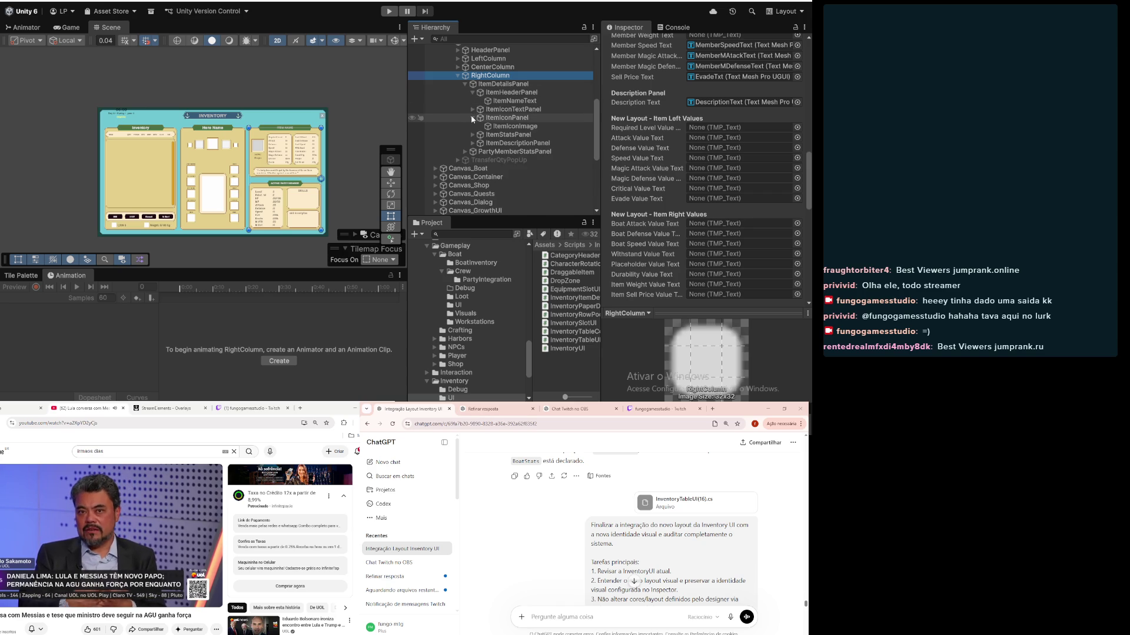
left_click(472, 118)
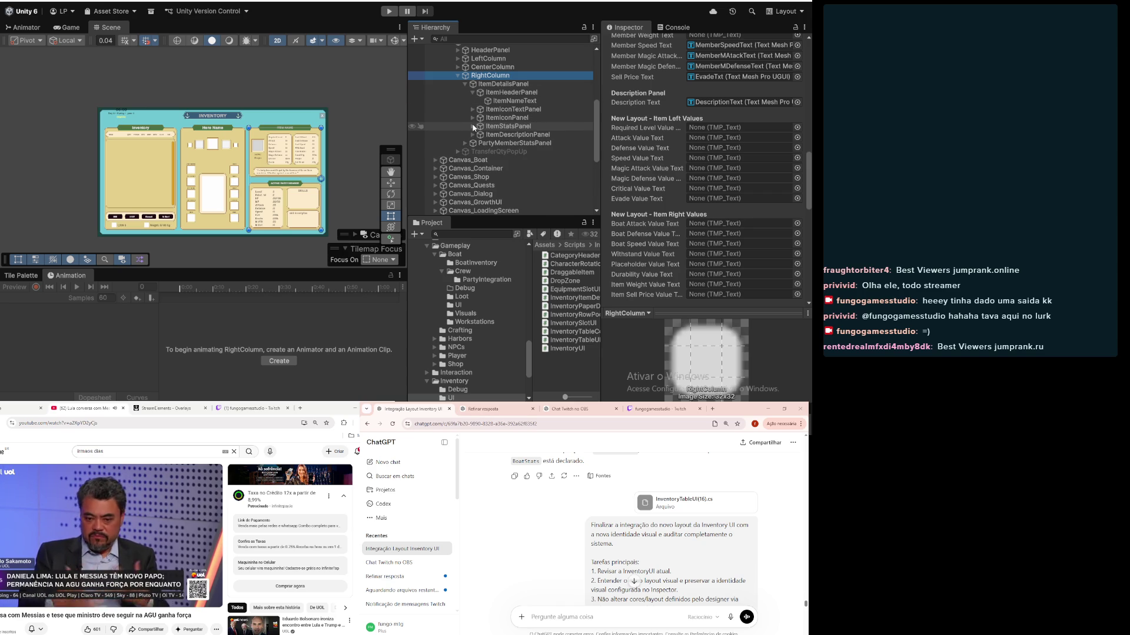
left_click(473, 126)
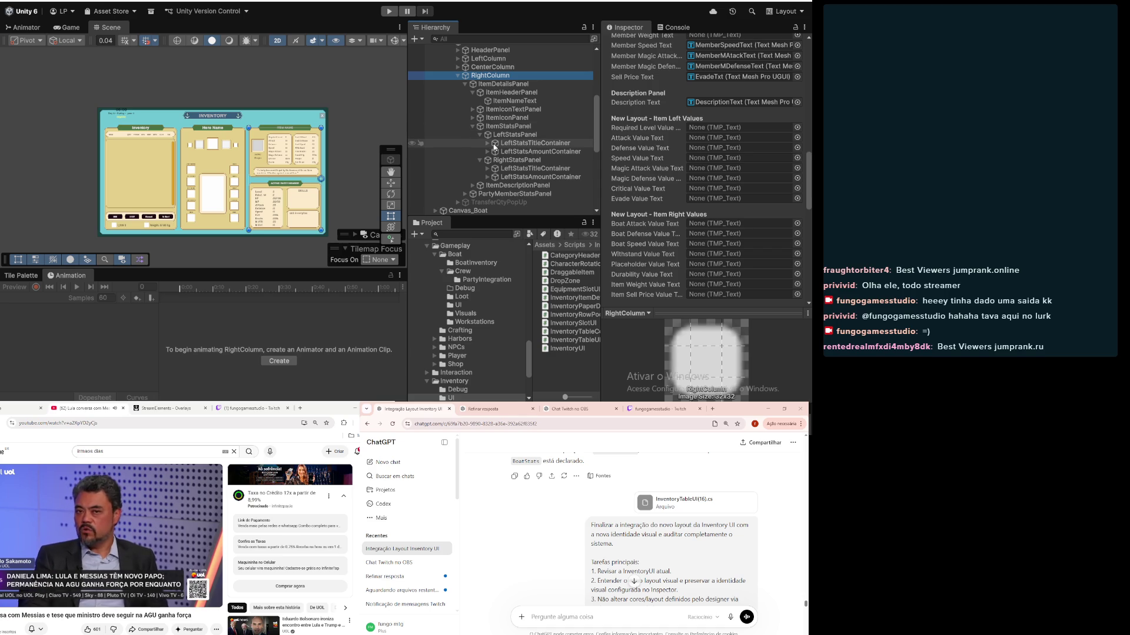
left_click(488, 144)
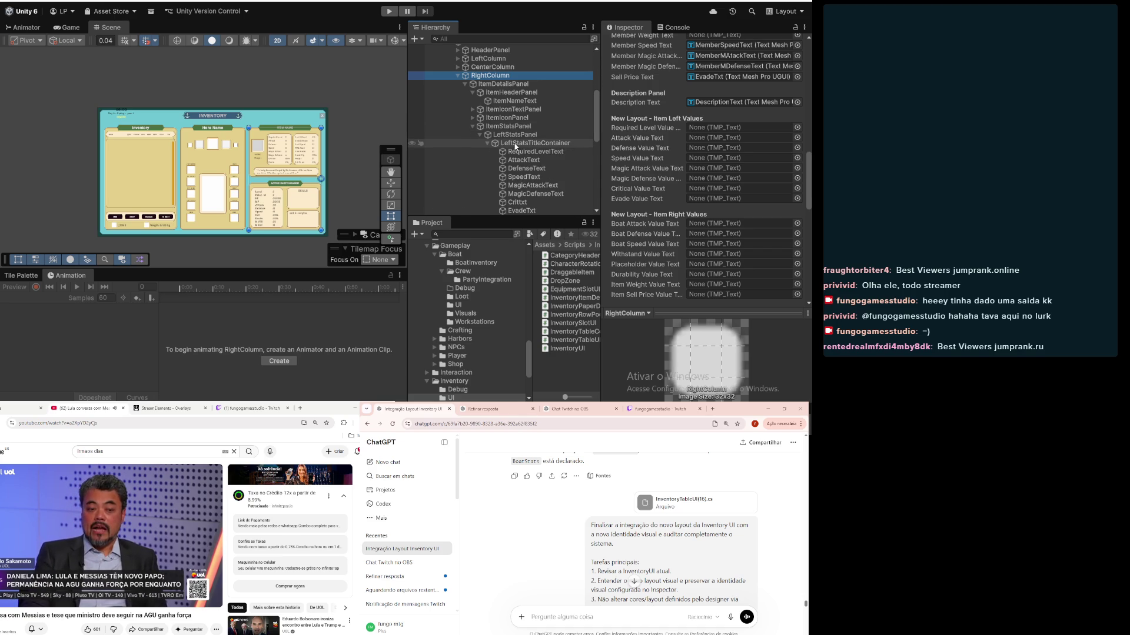
Step: Link RequiredLevelText, AttackText, DefenseText and SpeedText to their Item Left Values fields
left_click_drag(536, 153, 711, 127)
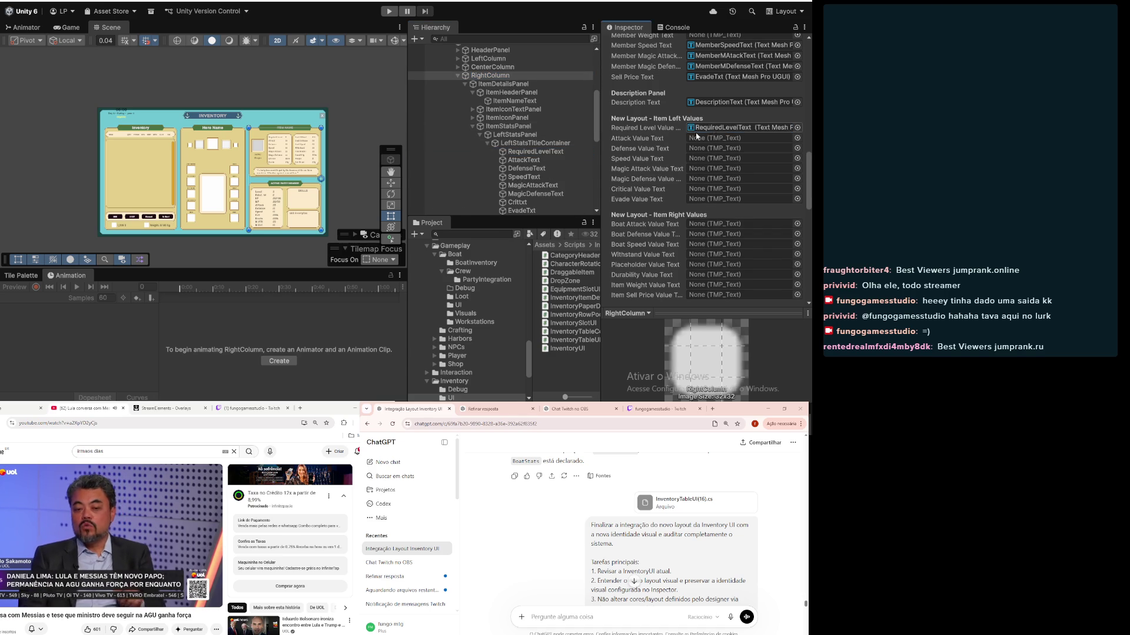
left_click_drag(526, 160, 735, 138)
left_click_drag(540, 169, 736, 149)
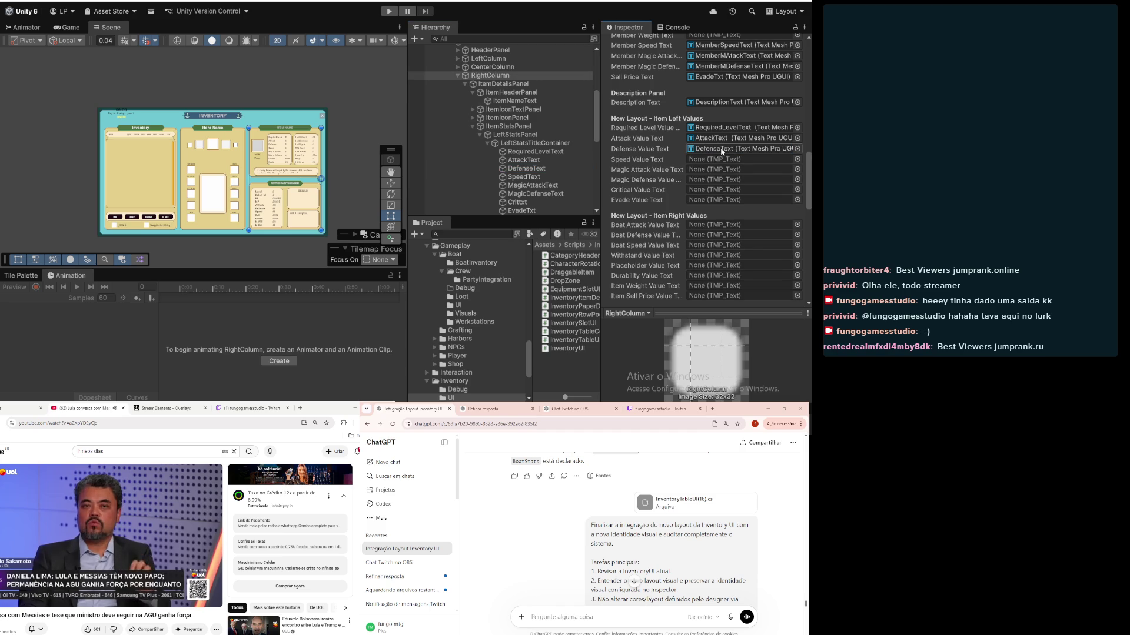
left_click(547, 177)
mouse_move(547, 177)
left_mouse_down()
mouse_move(715, 154)
mouse_move(536, 186)
mouse_move(720, 171)
mouse_move(624, 187)
mouse_move(715, 179)
left_mouse_up()
Step: Link Crittxt and EvadeTxt to Critical and Evade Value Text, and unfold LeftStatsAmountContainer
left_click_drag(532, 202, 740, 194)
scroll(495, 182, "down", 2)
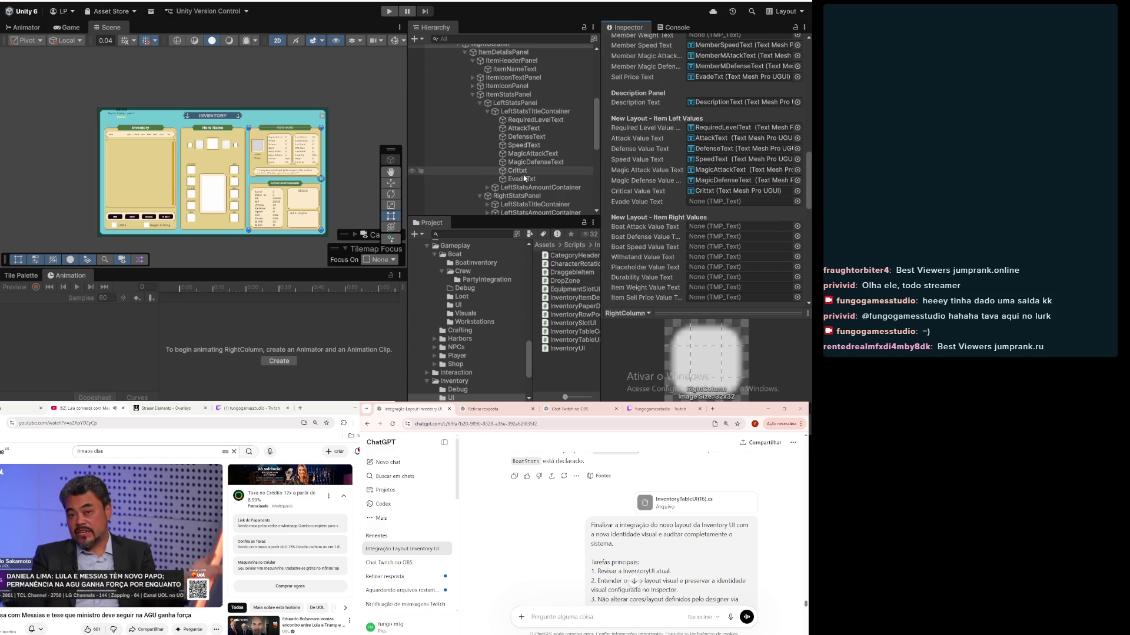
left_click_drag(527, 181, 736, 201)
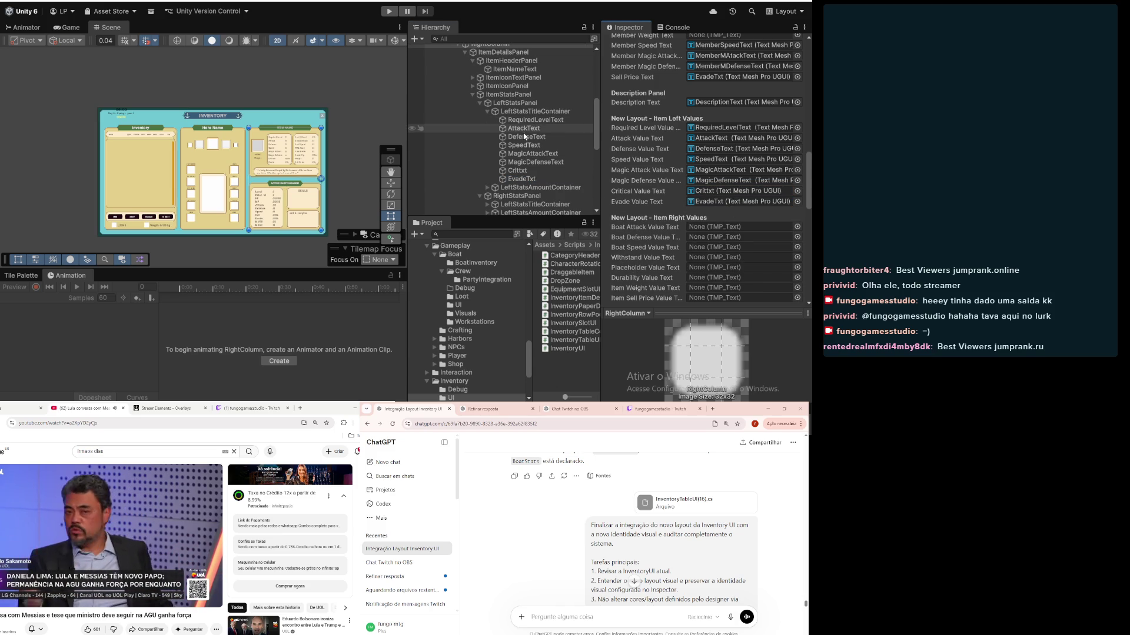
left_click(487, 188)
scroll(500, 179, "down", 3)
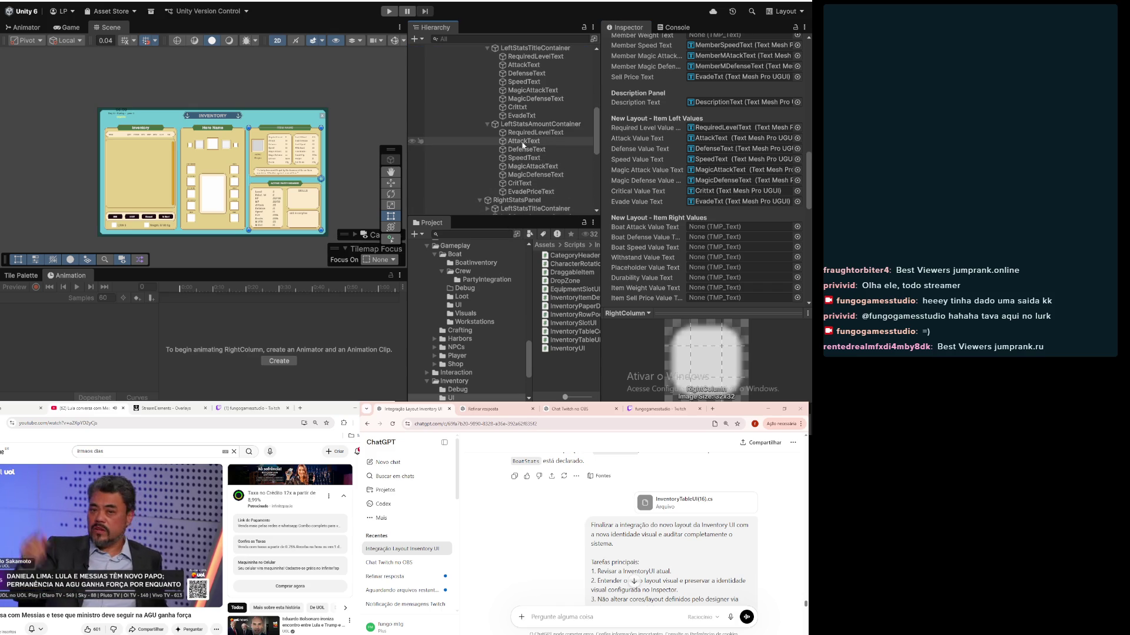
scroll(522, 141, "up", 2)
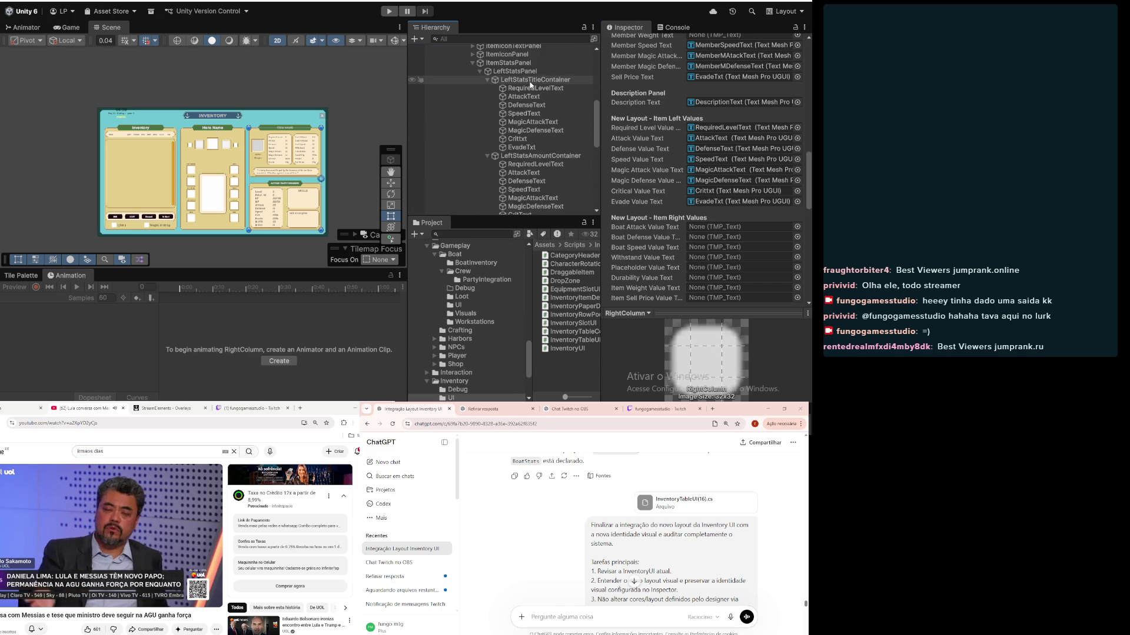
left_click(529, 81)
left_click(522, 156)
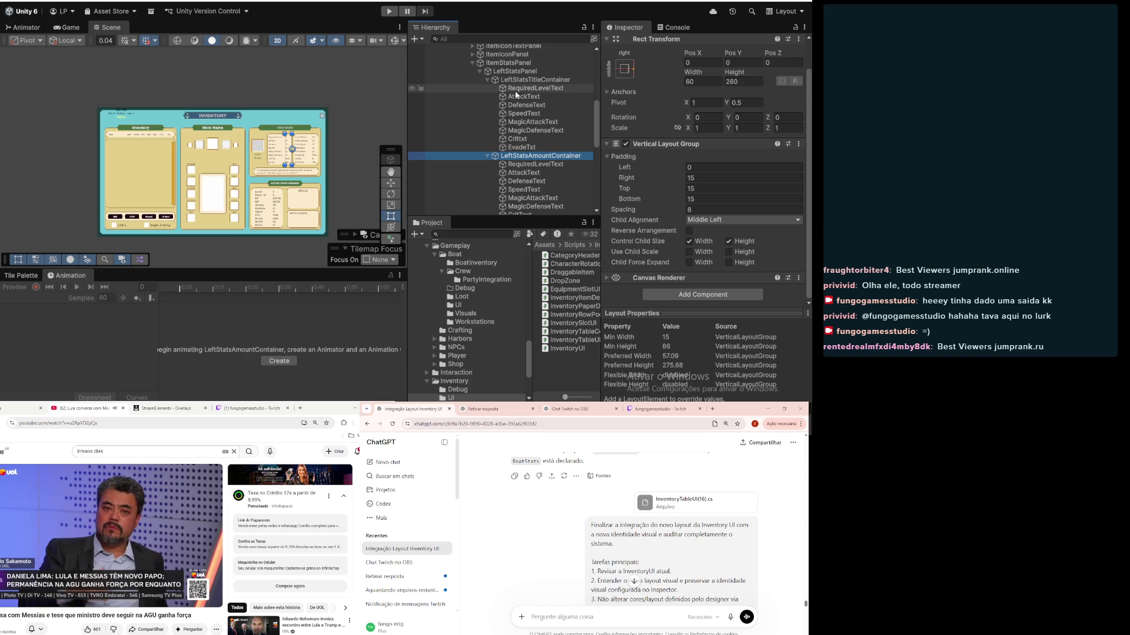
left_click(526, 80)
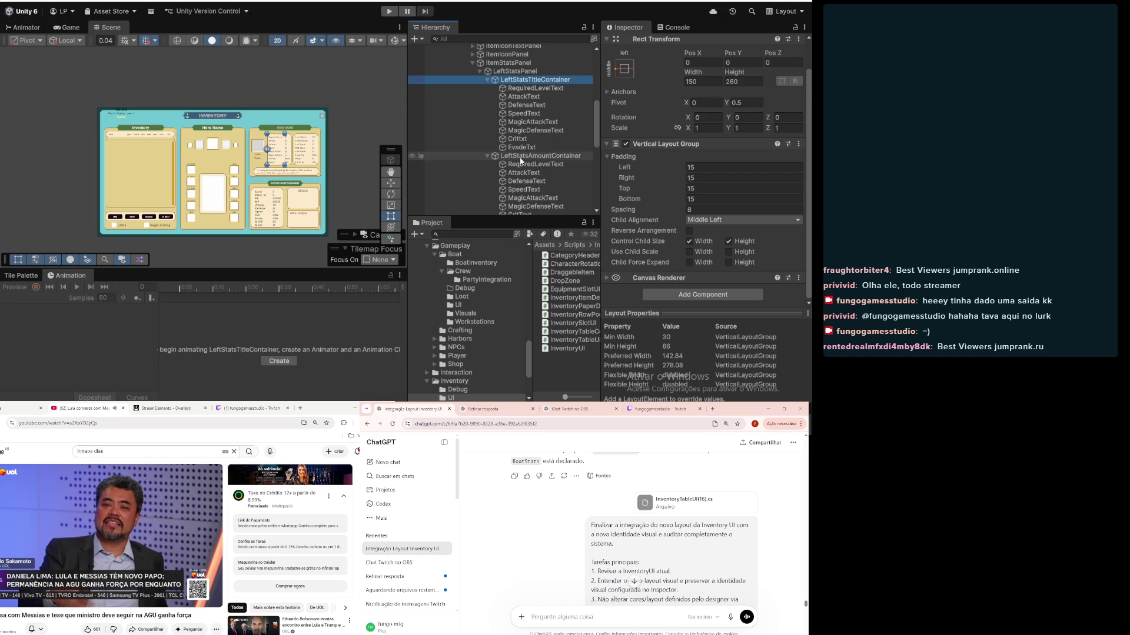
scroll(517, 118, "up", 3)
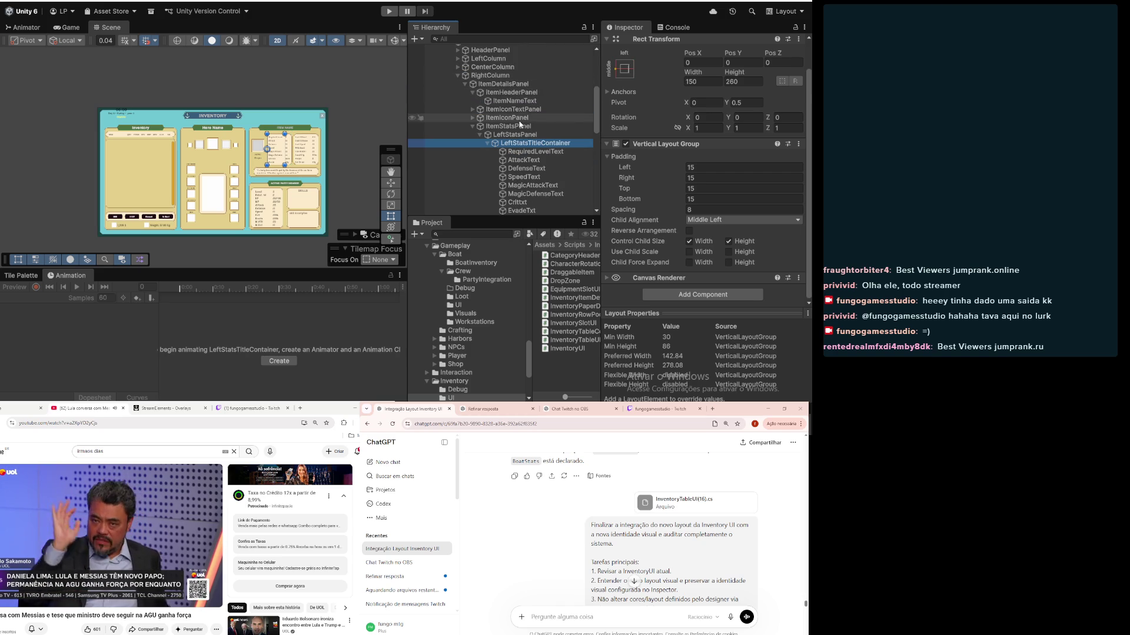
left_click(511, 83)
left_click(509, 75)
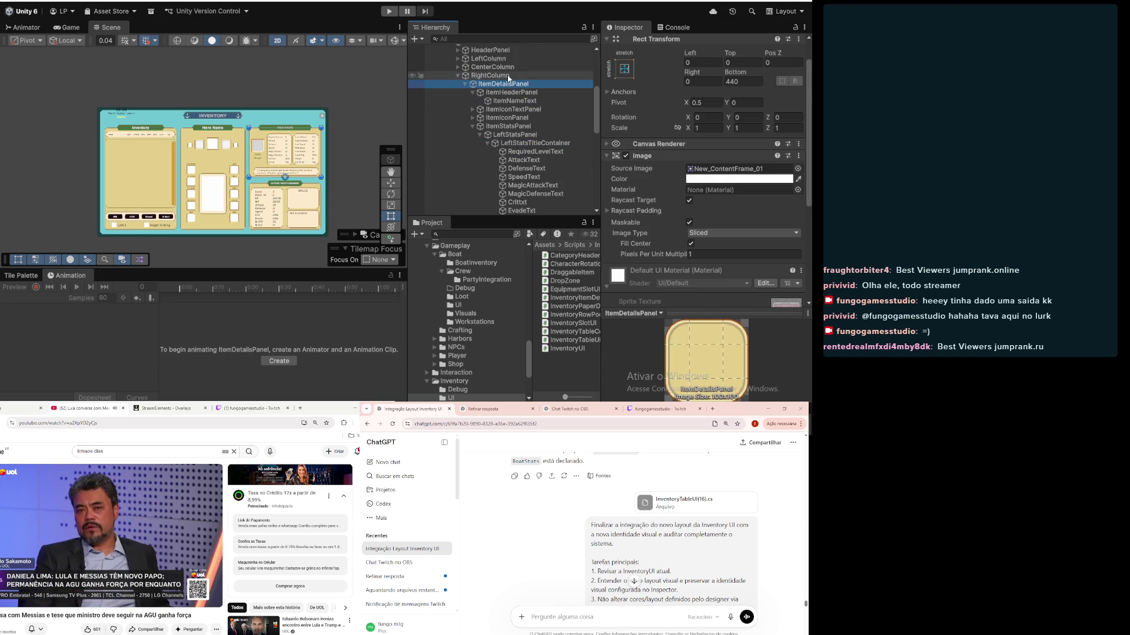
Step: Link the amount RequiredLevelText to Required Level Value and check the Attack, Defense, Speed references
scroll(608, 206, "down", 10)
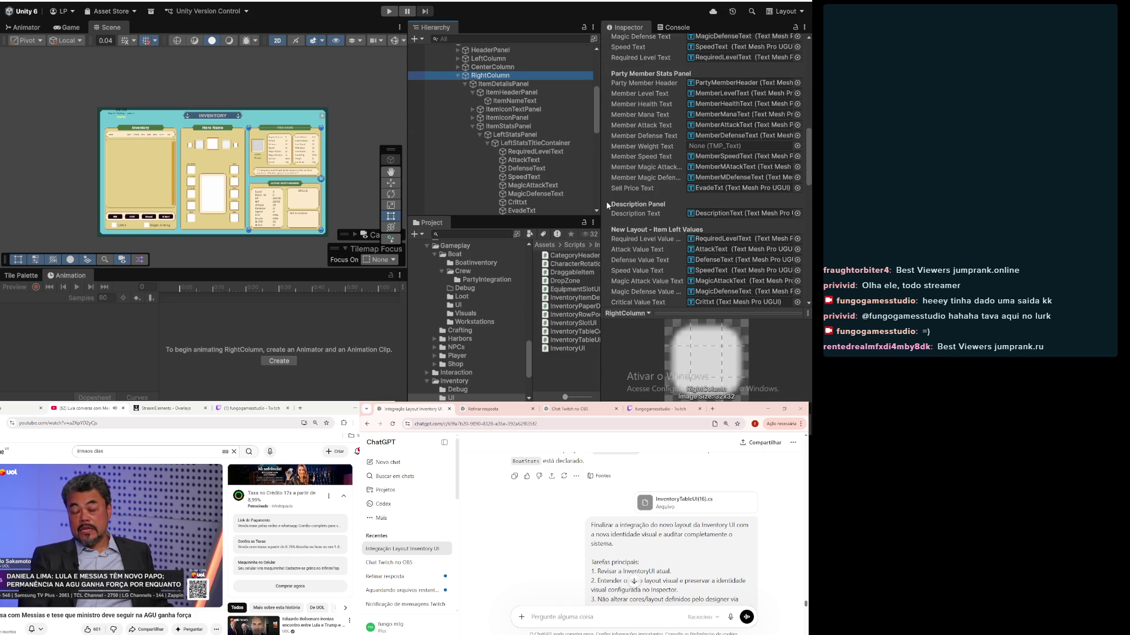
scroll(625, 136, "down", 4)
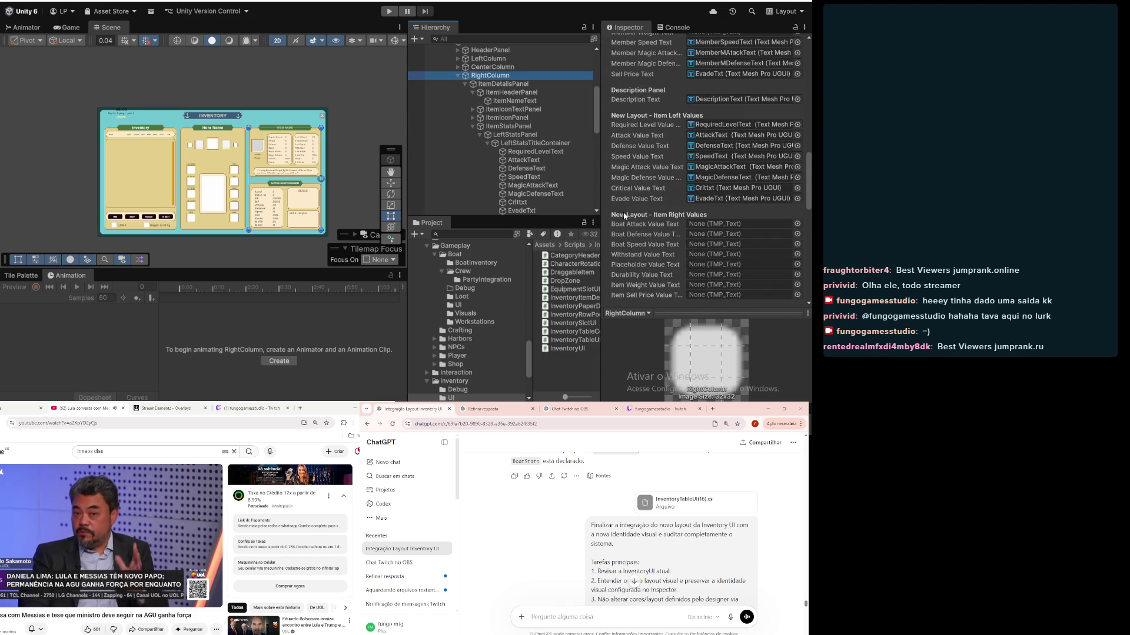
left_click(487, 143)
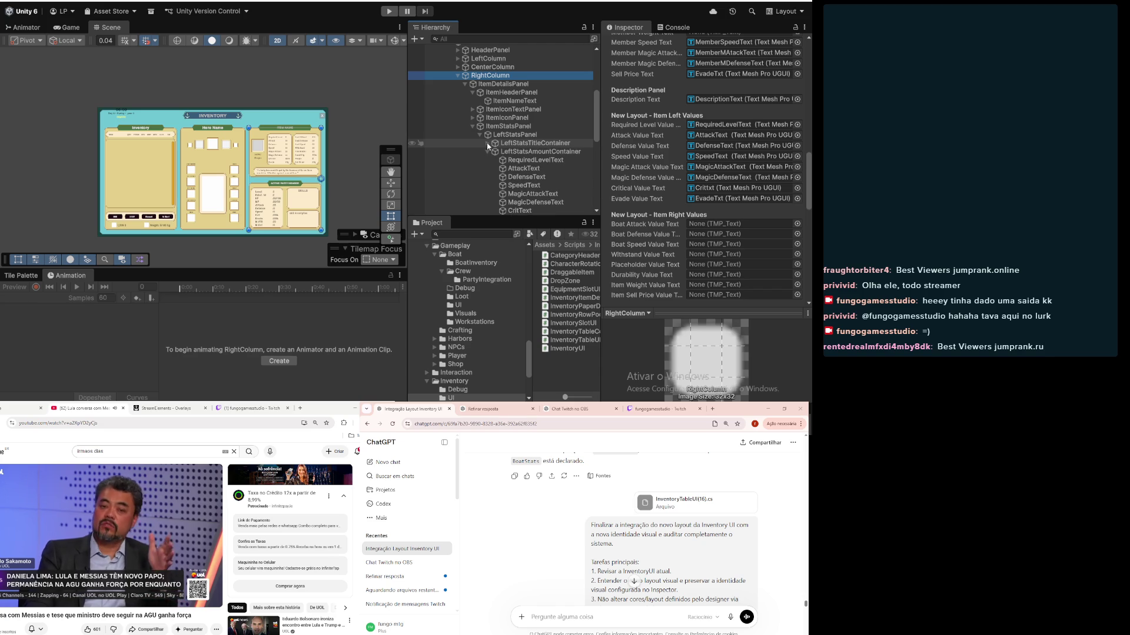
mouse_move(512, 160)
left_mouse_down()
mouse_move(588, 159)
mouse_move(712, 122)
left_mouse_up()
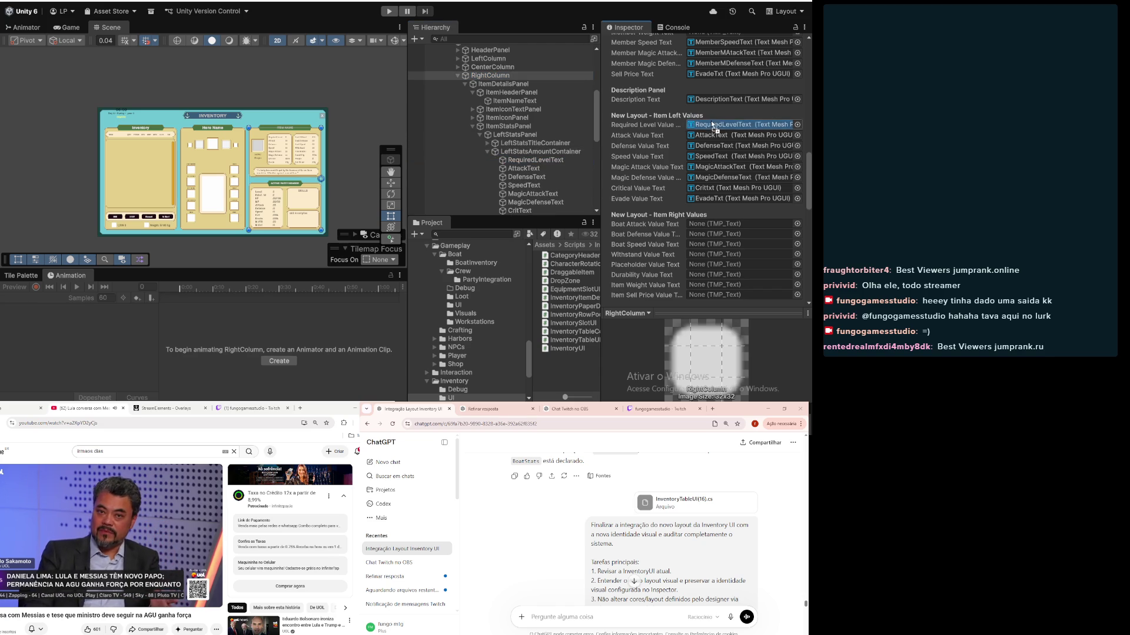
left_click(710, 135)
left_click(718, 145)
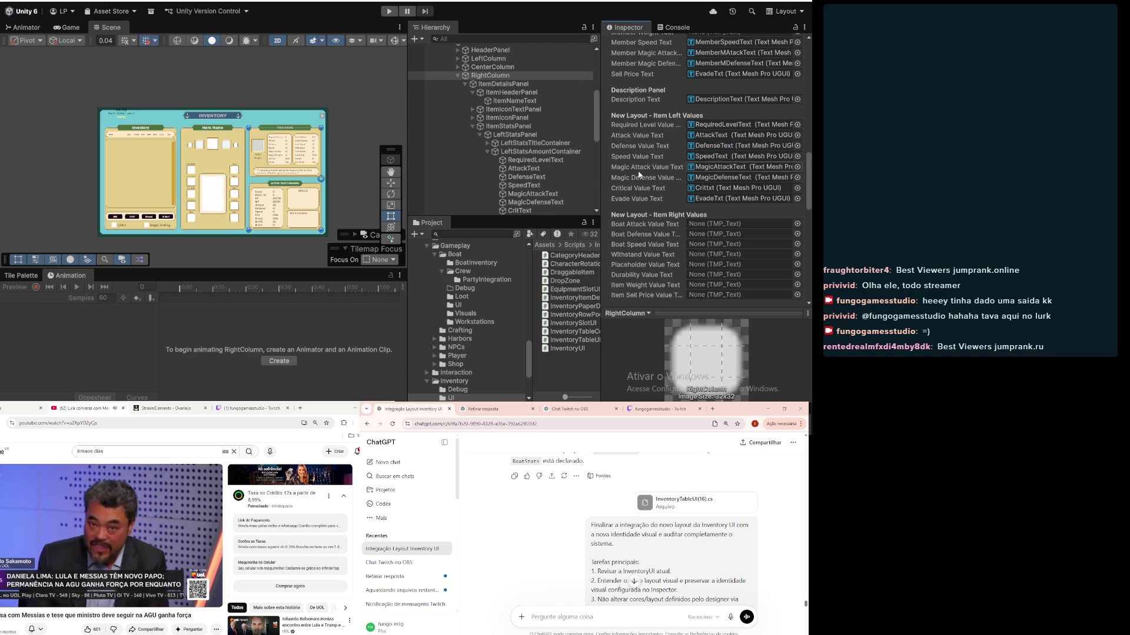
left_click(720, 157)
Step: Link MagicAttackText, CritText and EvadePriceText to their Item Left Values fields
left_click_drag(524, 194, 721, 167)
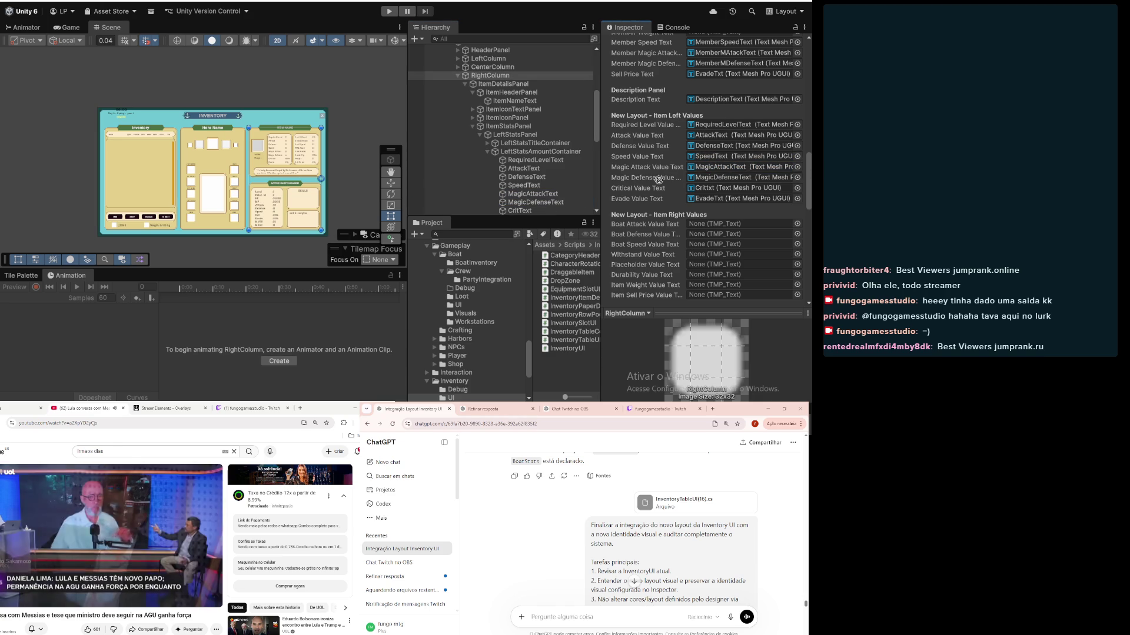
scroll(556, 183, "down", 3)
scroll(557, 179, "down", 2)
mouse_move(519, 148)
left_mouse_down()
mouse_move(721, 167)
mouse_move(701, 192)
left_mouse_up()
left_click_drag(530, 156, 714, 202)
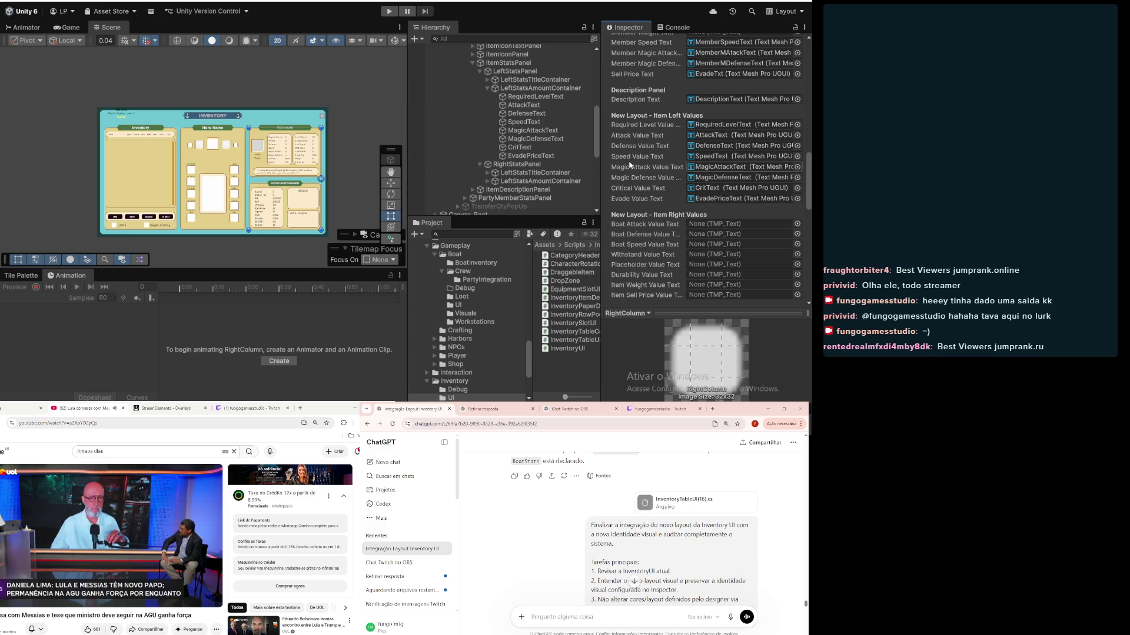
Step: Link WeightText to Item Weight Value Text, abandoning an AttackText assignment to Boat Attack Value
left_click(488, 182)
scroll(524, 177, "down", 3)
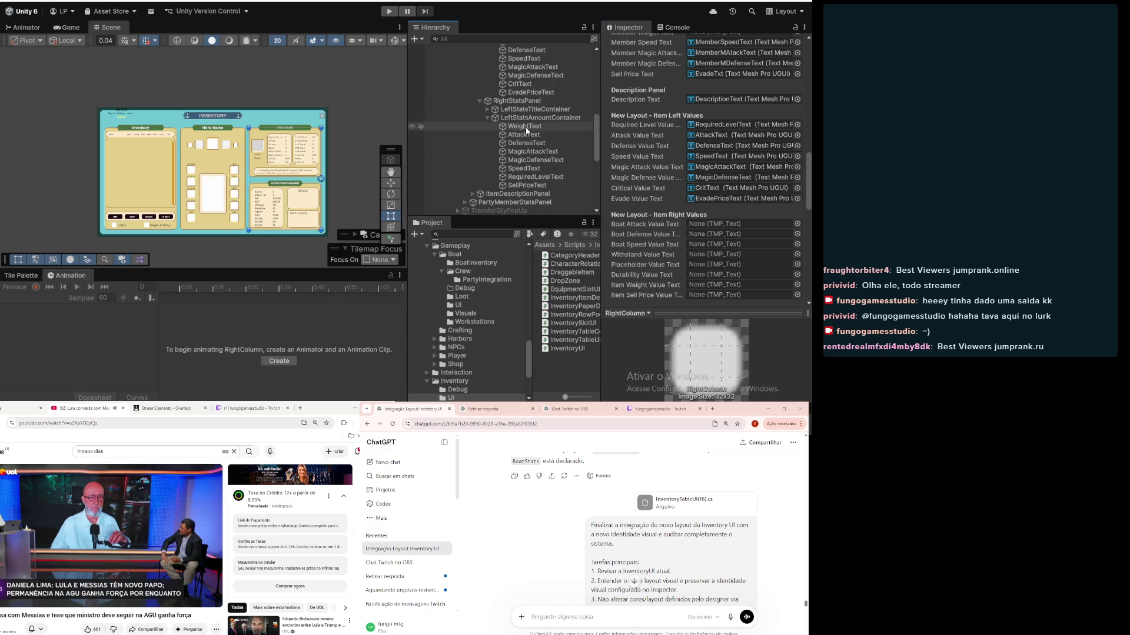
left_click_drag(529, 126, 718, 223)
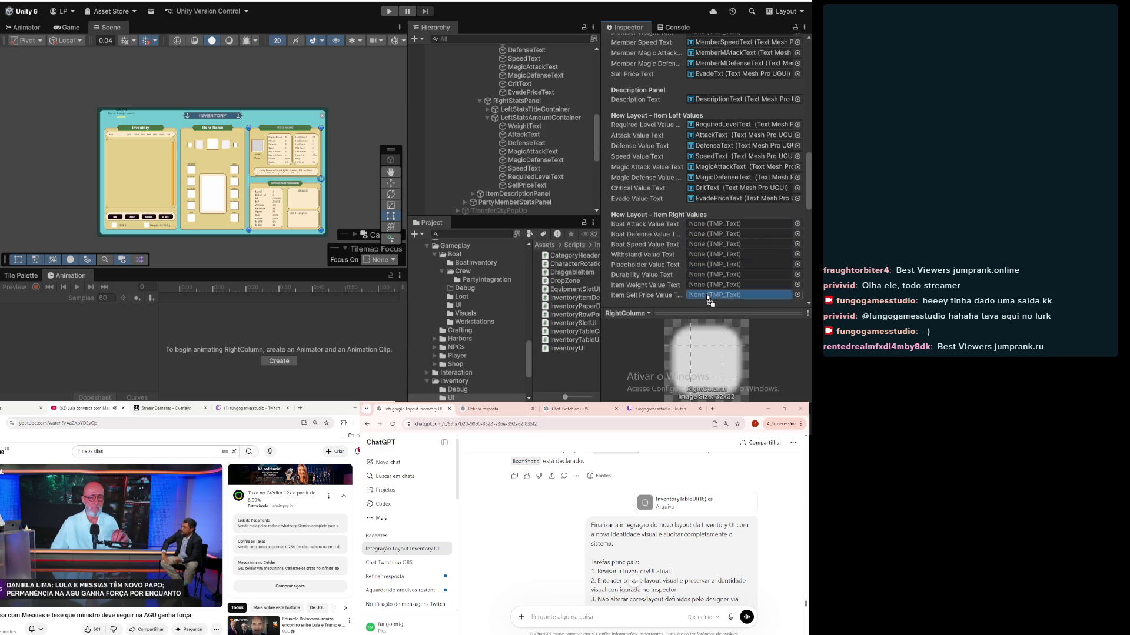
scroll(673, 265, "down", 10)
scroll(643, 254, "up", 6)
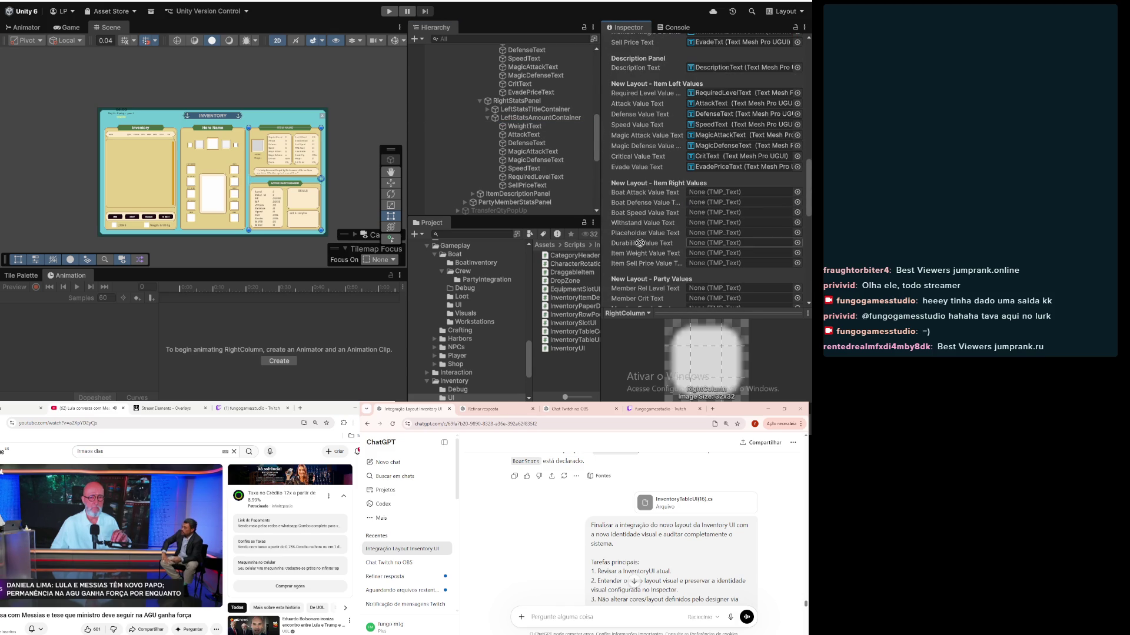
mouse_move(657, 183)
left_mouse_down()
mouse_move(651, 197)
mouse_move(539, 153)
mouse_move(645, 175)
mouse_move(708, 254)
left_mouse_up()
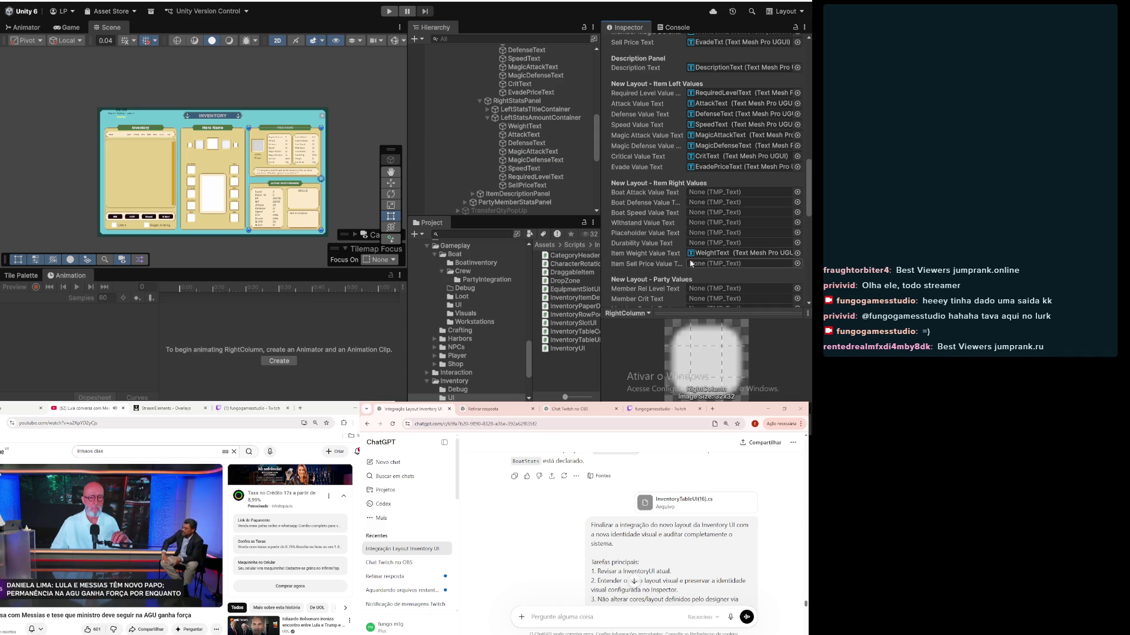
mouse_move(536, 135)
left_mouse_down()
mouse_move(705, 207)
mouse_move(720, 195)
left_mouse_up()
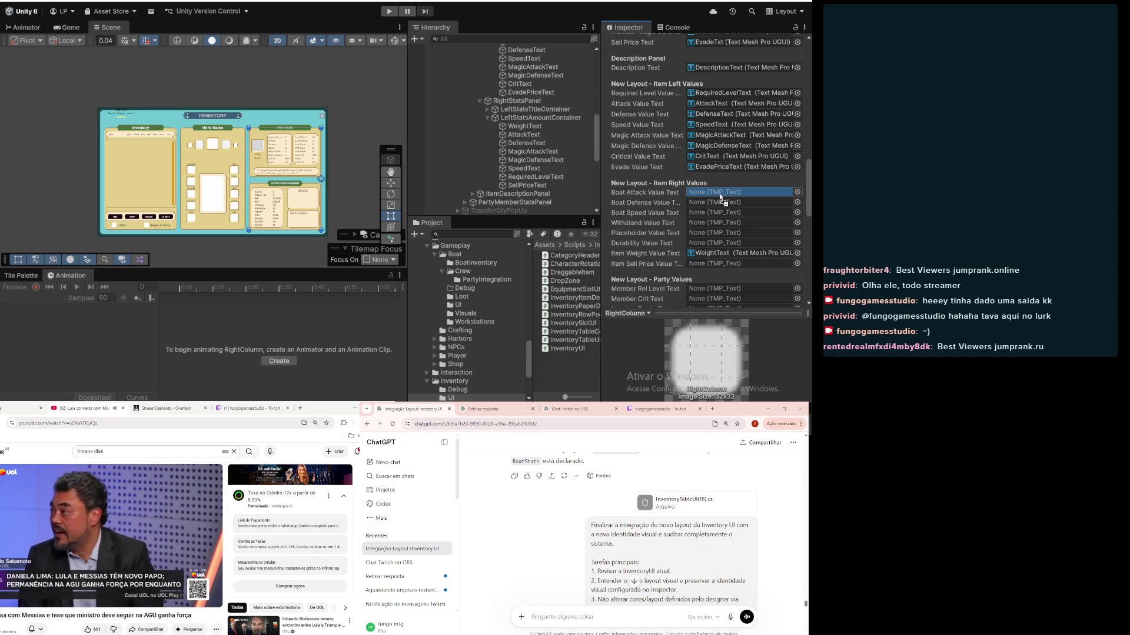
left_click_drag(718, 194, 676, 185)
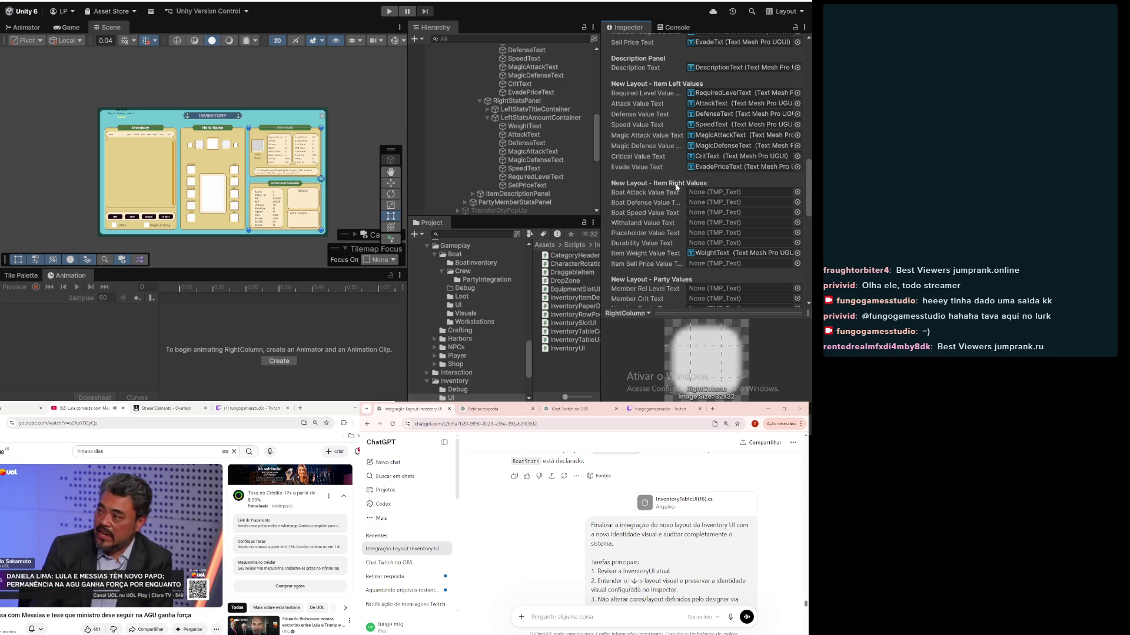
left_click(509, 110)
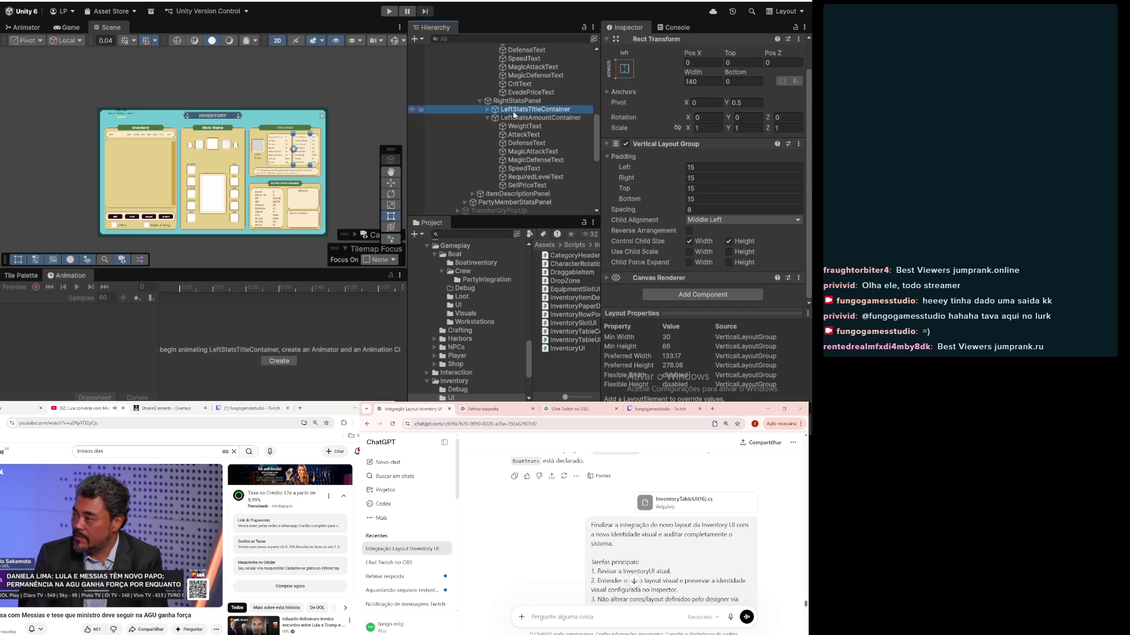
Step: Rename the right panel's LeftStatsAmountContainer to RightStatsAmountContainer
left_click(508, 118)
left_click(506, 119)
double_click(508, 120)
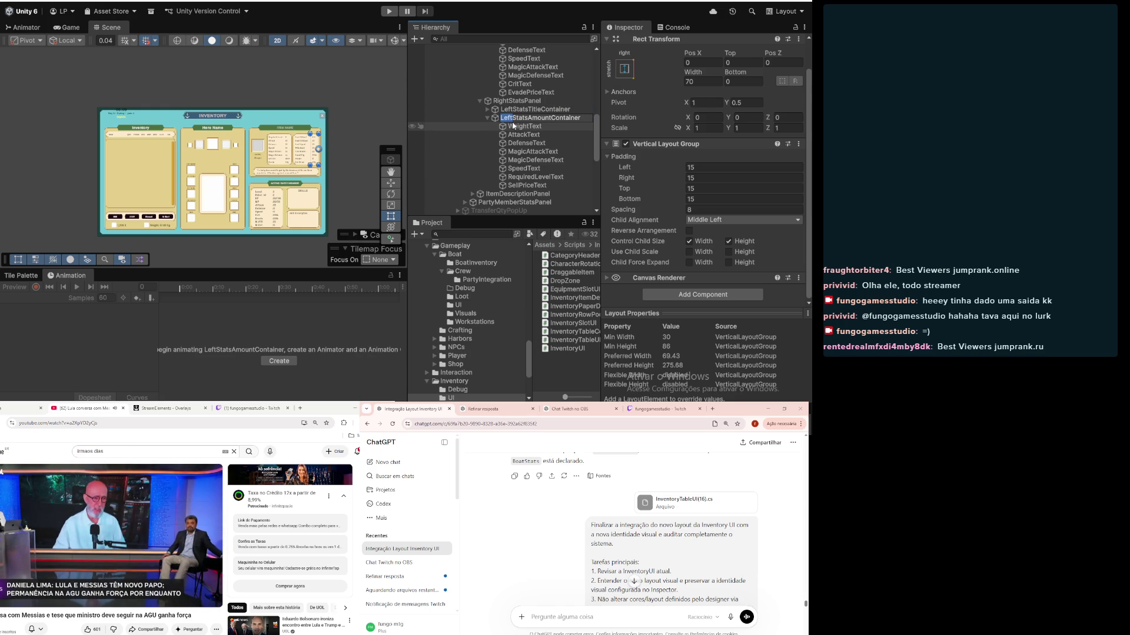
type("Right")
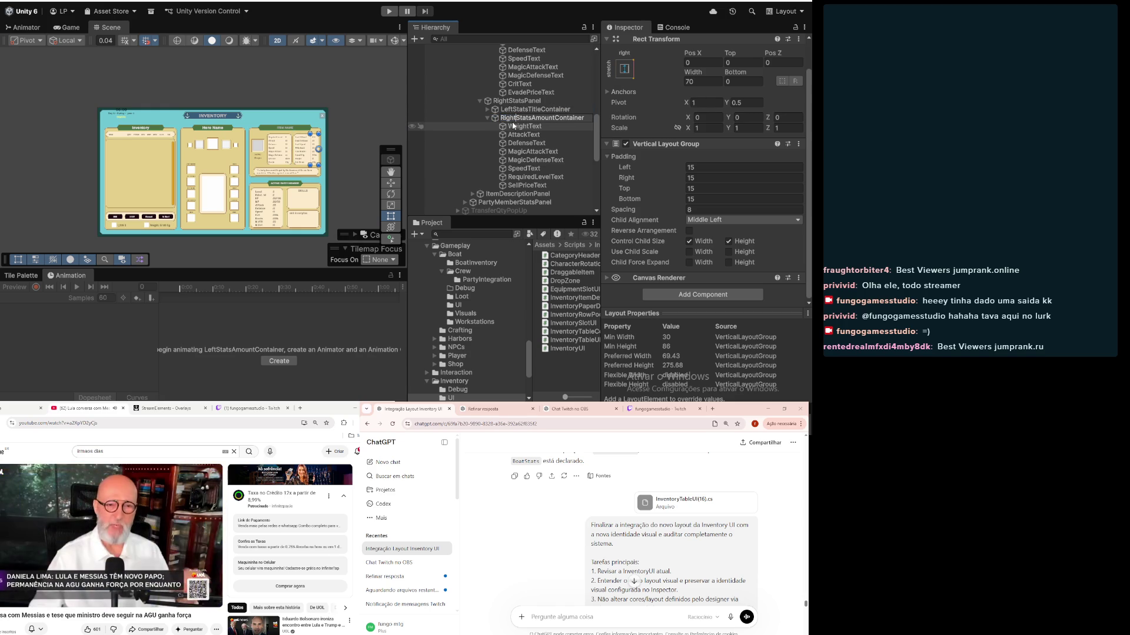
key("Return")
Step: Rename the right panel's LeftStatsTitleContainer to RightStatsTitleContainer
left_click(504, 109)
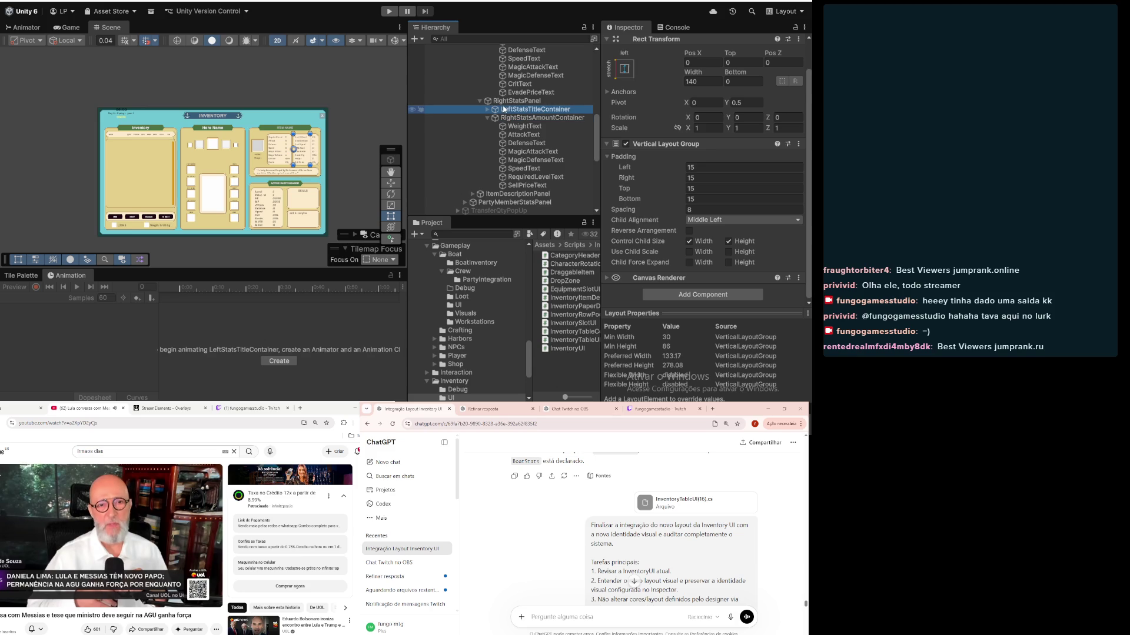
left_click(514, 110)
left_click(513, 111)
key("BackSpace")
key("BackSpace")
key("BackSpace")
type("Right")
key("Return")
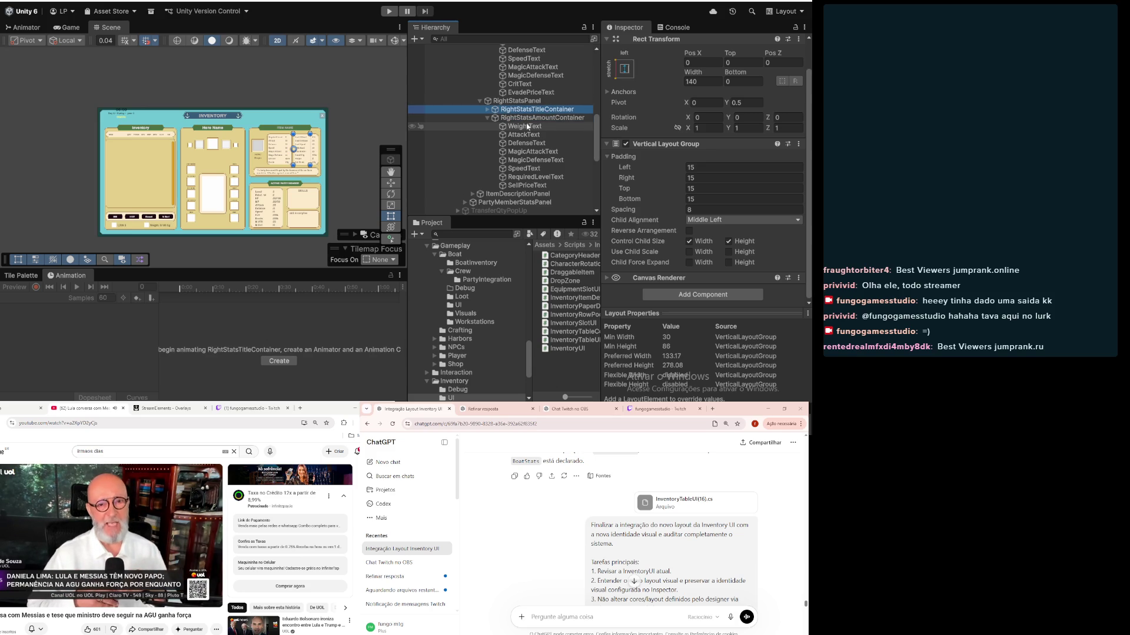
scroll(539, 125, "up", 3)
Step: Review RightColumn's item details references, then check the AttackText (:10) and WeightText (:2.5) values
scroll(539, 125, "up", 3)
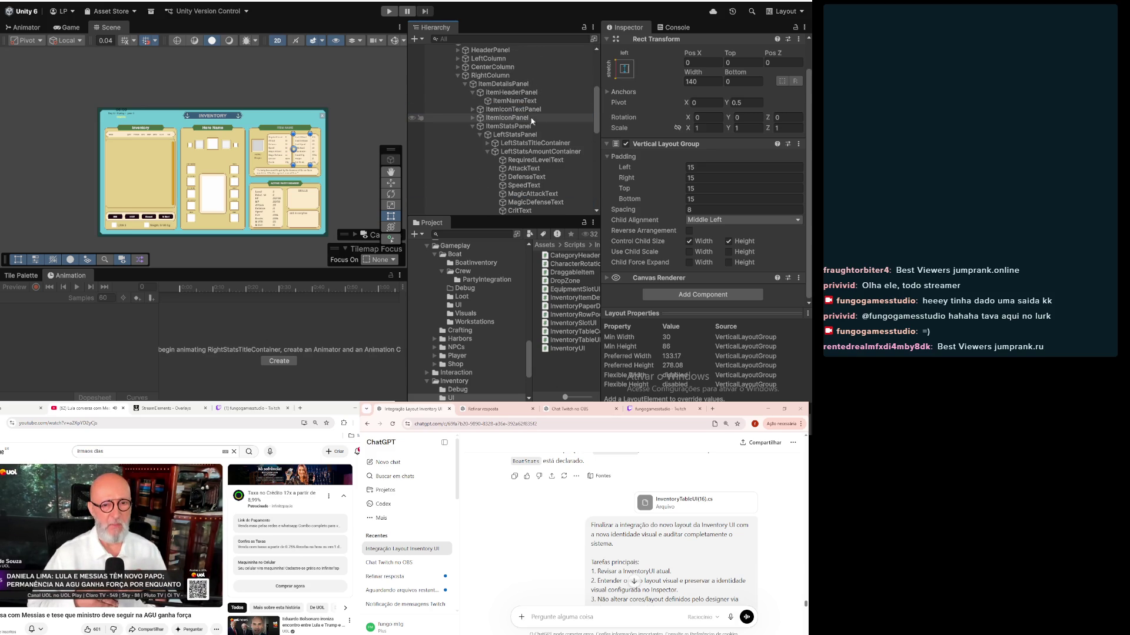
left_click(514, 77)
scroll(514, 117, "down", 5)
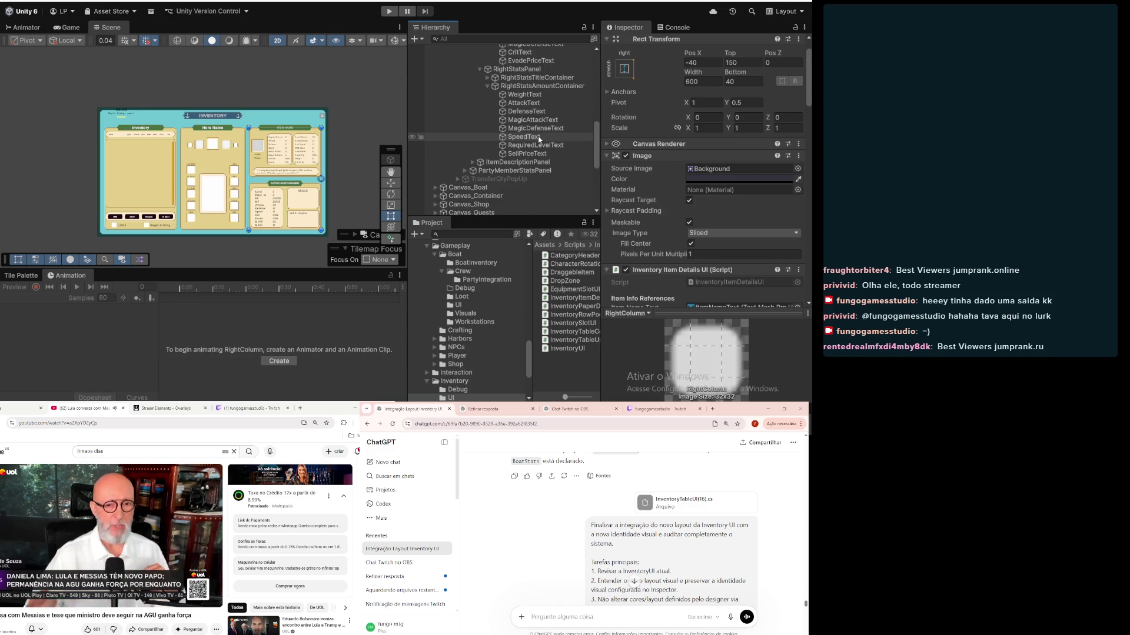
scroll(612, 171, "down", 10)
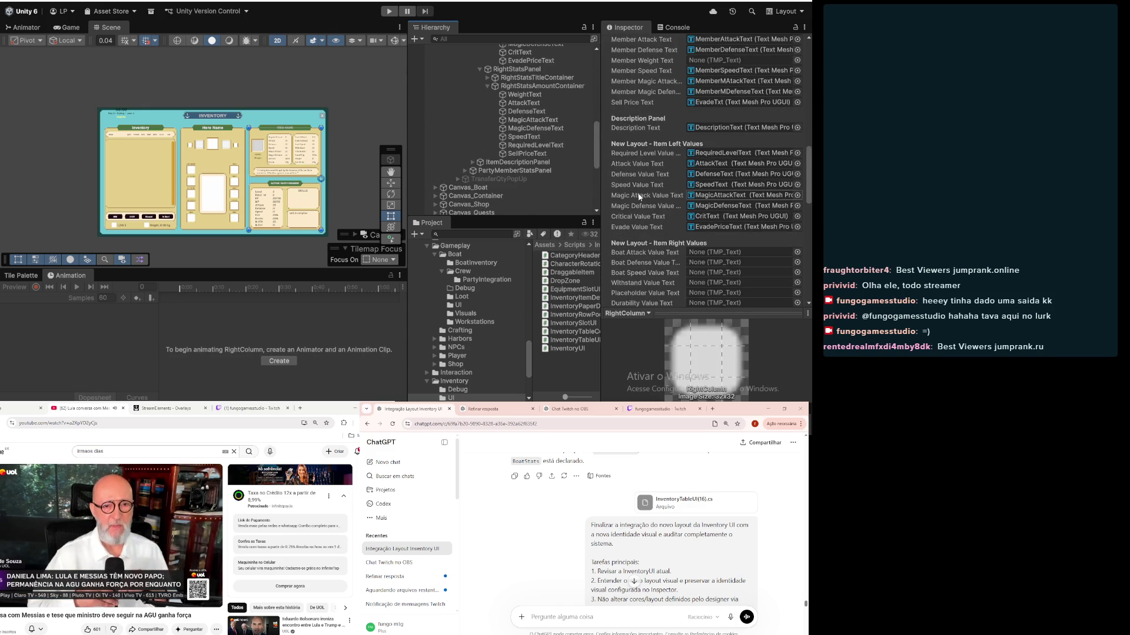
scroll(638, 197, "down", 2)
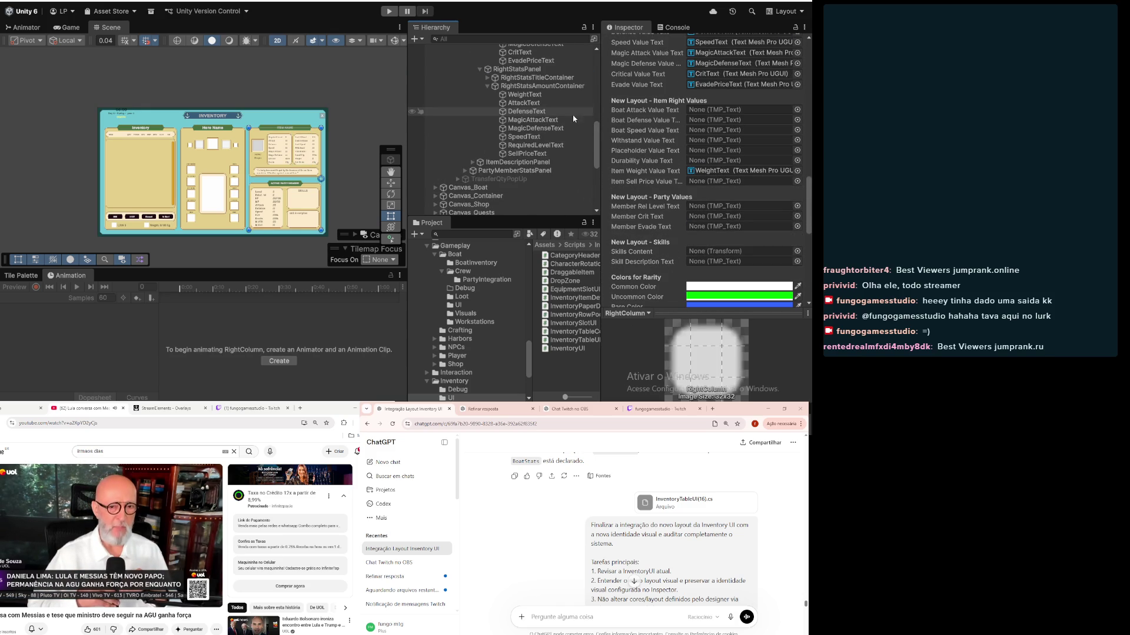
left_click(521, 104)
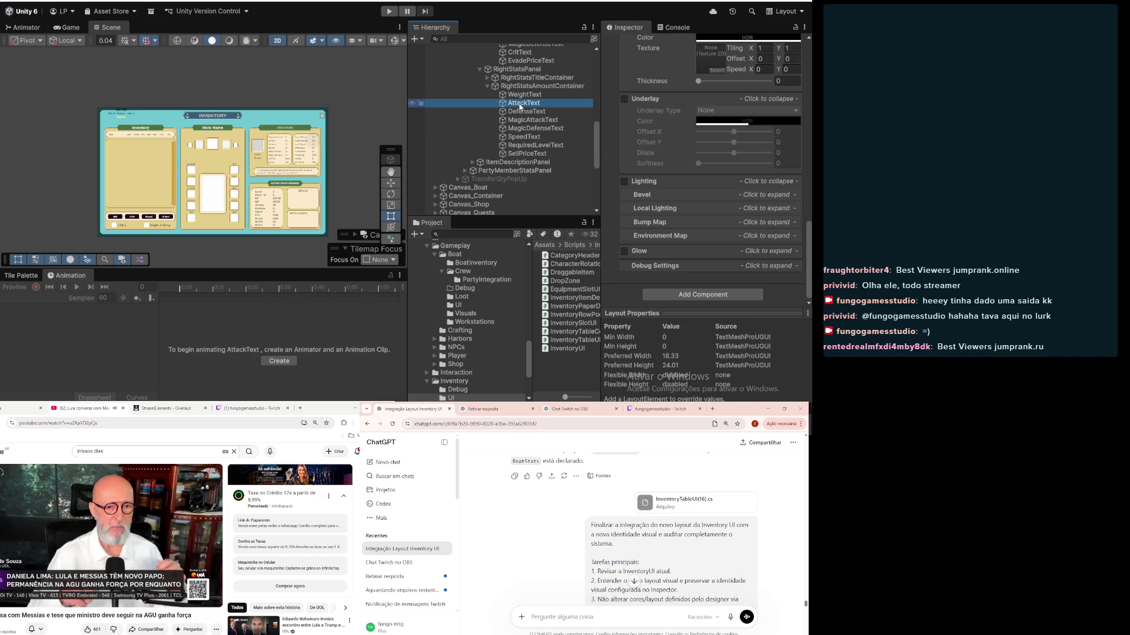
scroll(649, 119, "up", 15)
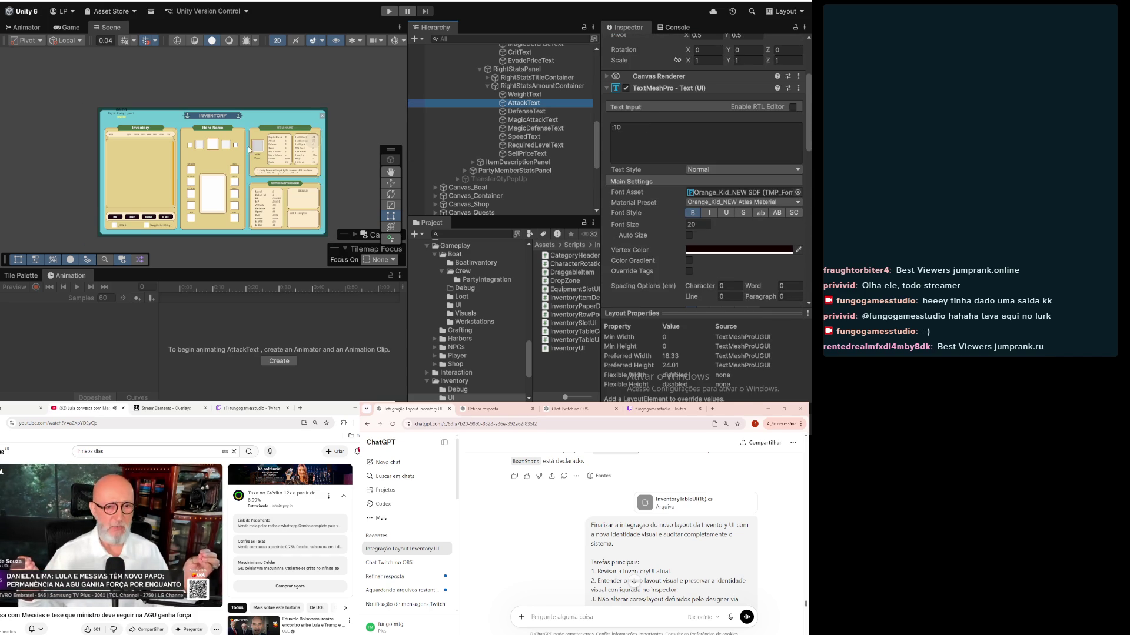
scroll(341, 129, "up", 8)
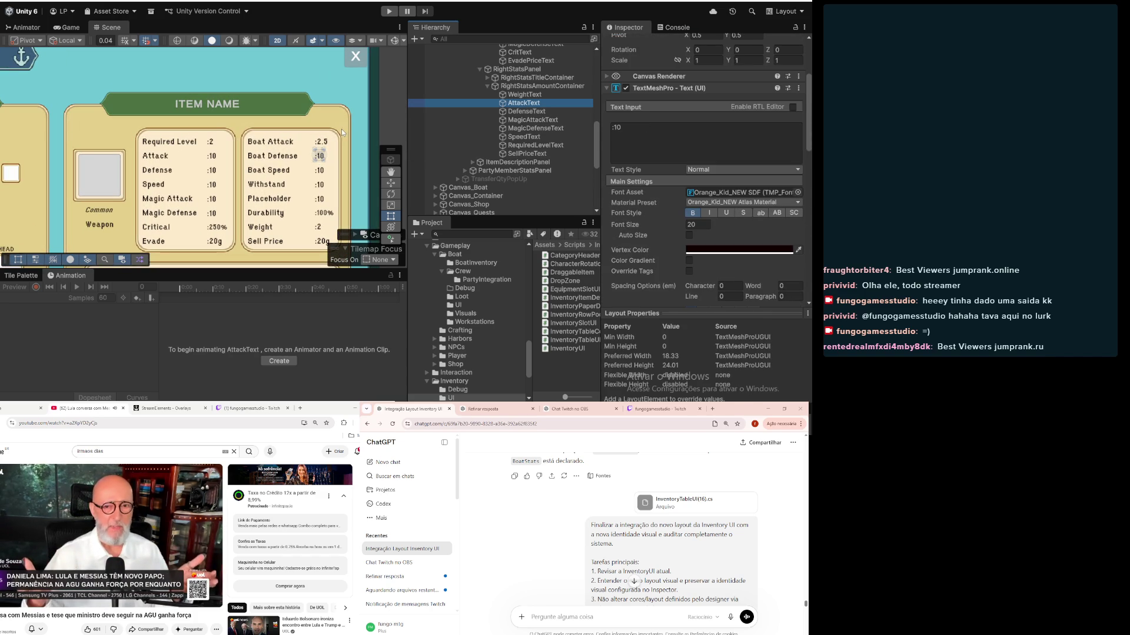
left_click(532, 98)
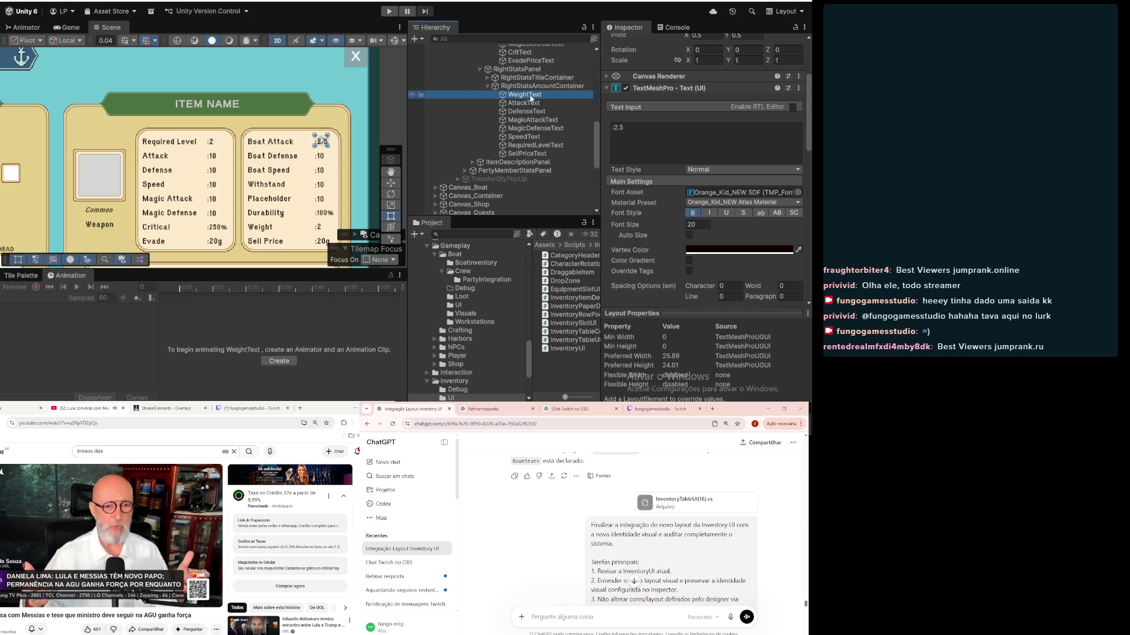
Step: Rename the first two right-column value labels to B_ATK and B_DEF
left_click(521, 95)
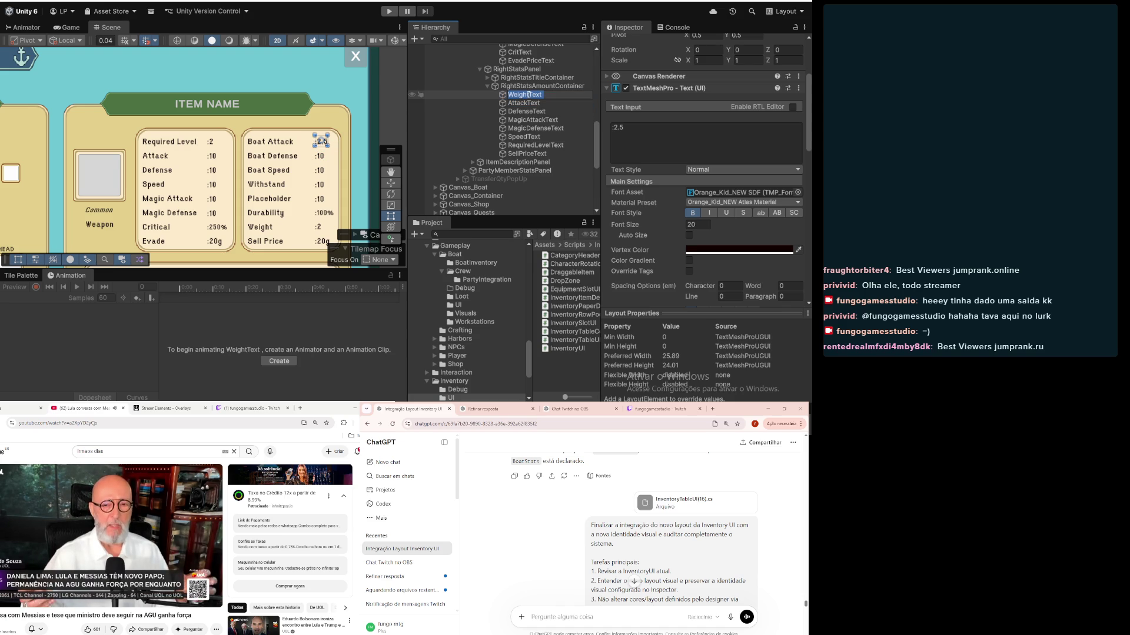
type("A")
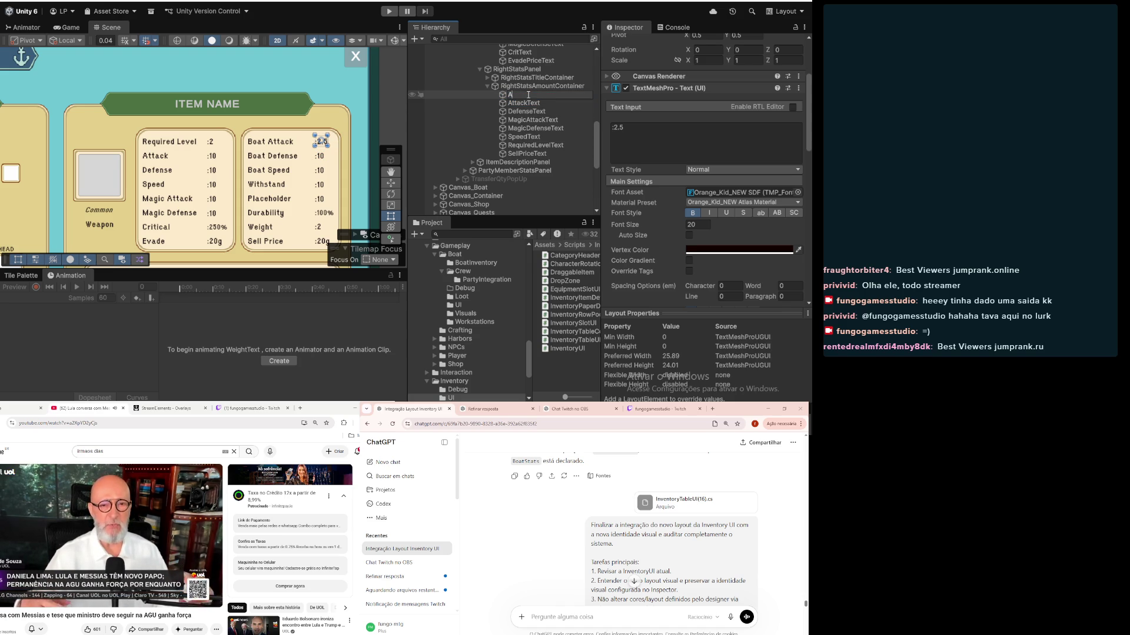
key("BackSpace")
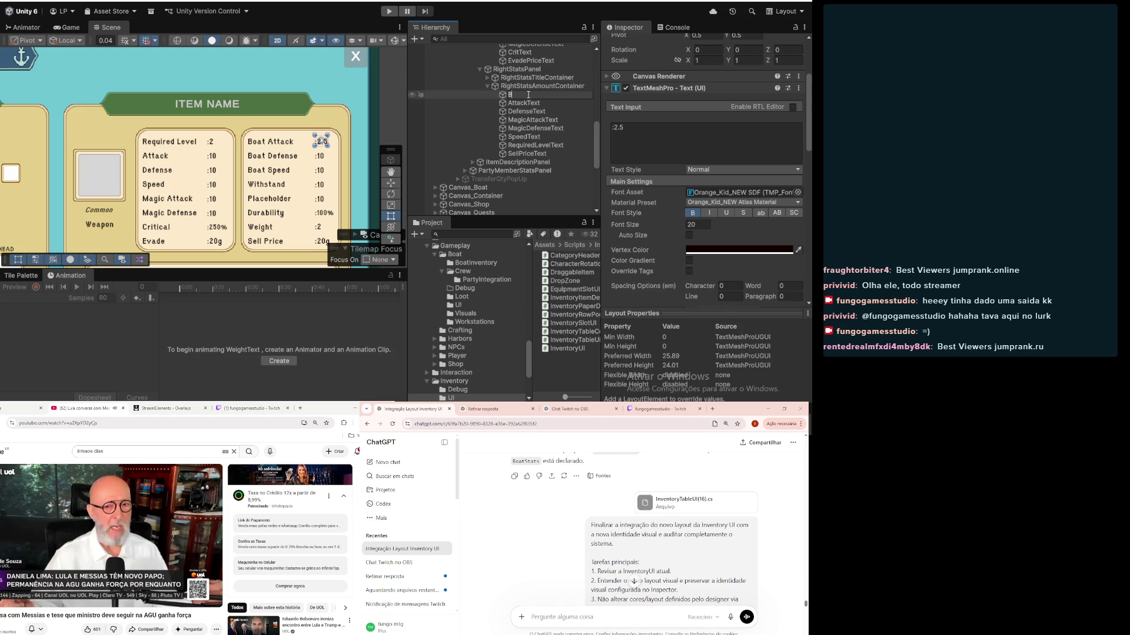
type("BoAT")
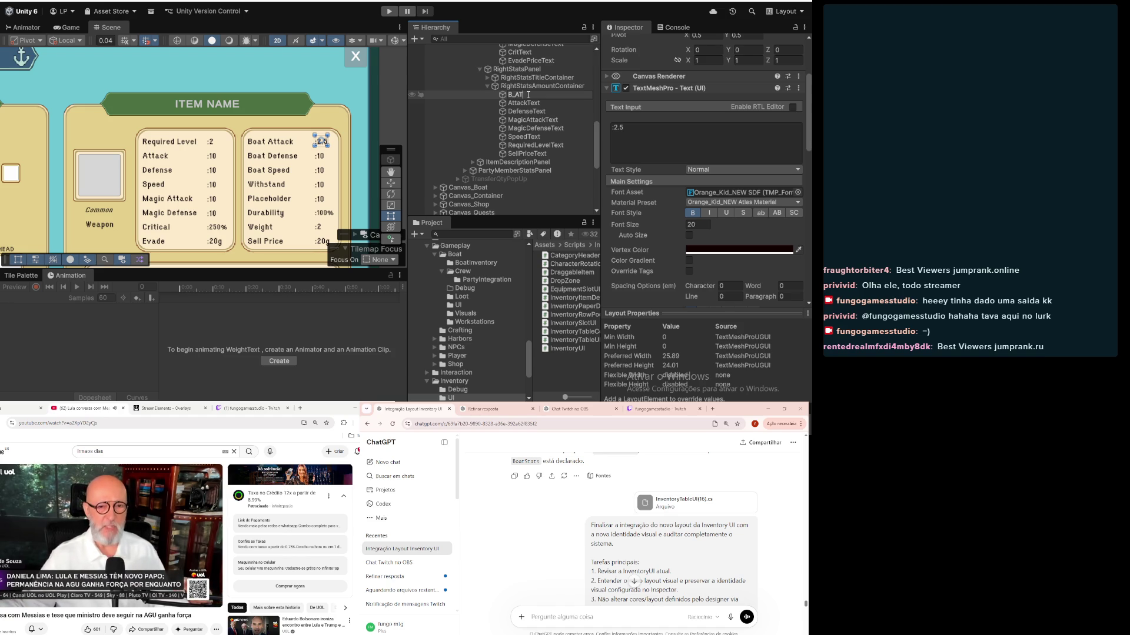
type("K")
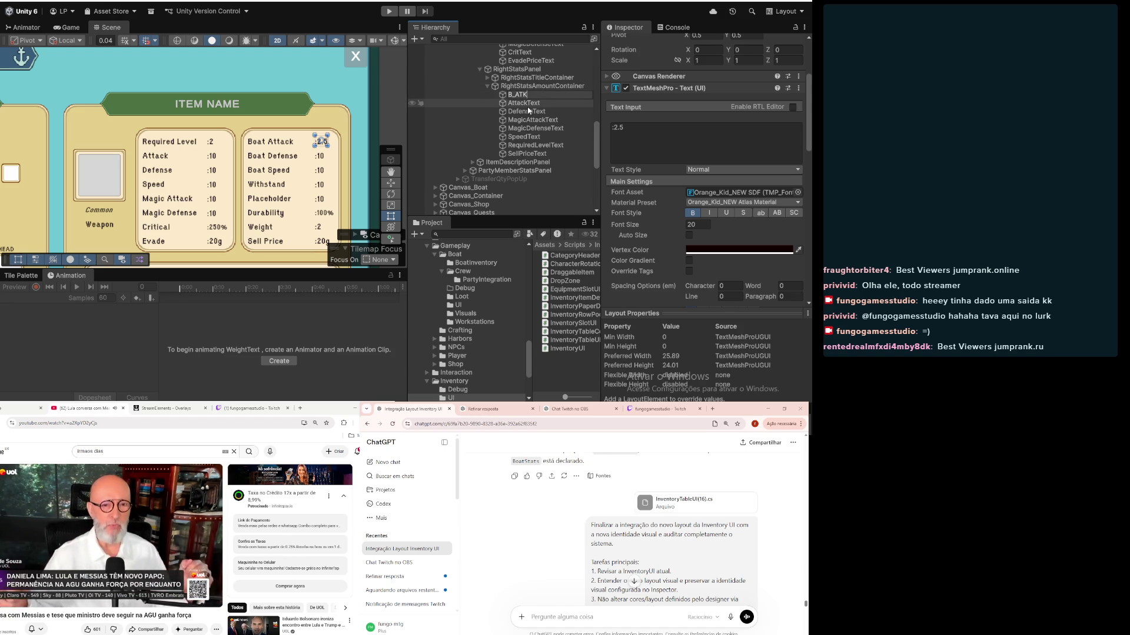
left_click(523, 104)
left_click(524, 104)
type("B_DEF")
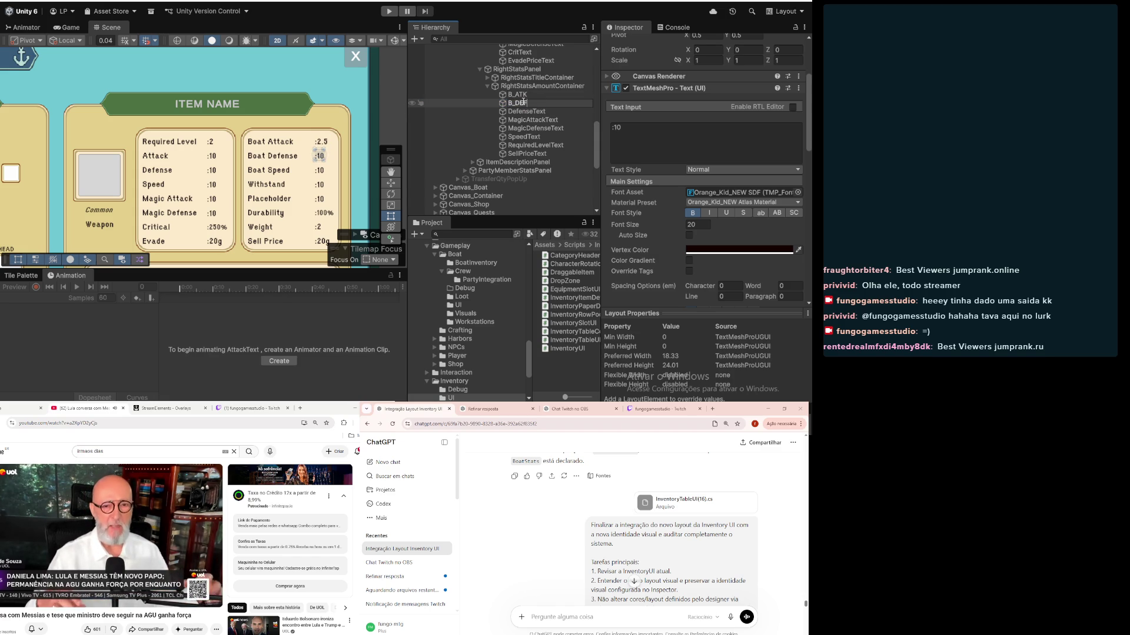
key("Return")
Step: Rename the DefenseText value label to B_SPD
double_click(526, 112)
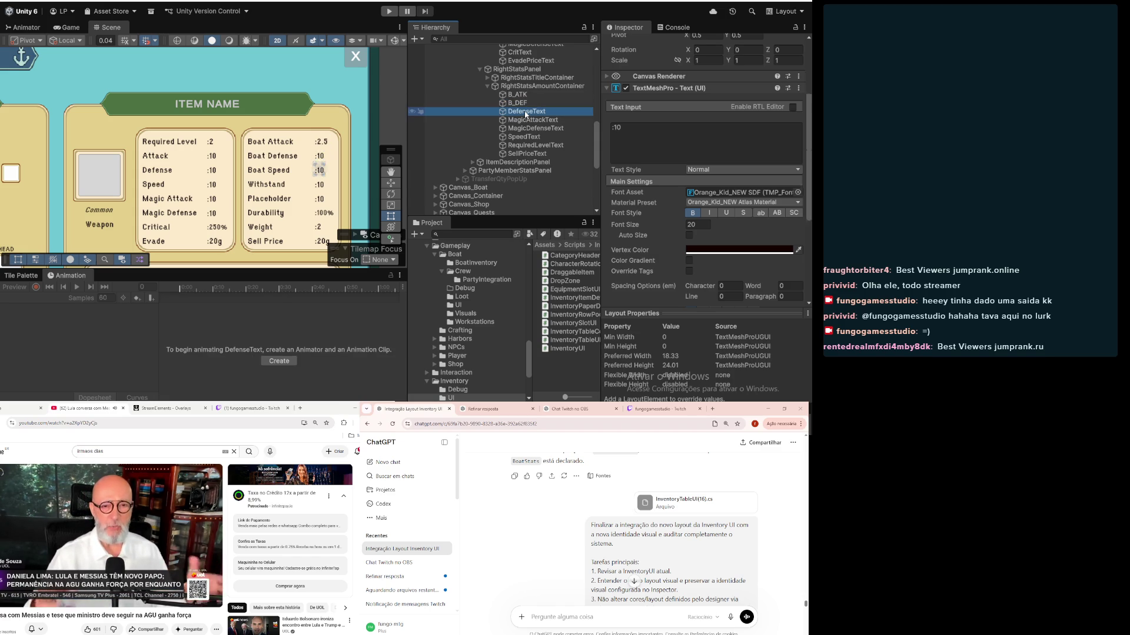
key("F2")
type("B_SPD")
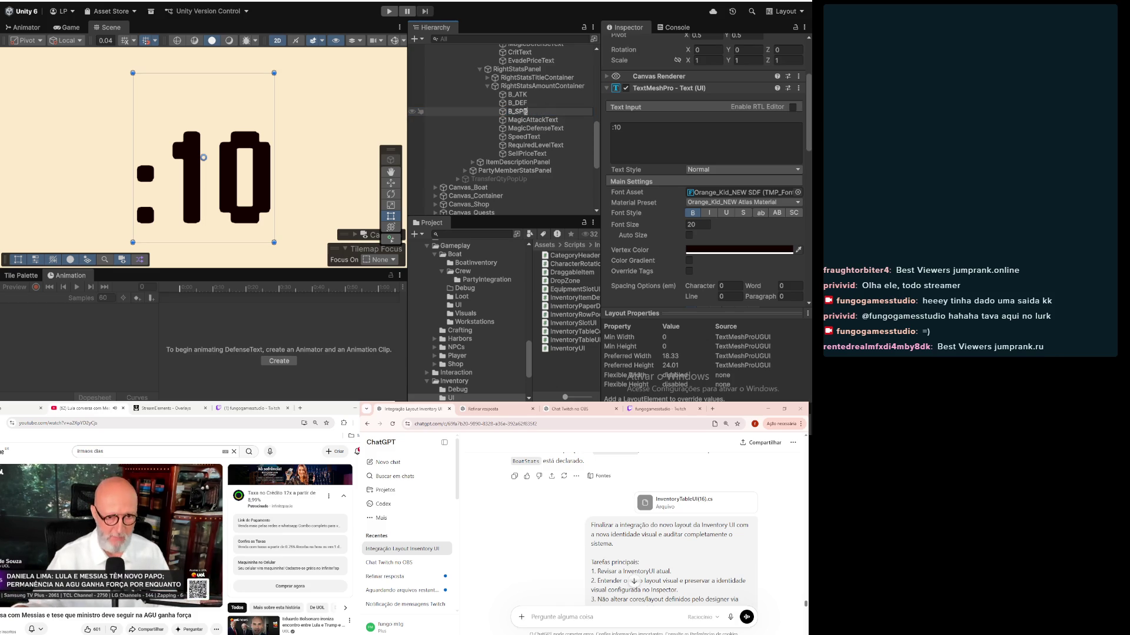
key("Return")
scroll(154, 206, "down", 10)
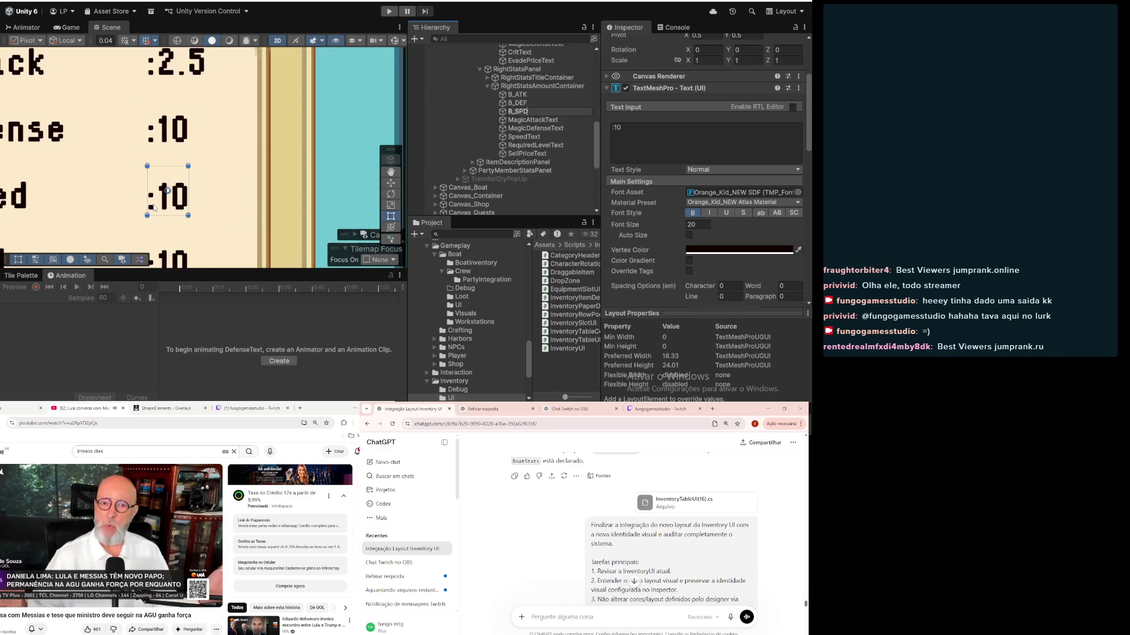
mouse_move(155, 206)
left_mouse_down()
mouse_move(210, 206)
mouse_move(240, 179)
left_mouse_up()
Step: Rename MagicAttackText to WTD and the next value object to Placeholder
left_click(515, 122)
left_click(523, 121)
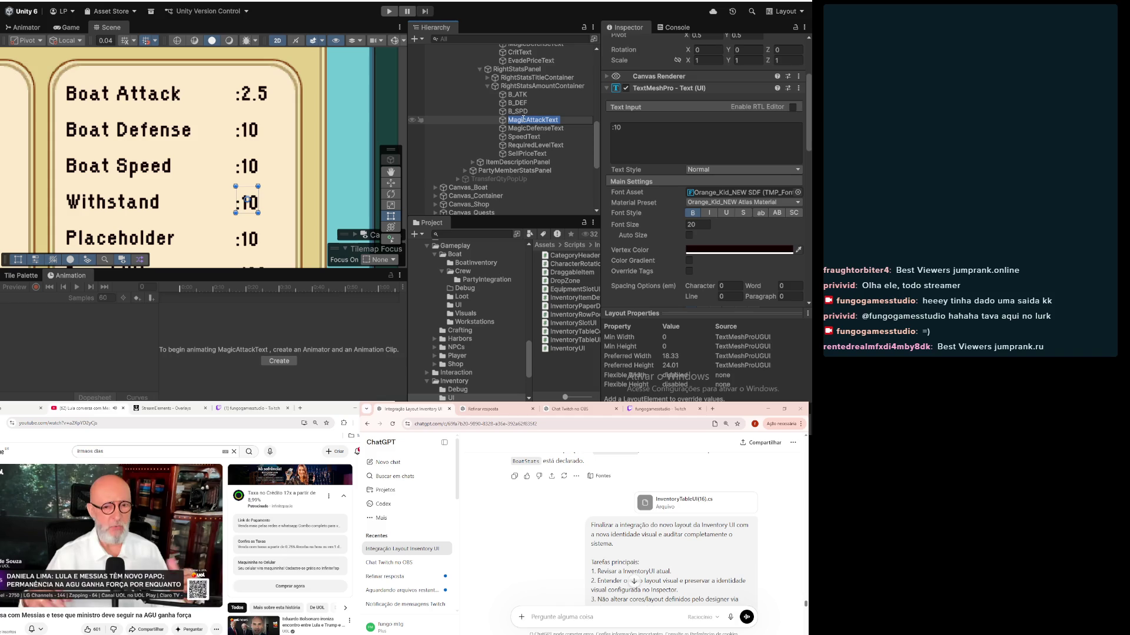
type("WITH")
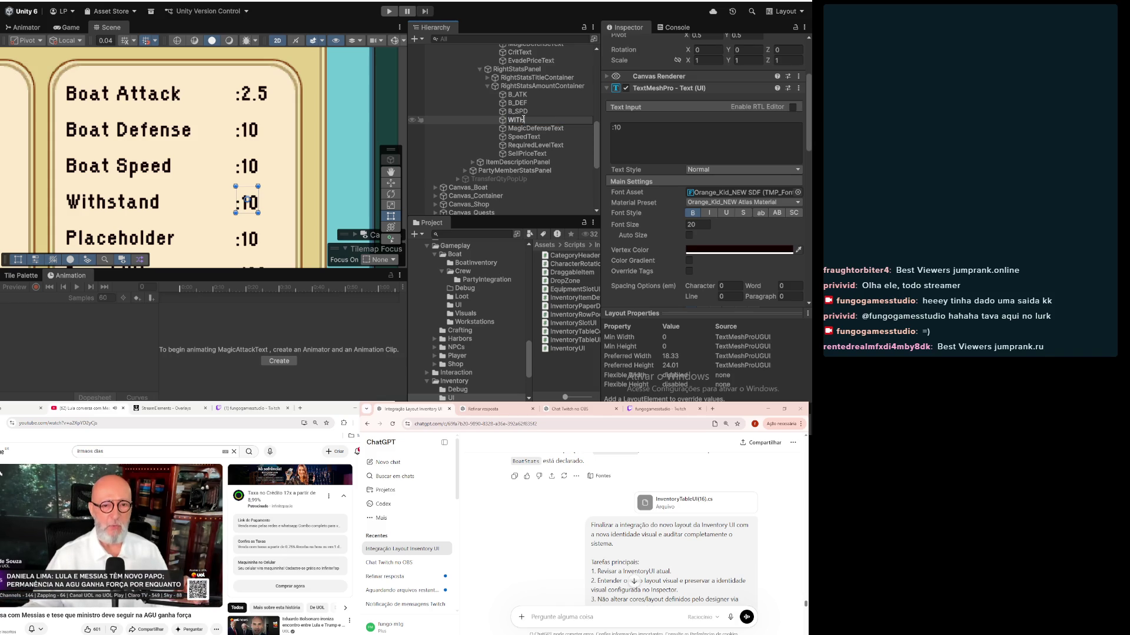
key("BackSpace")
key("BackSpace")
key("BackSpace")
type("i")
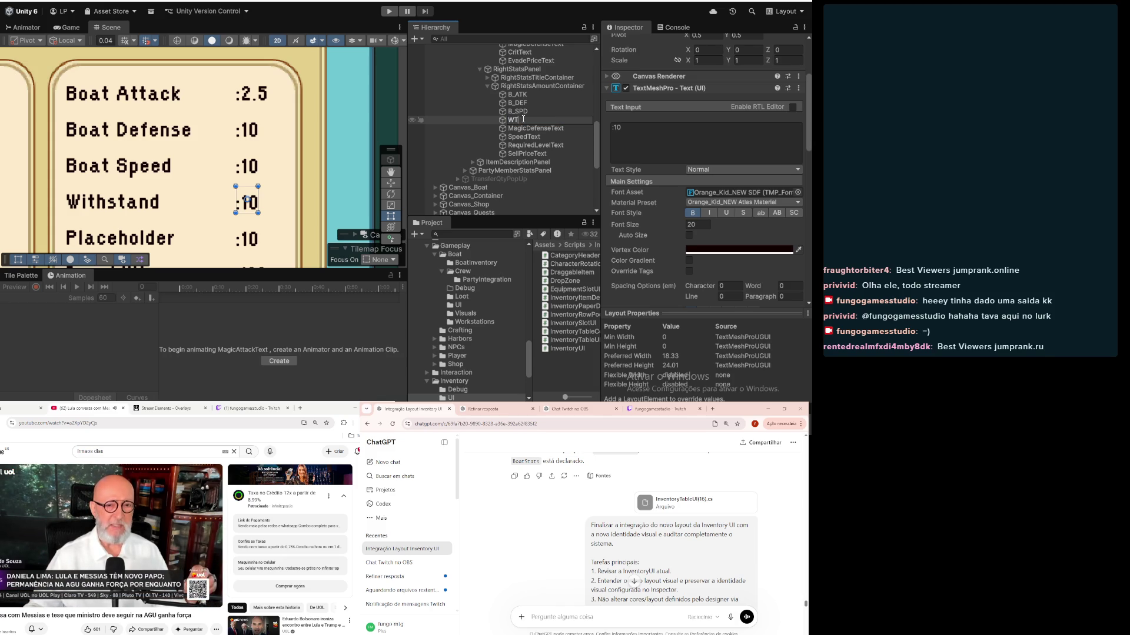
left_click(524, 127)
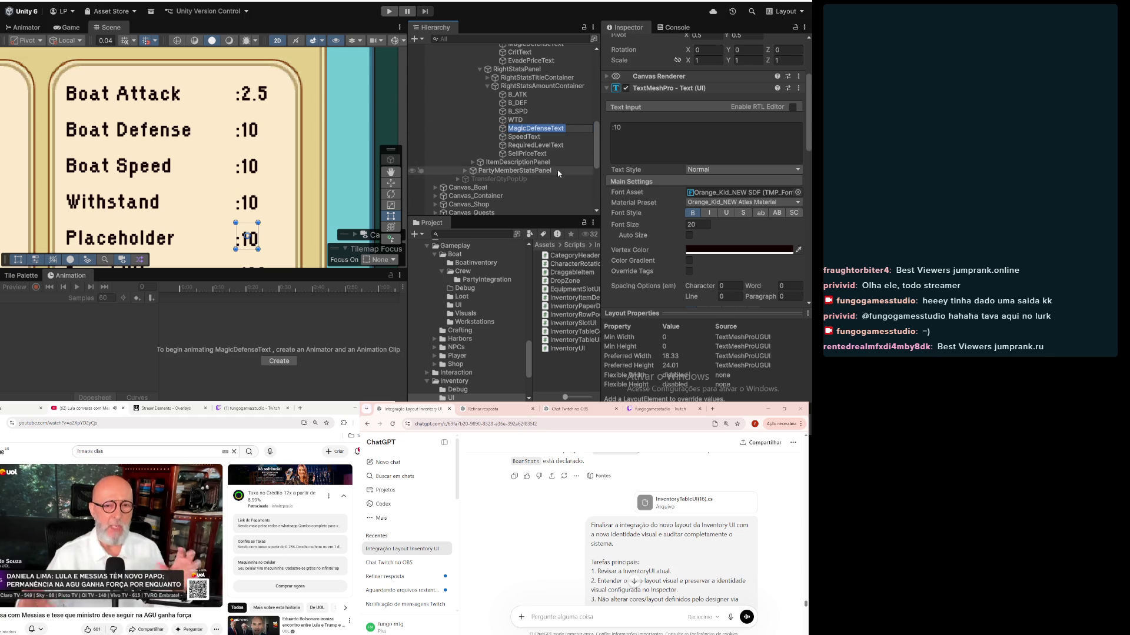
type("Pla")
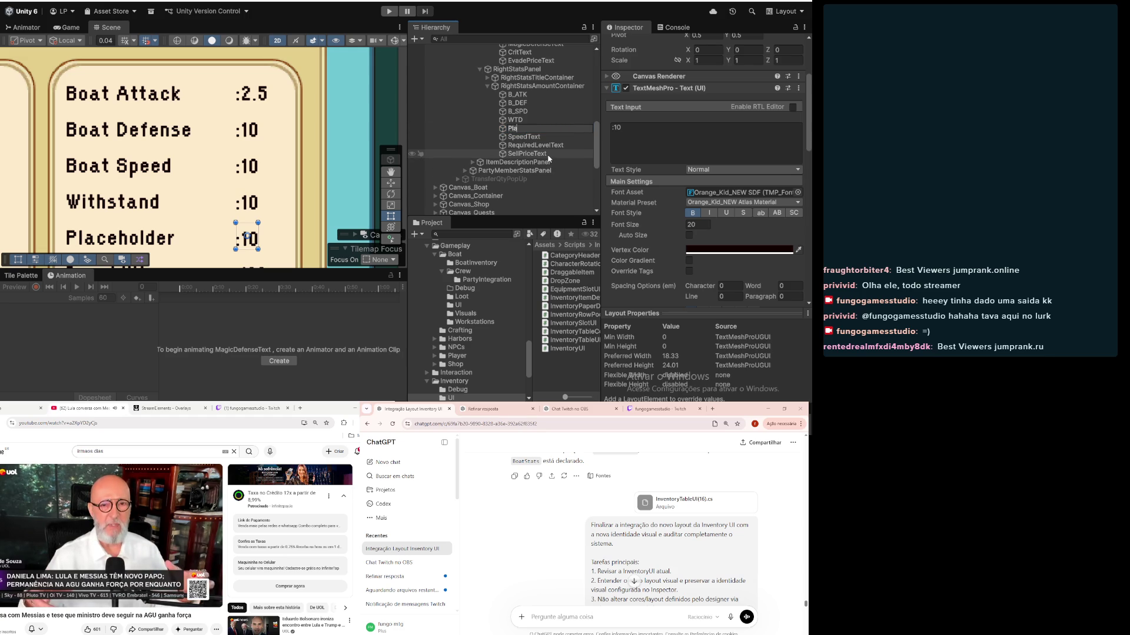
type("ceholder")
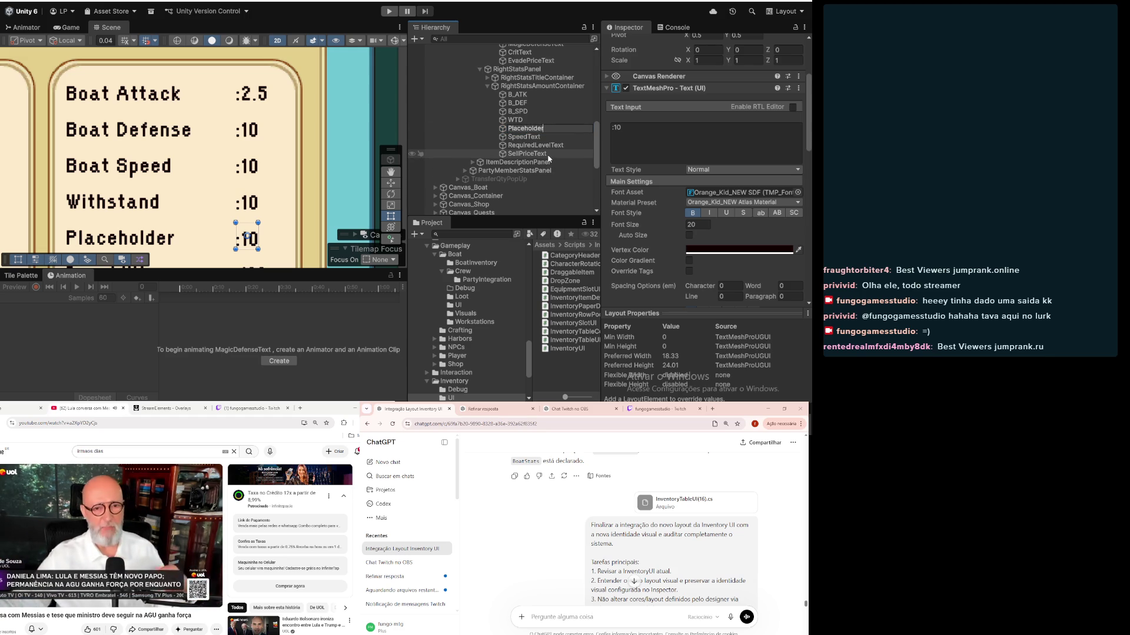
key("Return")
Step: Rename SpeedText to DurabilityTxt and the Weight value label to WeightTxt
left_click(524, 136)
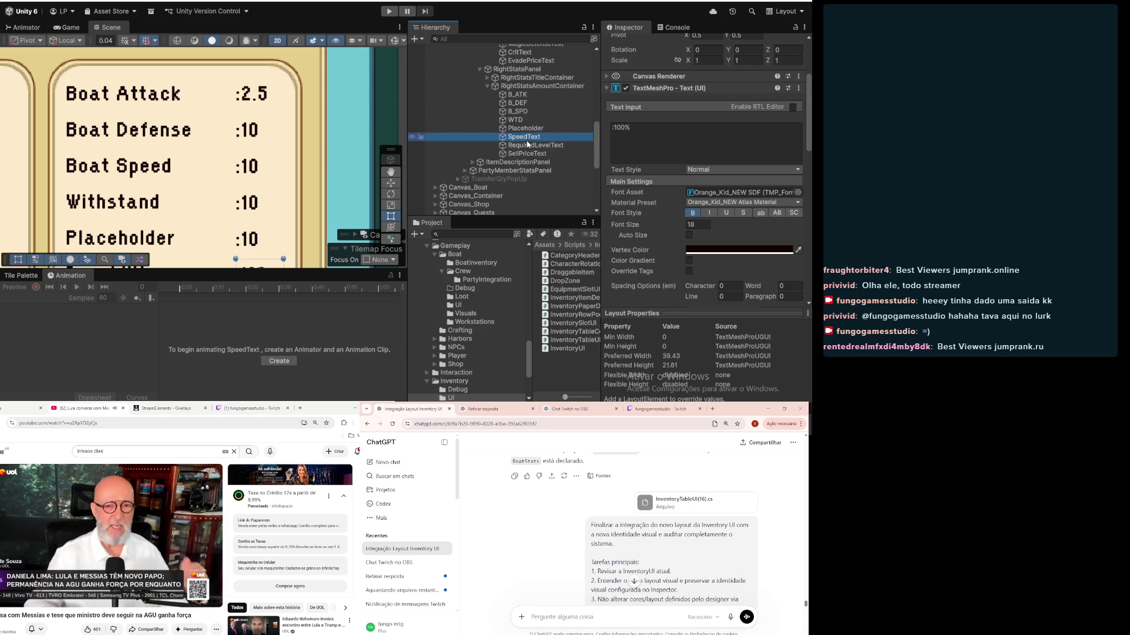
key("f")
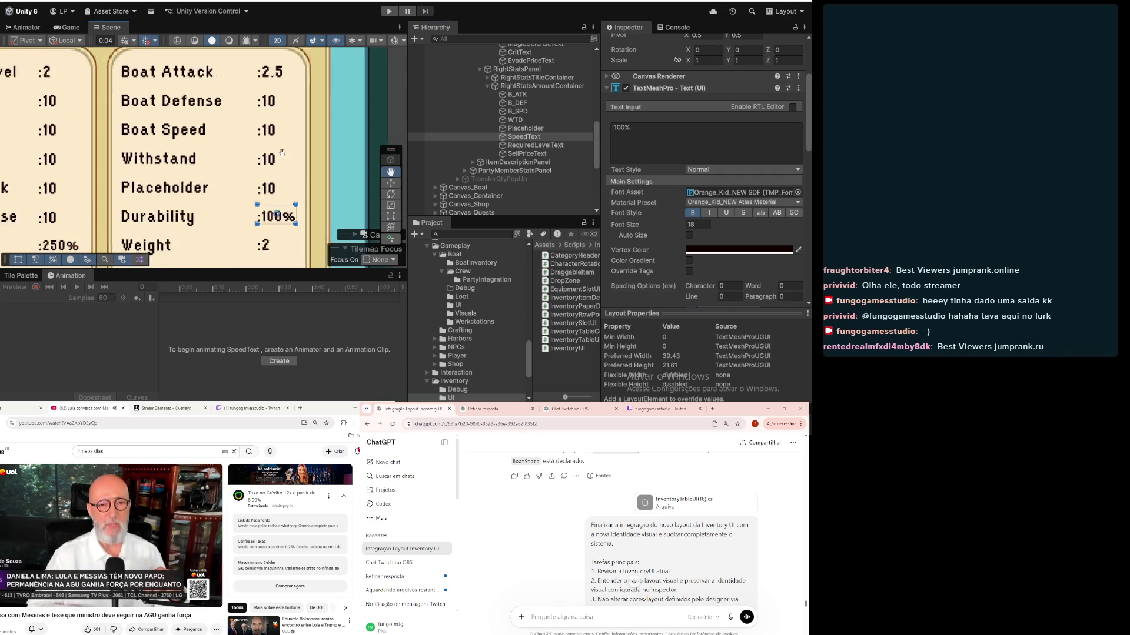
left_click(524, 138)
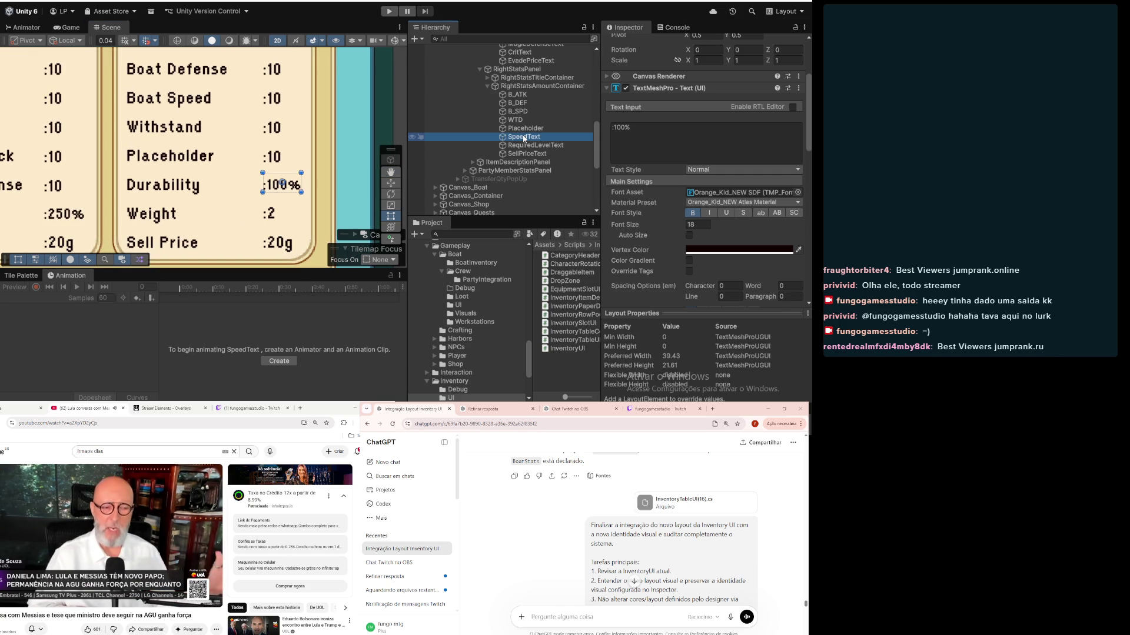
left_click(524, 137)
type("D")
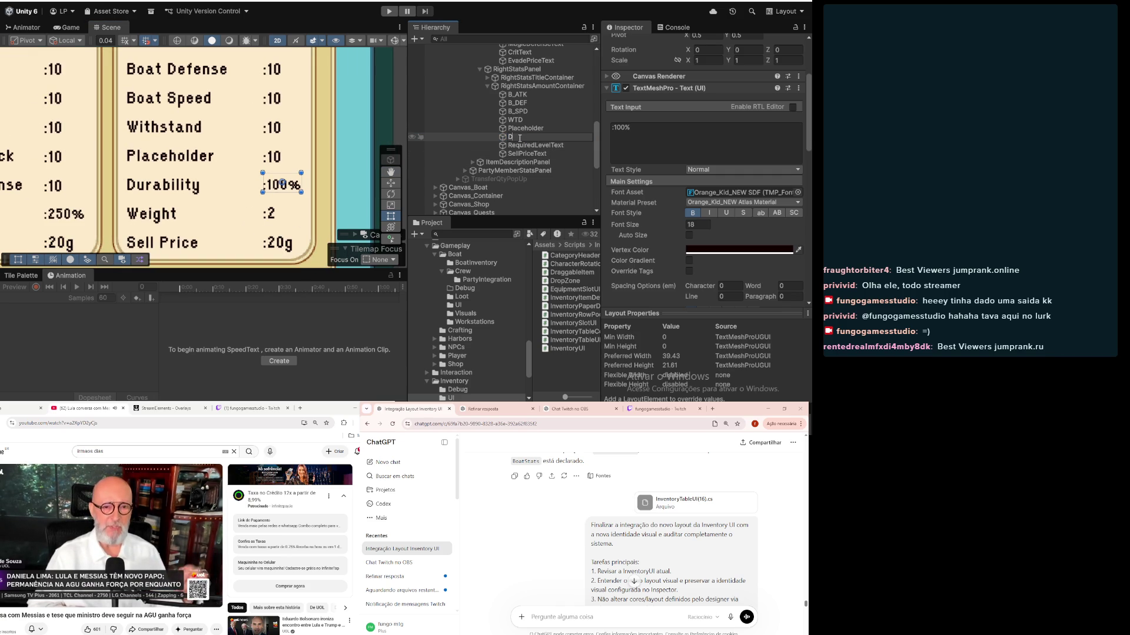
type("urabili")
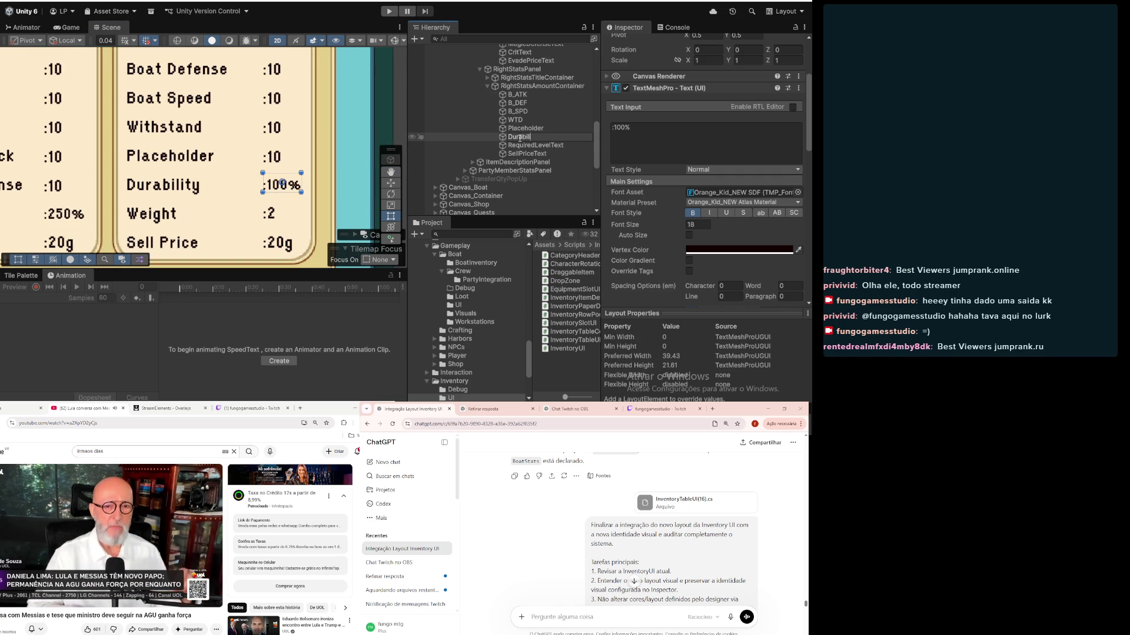
type("tyTx")
key("Return")
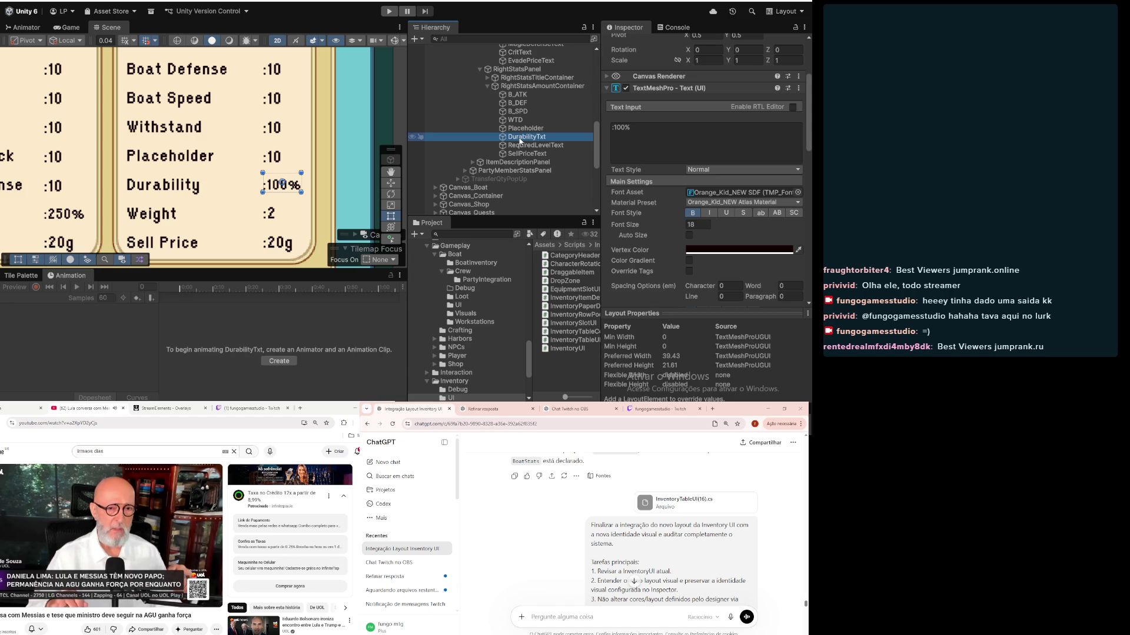
left_click(544, 146)
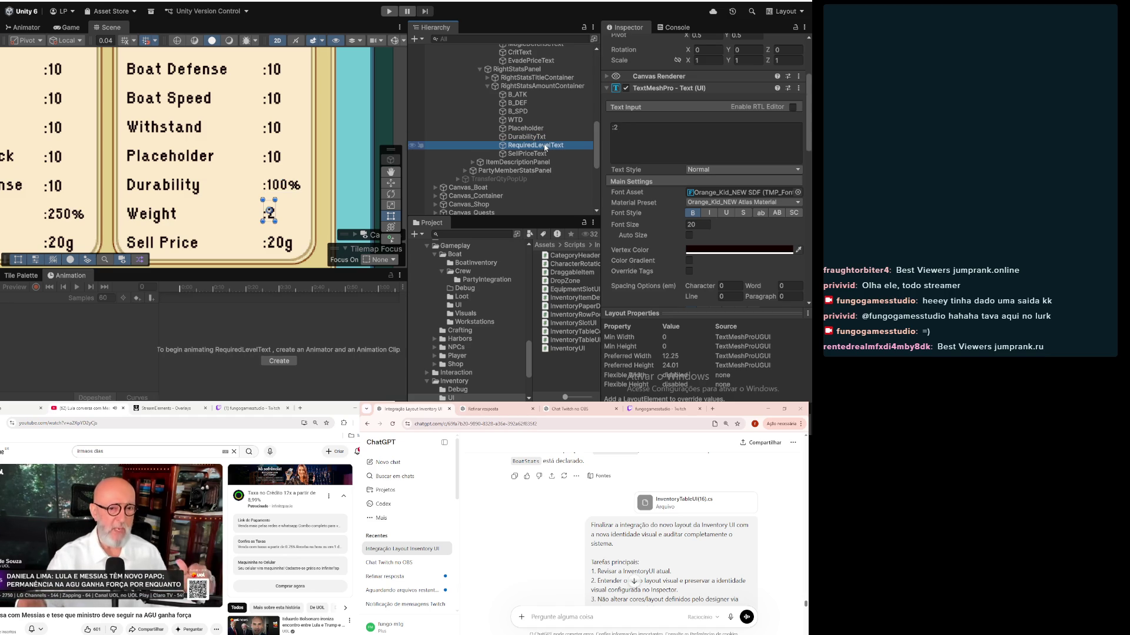
left_click(545, 147)
type("WeightT")
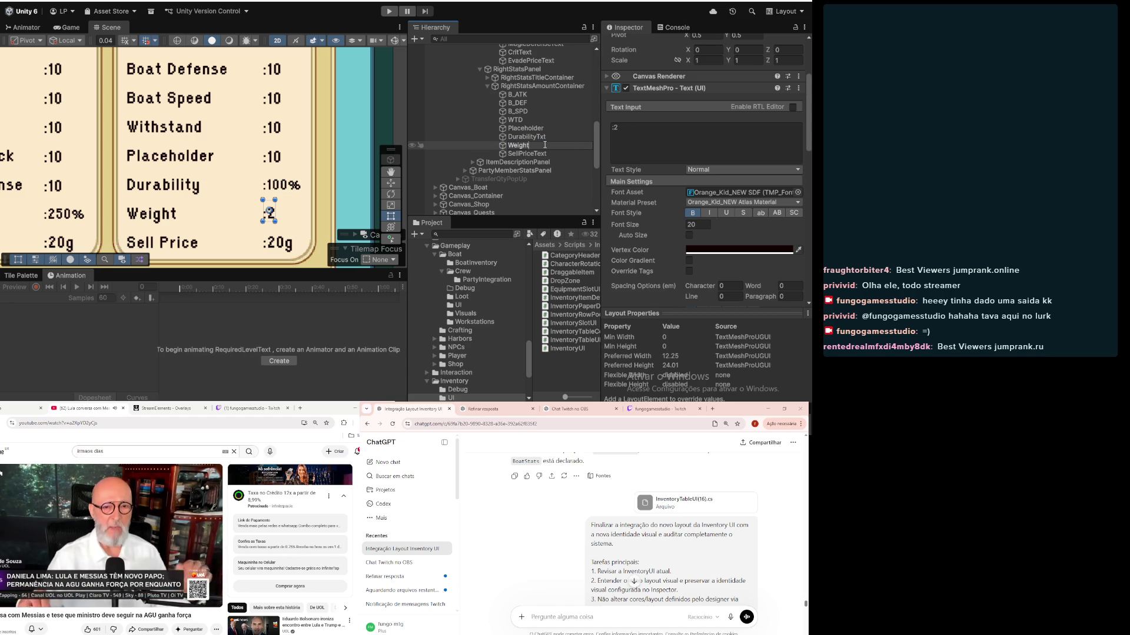
type("xt")
key("Return")
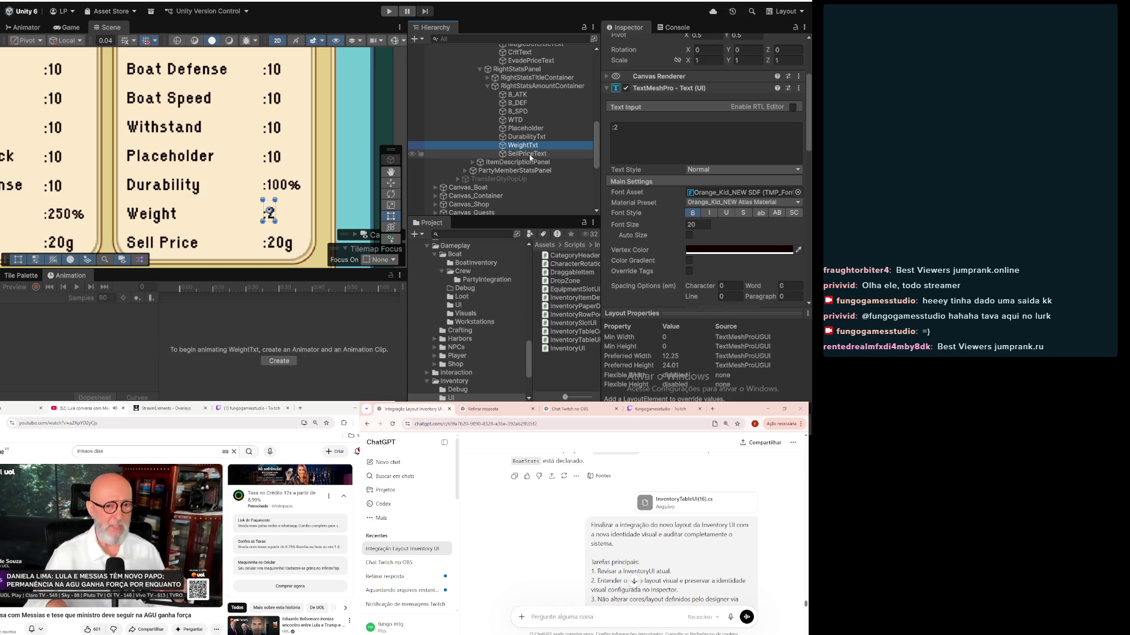
Step: Change WeightTxt's TextMeshPro text to :20kg
left_click(530, 155)
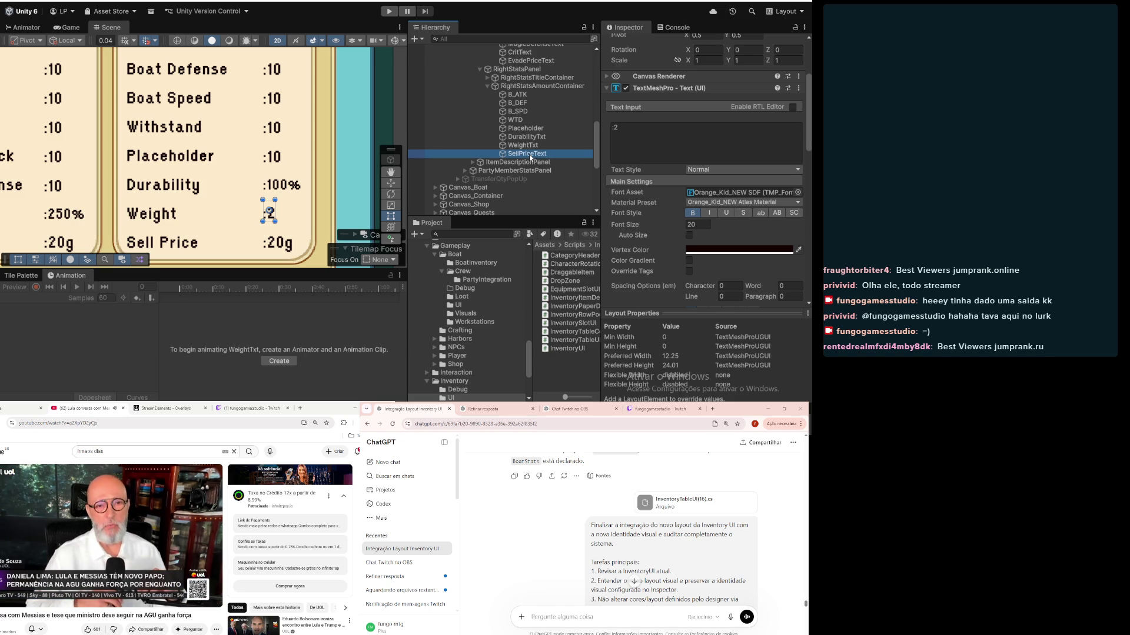
left_click(529, 146)
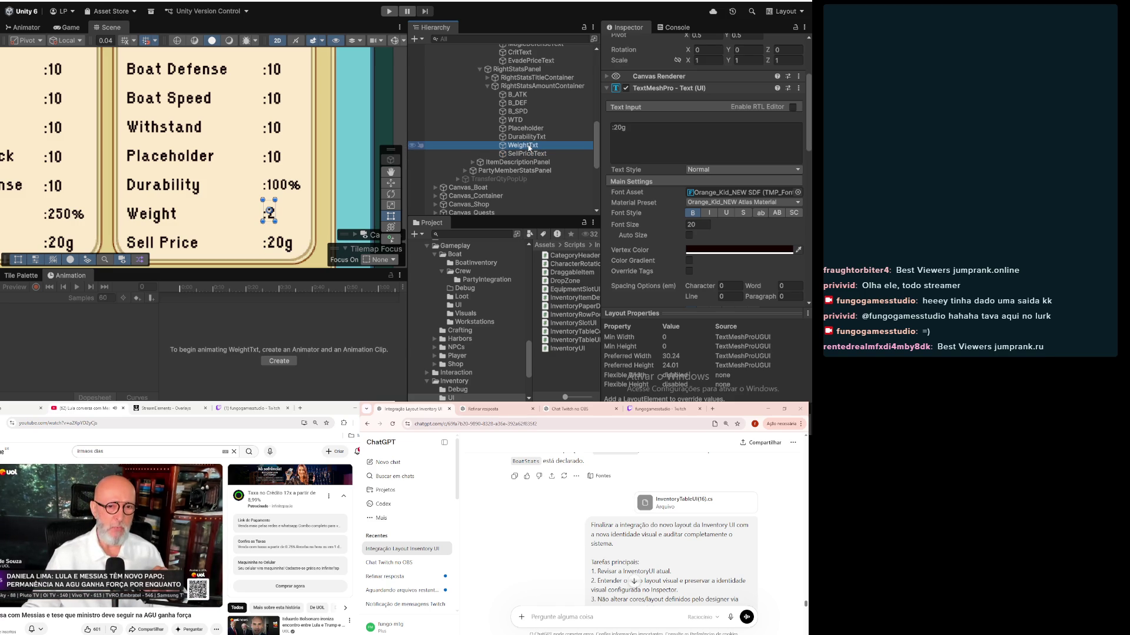
left_click(654, 131)
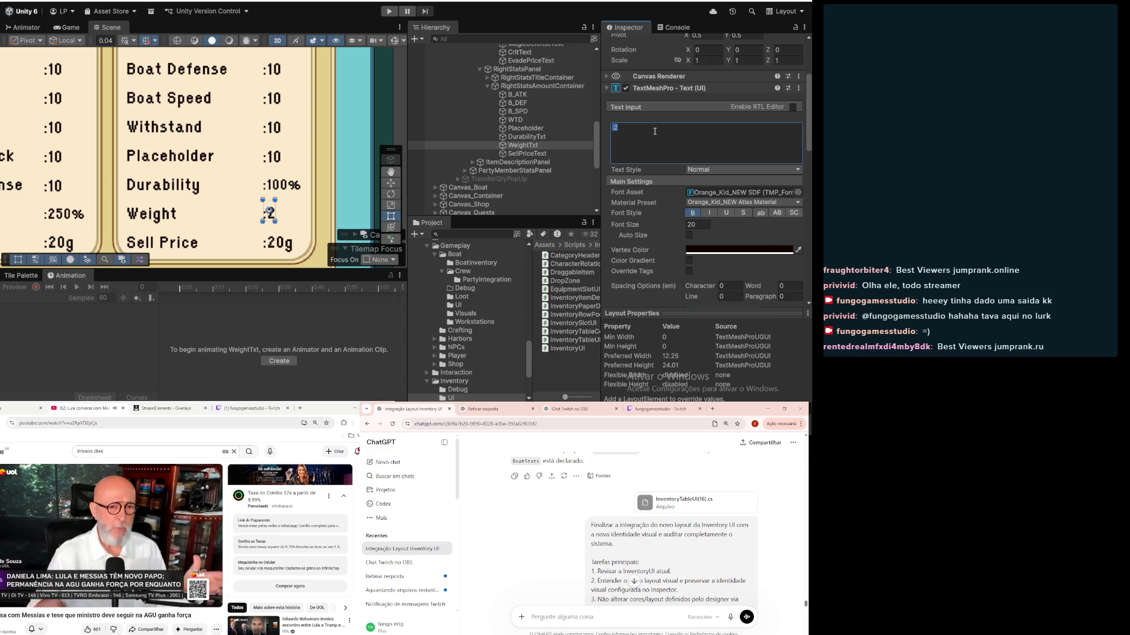
left_click(654, 131)
type("0")
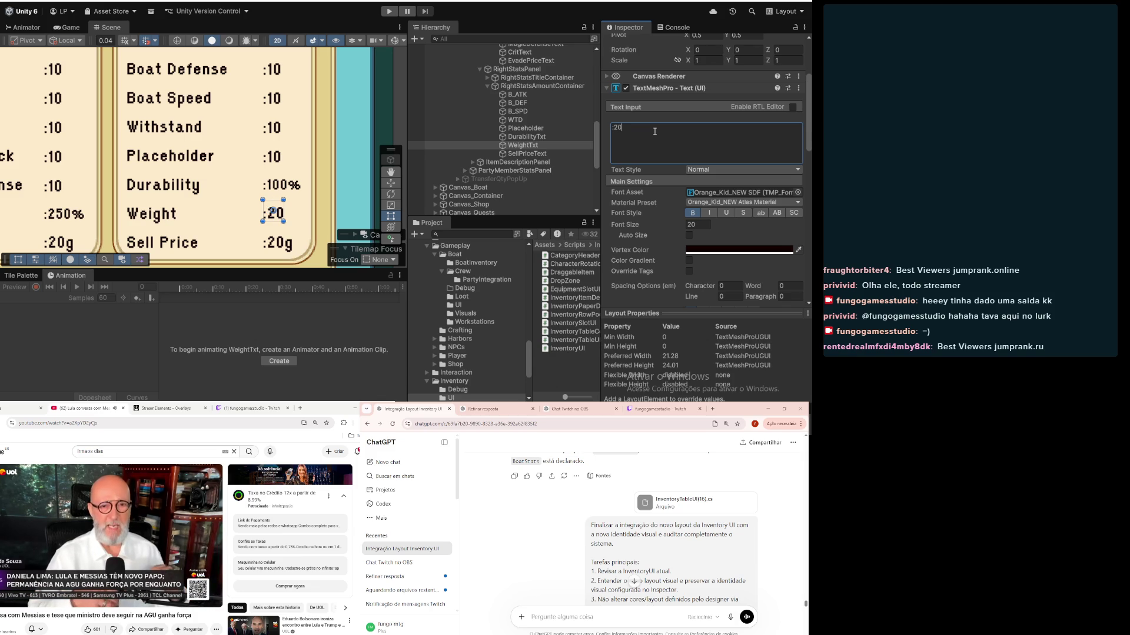
type("kg")
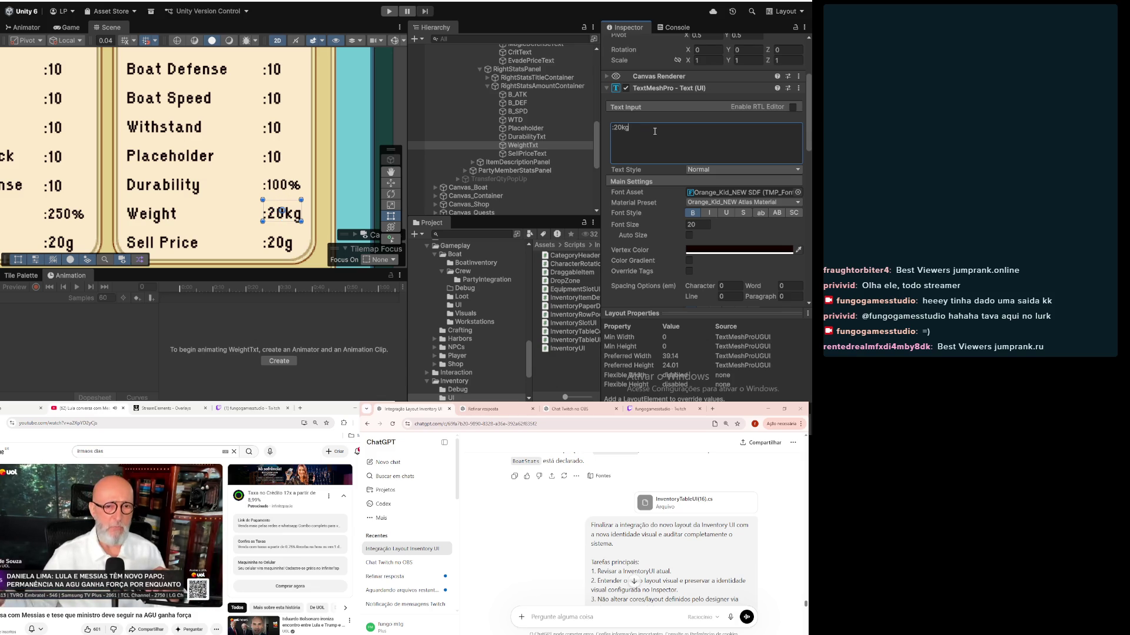
scroll(287, 171, "down", 3)
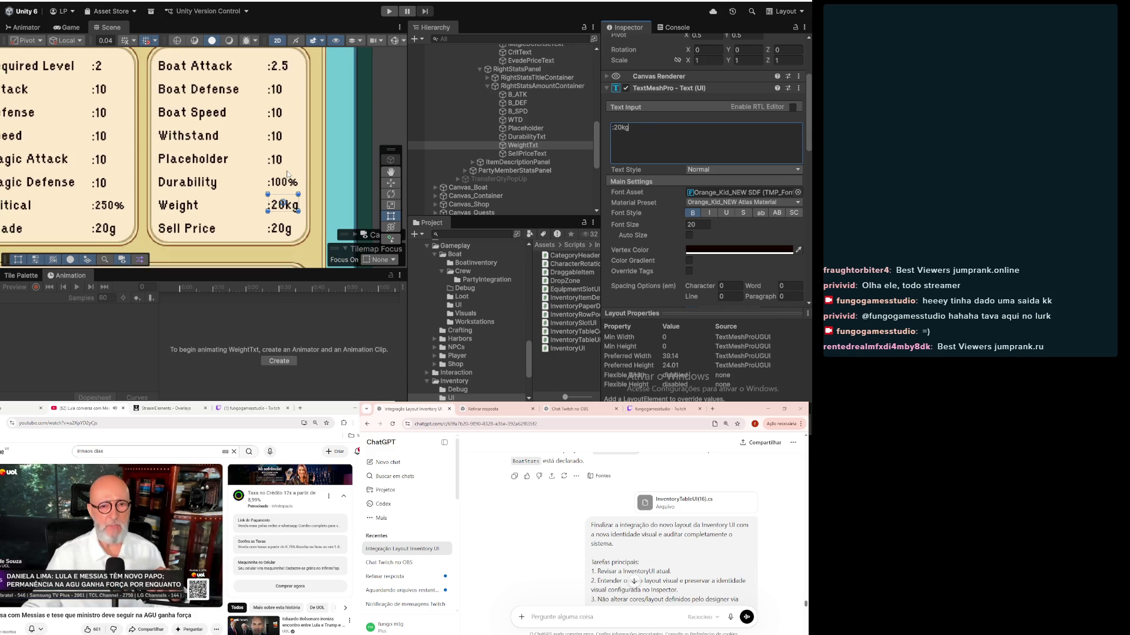
left_click(533, 137)
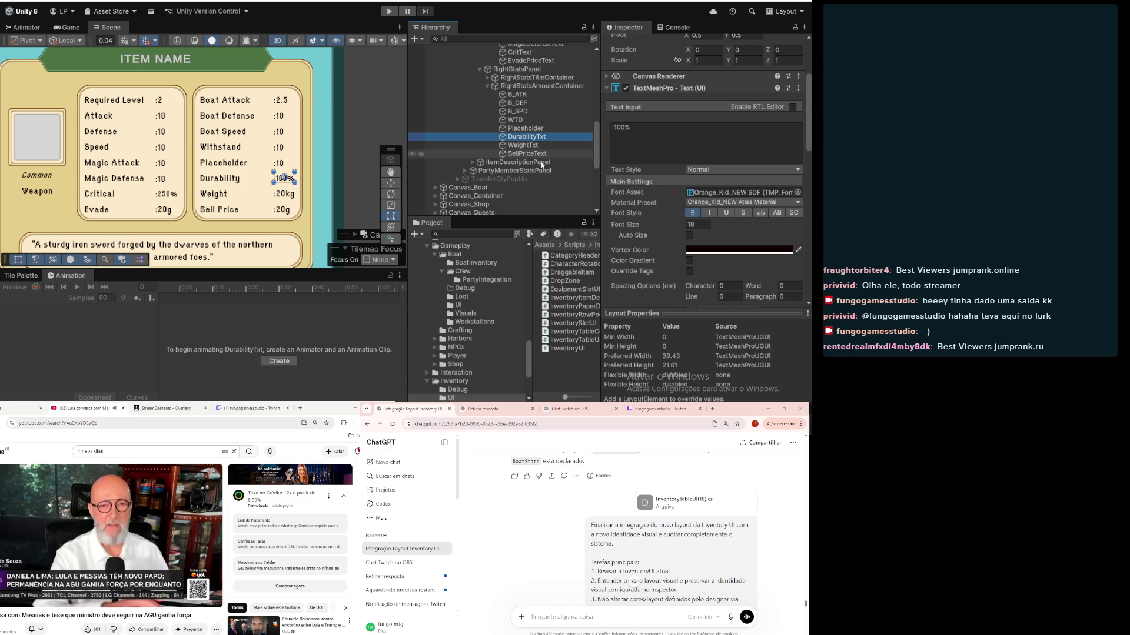
Step: On RightColumn, link B_ATK, WTD, Placeholder, DurabilityTxt, WeightTxt and SellPriceText to the Item Right Values fields
left_click(513, 172)
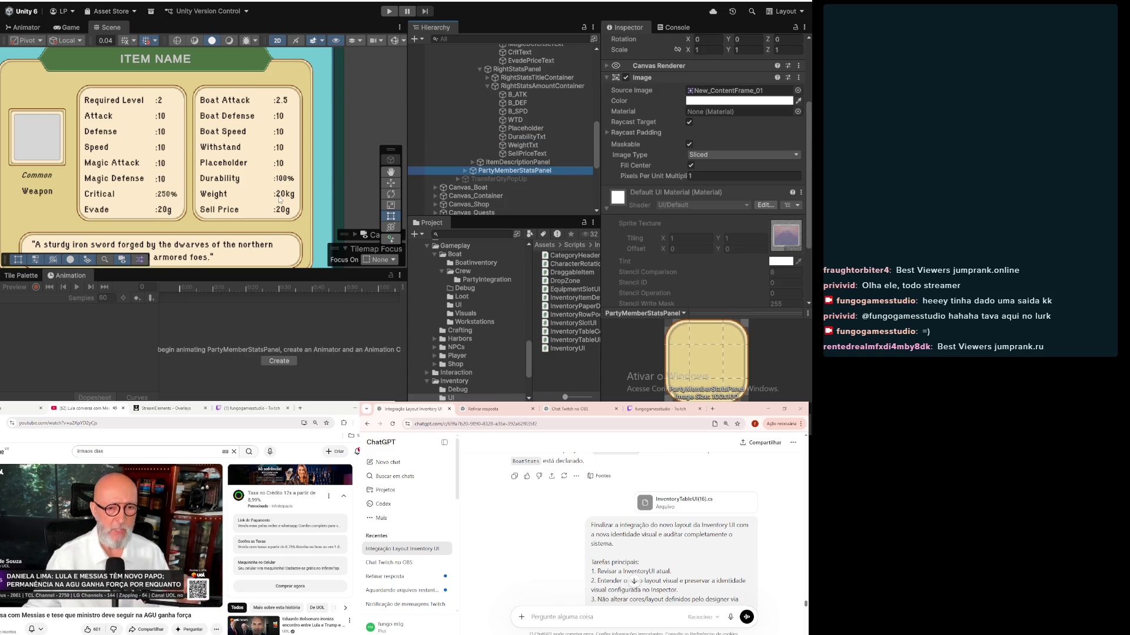
scroll(283, 229, "down", 1)
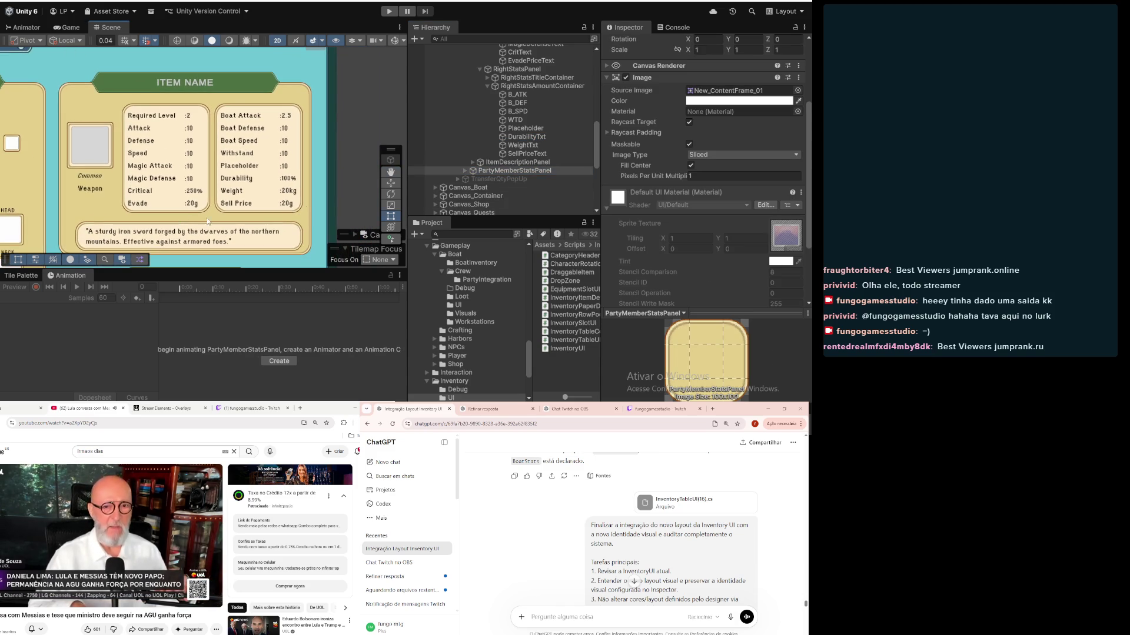
scroll(497, 116, "up", 5)
left_click(490, 76)
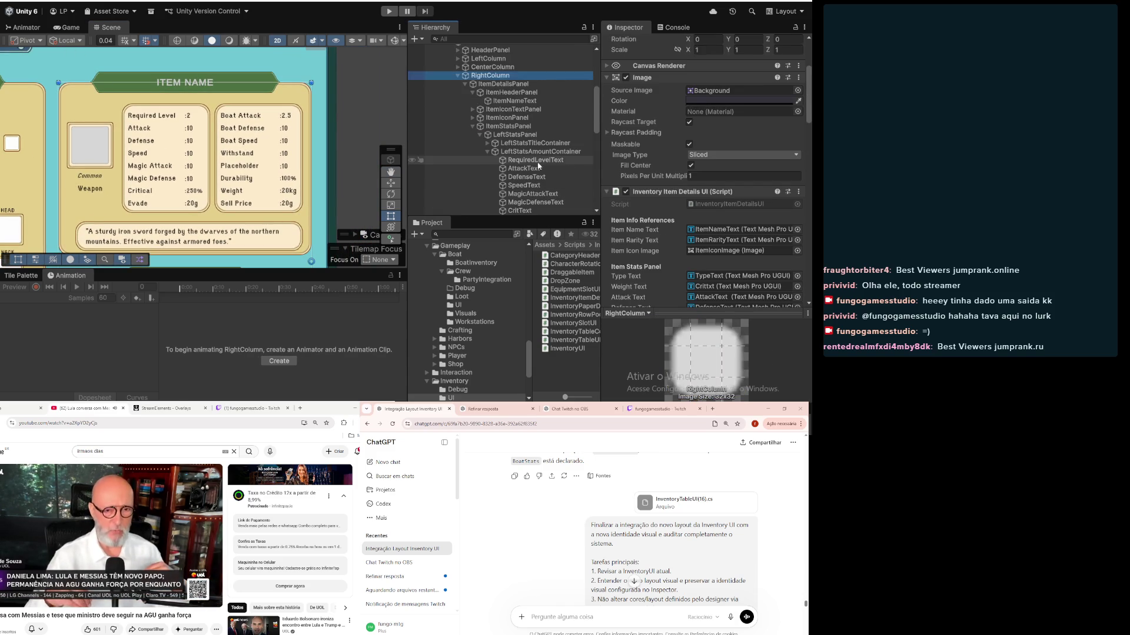
scroll(497, 118, "down", 3)
scroll(746, 265, "down", 10)
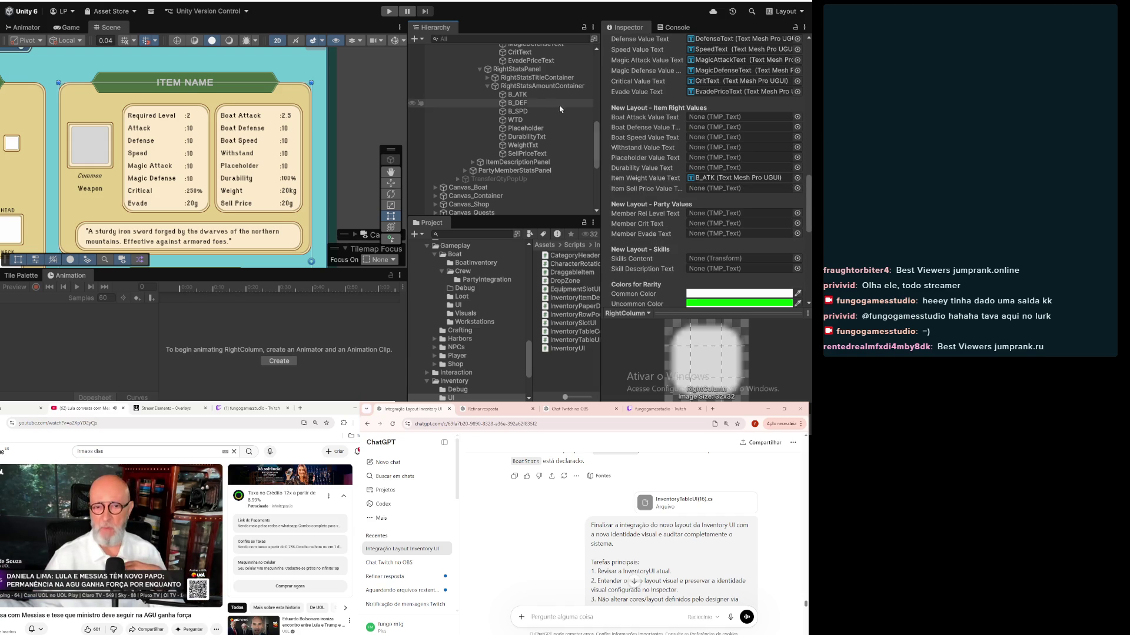
mouse_move(517, 94)
left_mouse_down()
mouse_move(740, 121)
mouse_move(521, 112)
mouse_move(716, 138)
left_mouse_up()
left_click_drag(516, 120, 736, 148)
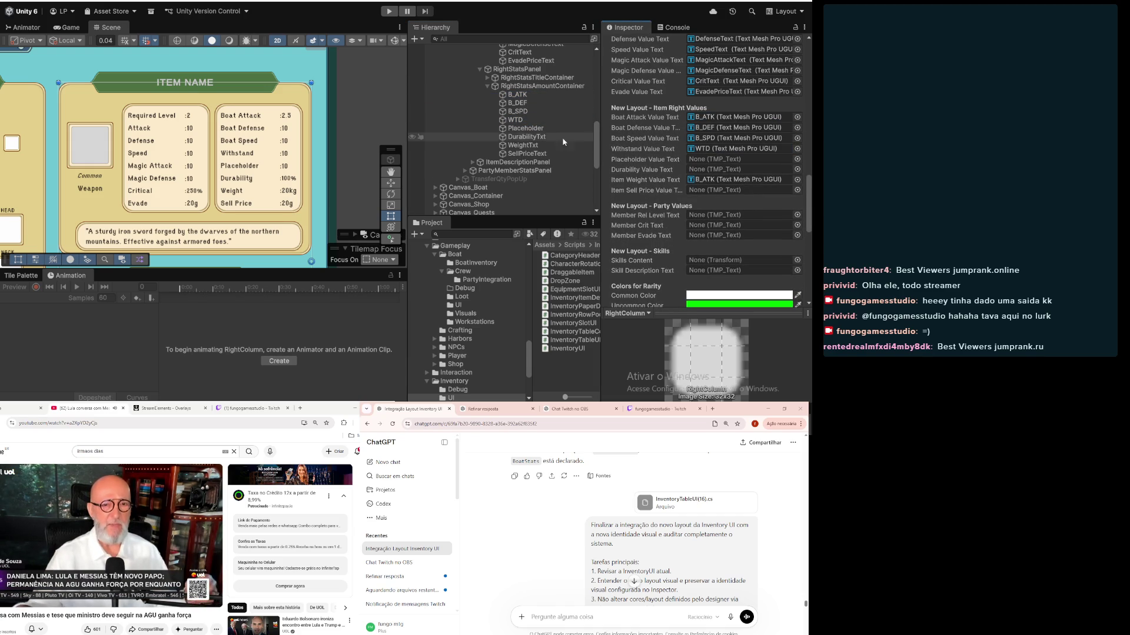
left_click_drag(532, 128, 735, 159)
left_click_drag(526, 136, 732, 171)
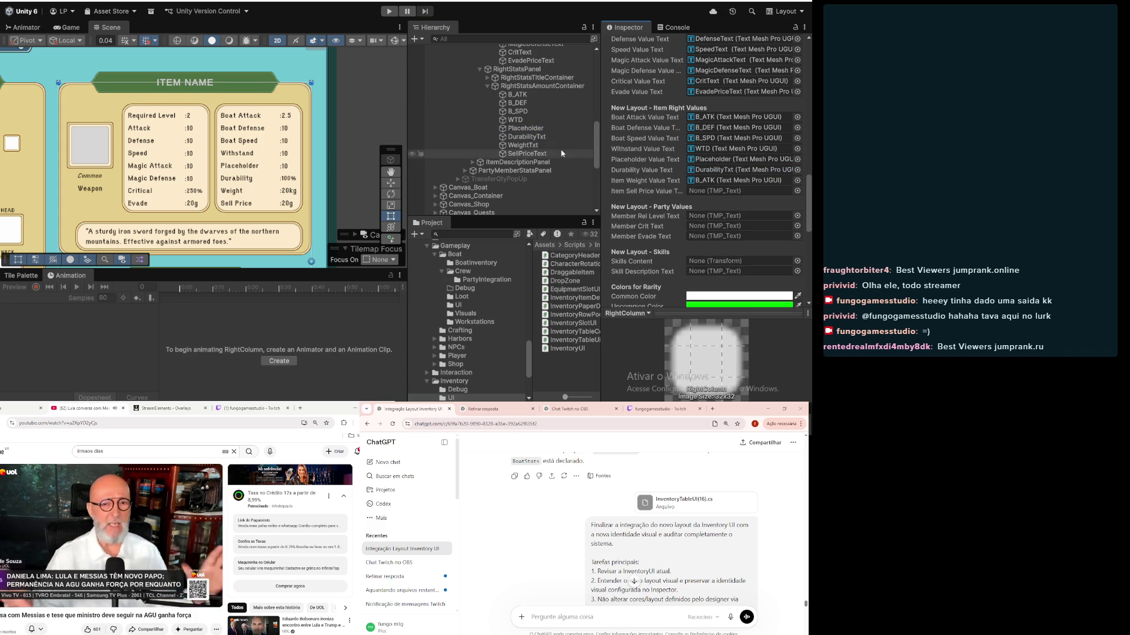
left_click_drag(531, 145, 747, 184)
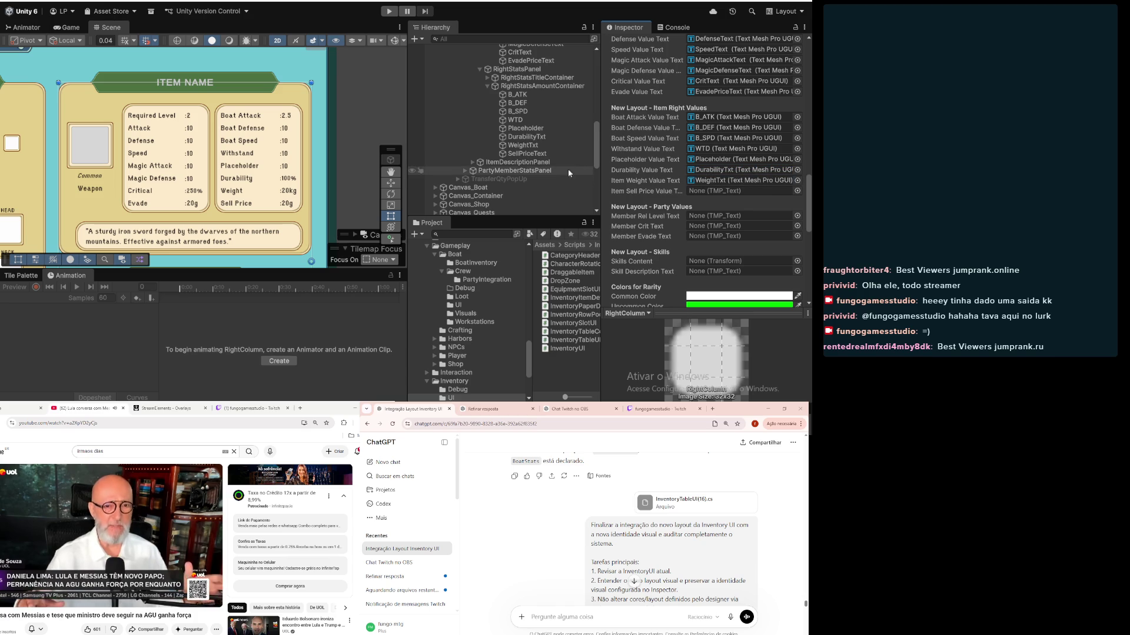
mouse_move(526, 153)
left_mouse_down()
mouse_move(706, 181)
mouse_move(712, 195)
left_mouse_up()
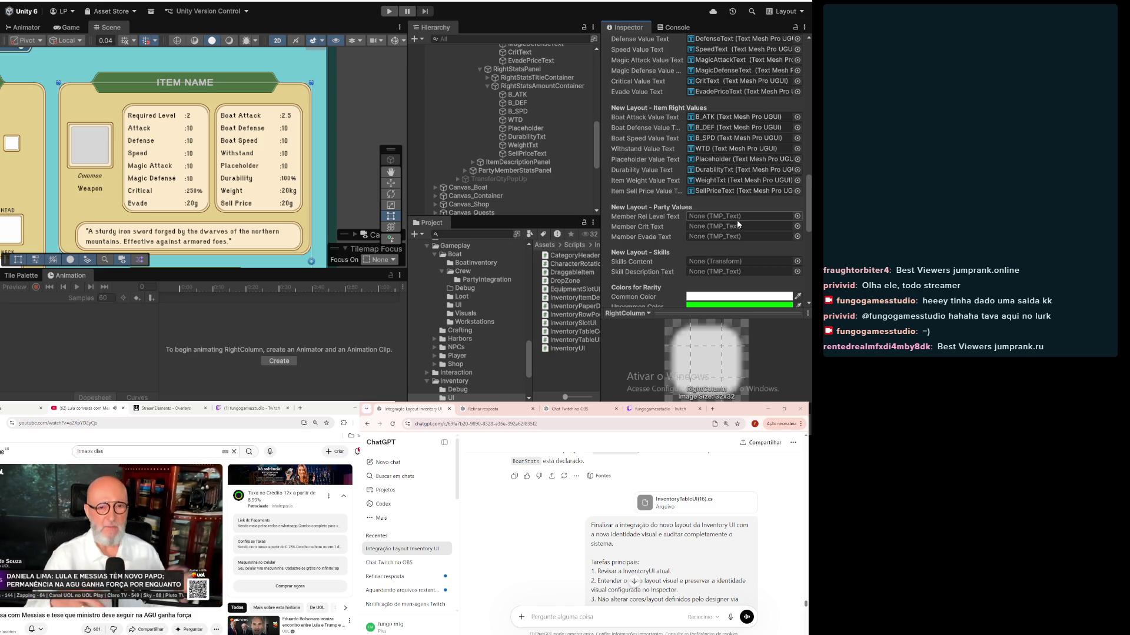
scroll(250, 116, "down", 5)
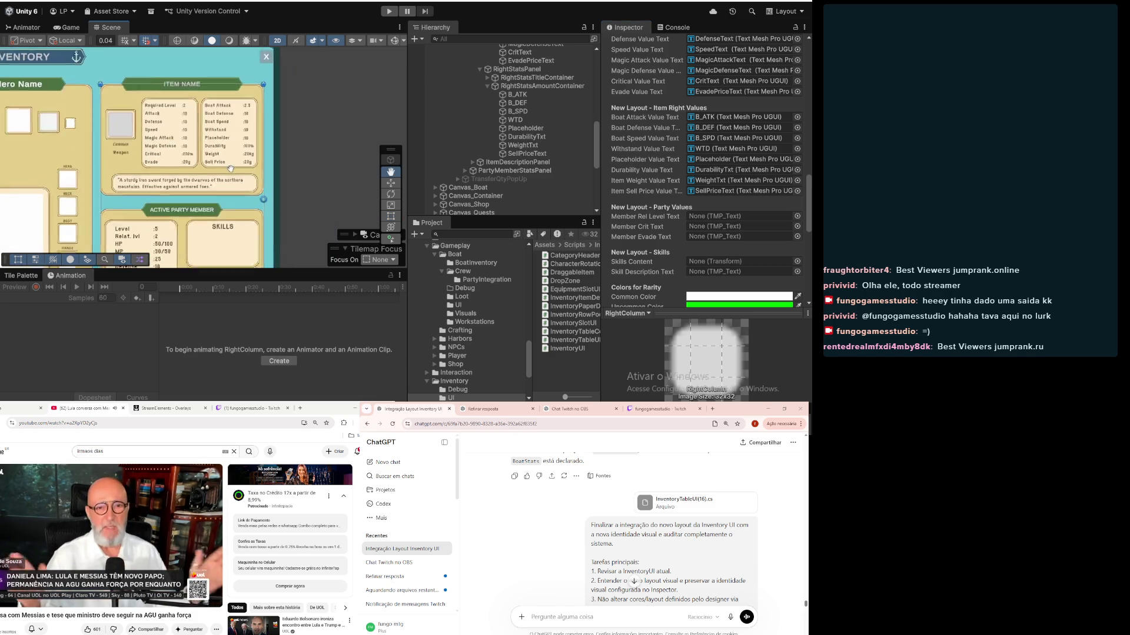
left_click_drag(250, 116, 253, 113)
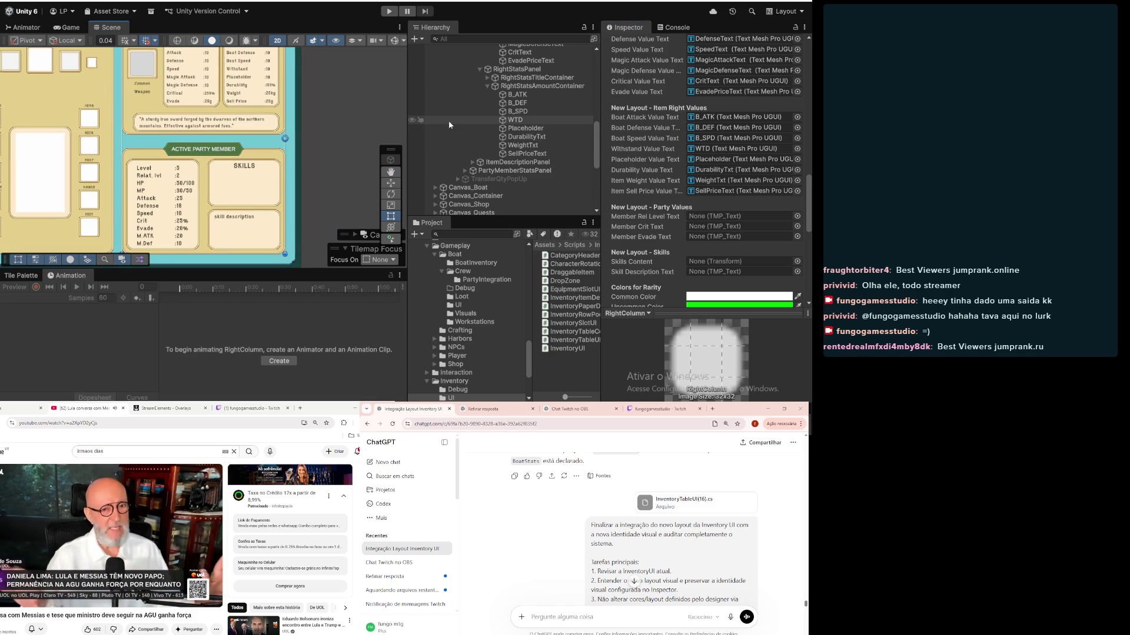
left_click(487, 86)
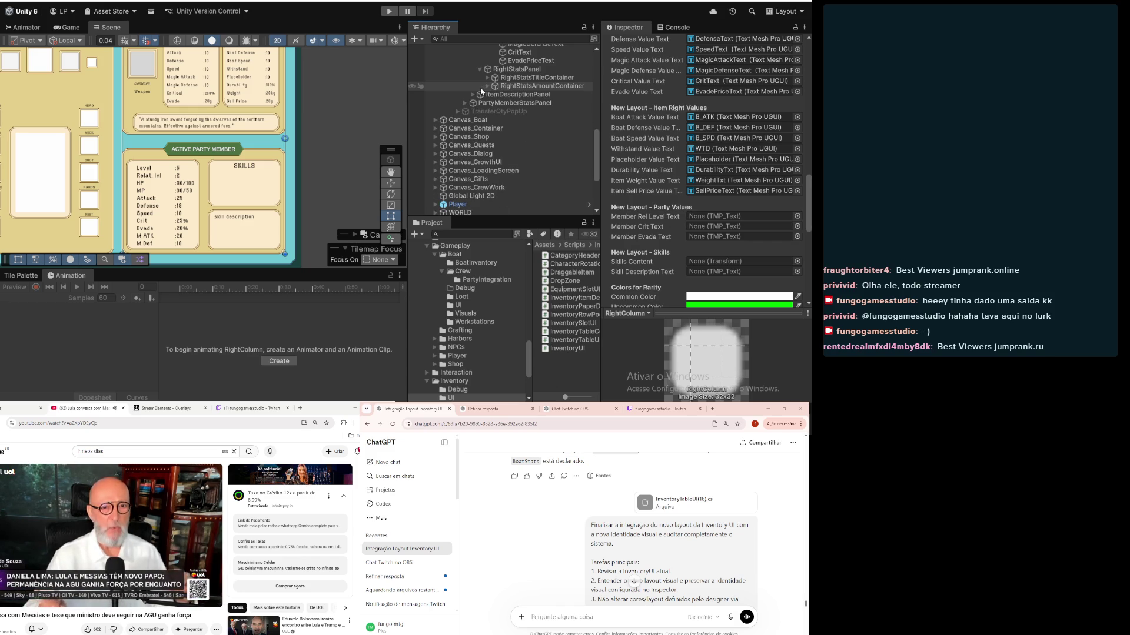
left_click(477, 96)
left_click(476, 95)
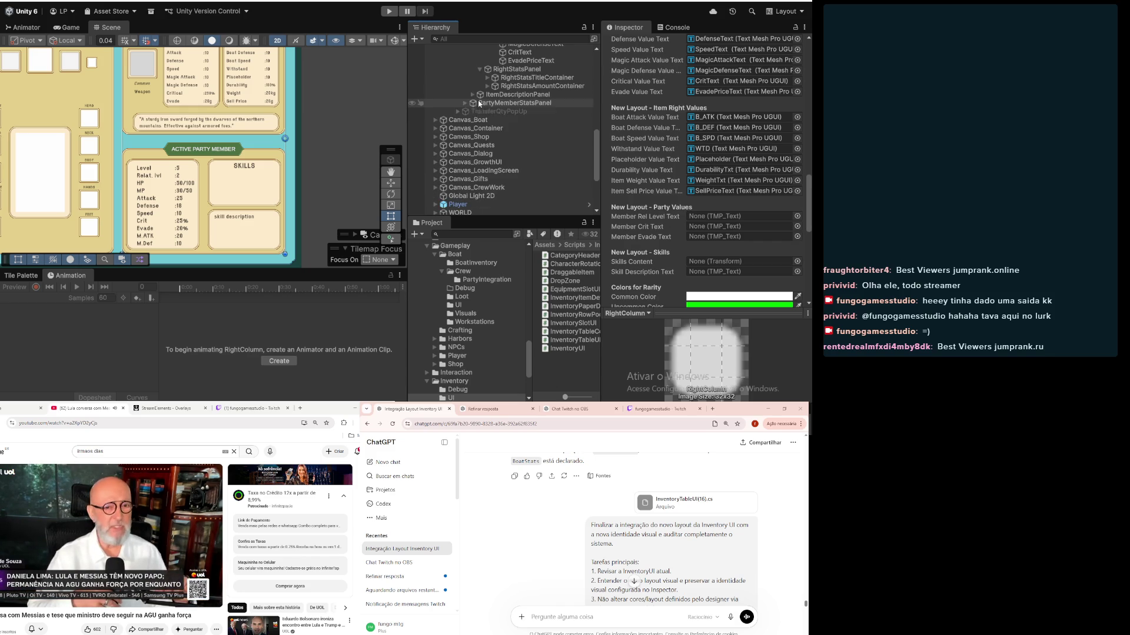
left_click(469, 96)
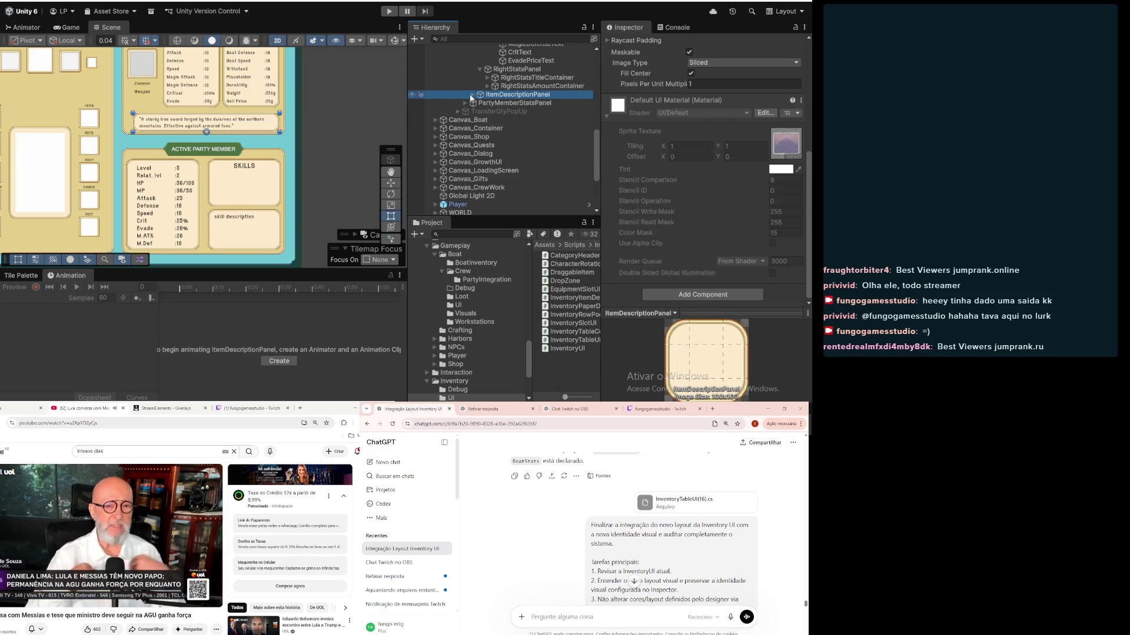
left_click(462, 103)
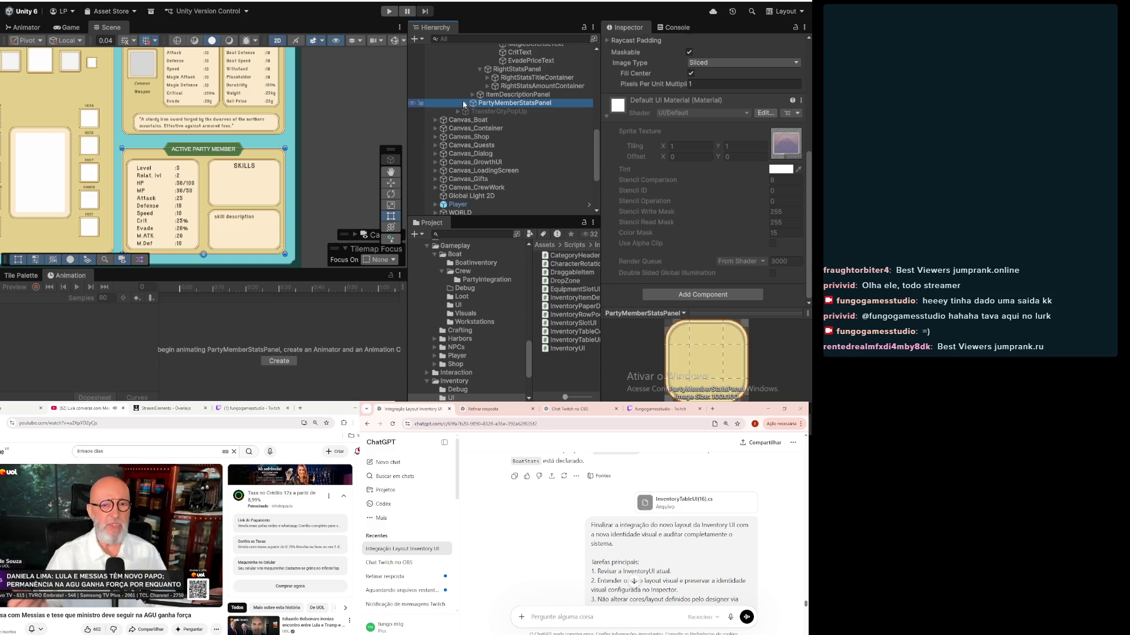
left_click(464, 103)
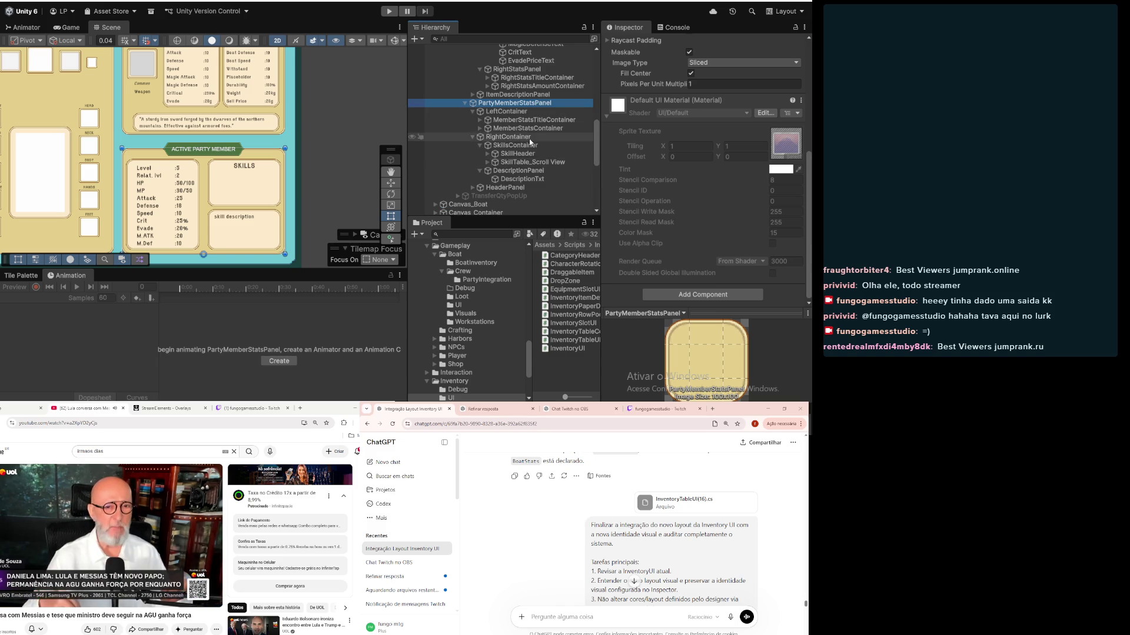
scroll(504, 128, "up", 6)
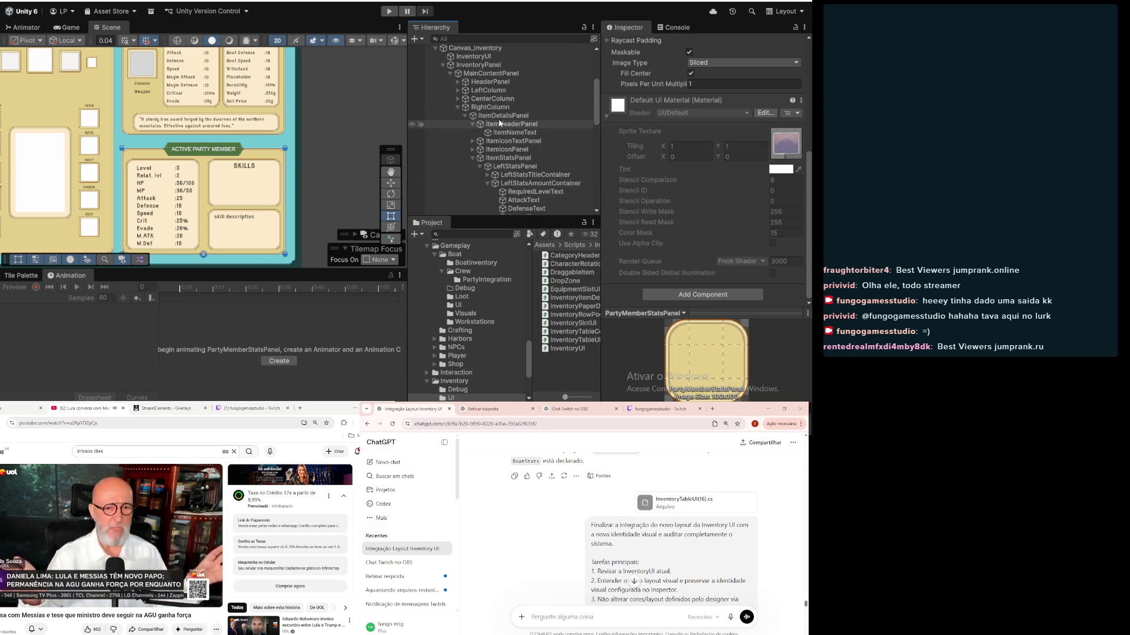
left_click(490, 107)
scroll(493, 170, "down", 5)
scroll(492, 172, "down", 2)
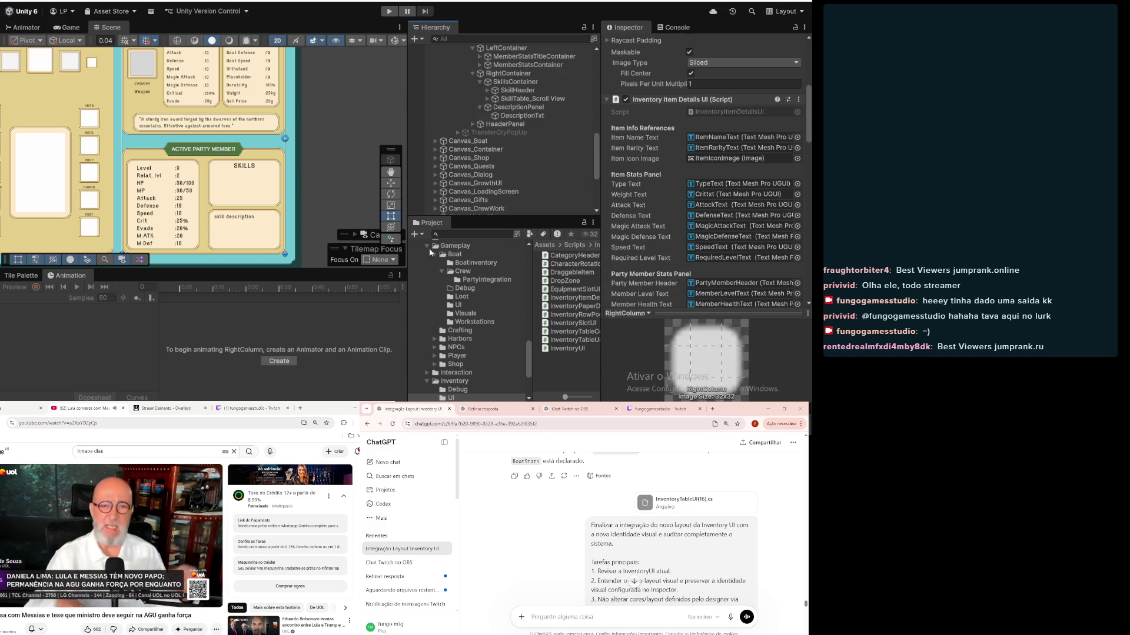
scroll(705, 196, "down", 5)
scroll(705, 195, "down", 9)
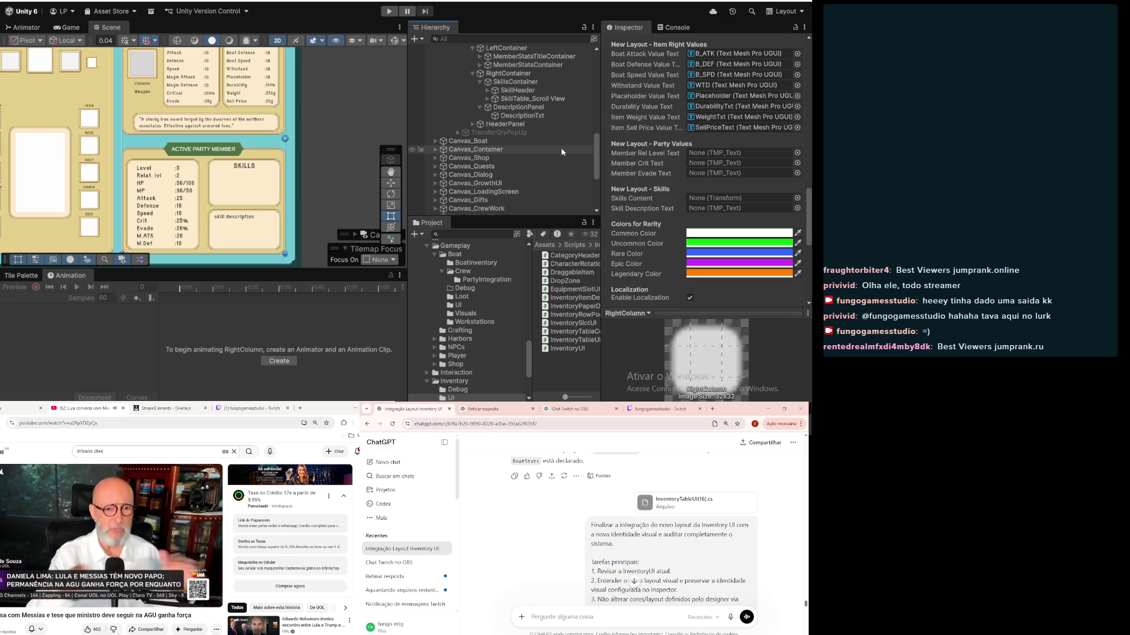
scroll(512, 147, "up", 2)
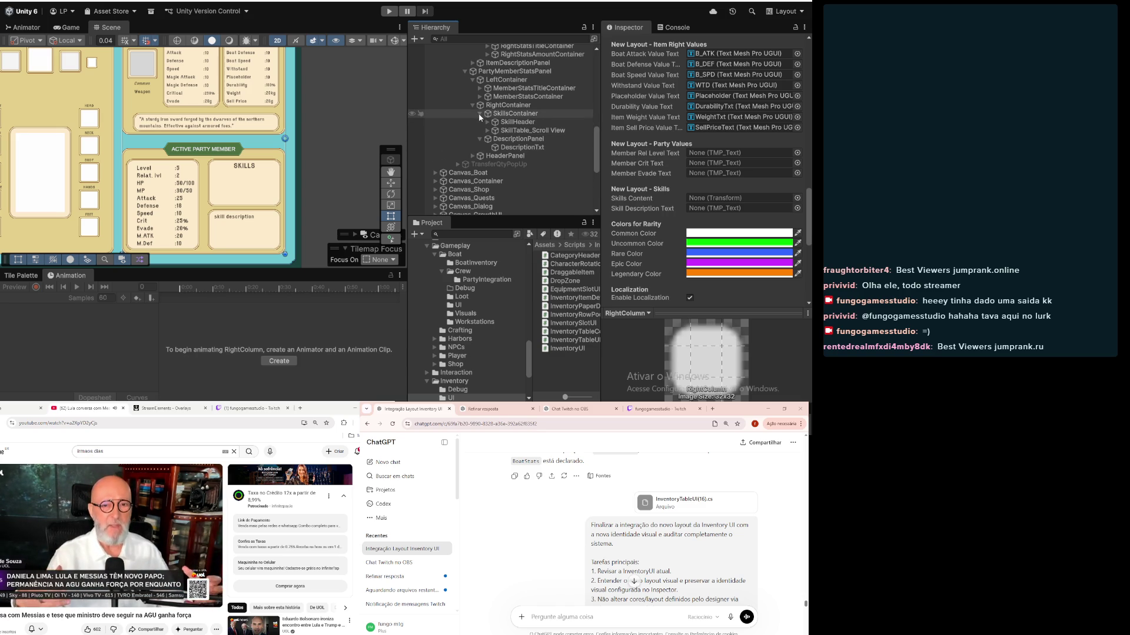
left_click(479, 115)
scroll(479, 114, "up", 2)
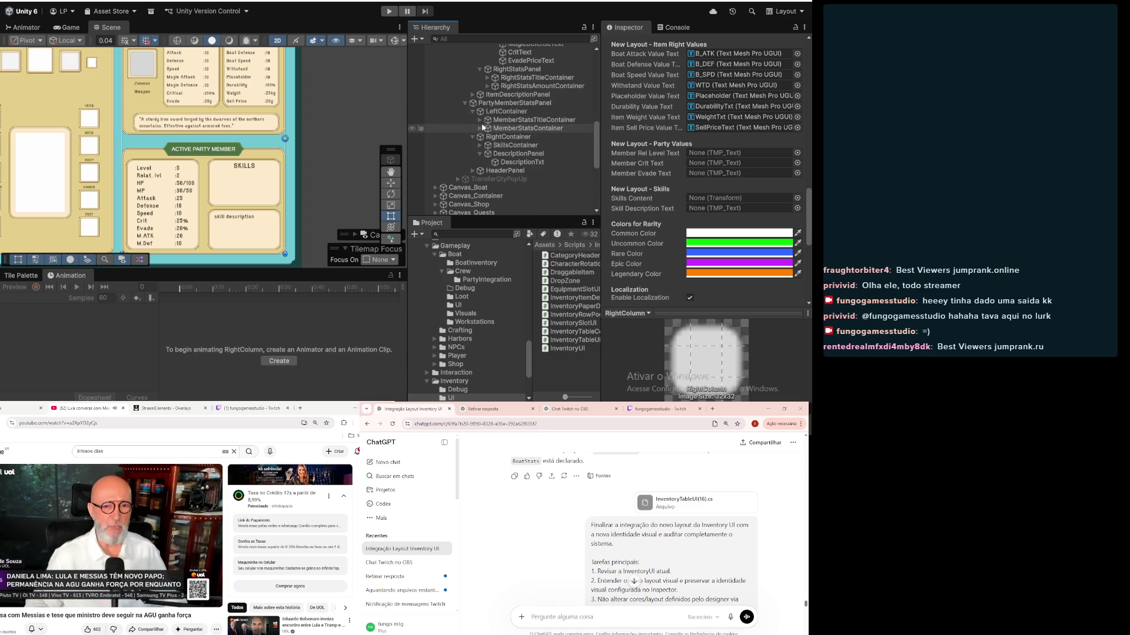
left_click(481, 120)
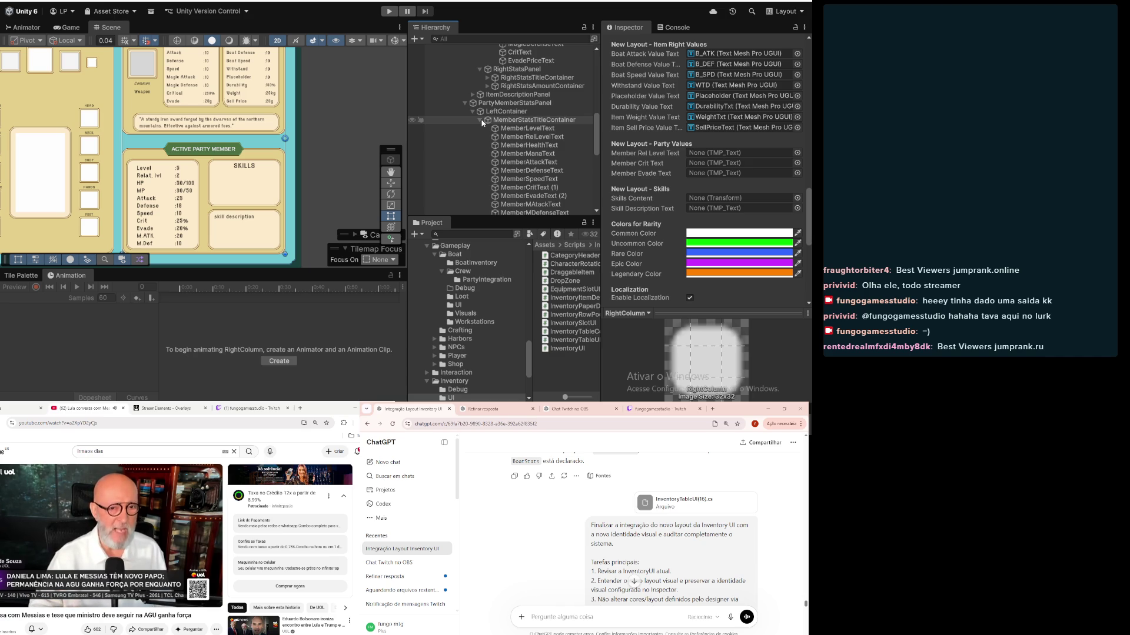
left_click(480, 120)
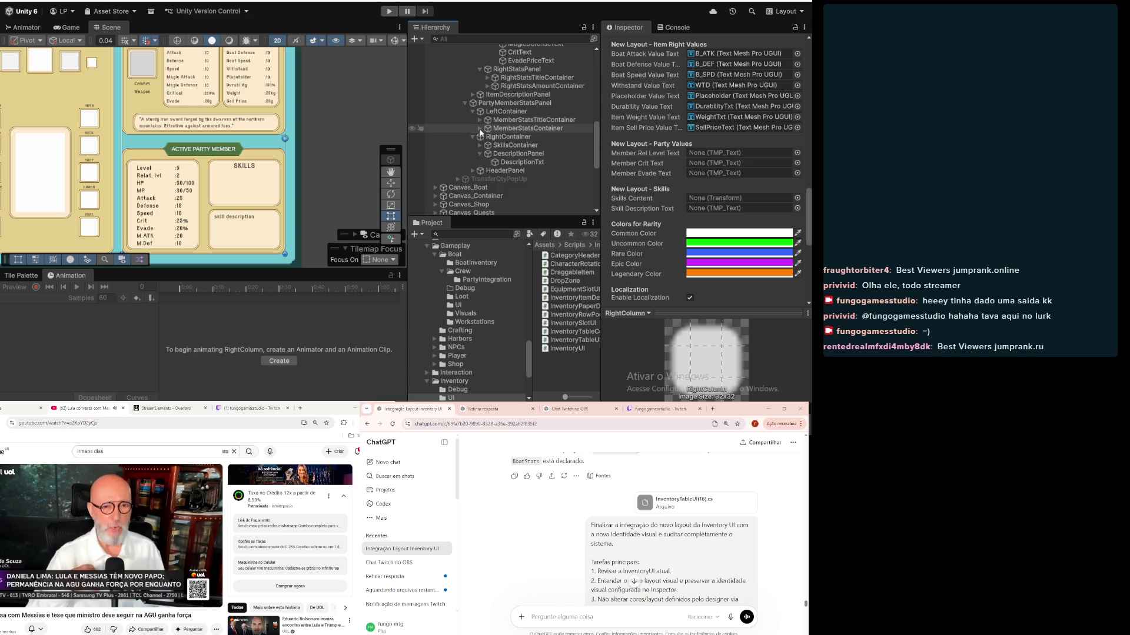
left_click(480, 128)
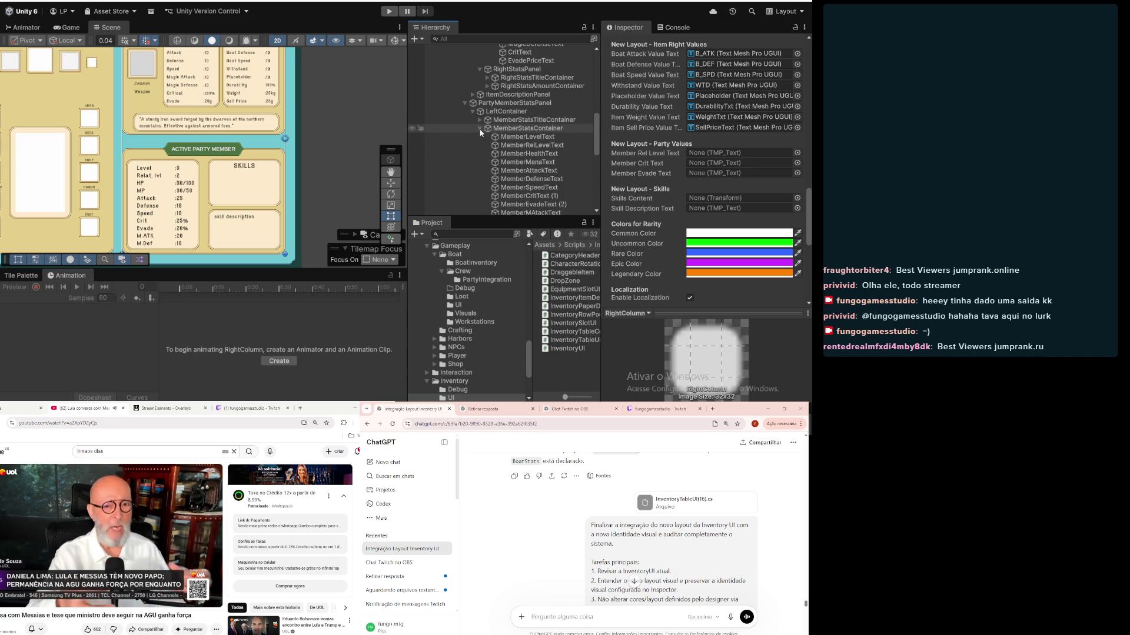
left_click(555, 139)
scroll(555, 129, "up", 6)
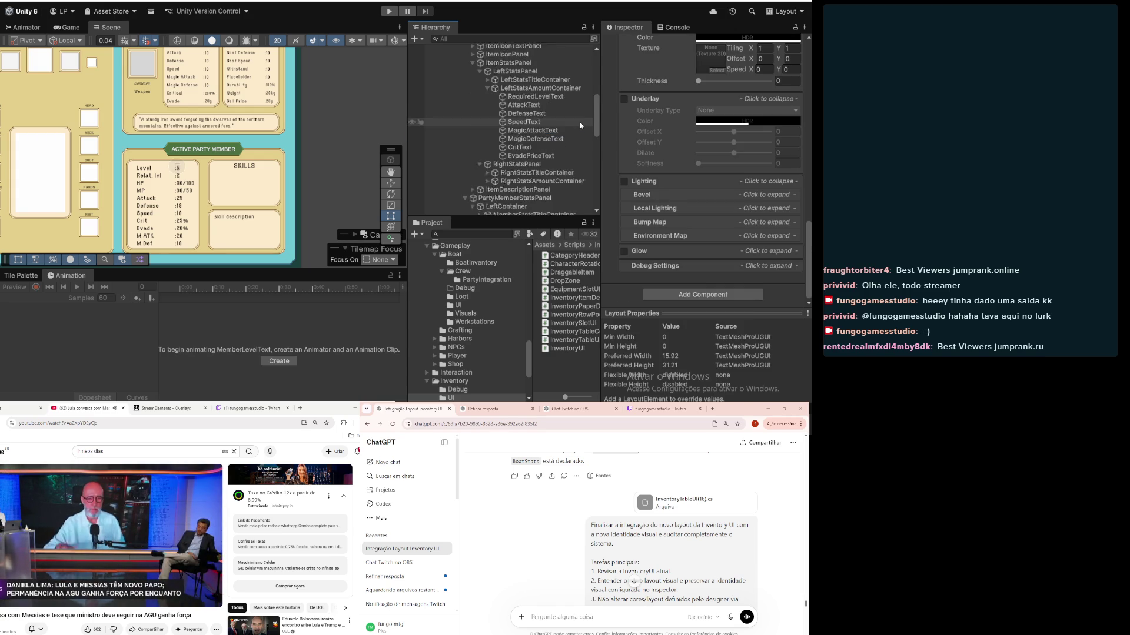
left_click(530, 76)
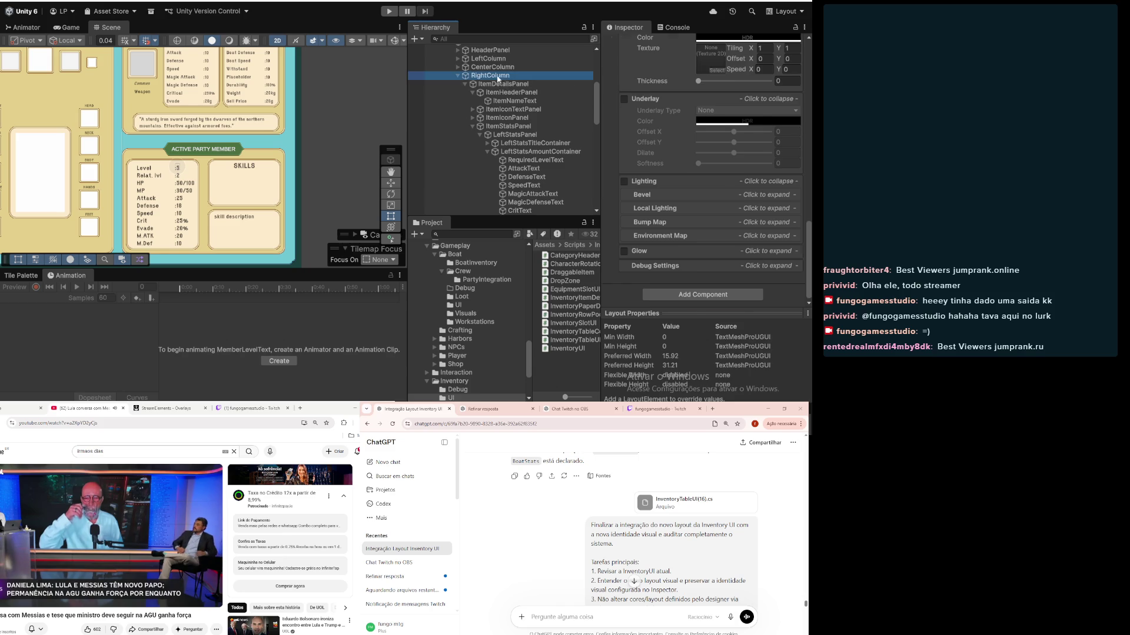
scroll(527, 186, "down", 5)
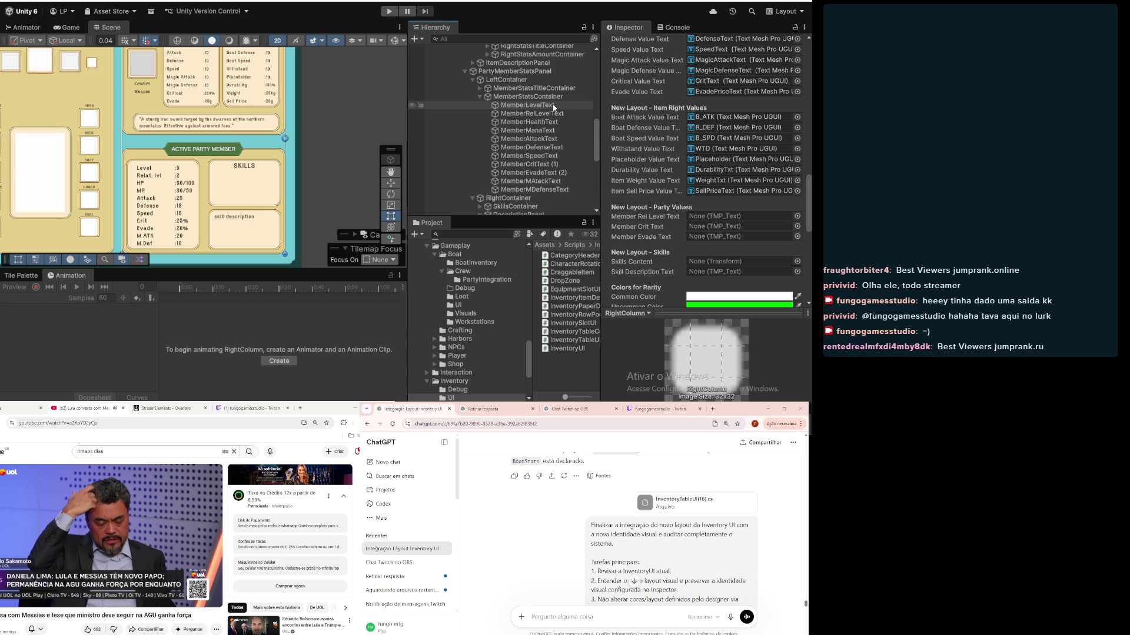
Step: Assign MemberCritText (1), MemberEvadeText (2) and MemberRelLevelText to the Party Values text fields
scroll(644, 138, "down", 5)
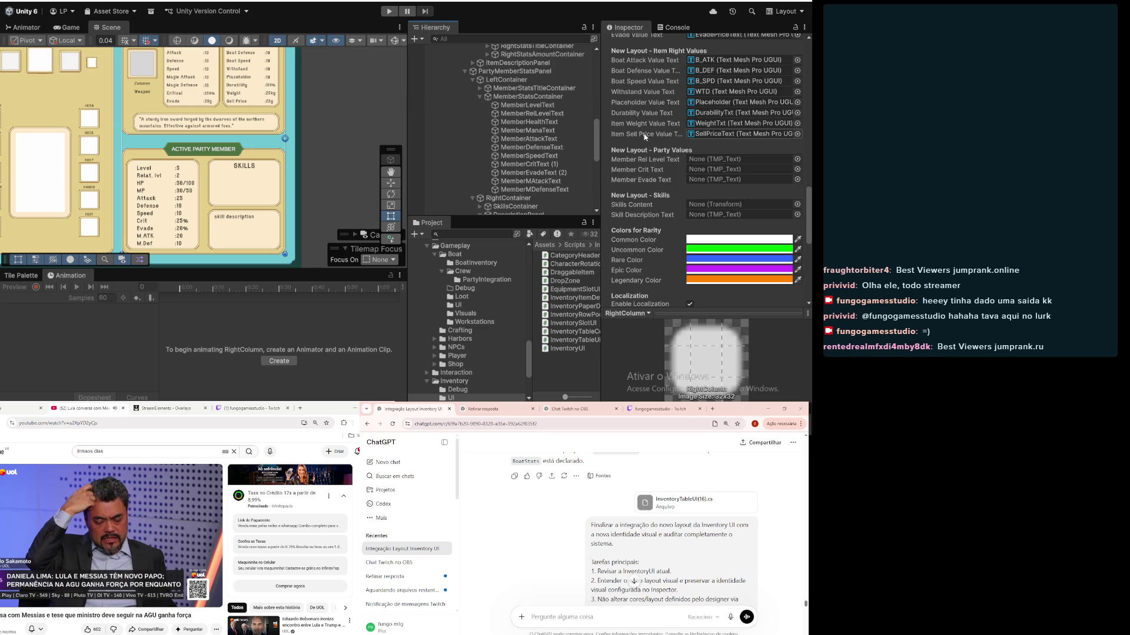
scroll(643, 138, "up", 4)
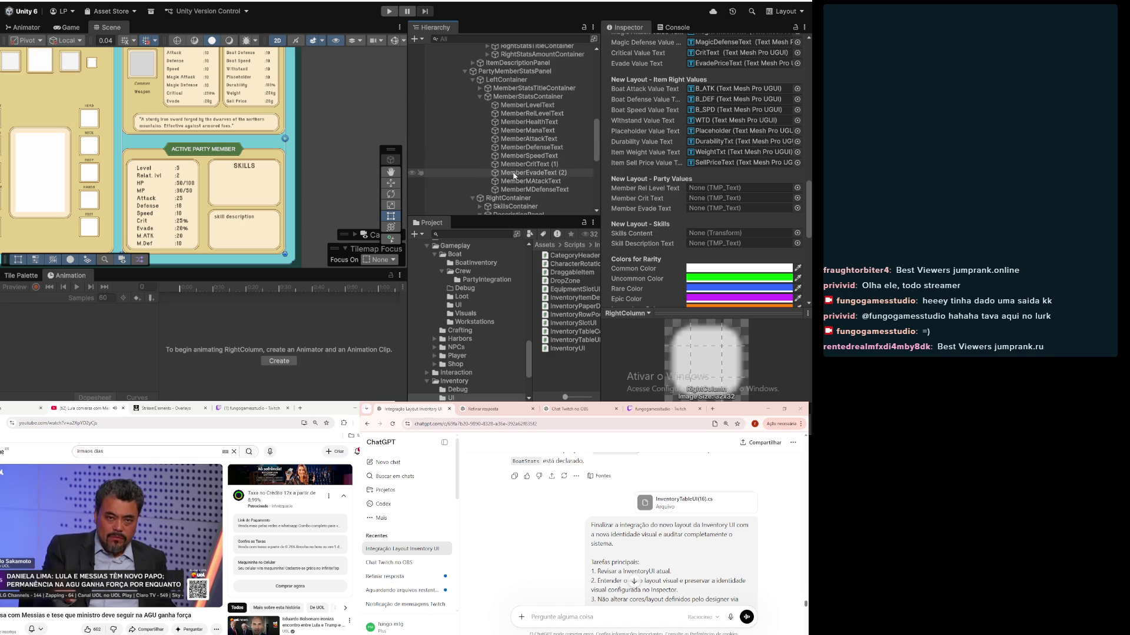
left_click_drag(530, 164, 741, 198)
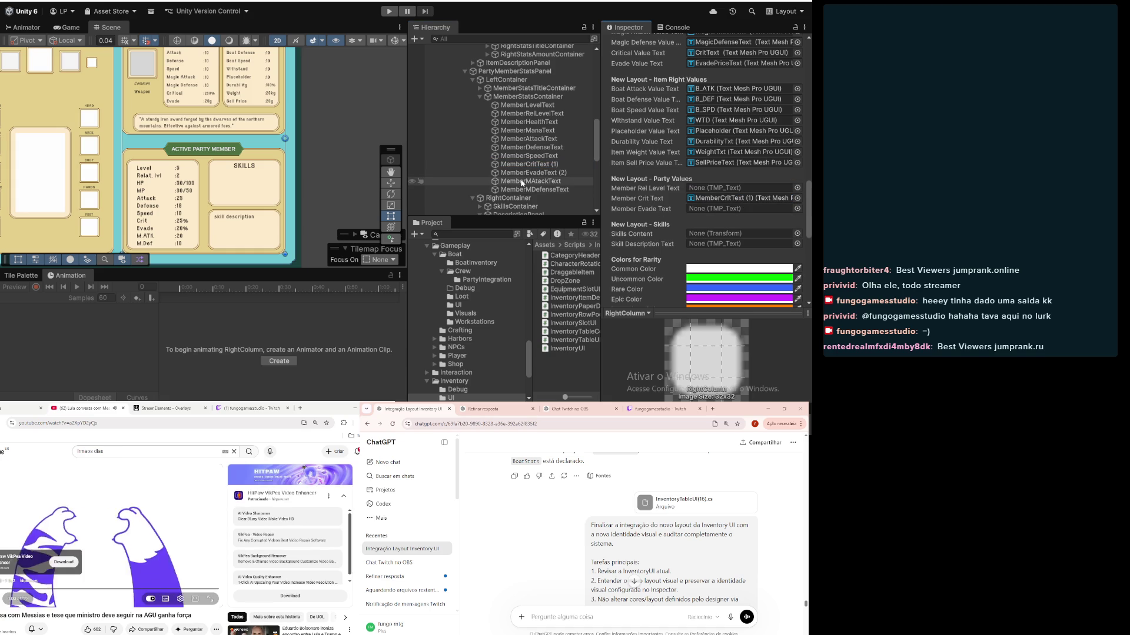
left_click(545, 174)
left_click_drag(543, 174, 723, 209)
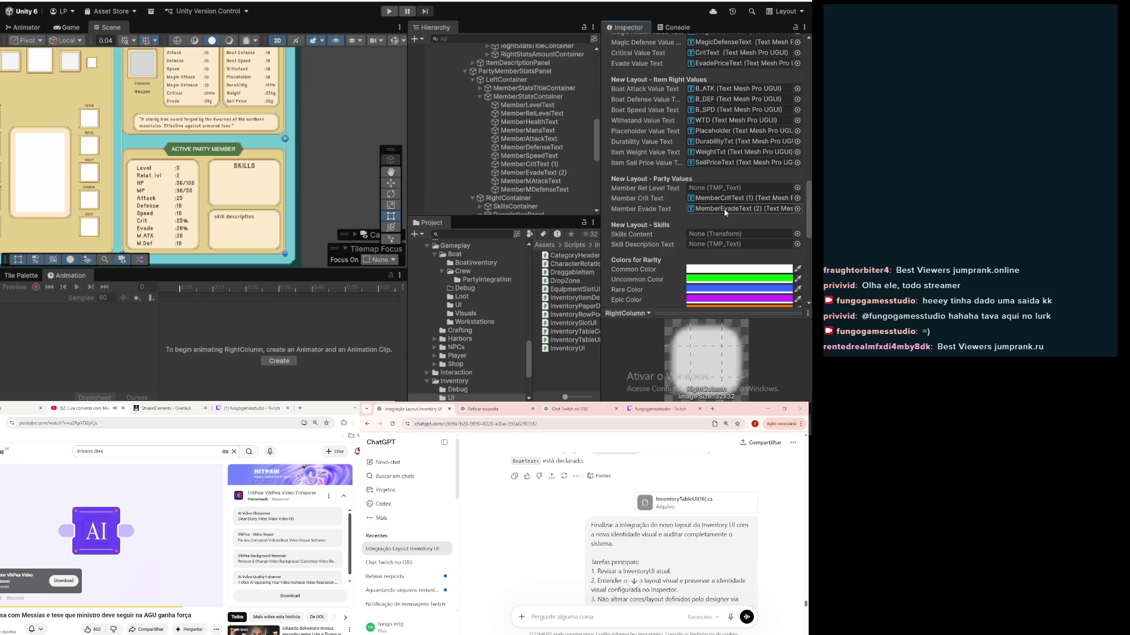
left_click(528, 113)
left_click_drag(610, 136, 730, 189)
scroll(706, 200, "up", 10)
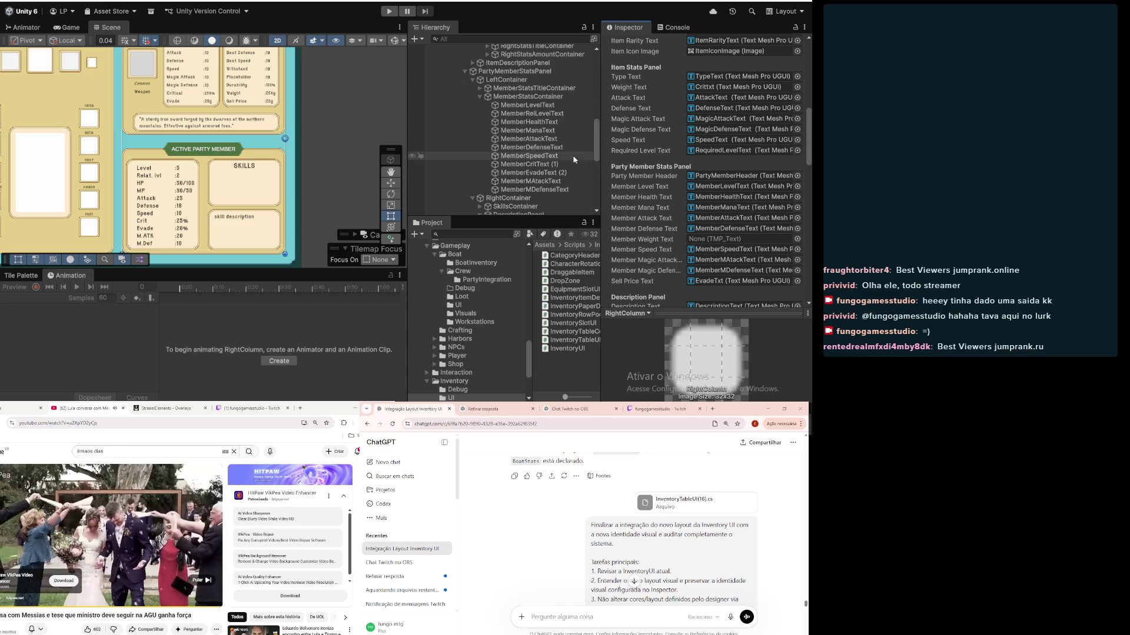
scroll(547, 152, "up", 3)
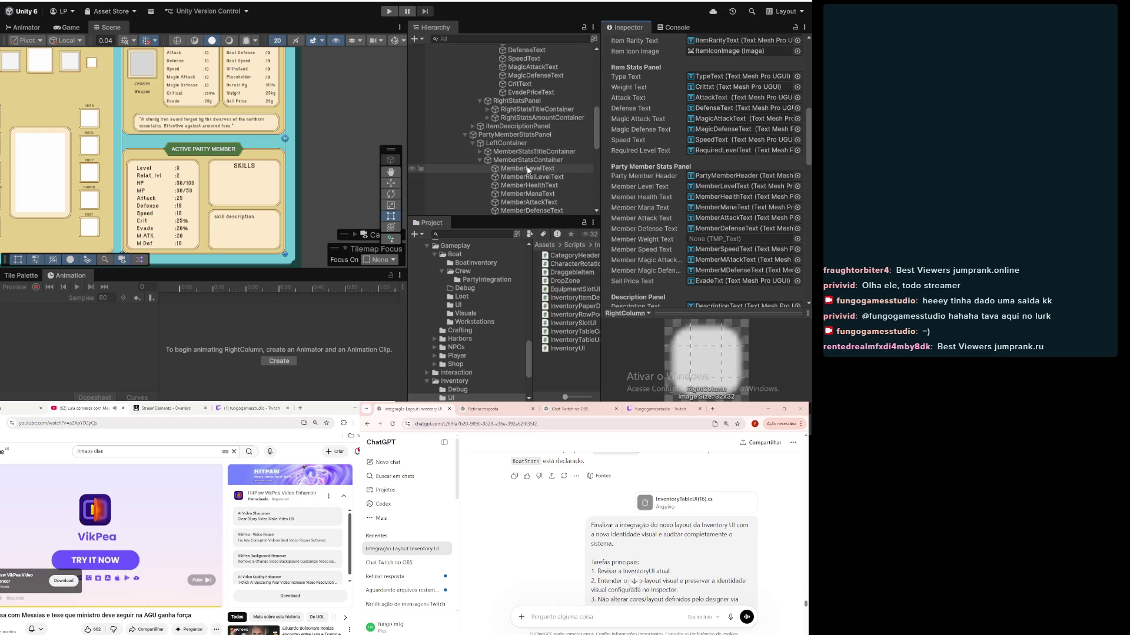
scroll(531, 171, "up", 5)
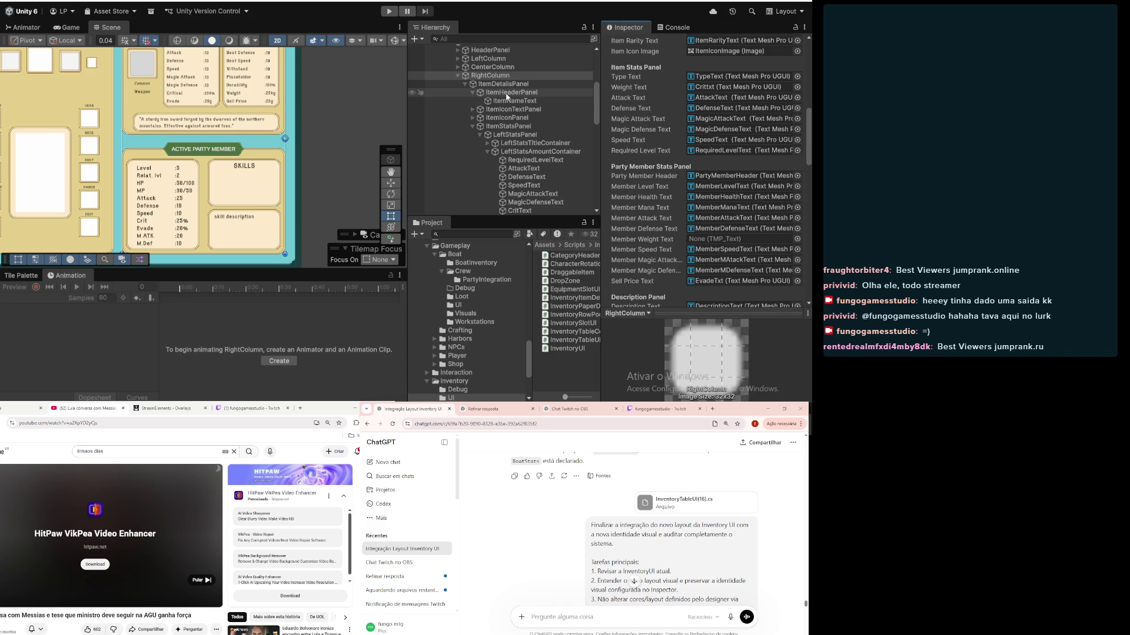
left_click(473, 127)
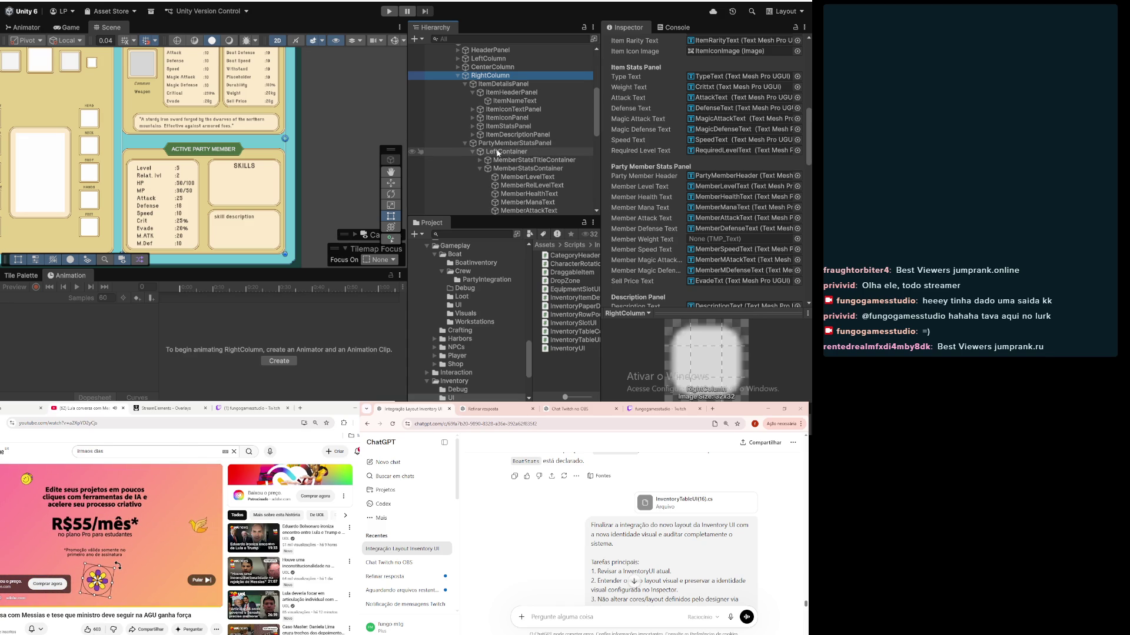
left_click(473, 152)
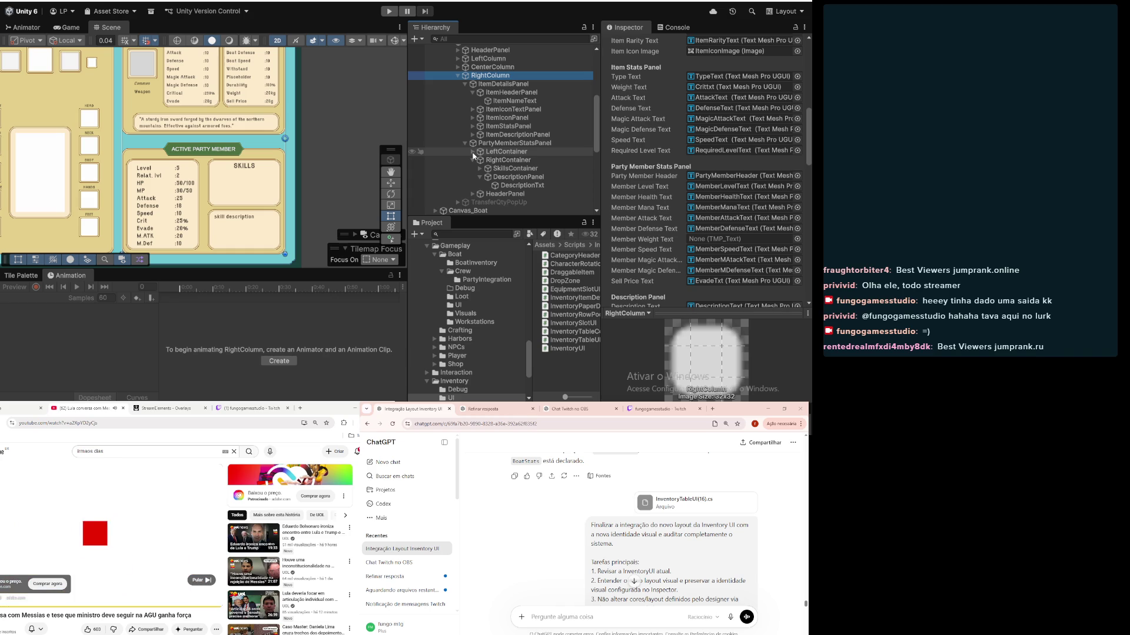
left_click(472, 194)
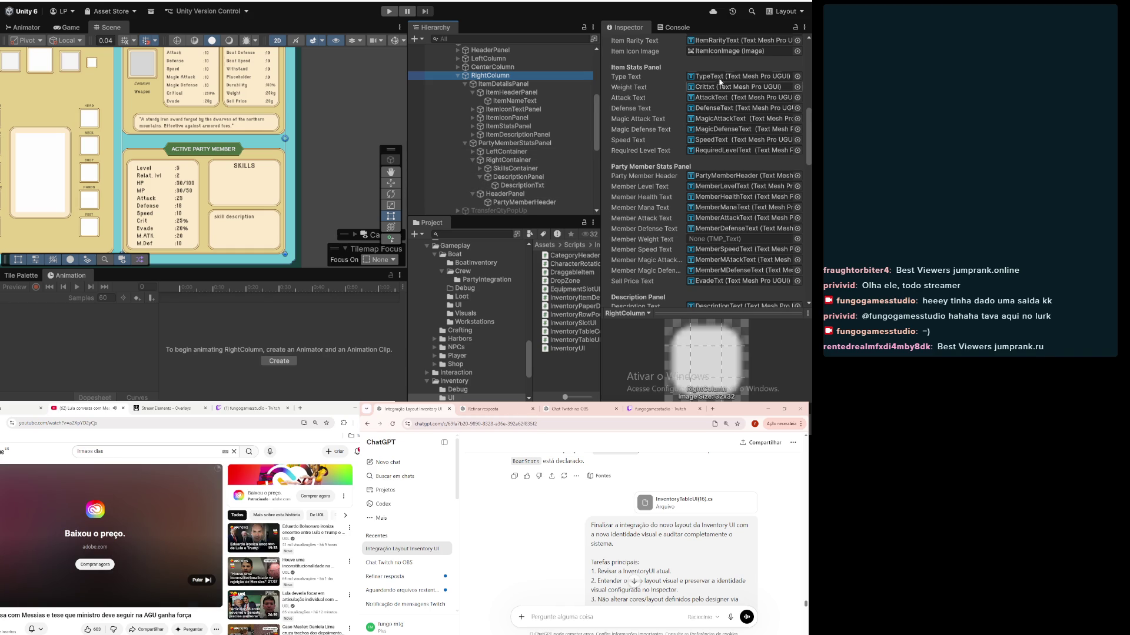
mouse_move(722, 80)
left_mouse_down()
mouse_move(538, 206)
mouse_move(660, 203)
mouse_move(728, 174)
mouse_move(747, 178)
left_mouse_up()
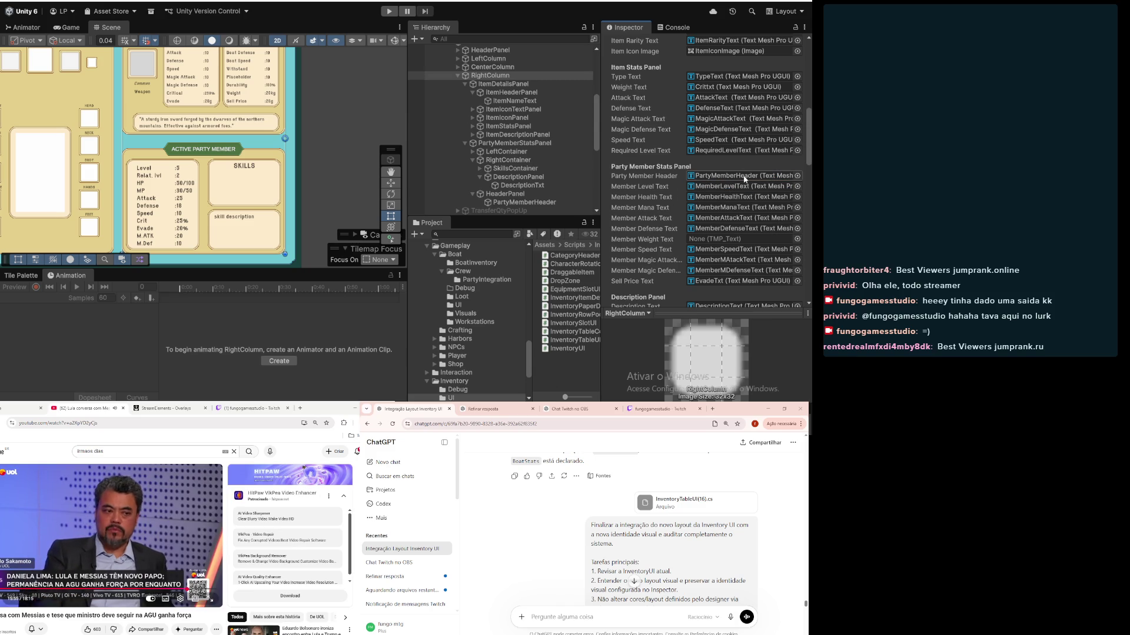
left_click(480, 169)
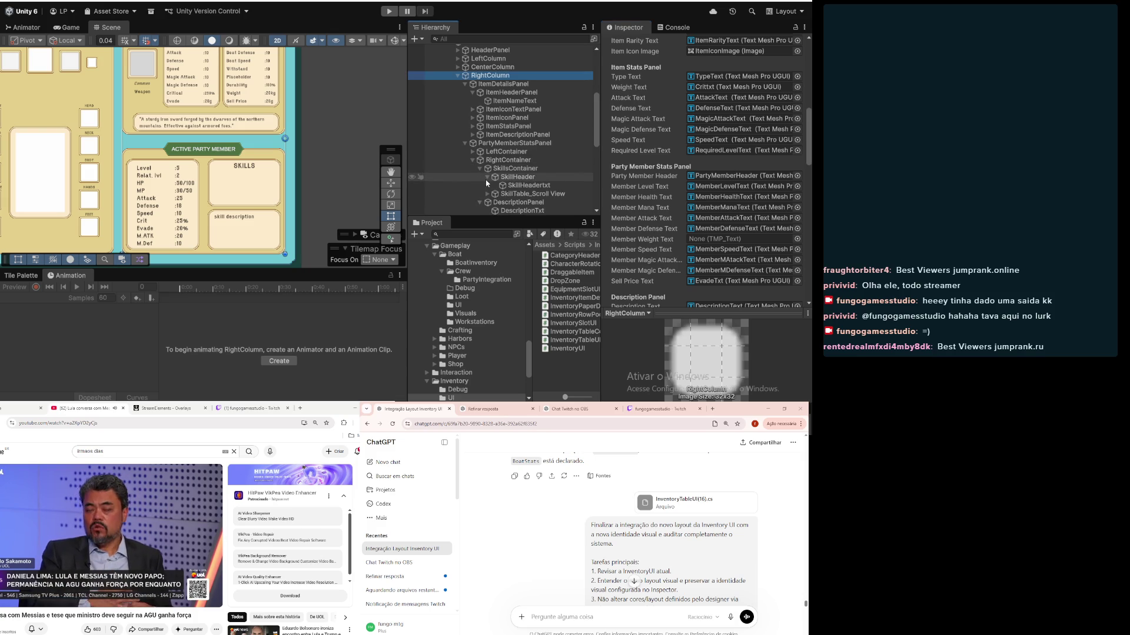
left_click(488, 185)
left_click(487, 186)
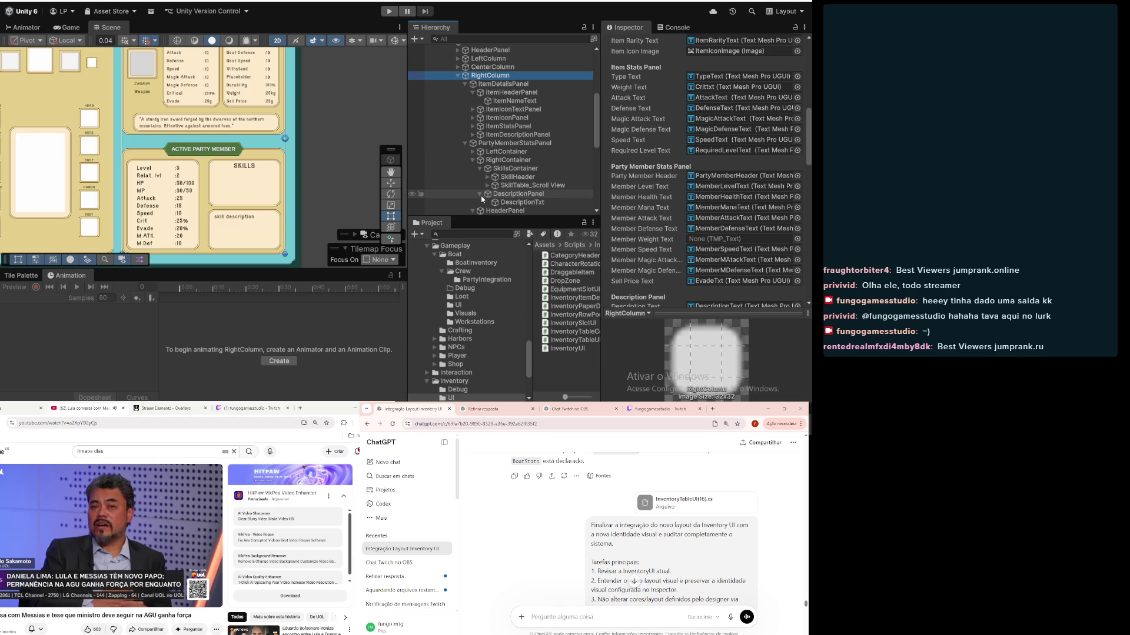
left_click(473, 152)
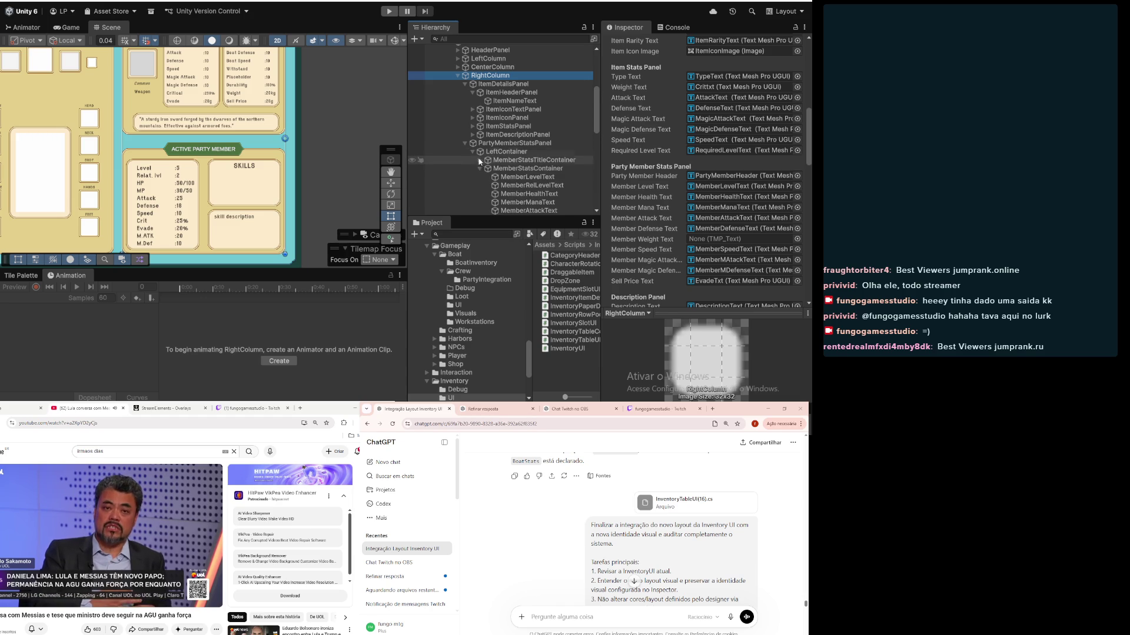
scroll(500, 186, "down", 2)
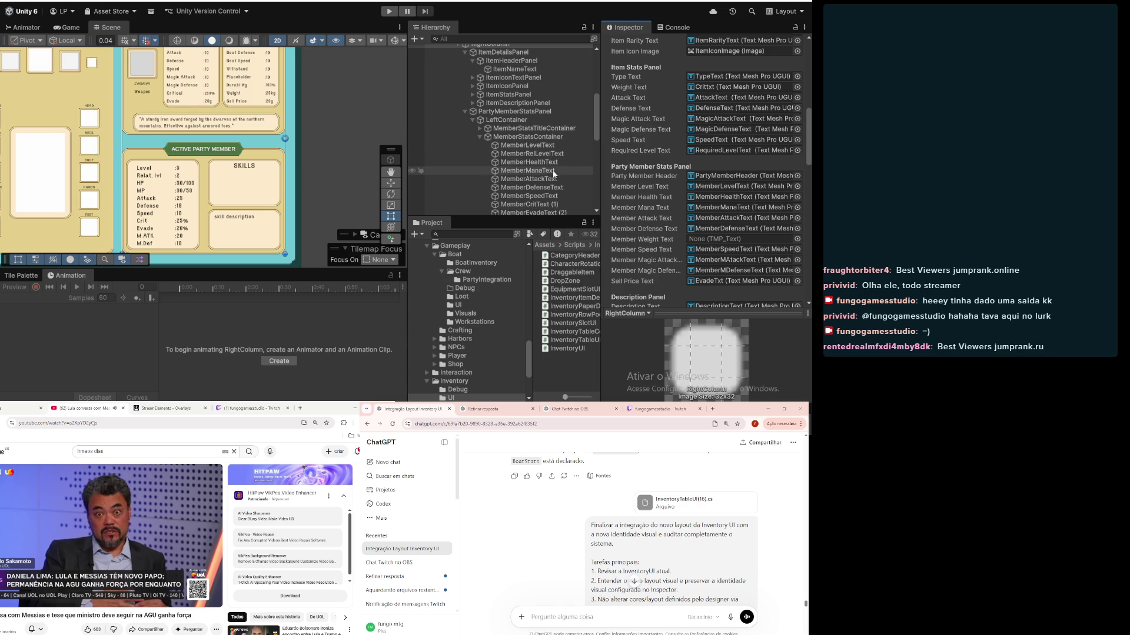
left_click_drag(540, 167, 714, 196)
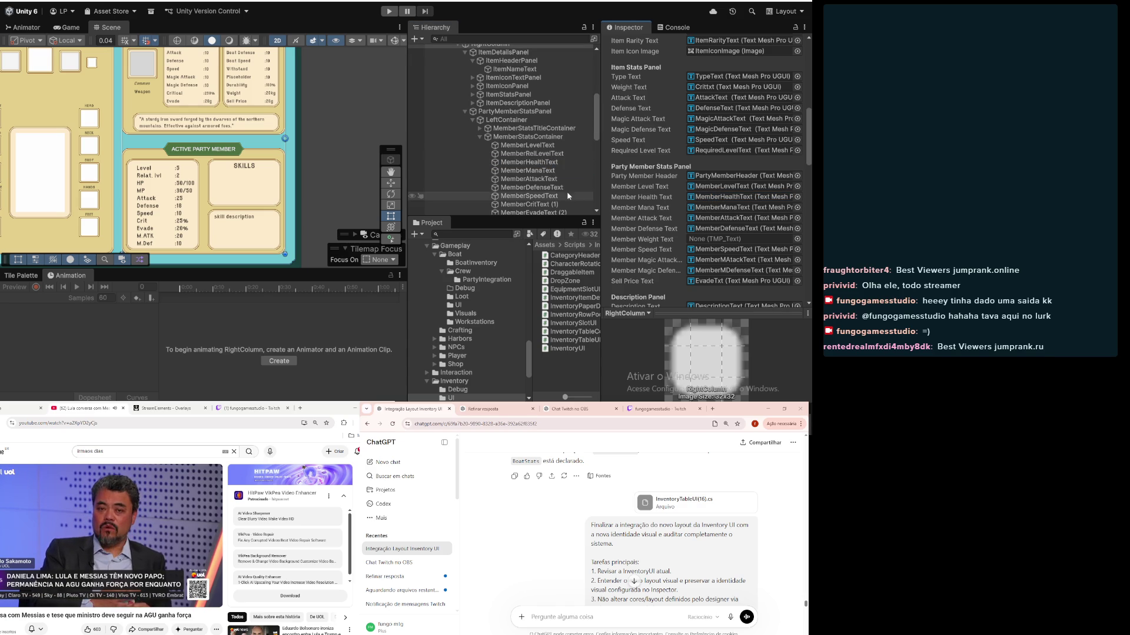
left_click_drag(544, 171, 708, 211)
left_click_drag(545, 179, 713, 221)
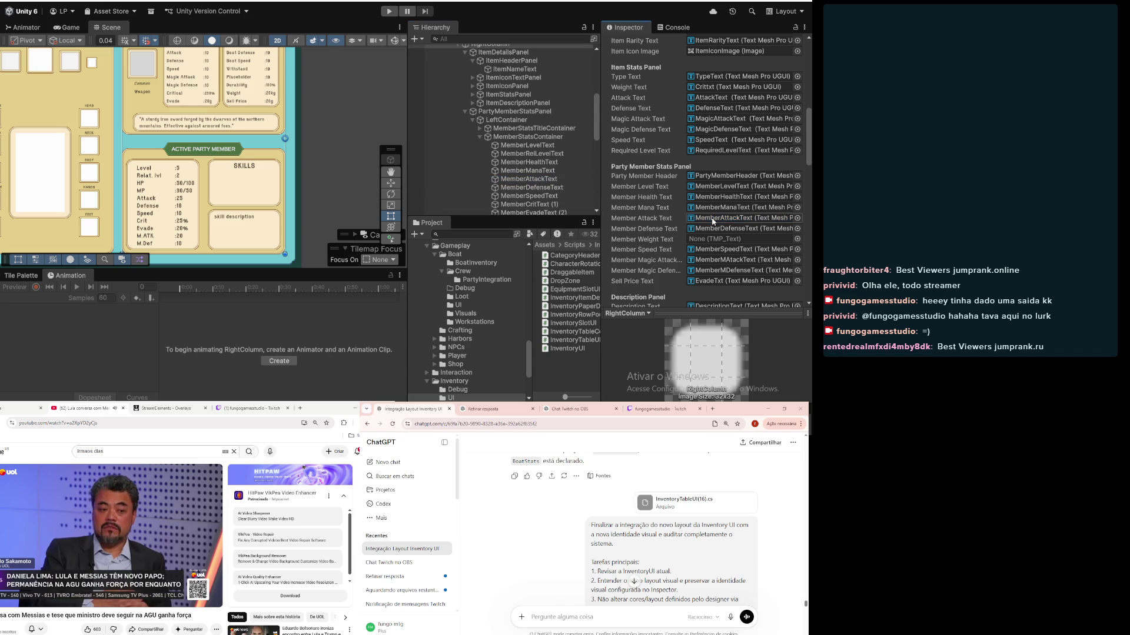
mouse_move(541, 187)
left_mouse_down()
mouse_move(728, 237)
mouse_move(752, 232)
left_mouse_up()
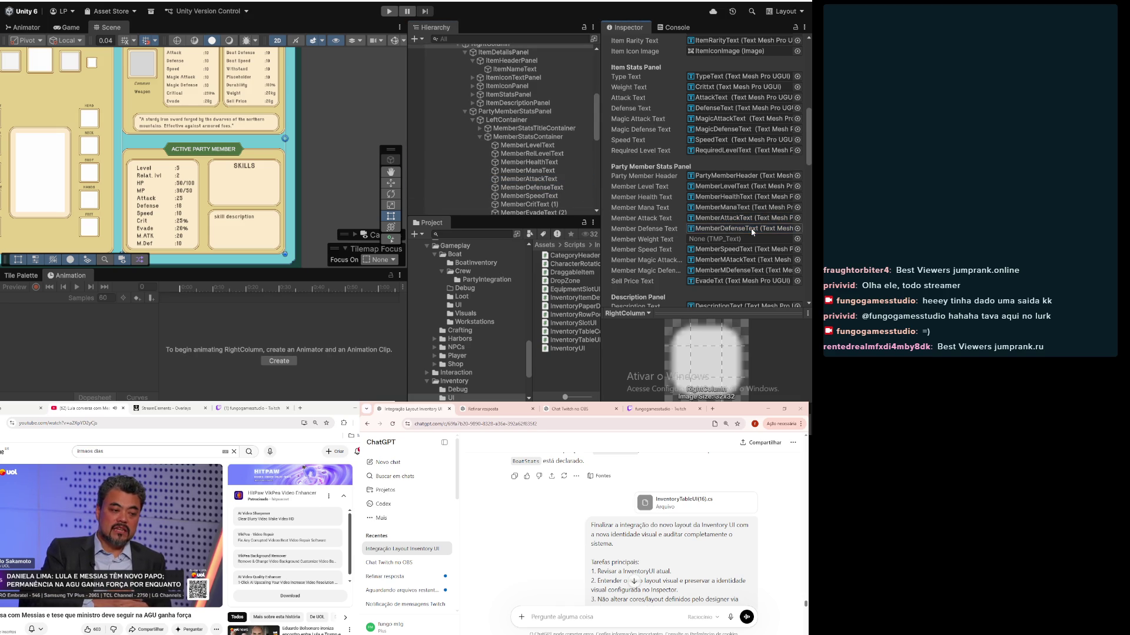
scroll(562, 193, "down", 2)
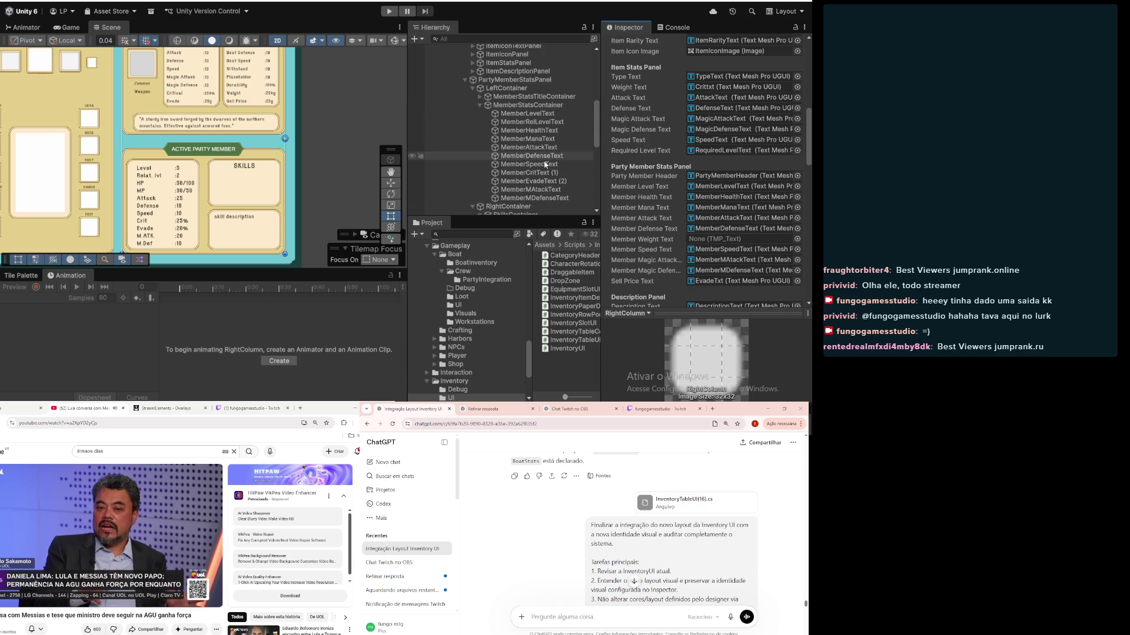
left_click_drag(537, 166, 732, 248)
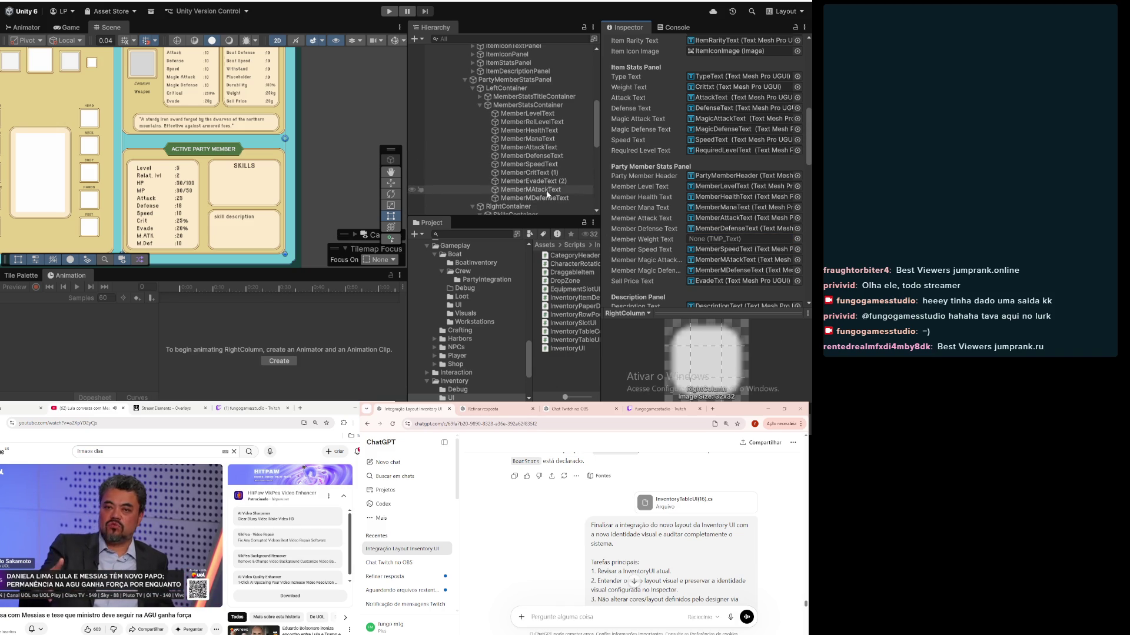
mouse_move(548, 193)
left_mouse_down()
mouse_move(670, 232)
mouse_move(721, 263)
left_mouse_up()
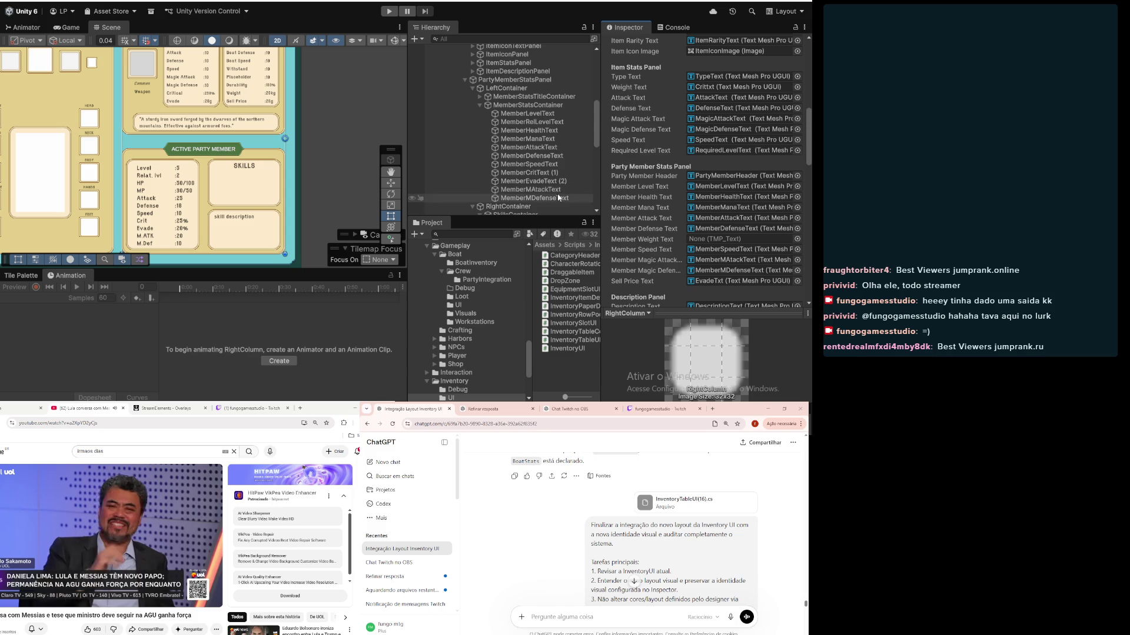
mouse_move(532, 199)
left_mouse_down()
mouse_move(728, 281)
mouse_move(739, 275)
left_mouse_up()
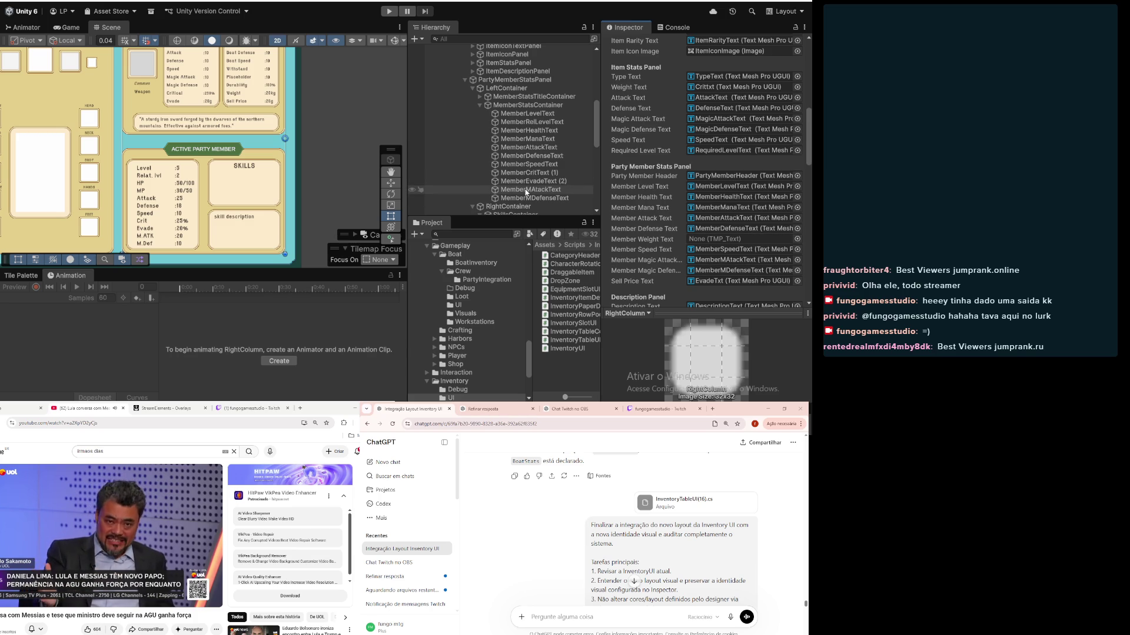
left_click(798, 281)
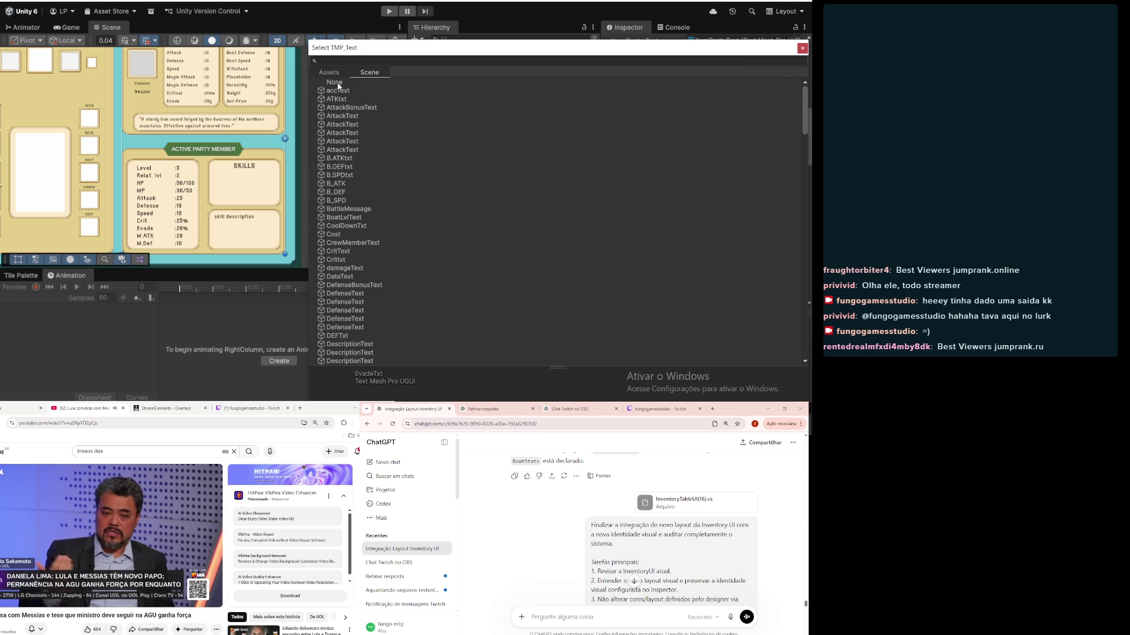
Step: Clear the Sell Price Text reference to None and inspect MemberMAtackText
left_click(339, 84)
left_click(802, 50)
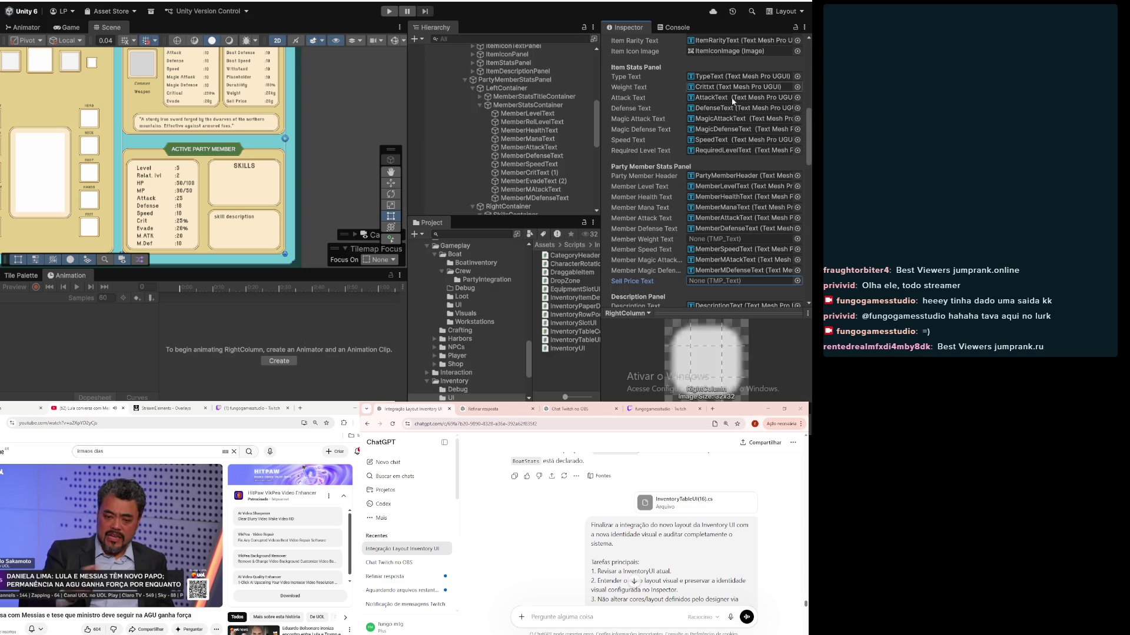
left_click(528, 190)
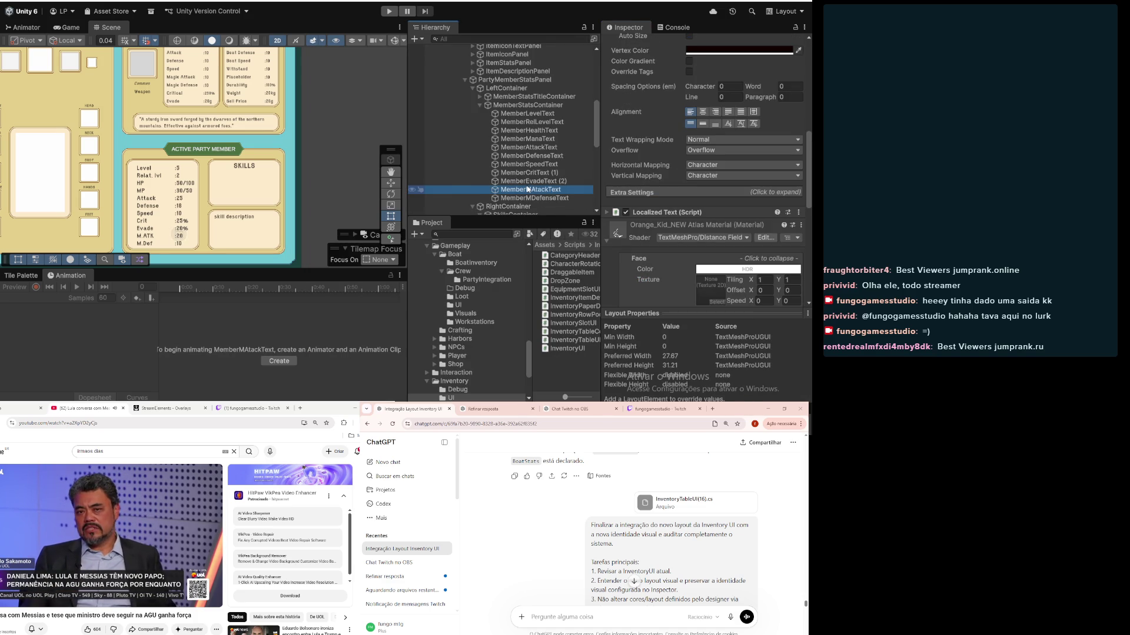
scroll(528, 190, "up", 4)
scroll(528, 190, "down", 1)
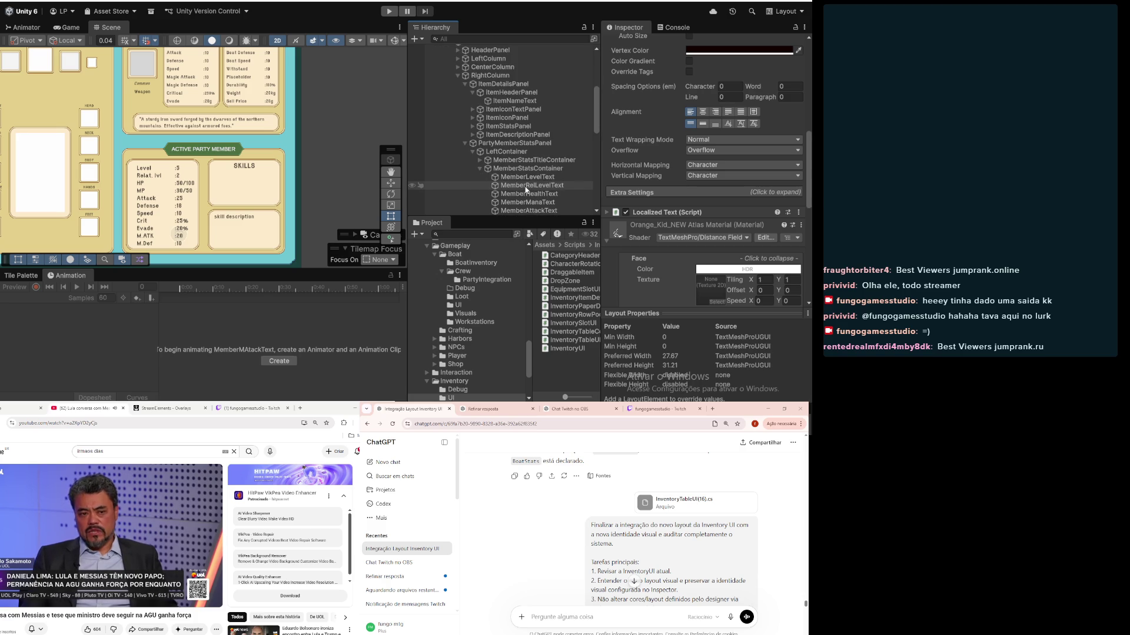
scroll(528, 173, "up", 3)
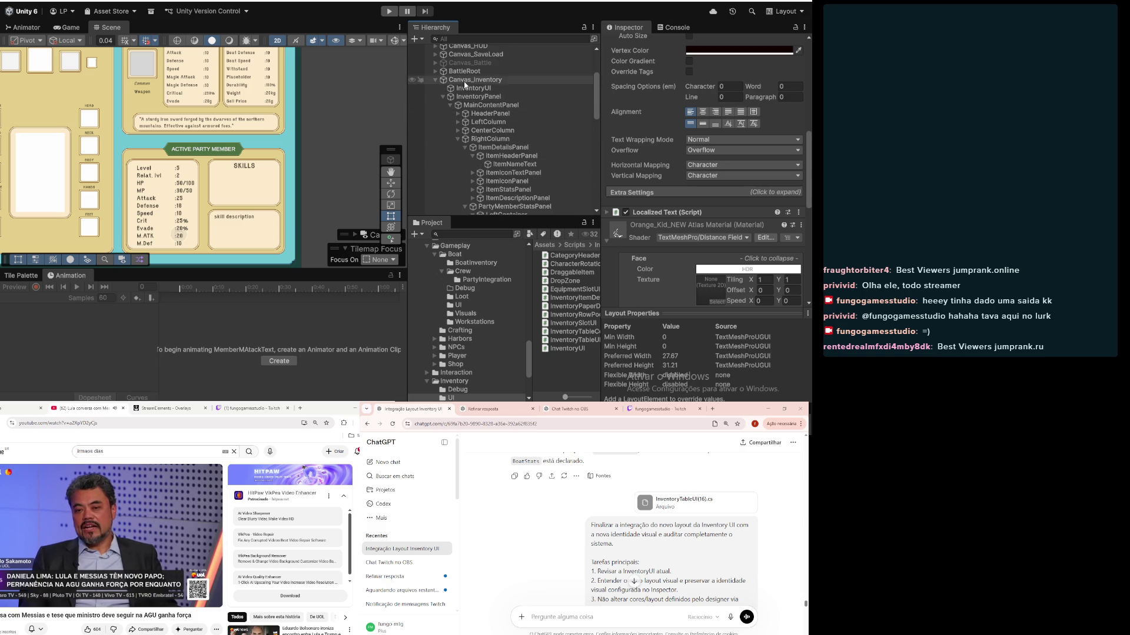
scroll(500, 91, "down", 3)
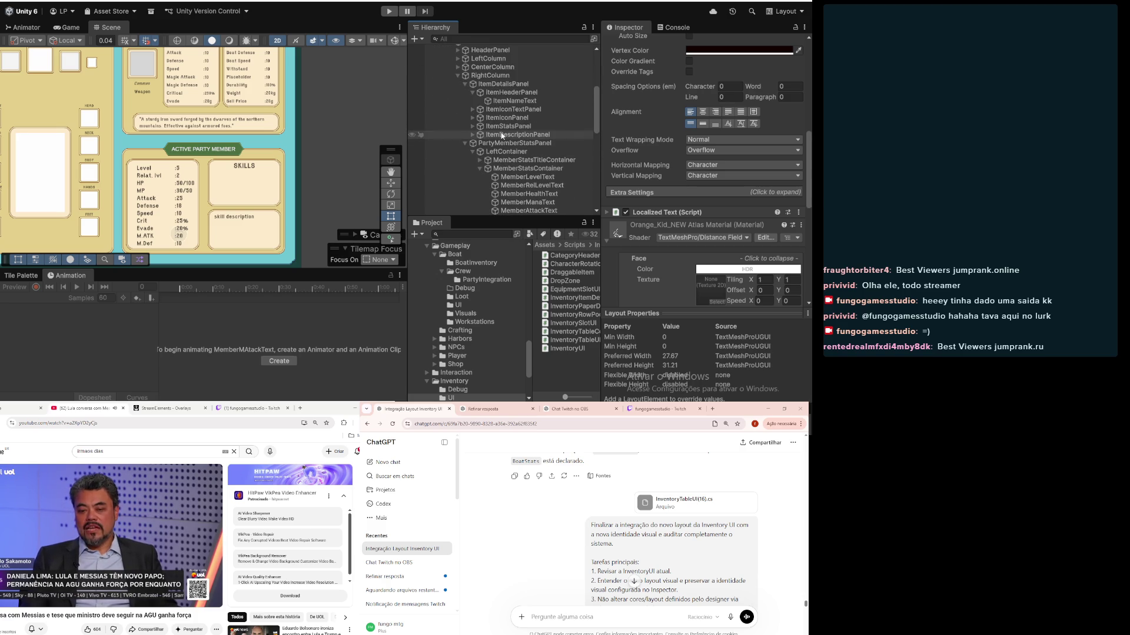
Step: On RightColumn, set Skills Content to Viewport's Content and Skill Description Text to DescriptionTxt
left_click(490, 75)
scroll(643, 243, "down", 5)
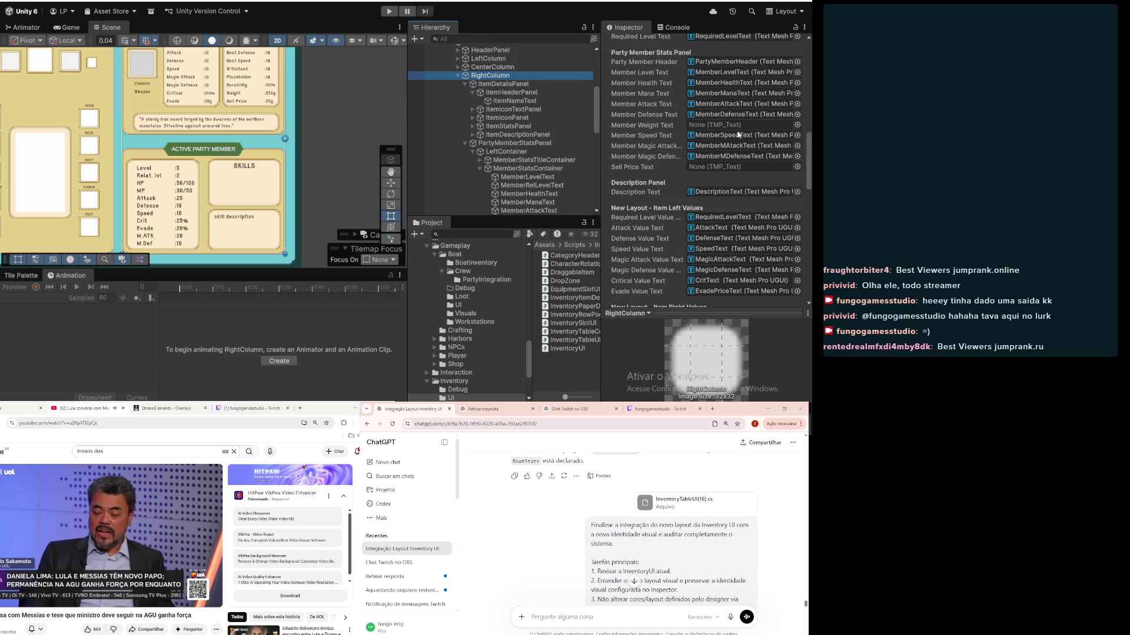
scroll(657, 204, "down", 4)
scroll(657, 204, "down", 3)
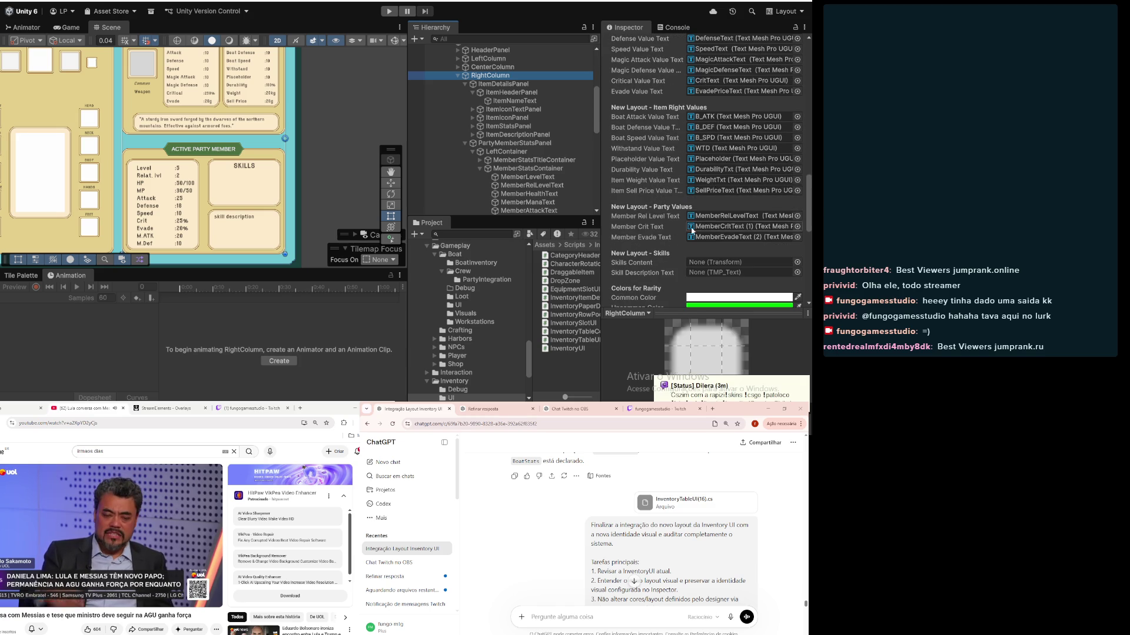
scroll(653, 224, "down", 1)
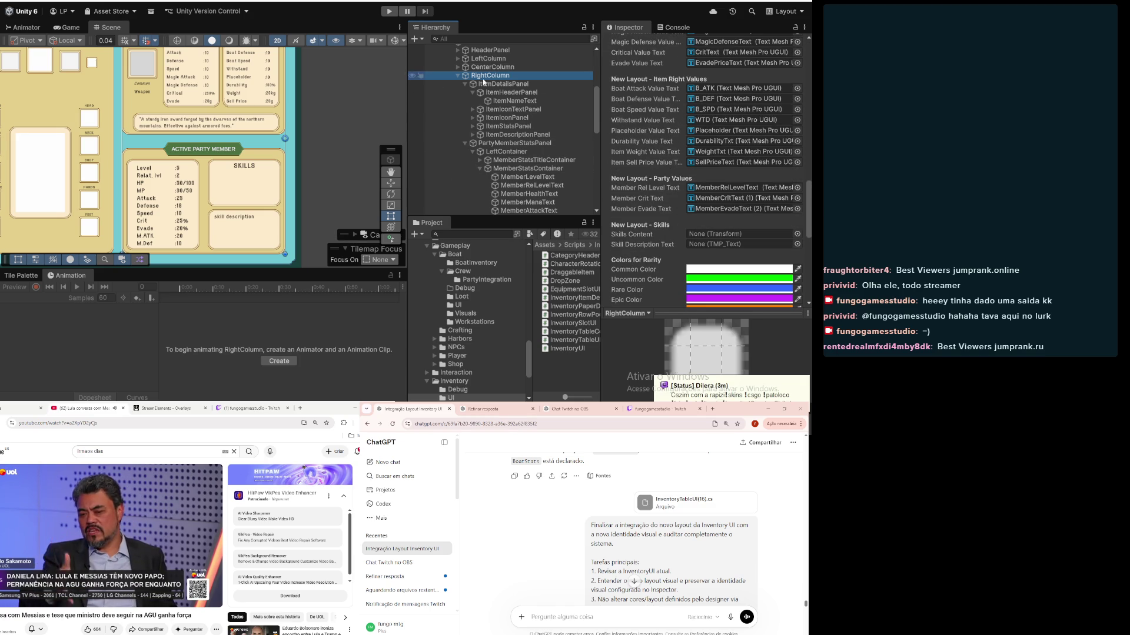
scroll(523, 160, "down", 6)
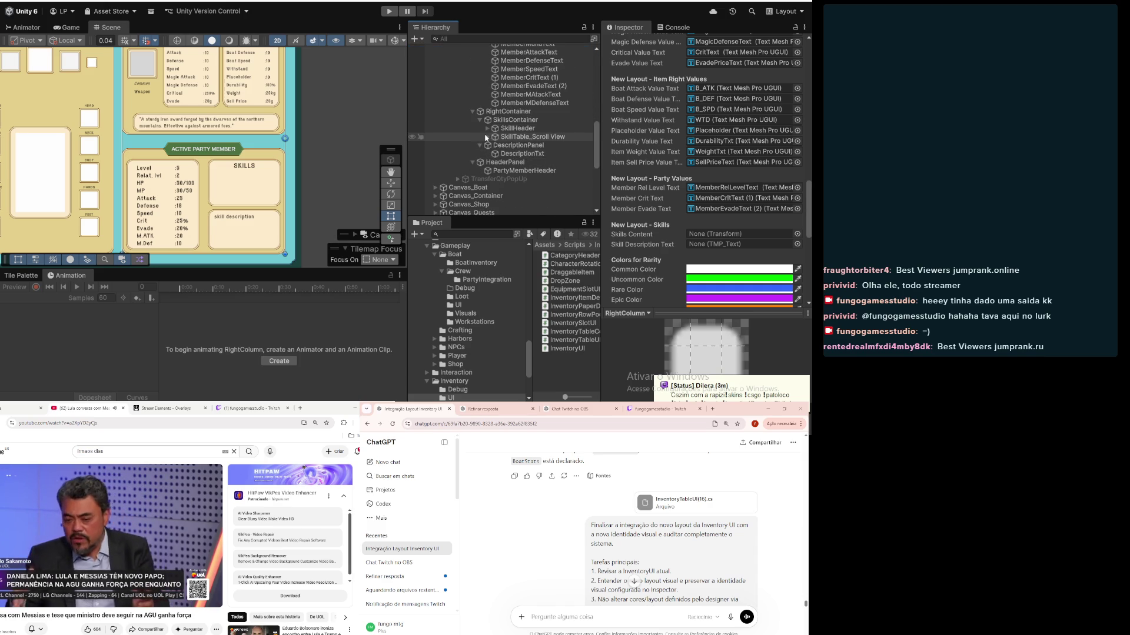
left_click(487, 137)
left_click(495, 146)
left_click_drag(527, 154, 709, 234)
left_click_drag(522, 170, 722, 251)
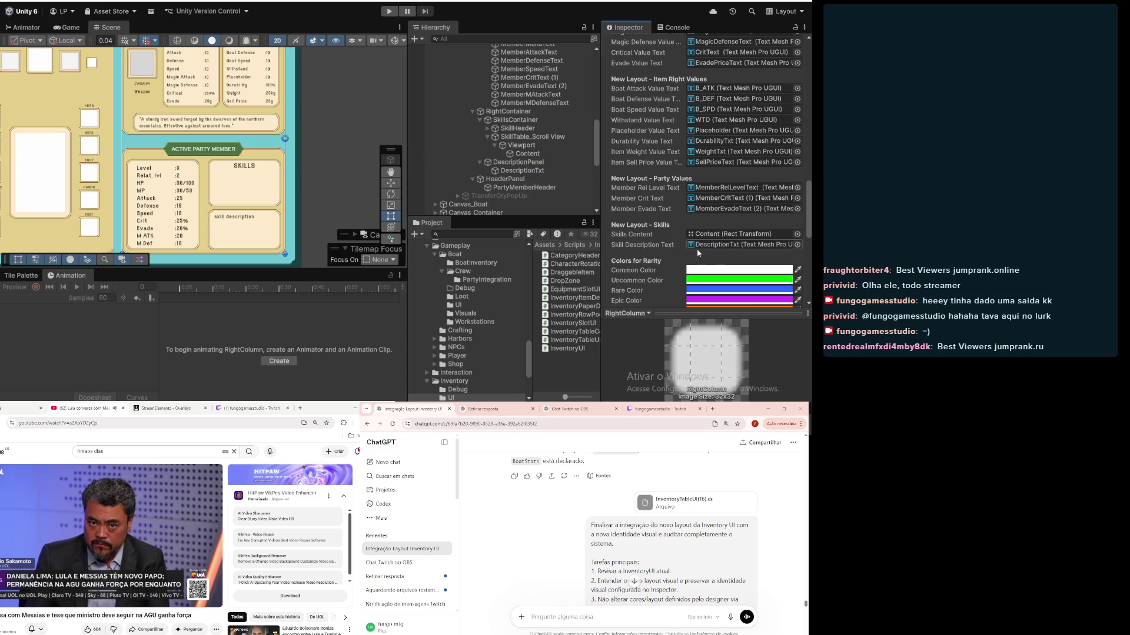
scroll(664, 273, "down", 5)
scroll(664, 273, "up", 9)
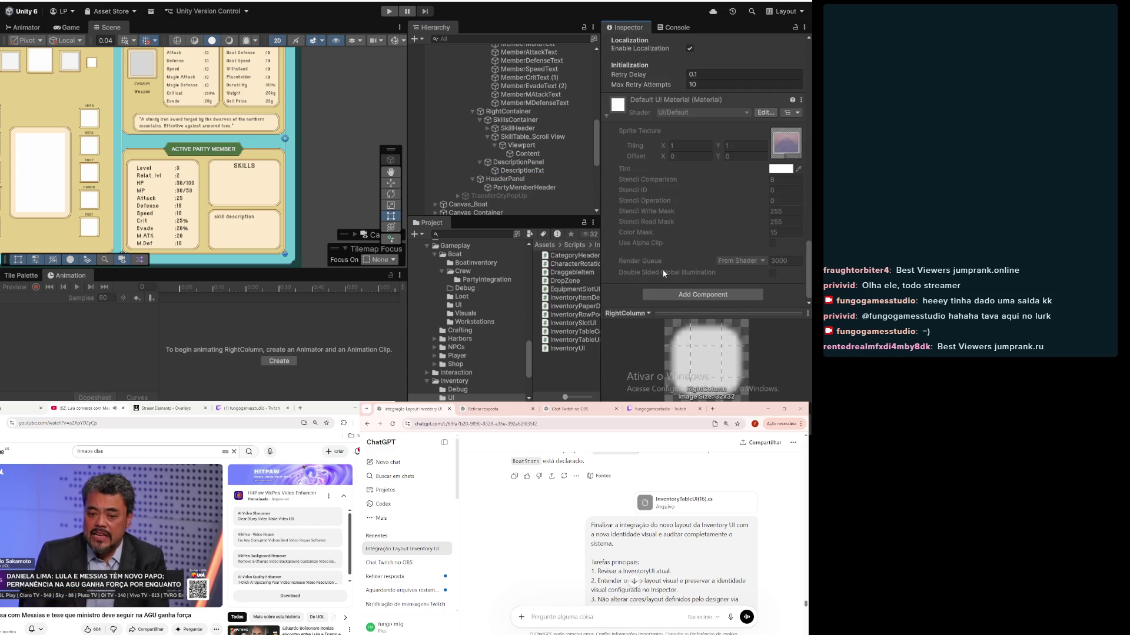
scroll(663, 272, "up", 10)
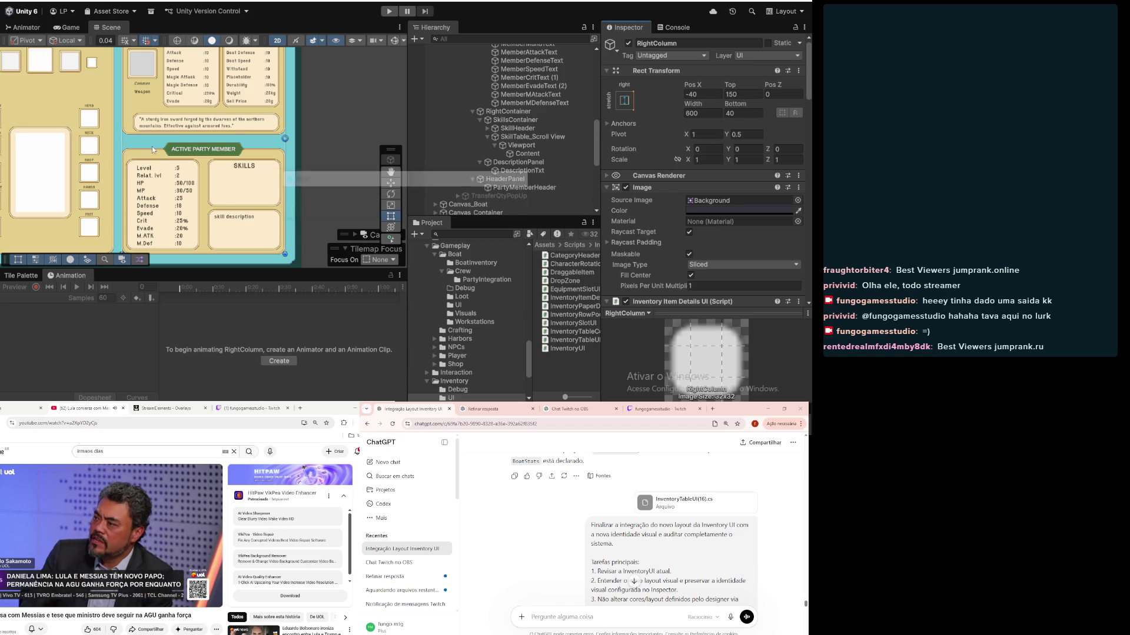
scroll(152, 147, "down", 5)
scroll(159, 165, "up", 10)
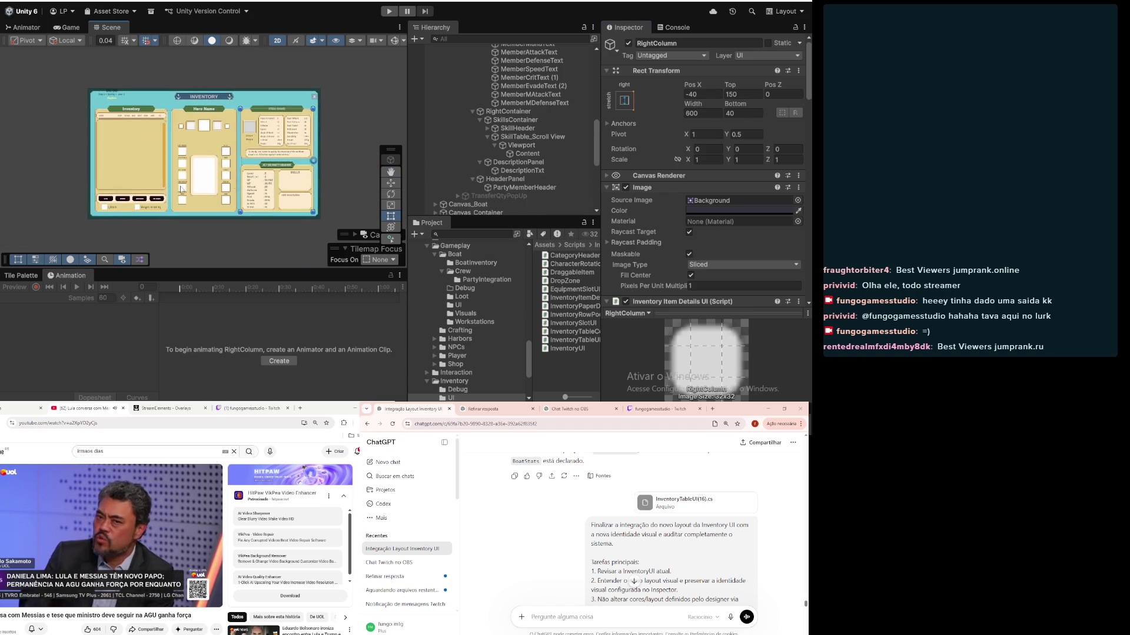
scroll(105, 215, "up", 10)
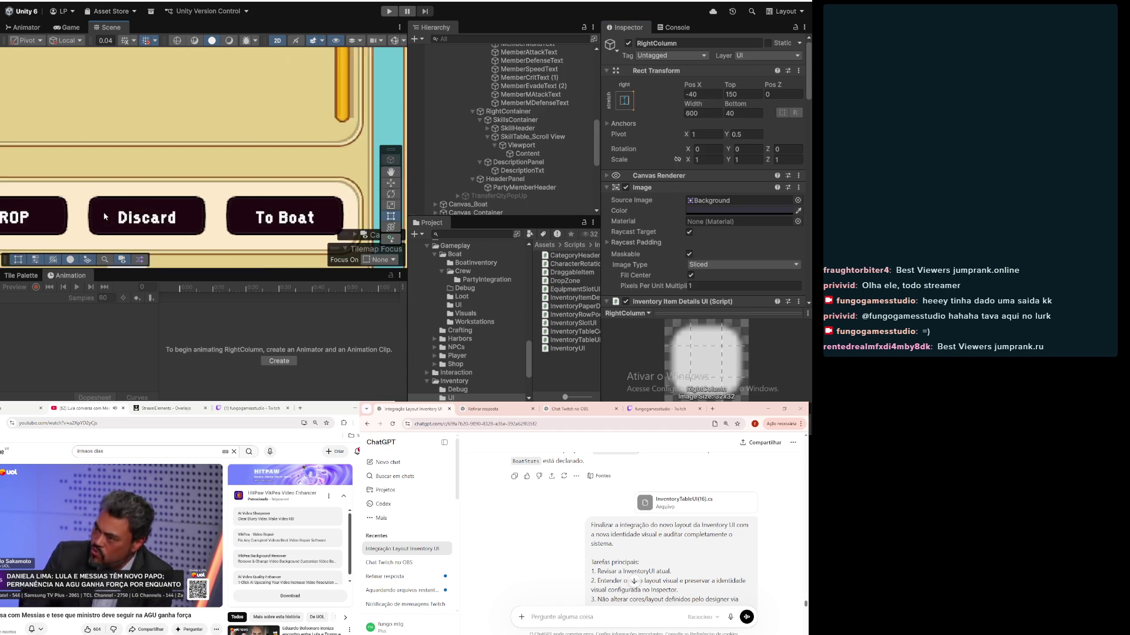
scroll(104, 213, "down", 10)
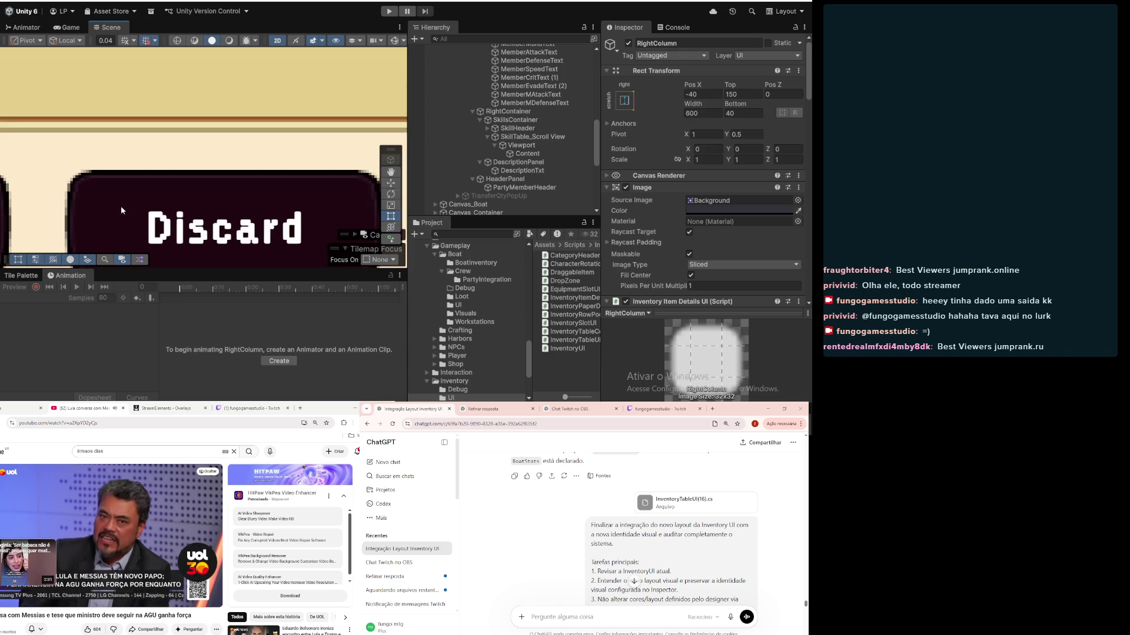
scroll(129, 183, "down", 8)
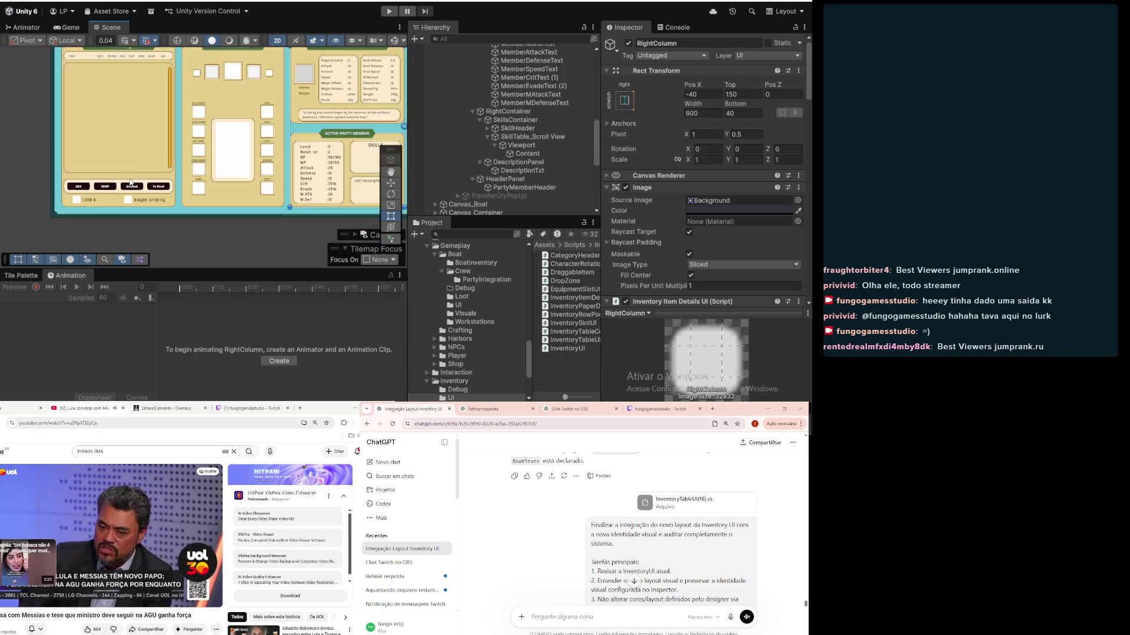
scroll(107, 206, "down", 3)
scroll(115, 206, "up", 3)
scroll(125, 204, "up", 1)
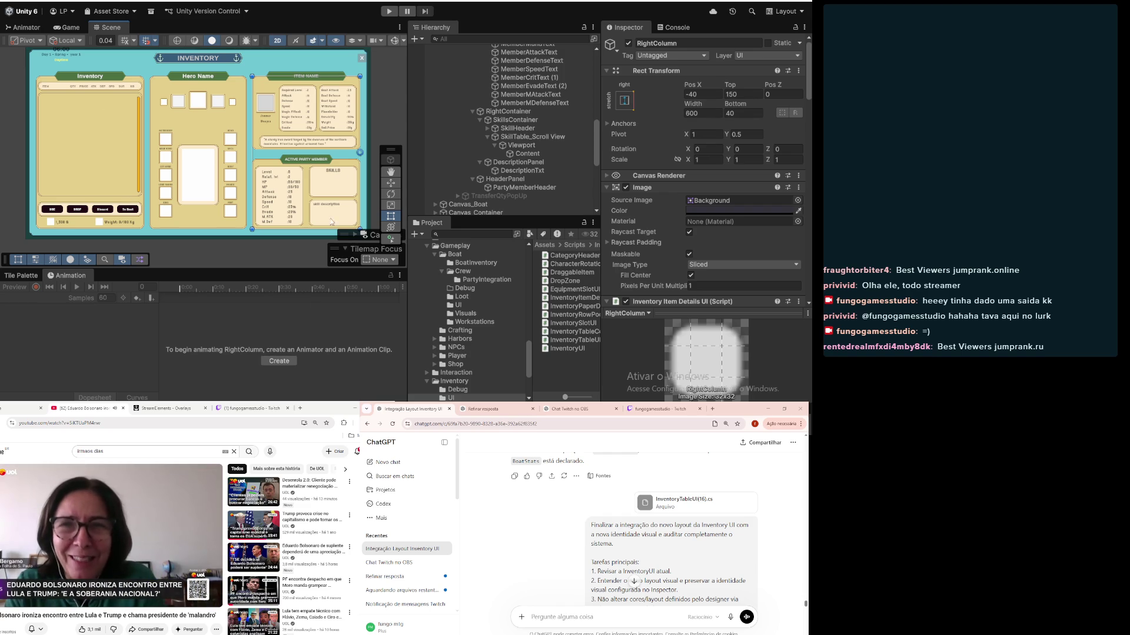
scroll(111, 185, "down", 3)
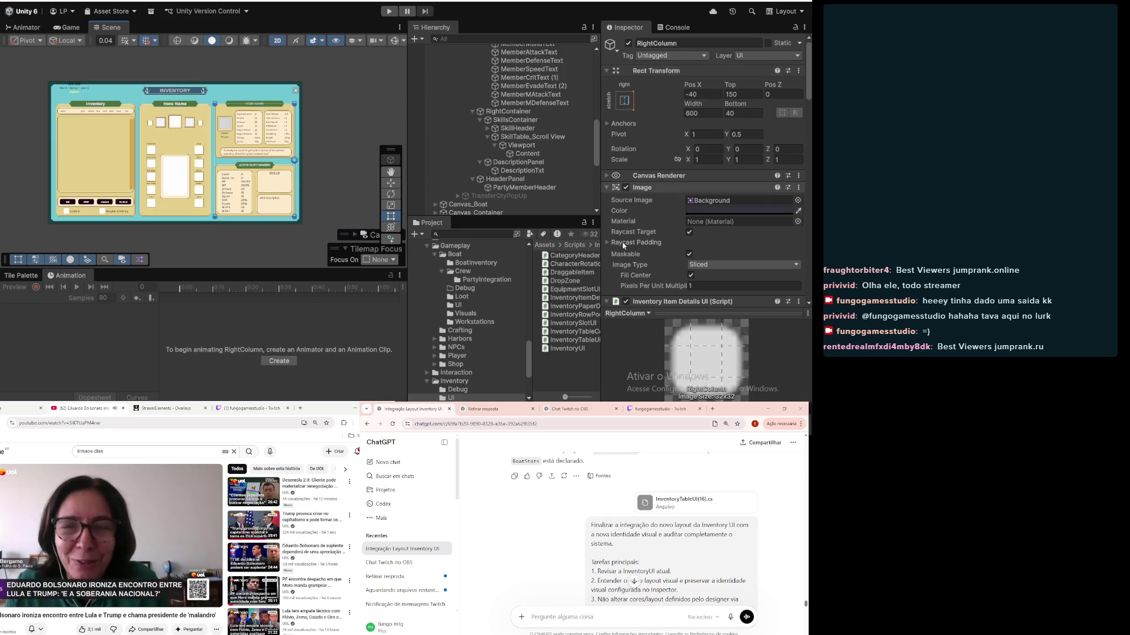
scroll(483, 147, "up", 10)
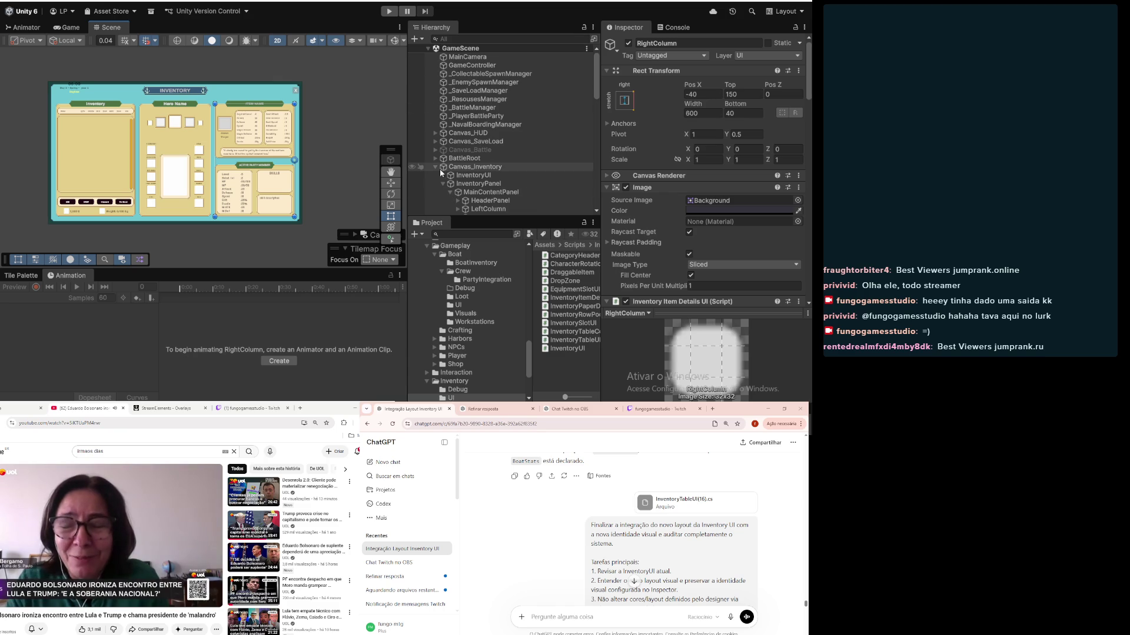
Step: Open the Managers scene found by searching 'managers' and start Play mode
left_click(436, 167)
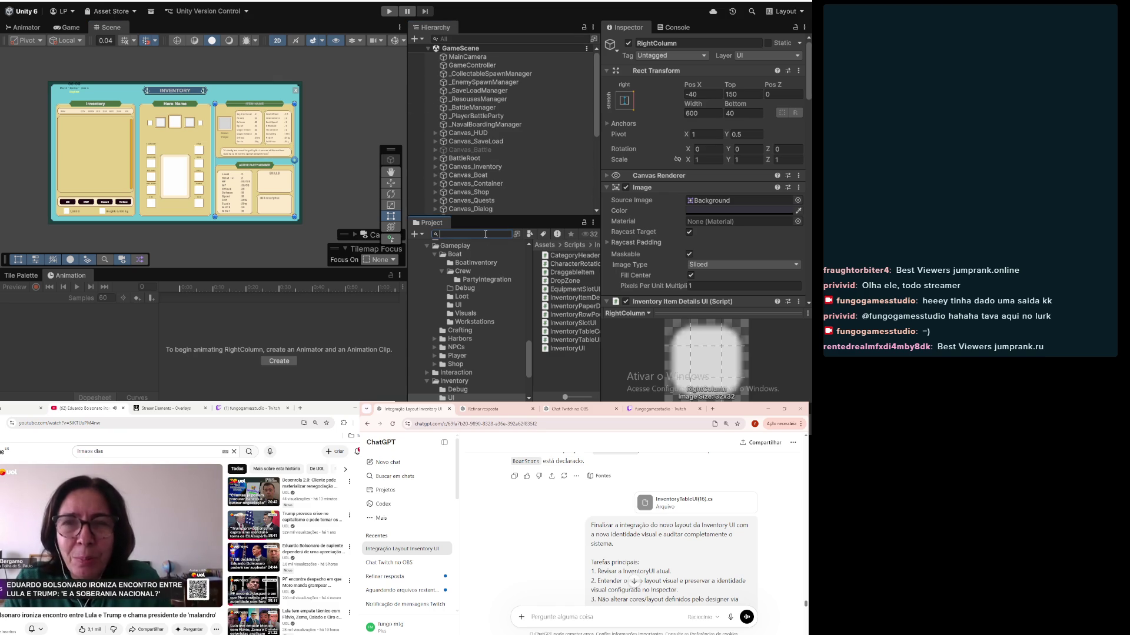
type("managers")
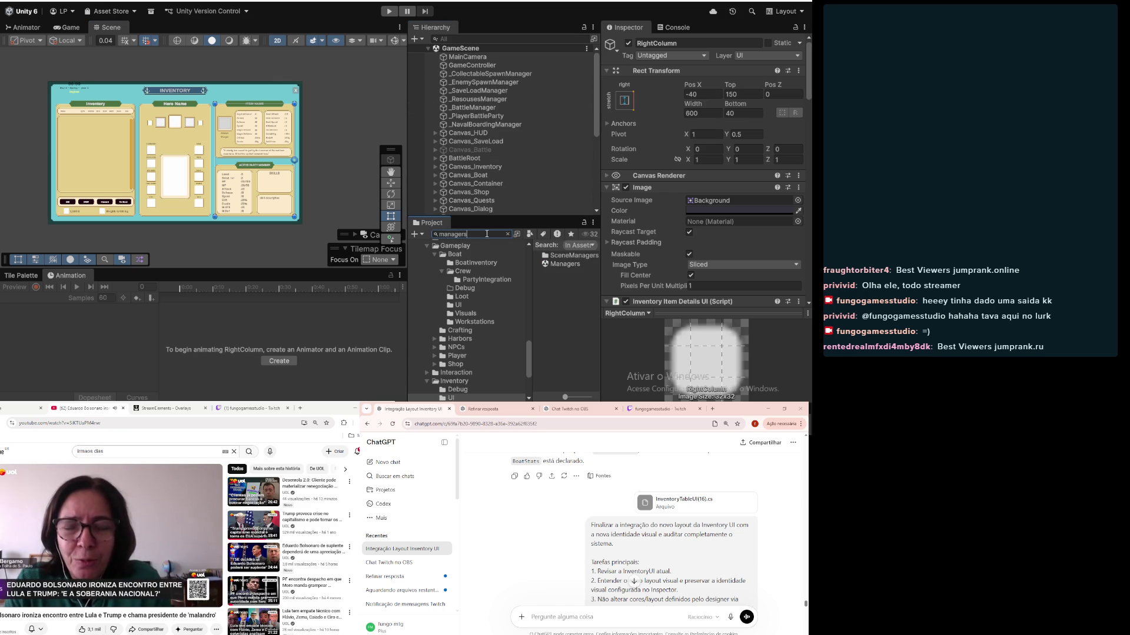
left_click(565, 264)
double_click(565, 264)
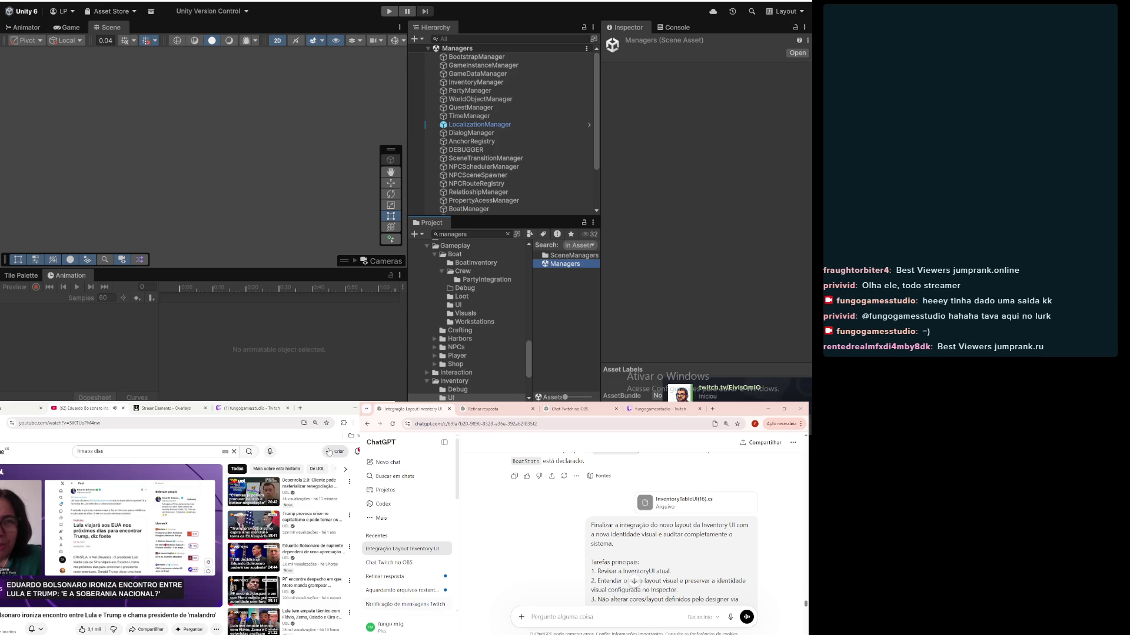
left_click(389, 12)
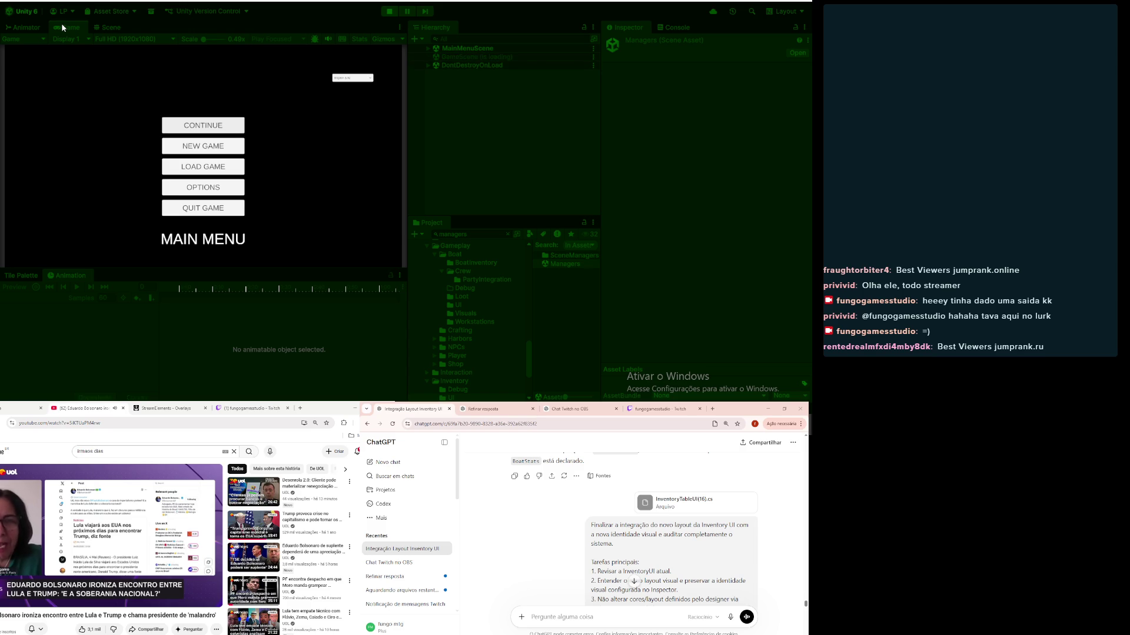
Step: In a maximized Game view, check two boat items' details, close the inventory, walk, then stop Play
double_click(61, 27)
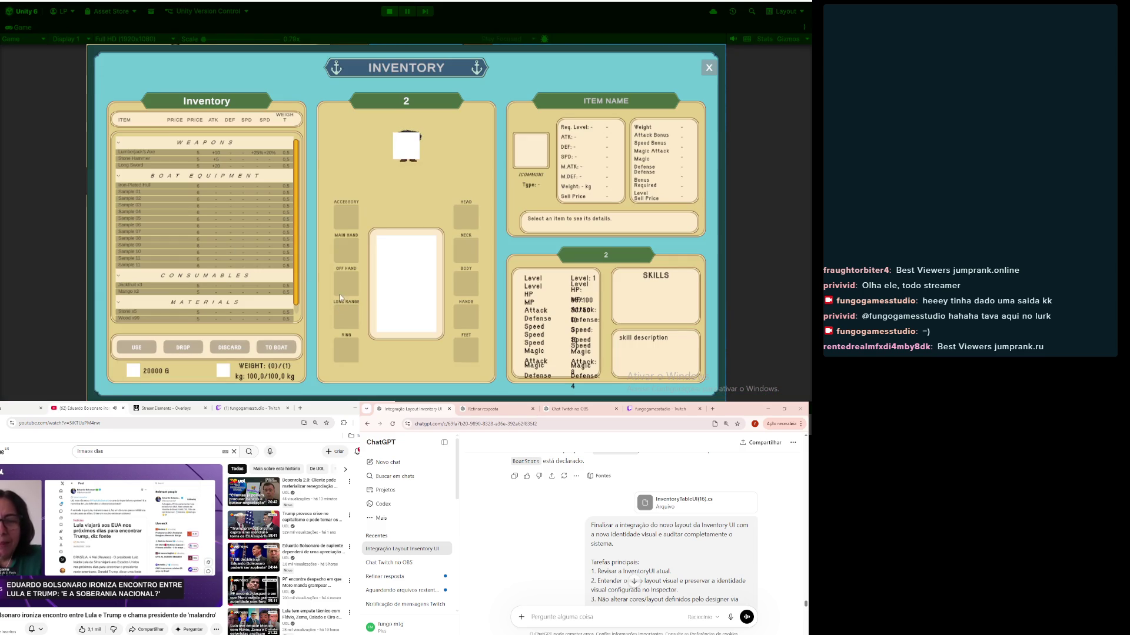
left_click(129, 189)
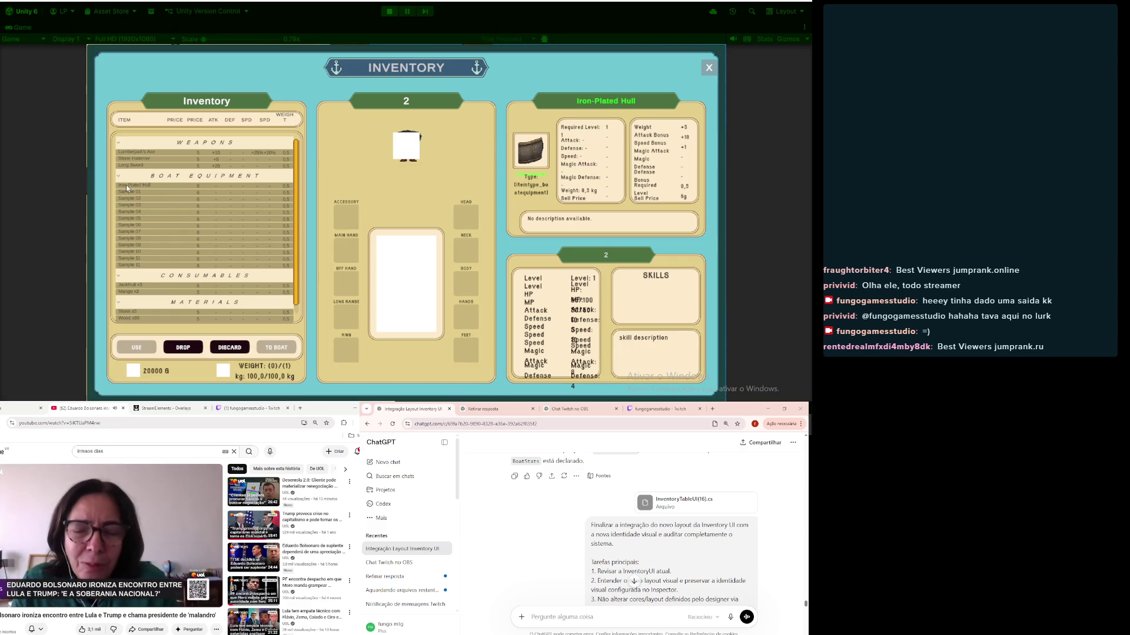
left_click(130, 203)
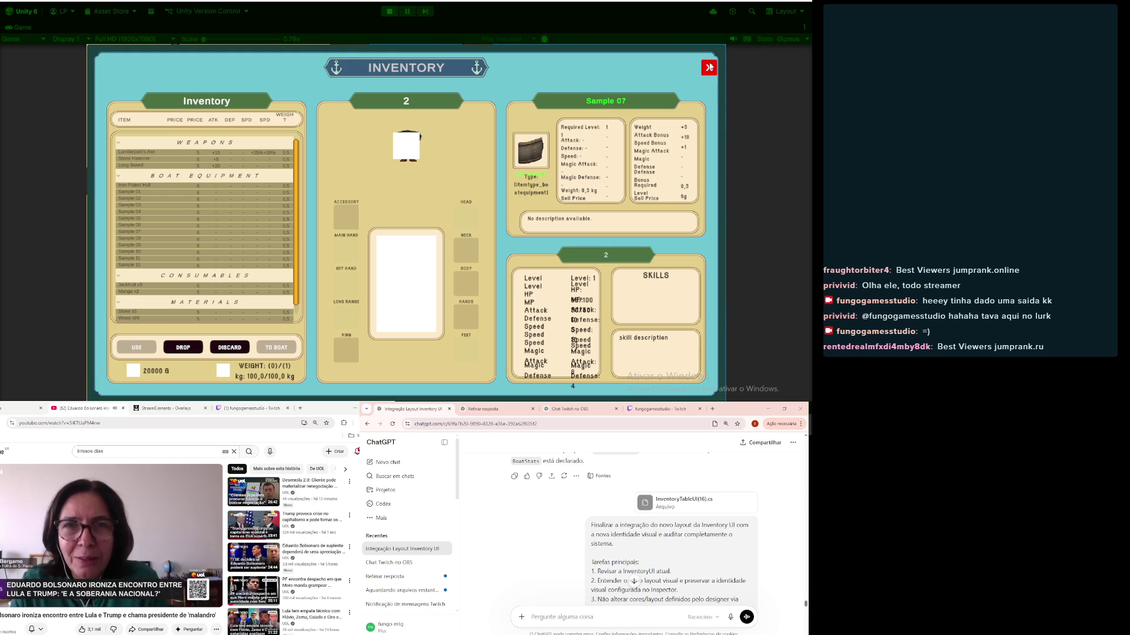
left_click(709, 67)
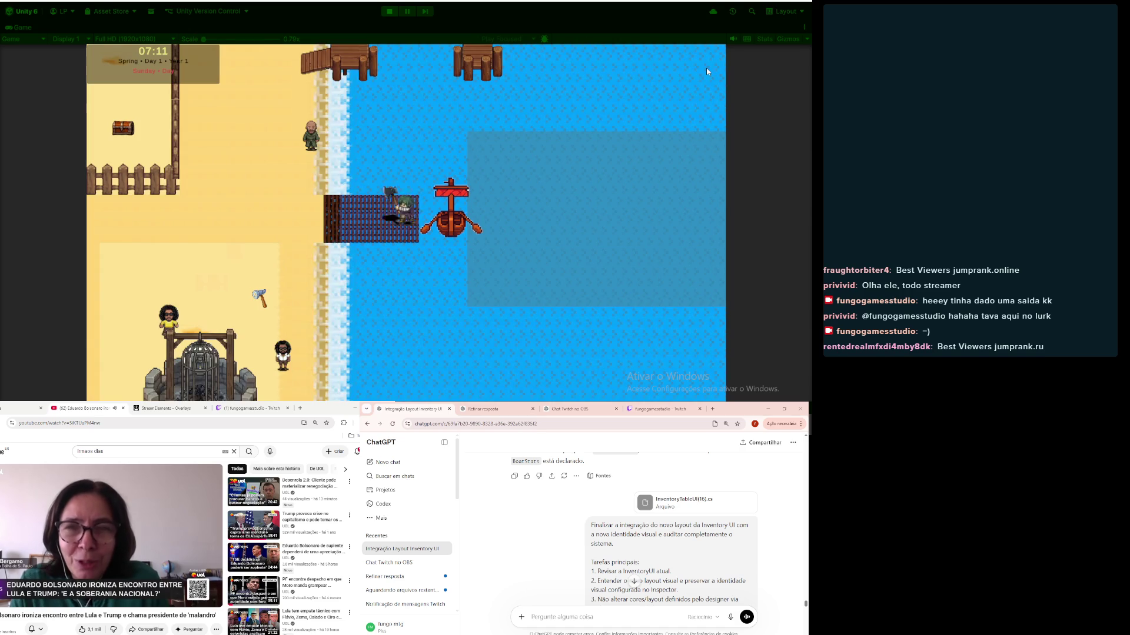
key("a")
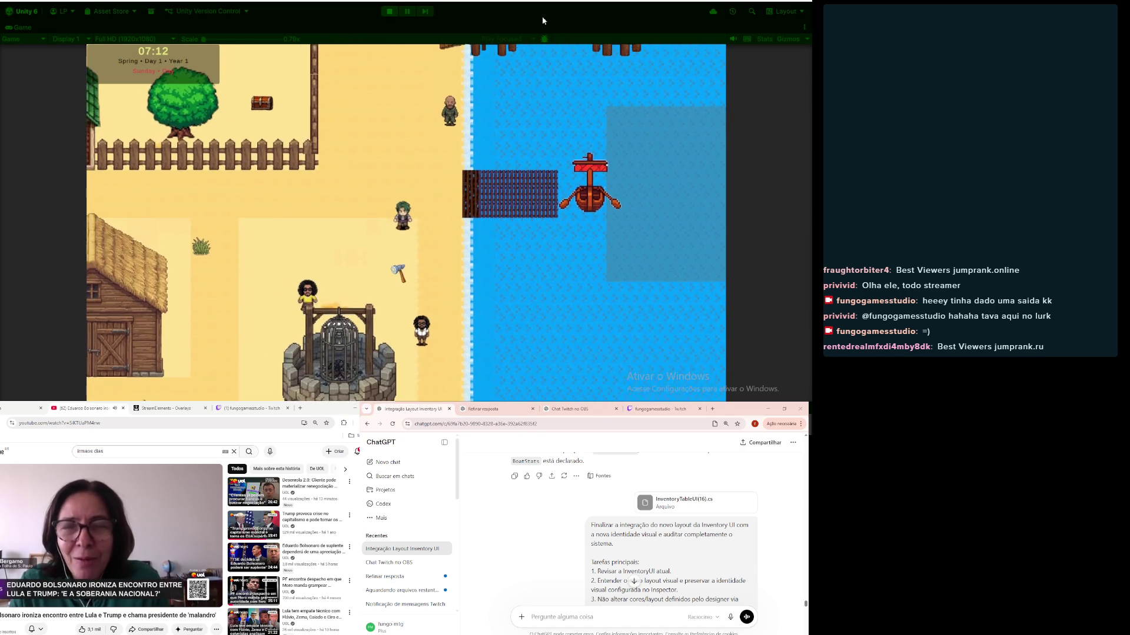
key("ctrl+p")
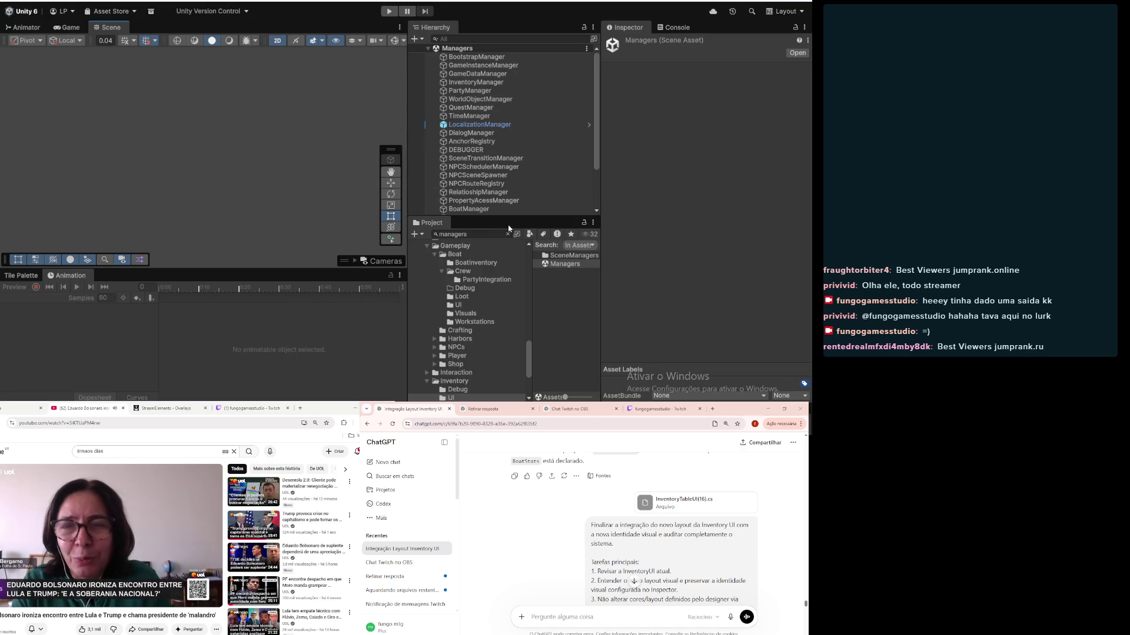
Step: Widen the Hierarchy and Project panels and reopen GameScene via a 'gamesce' search
scroll(496, 191, "down", 3)
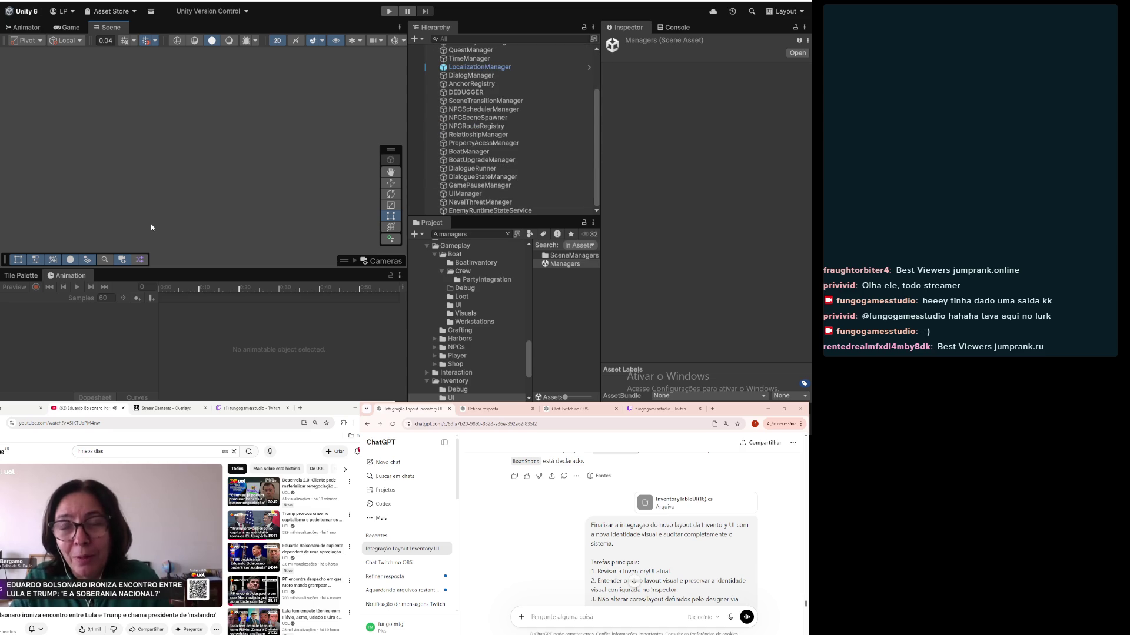
left_click_drag(599, 203, 666, 203)
left_click(522, 235)
type("gamesce")
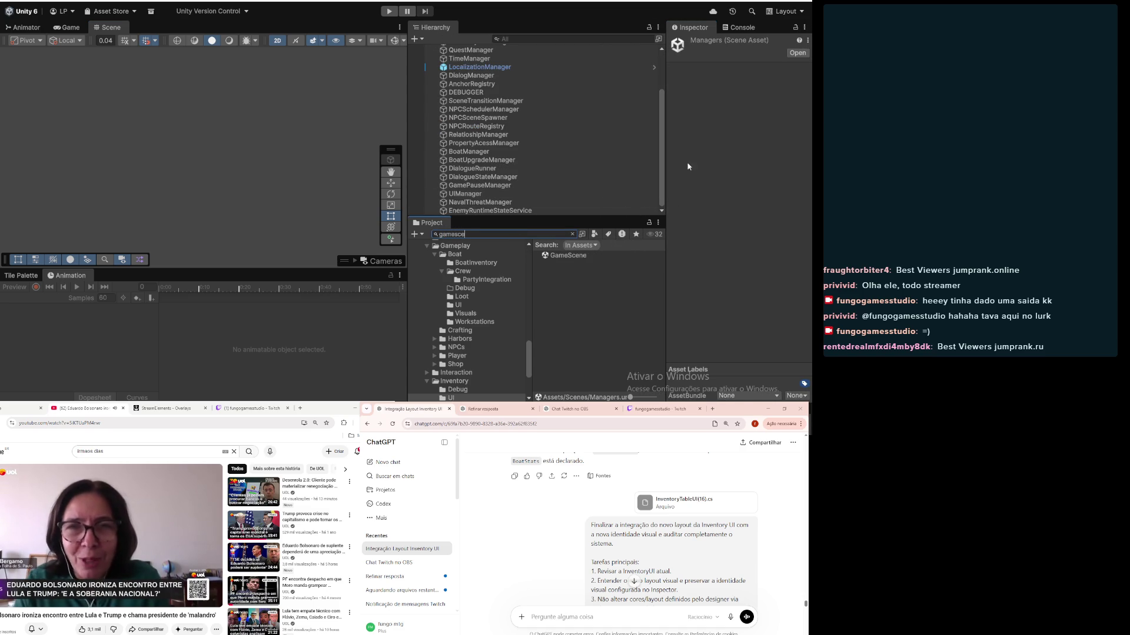
left_click(575, 255)
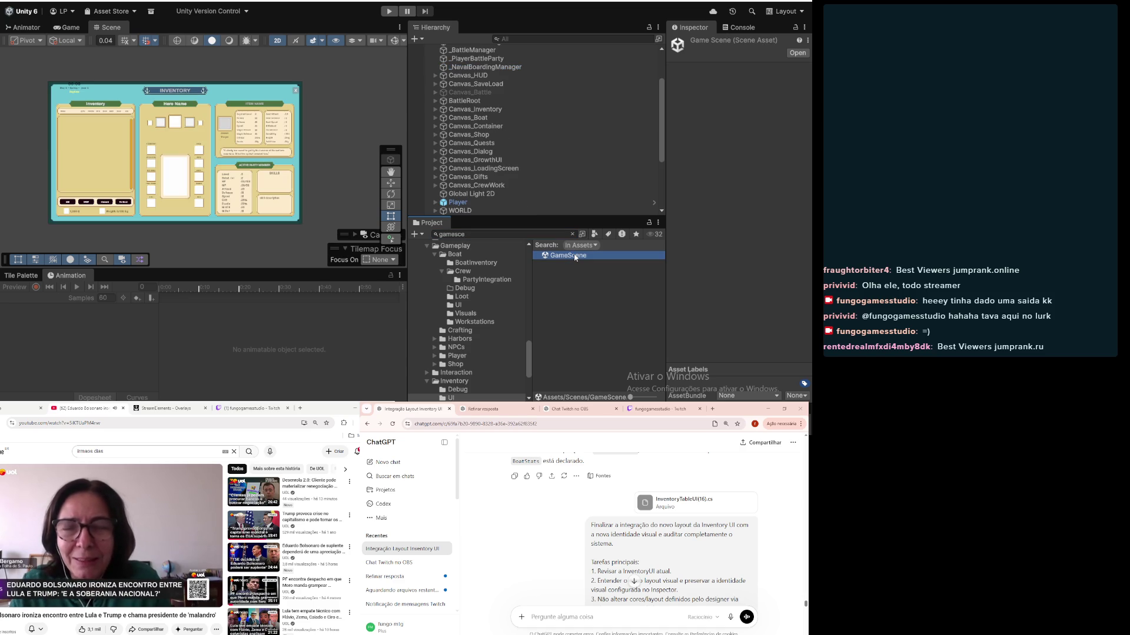
left_click(583, 328)
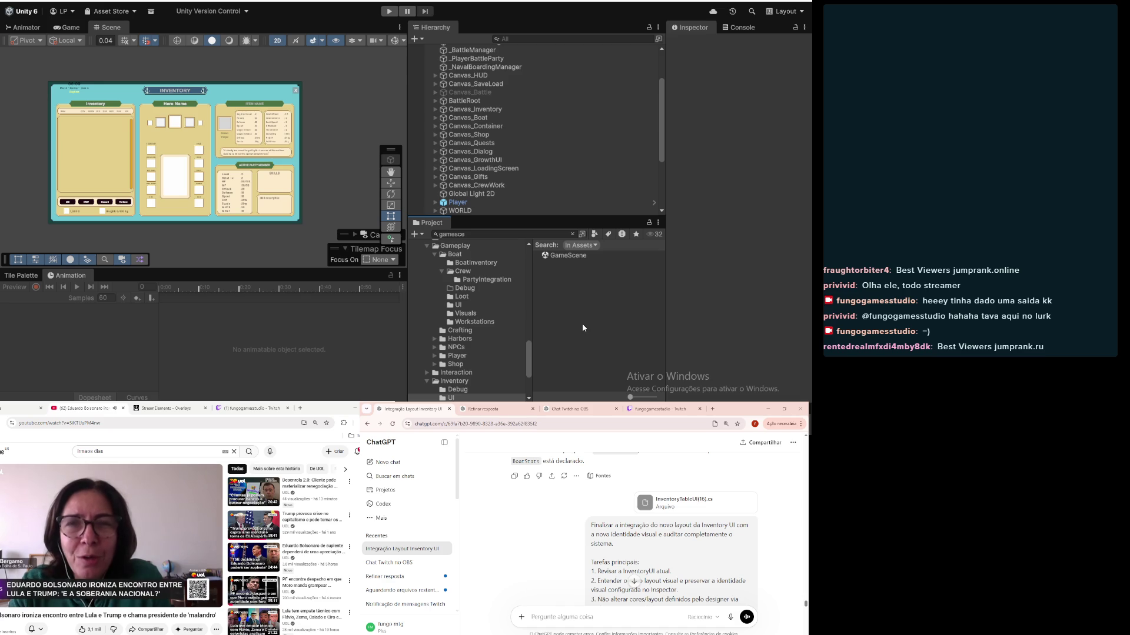
key("alt+Tab")
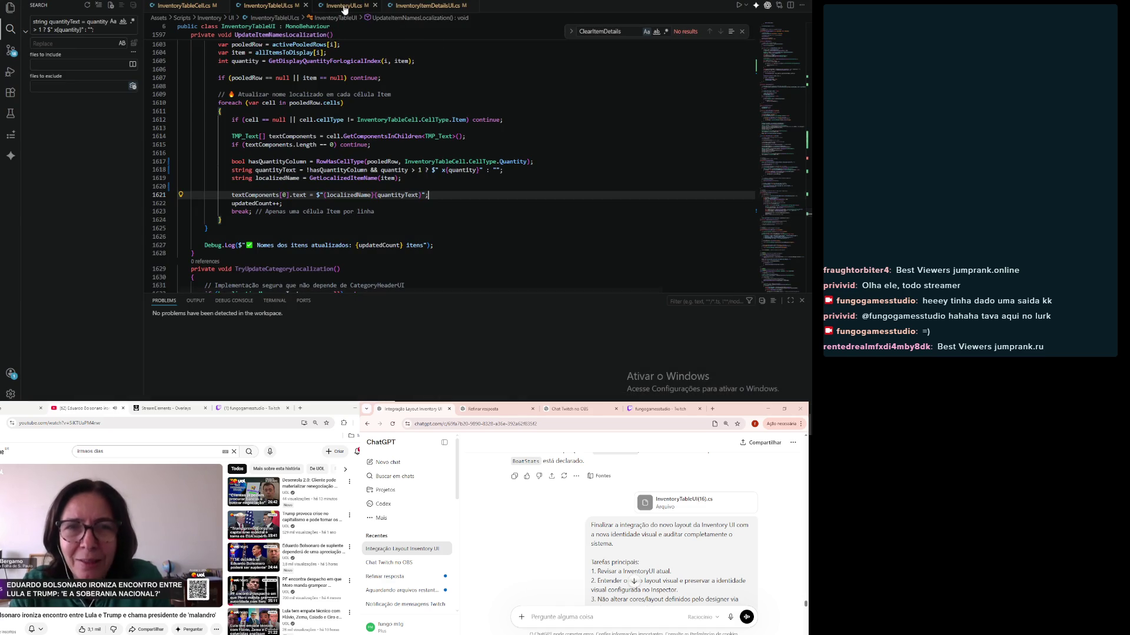
left_click(376, 126)
left_click(449, 86)
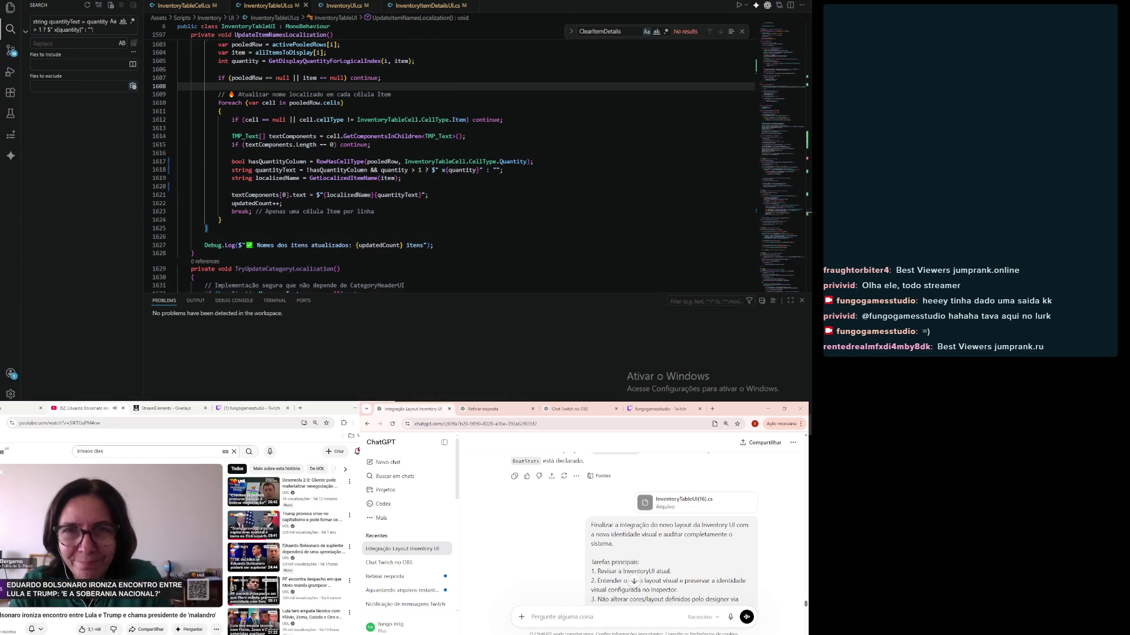
key("alt+Tab")
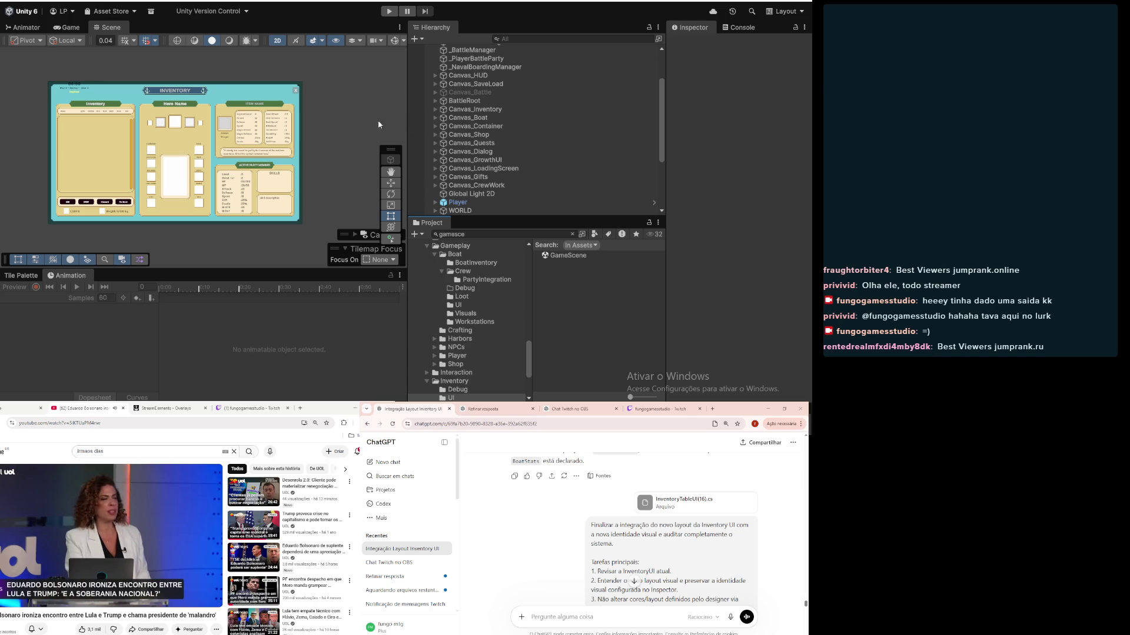
scroll(237, 124, "up", 1)
scroll(237, 124, "up", 5)
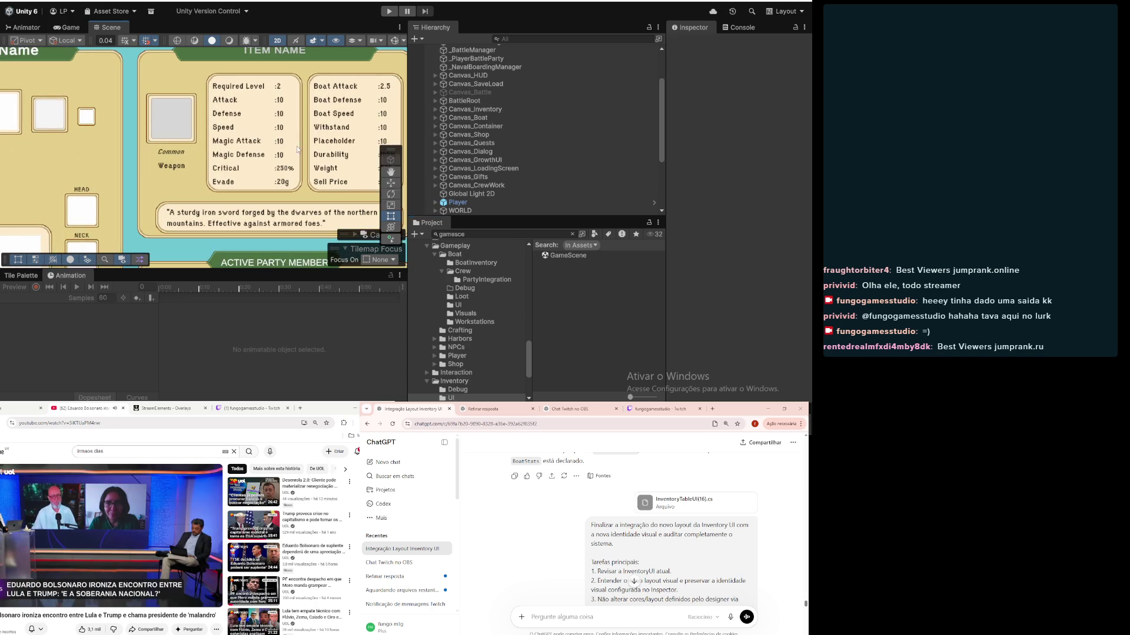
scroll(514, 118, "down", 4)
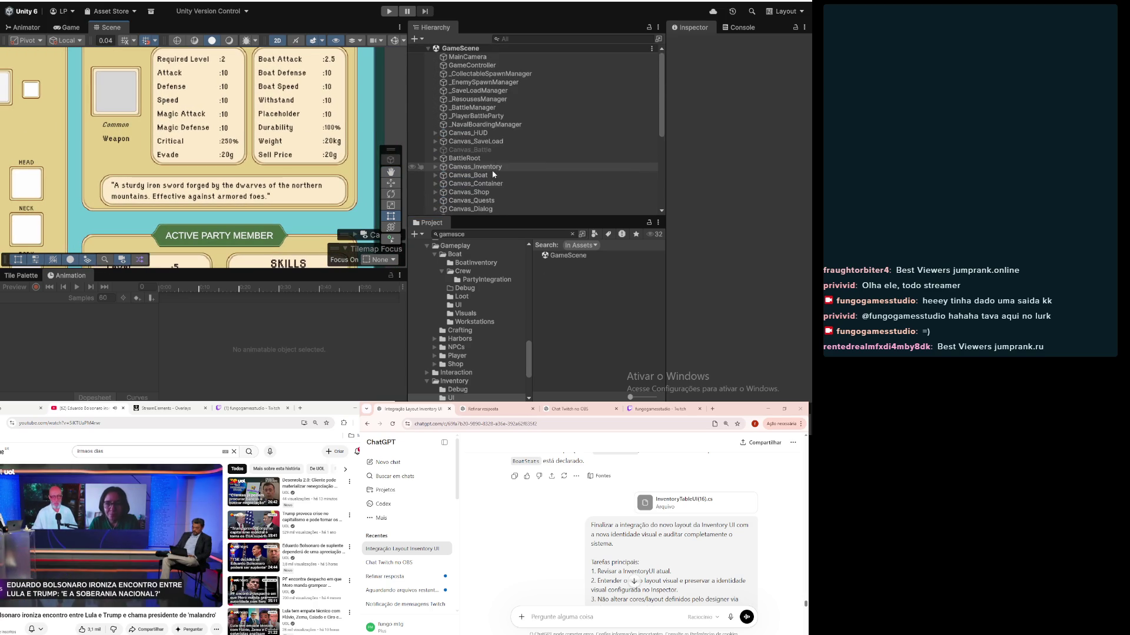
Step: Expand Canvas_Inventory, InventoryPanel and MainContentPanel in the Hierarchy
scroll(445, 137, "up", 3)
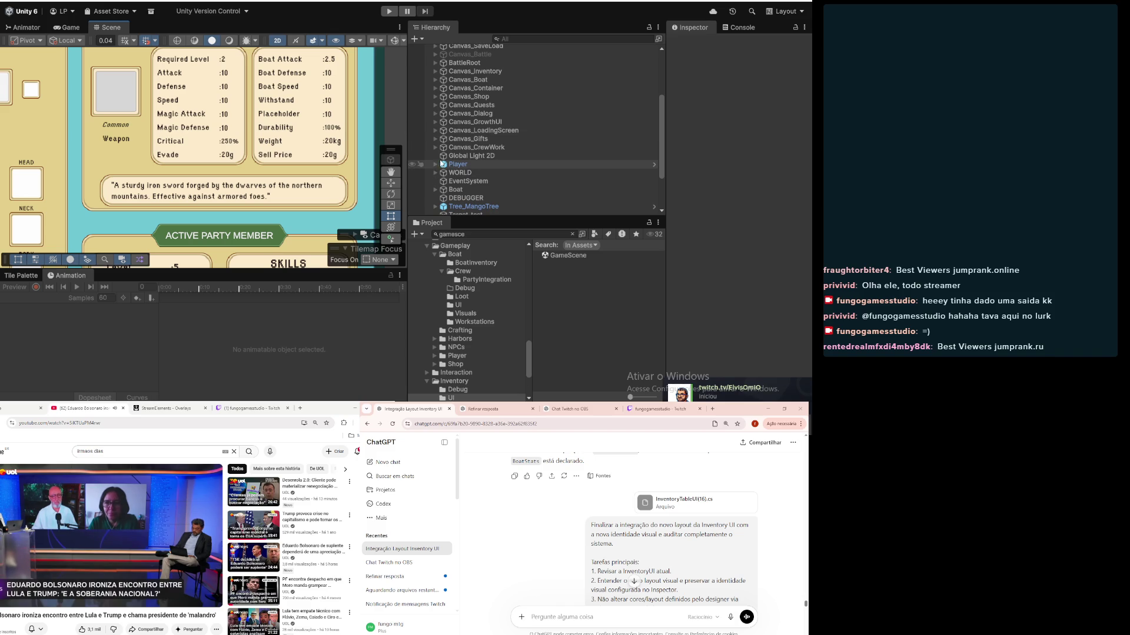
scroll(438, 141, "up", 3)
left_click(447, 135)
left_click(436, 135)
left_click(448, 152)
left_click(443, 152)
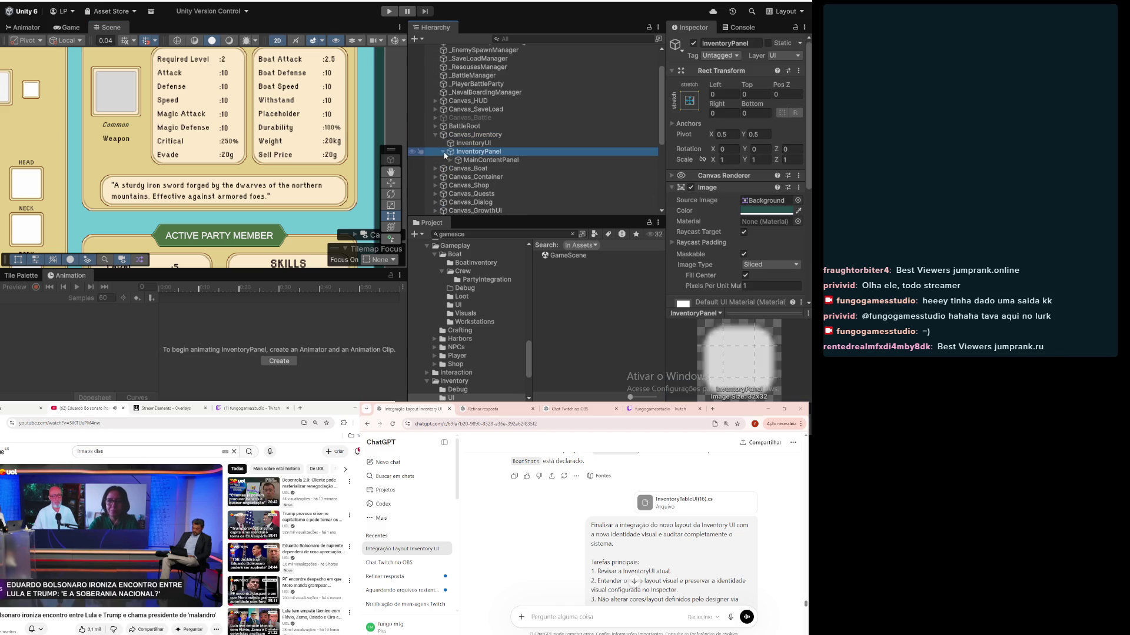
left_click(470, 160)
left_click(450, 160)
scroll(503, 194, "down", 2)
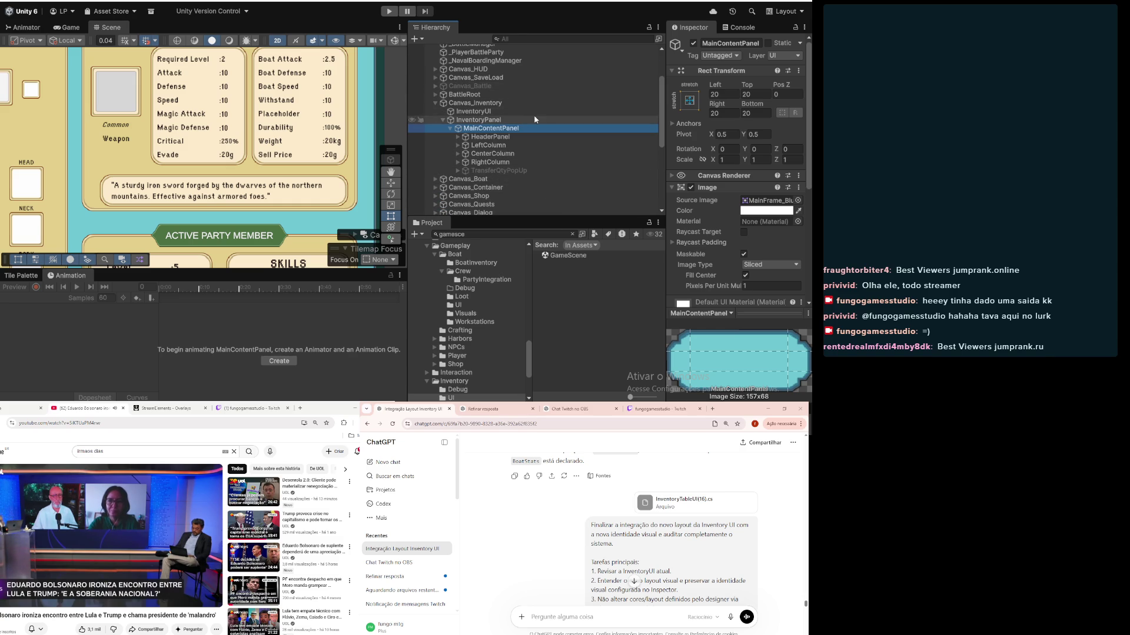
Step: Select RightColumn, widen the Inspector and scroll to its item-details script fields
left_click(464, 162)
scroll(354, 132, "down", 5)
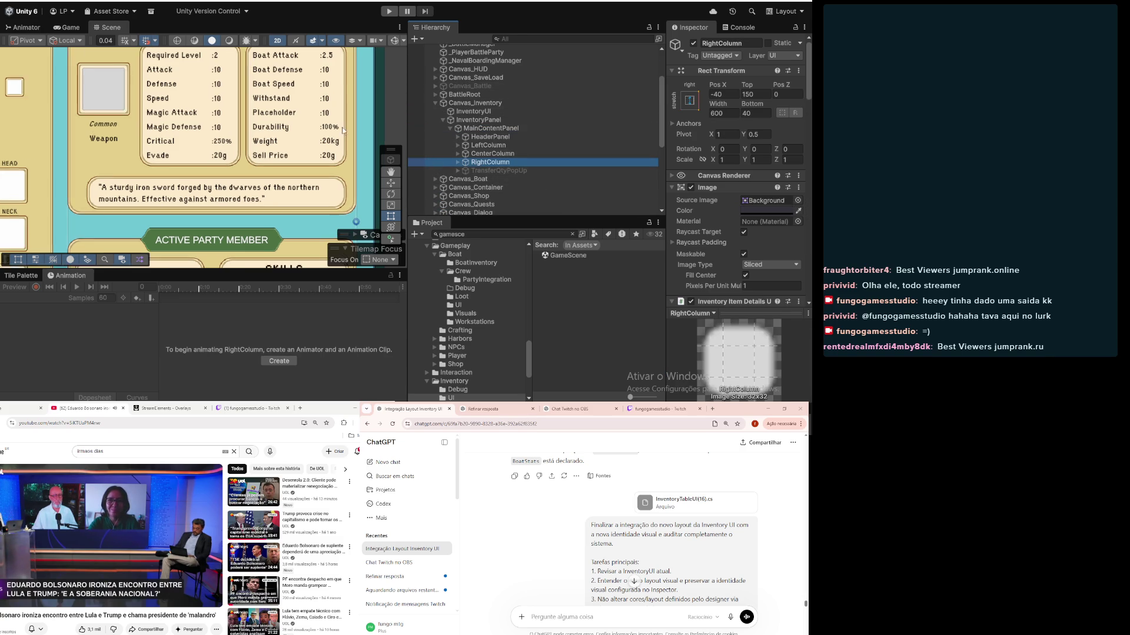
key("t")
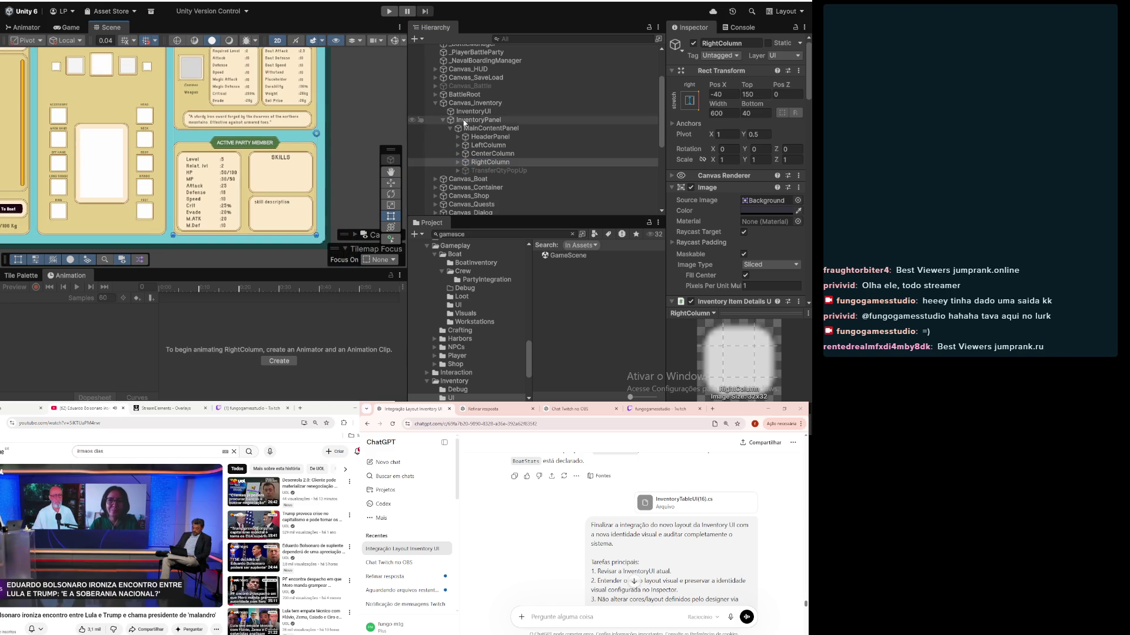
left_click(459, 163)
left_click(482, 171)
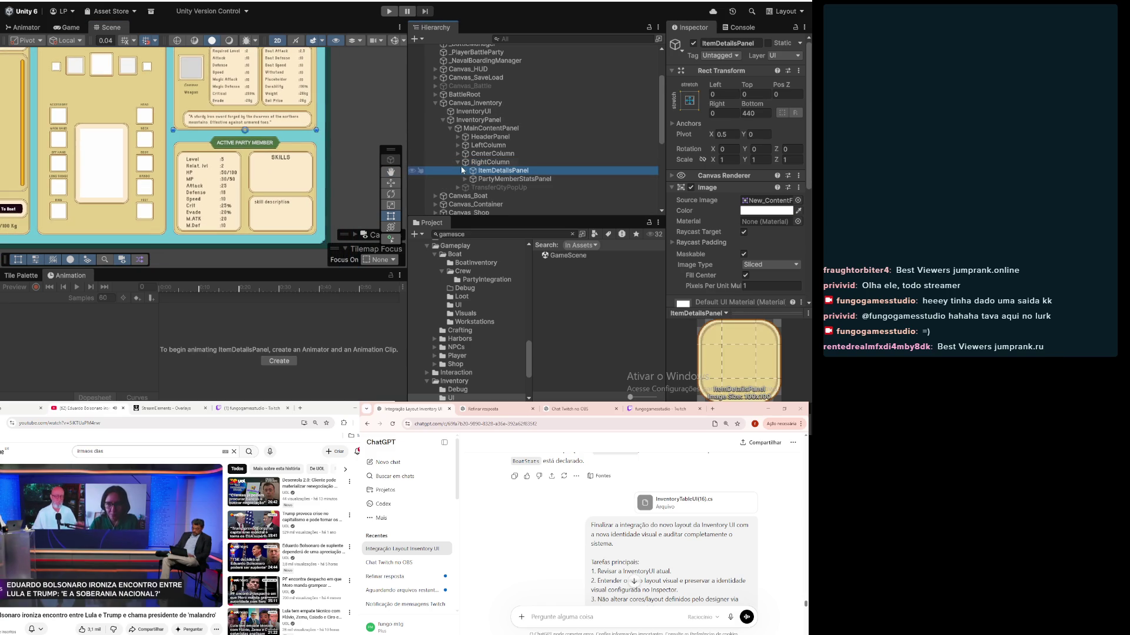
left_click(573, 159)
mouse_move(667, 170)
left_mouse_down()
mouse_move(584, 170)
mouse_move(610, 171)
left_mouse_up()
scroll(684, 148, "down", 10)
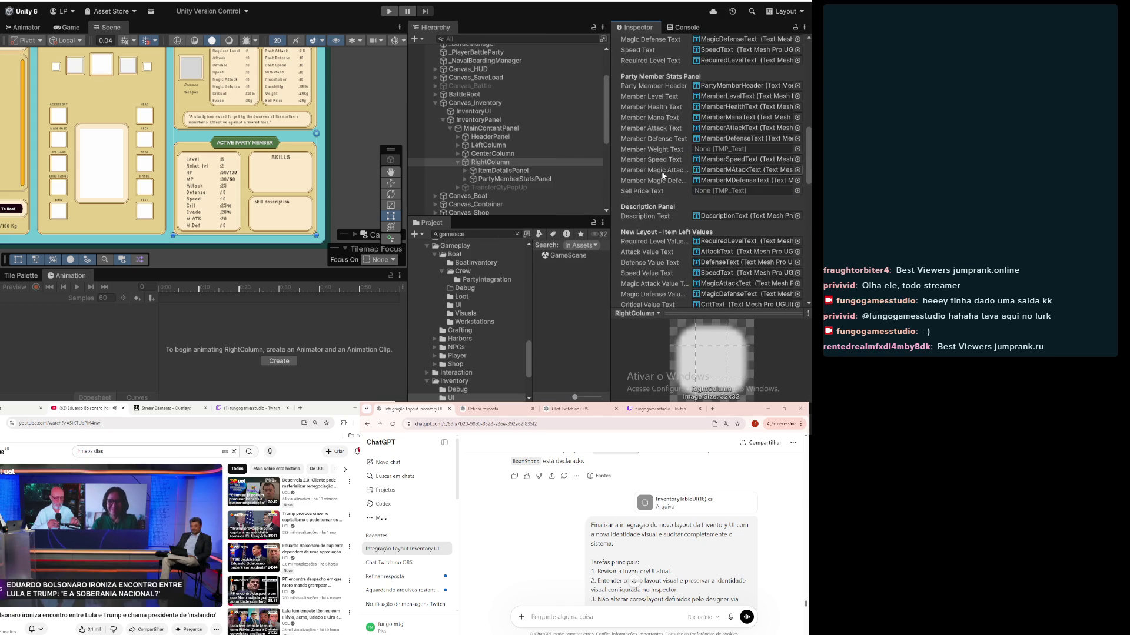
Step: Review the Inventory Item Details UI fields and open the Type Text object picker
scroll(662, 175, "down", 2)
scroll(663, 176, "down", 4)
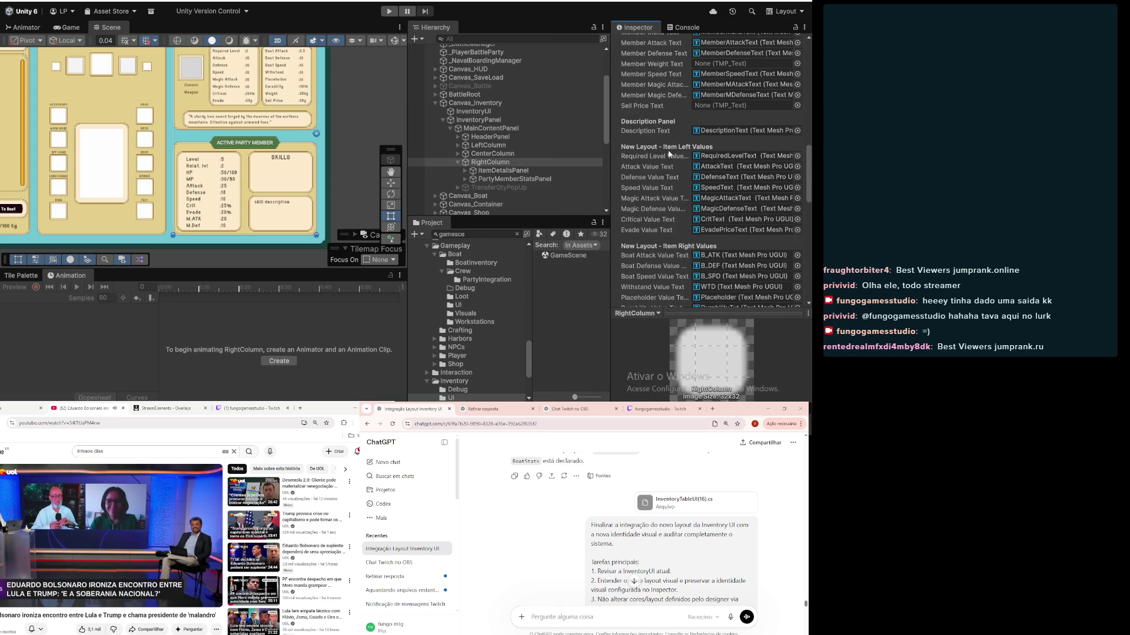
scroll(669, 153, "up", 4)
scroll(668, 152, "up", 12)
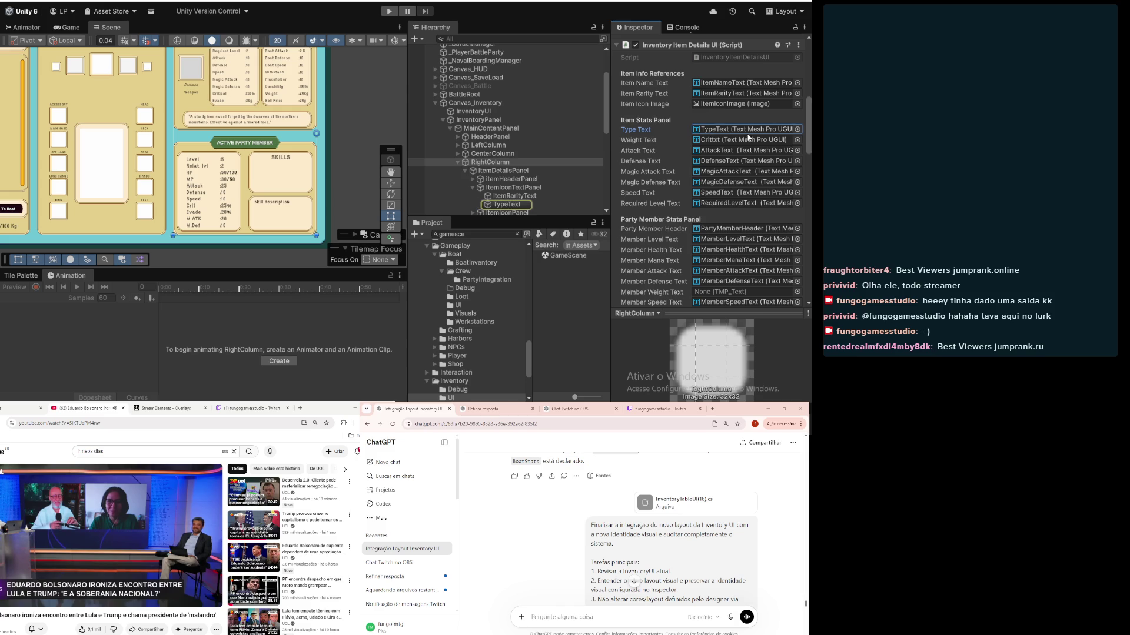
left_click(797, 129)
Step: Set the Type Text and Weight Text references to None
scroll(637, 157, "up", 5)
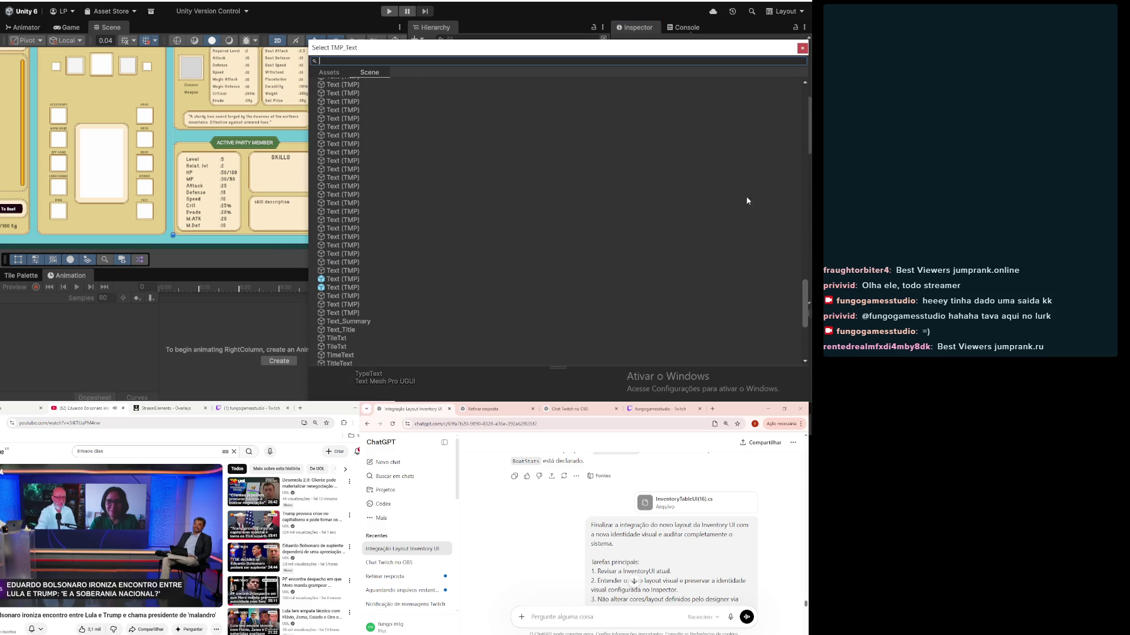
left_click_drag(804, 338, 803, 85)
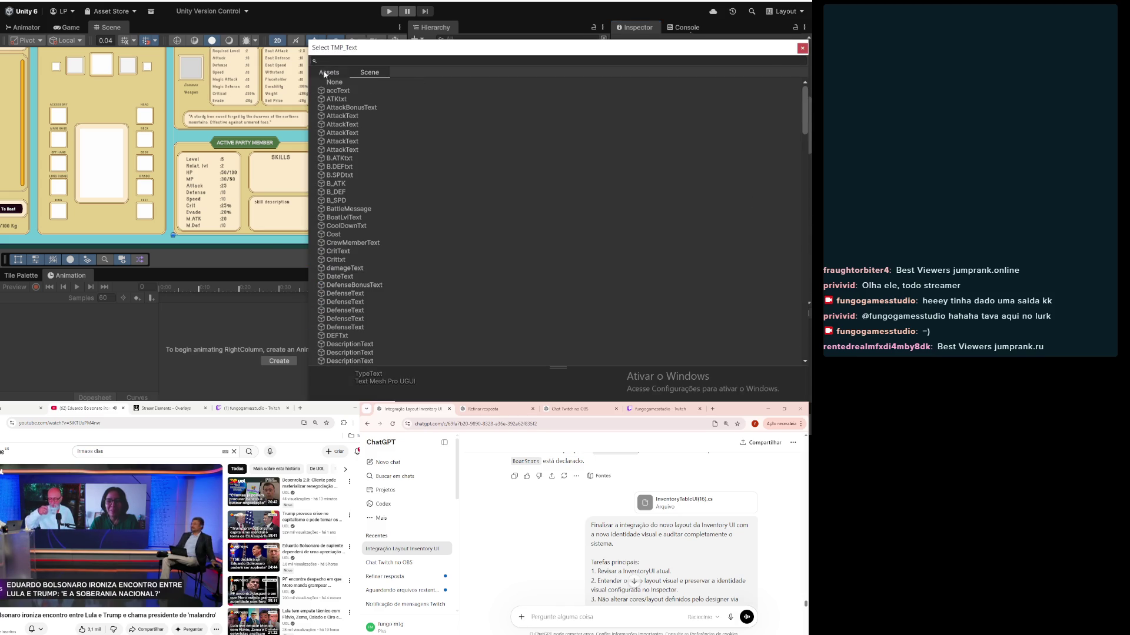
left_click(351, 86)
left_click(802, 47)
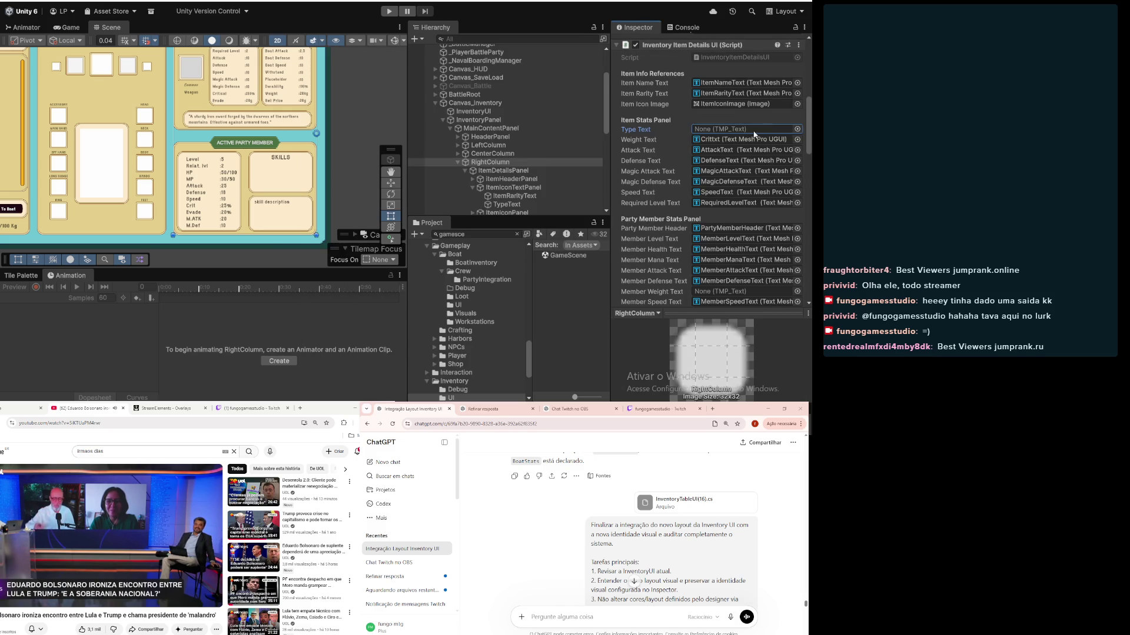
left_click(797, 140)
left_click_drag(804, 112, 803, 96)
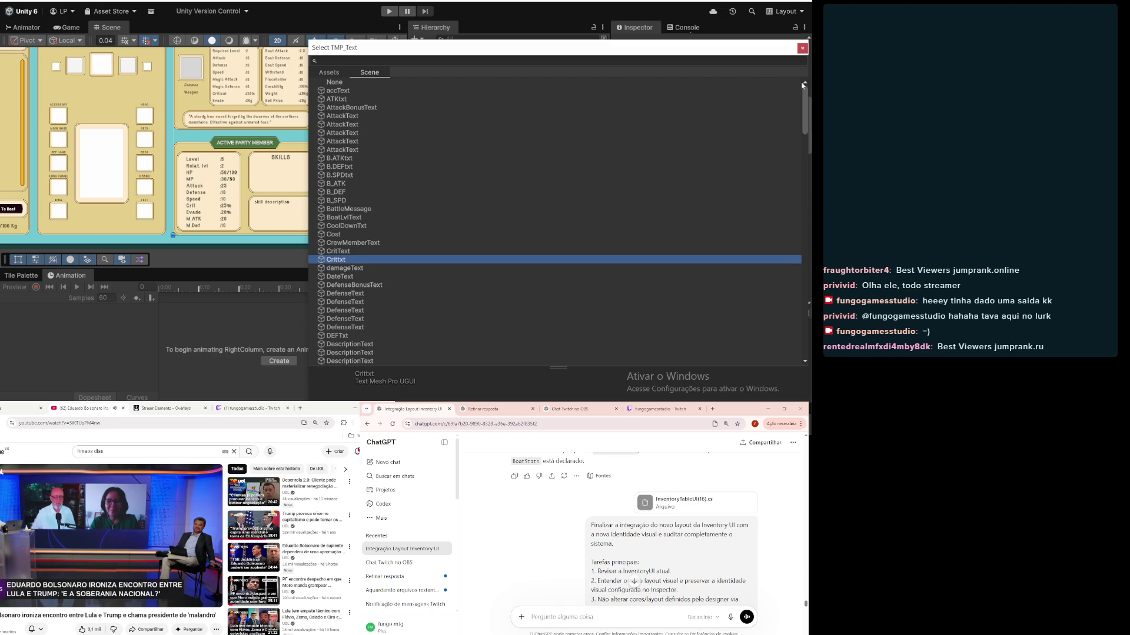
left_click(712, 89)
left_click(714, 83)
left_click(802, 47)
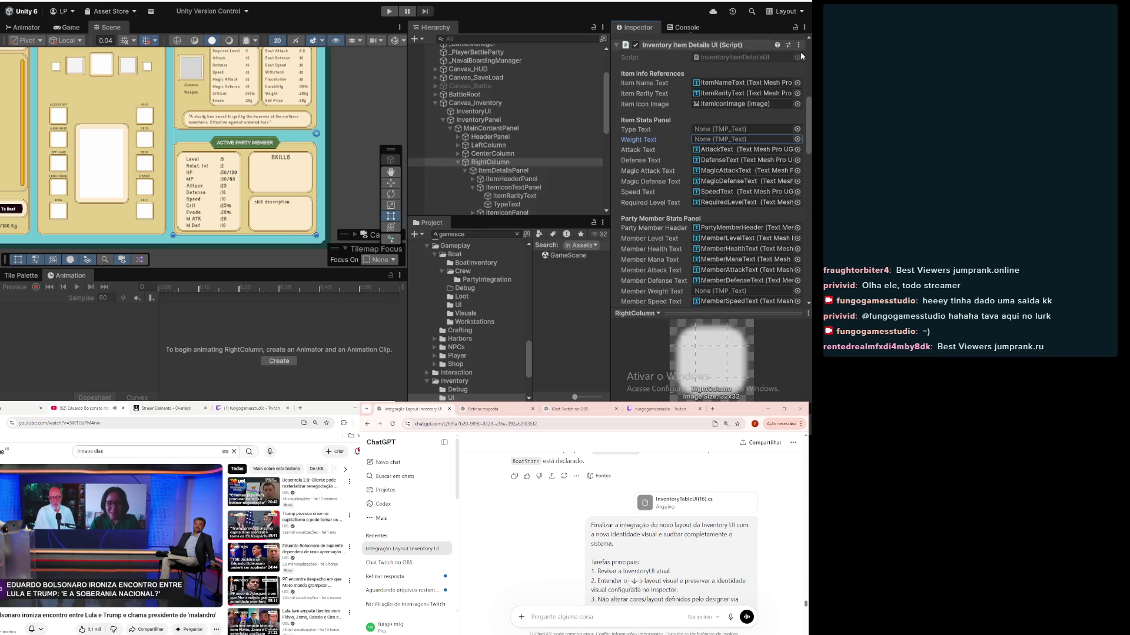
Step: Set the Attack Text and Defense Text references to None
left_click(798, 149)
left_click(735, 80)
left_click(802, 48)
left_click(742, 159)
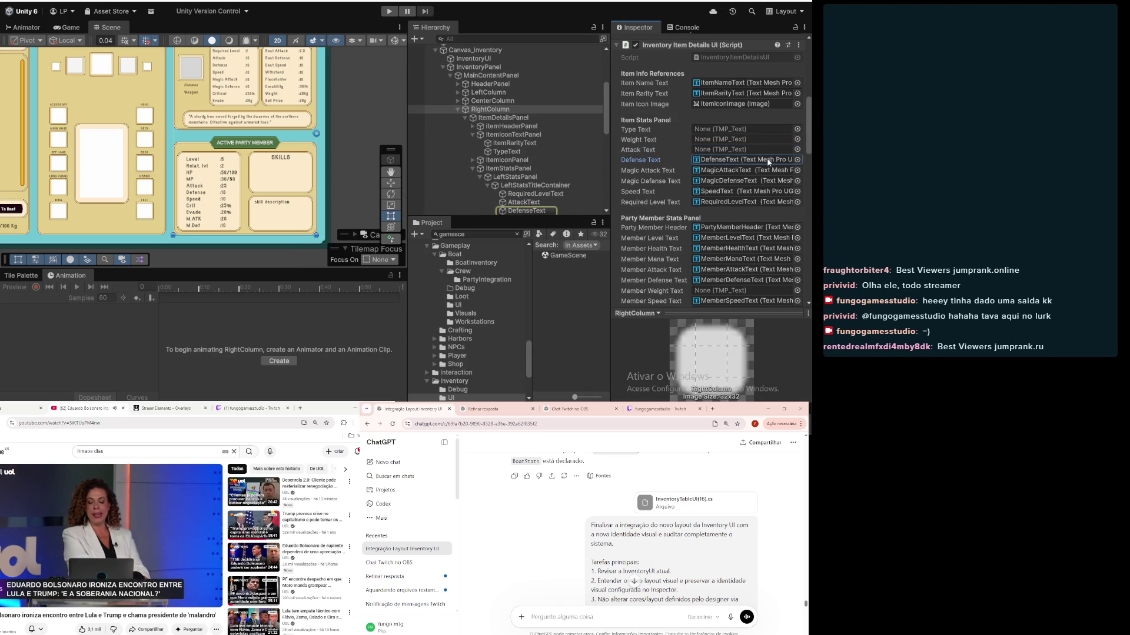
left_click(797, 159)
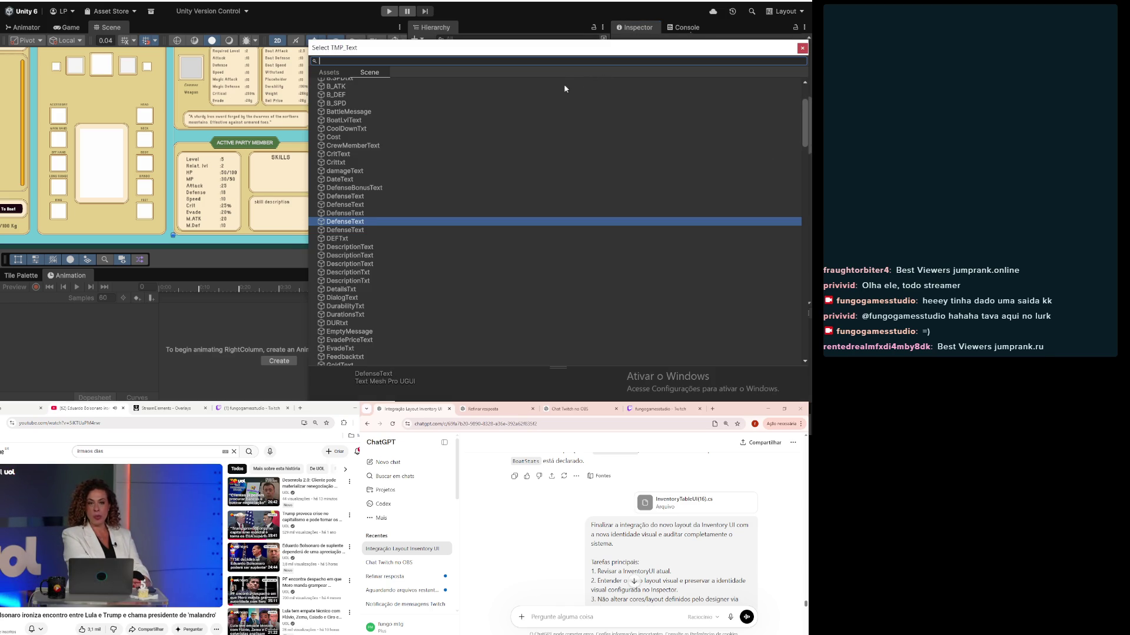
left_click(428, 81)
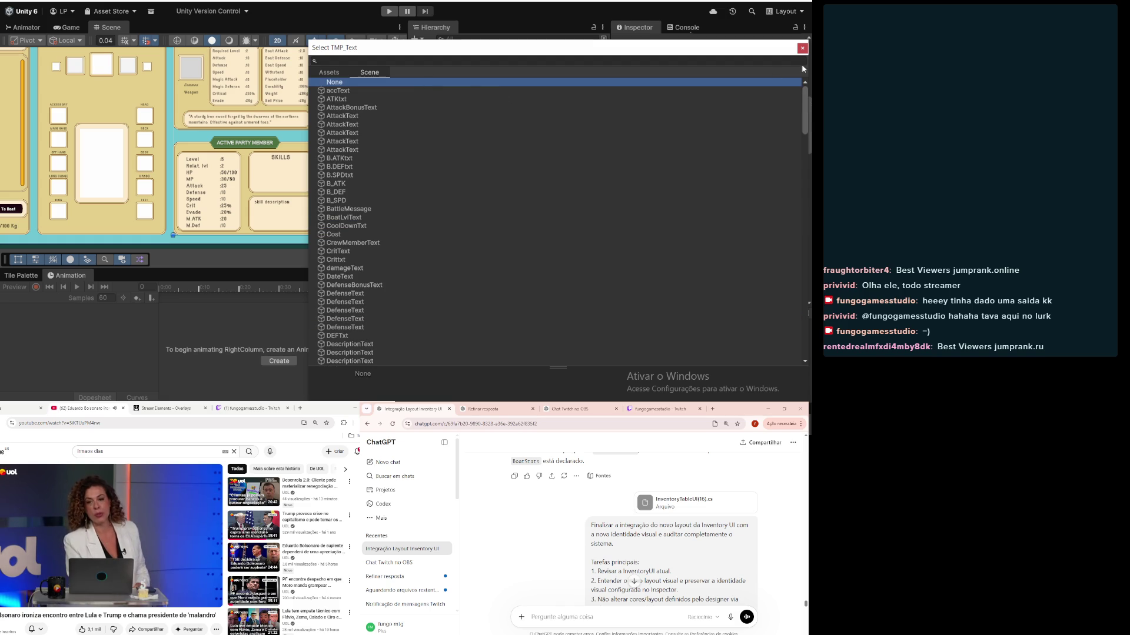
left_click(802, 48)
Step: Set the Magic Attack Text and Magic Defense Text references to None
left_click(751, 170)
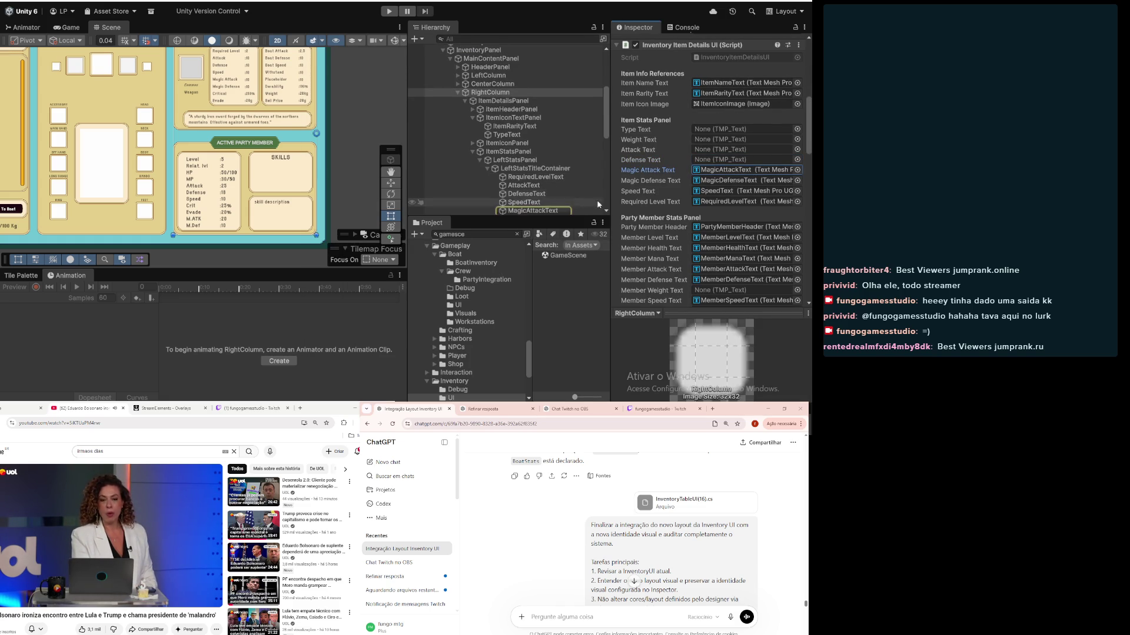
scroll(771, 153, "up", 3)
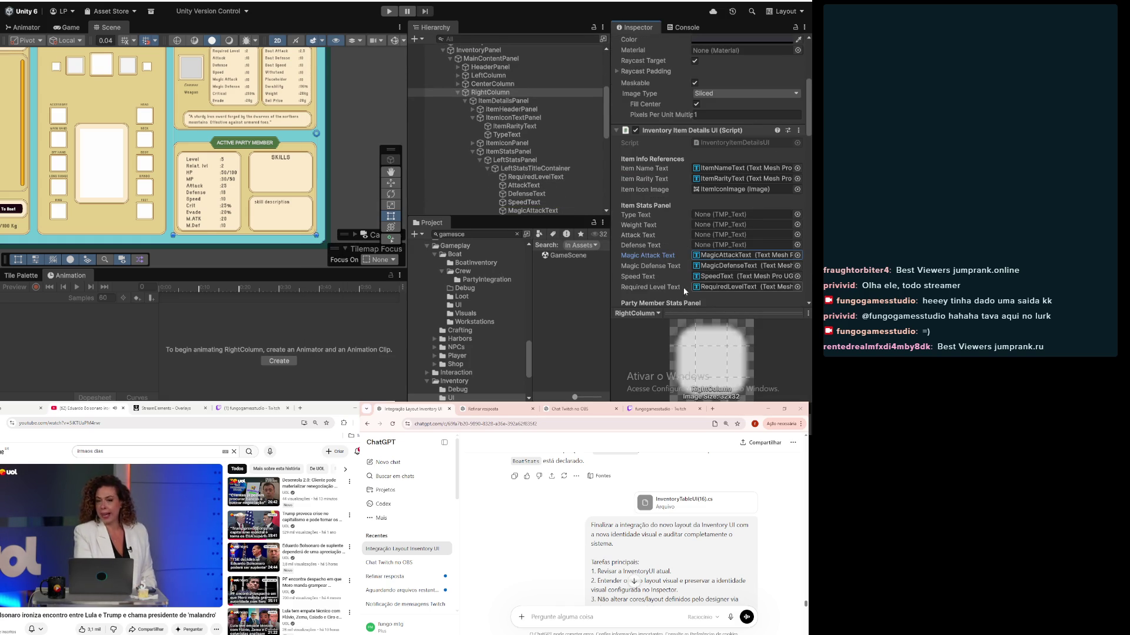
left_click(798, 255)
scroll(441, 147, "up", 10)
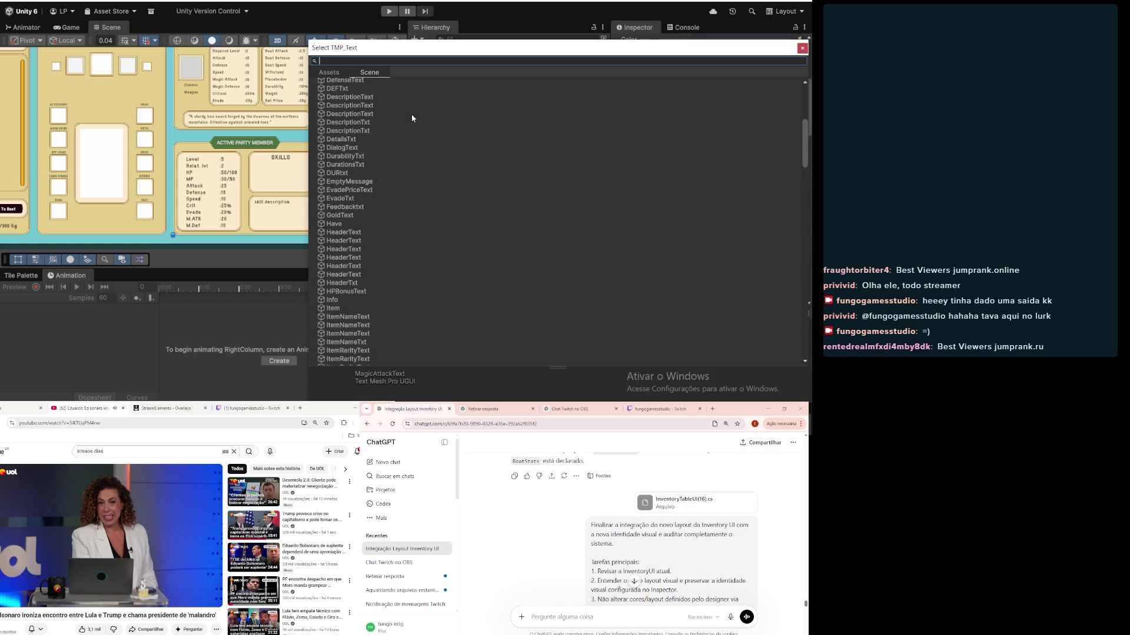
left_click(338, 83)
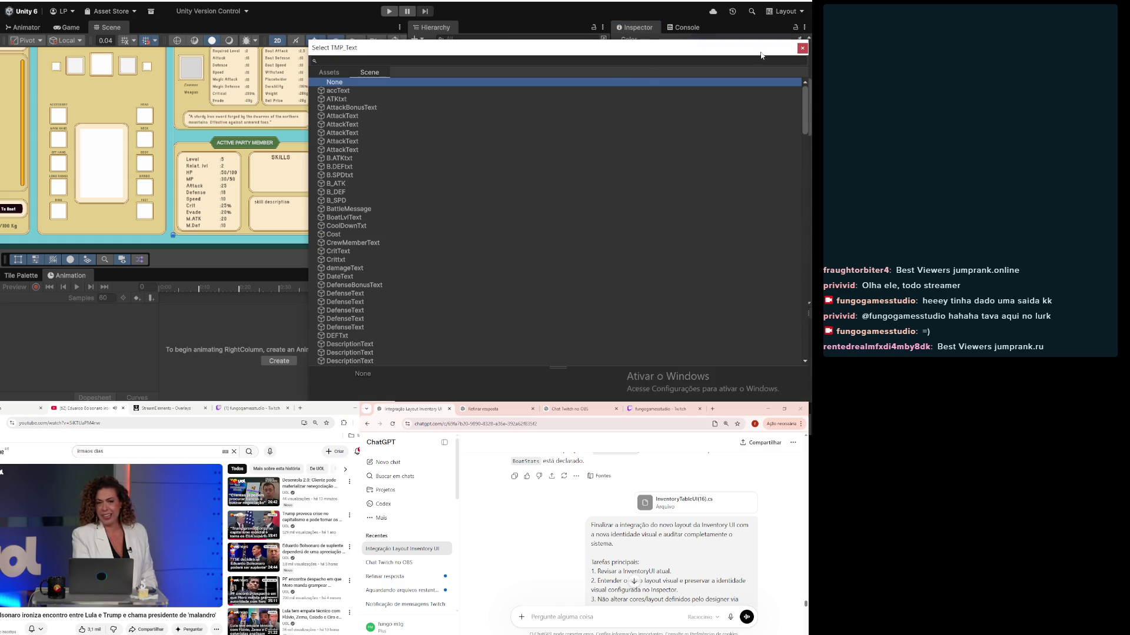
left_click(802, 48)
left_click(796, 266)
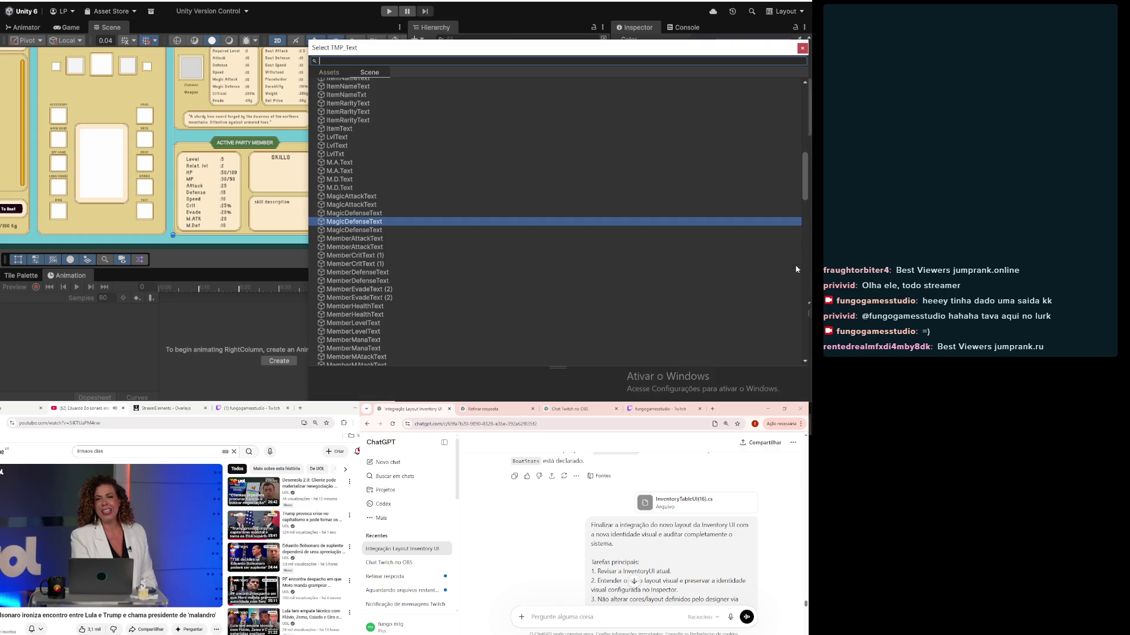
scroll(671, 143, "up", 10)
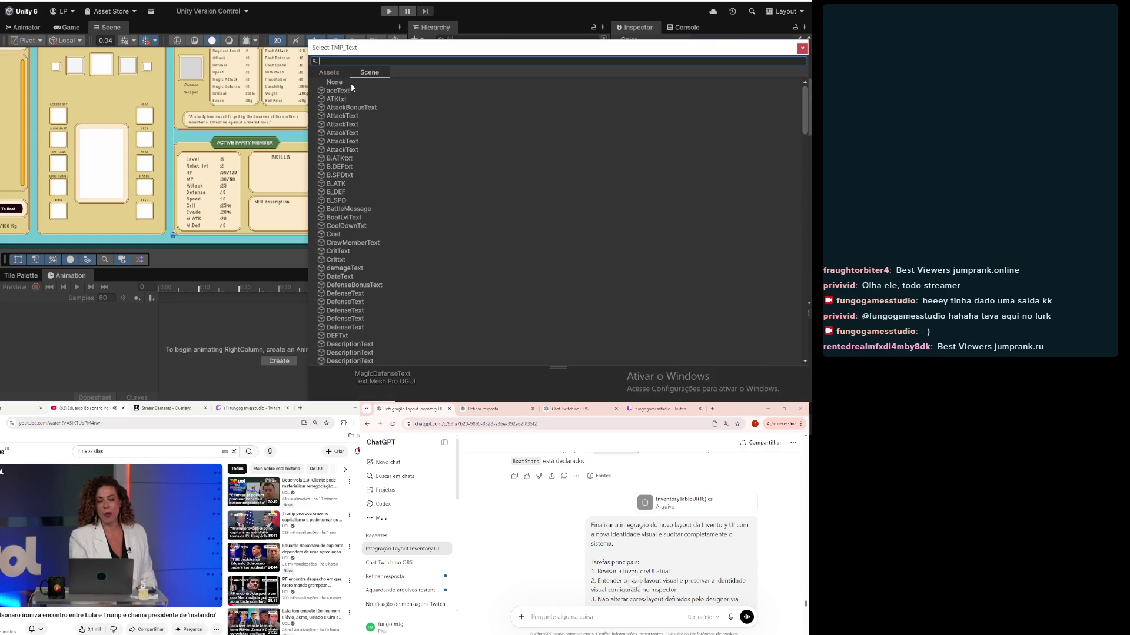
left_click(355, 83)
left_click(802, 48)
Step: Set the Speed Text and Required Level Text references to None
left_click(740, 276)
left_click(798, 275)
scroll(554, 132, "up", 10)
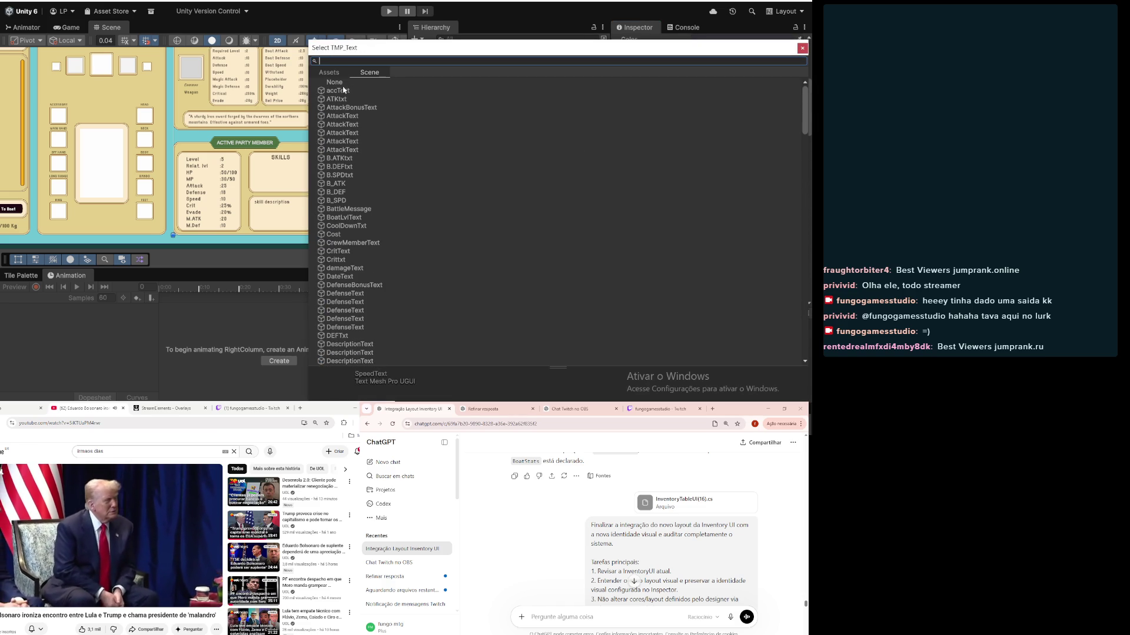
left_click(586, 84)
left_click(802, 48)
left_click(742, 285)
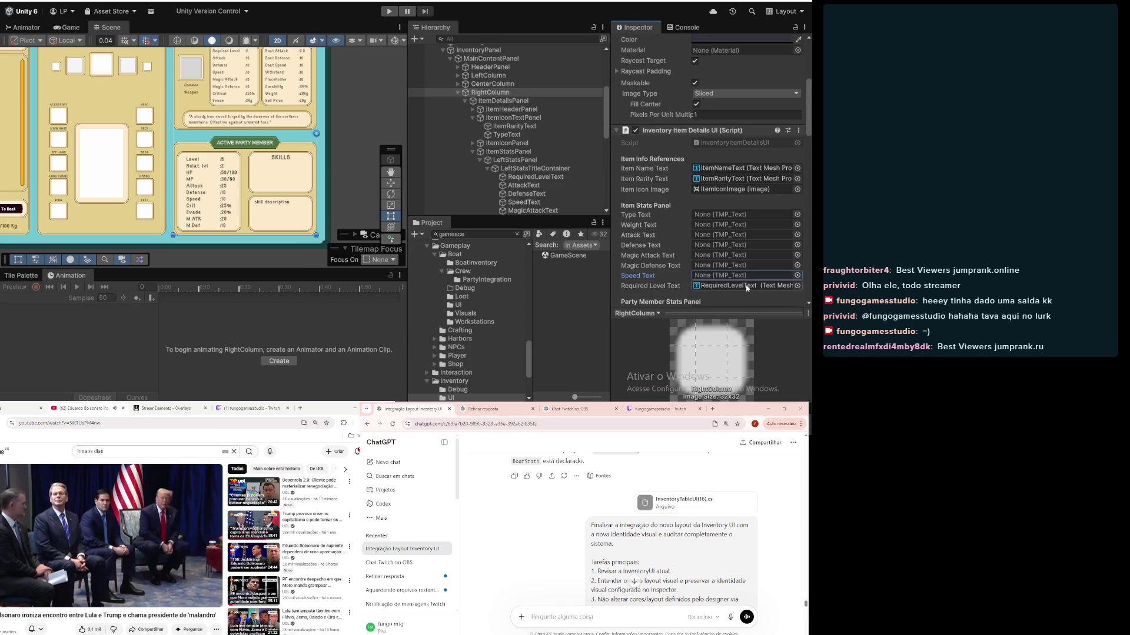
left_click(798, 286)
scroll(577, 142, "up", 5)
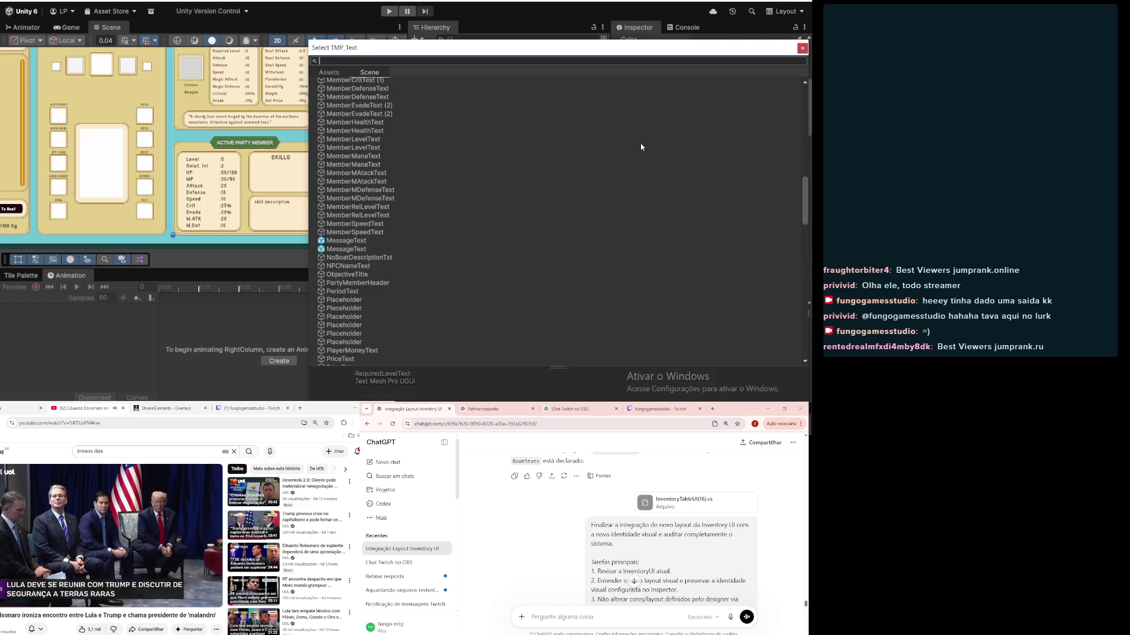
mouse_move(801, 209)
left_mouse_down()
mouse_move(801, 139)
mouse_move(658, 98)
left_mouse_up()
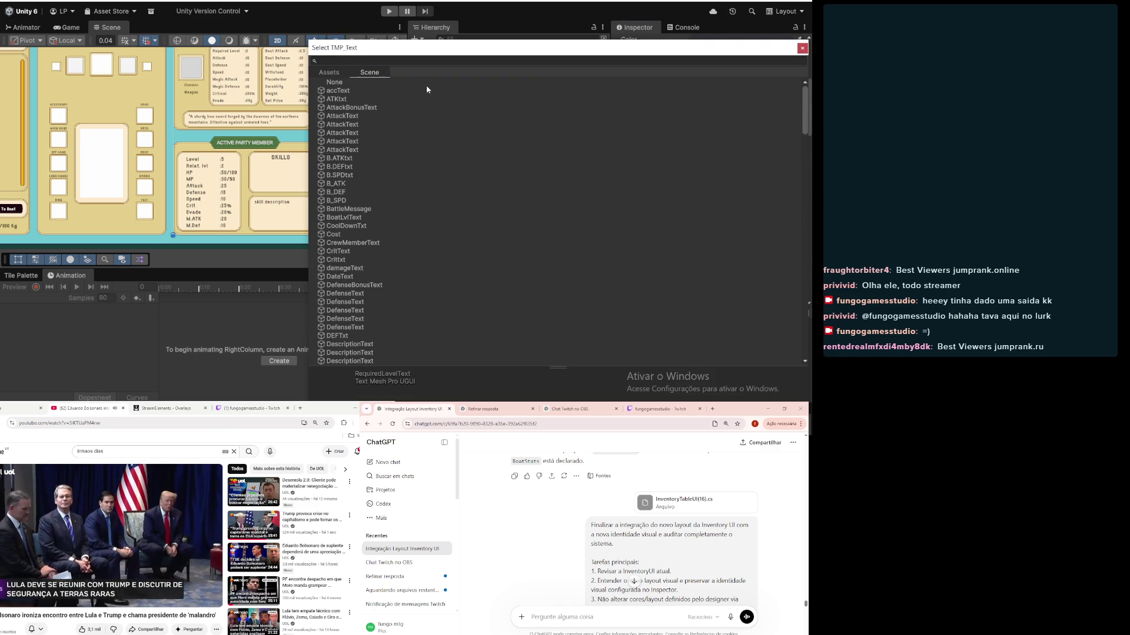
left_click(517, 82)
left_click(802, 50)
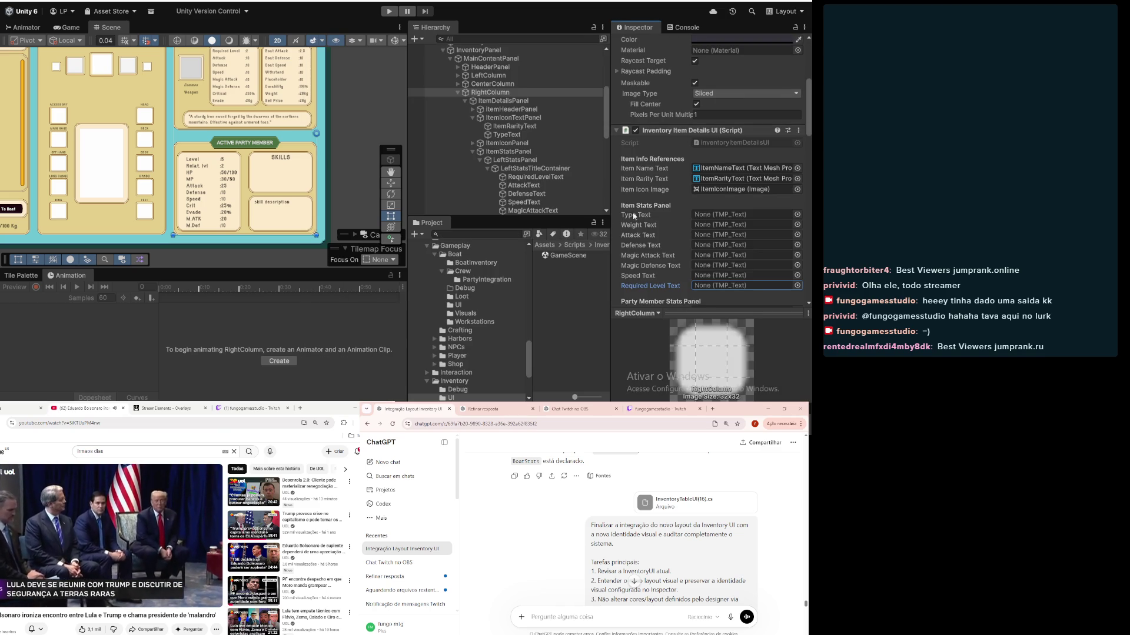
scroll(641, 196, "down", 2)
left_click(720, 140)
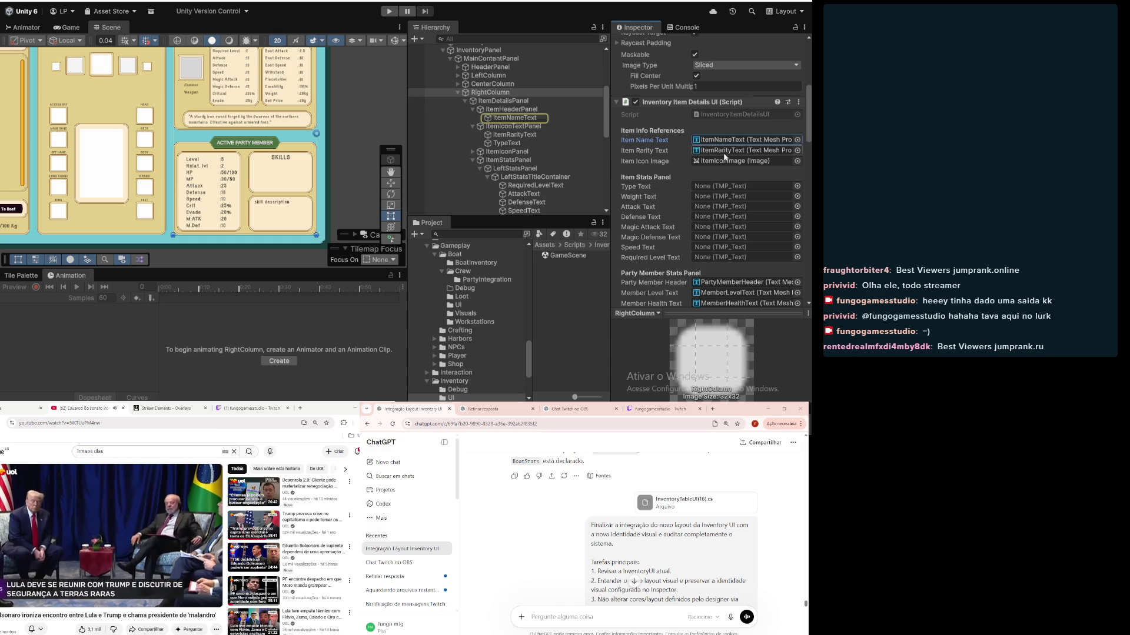
left_click(725, 152)
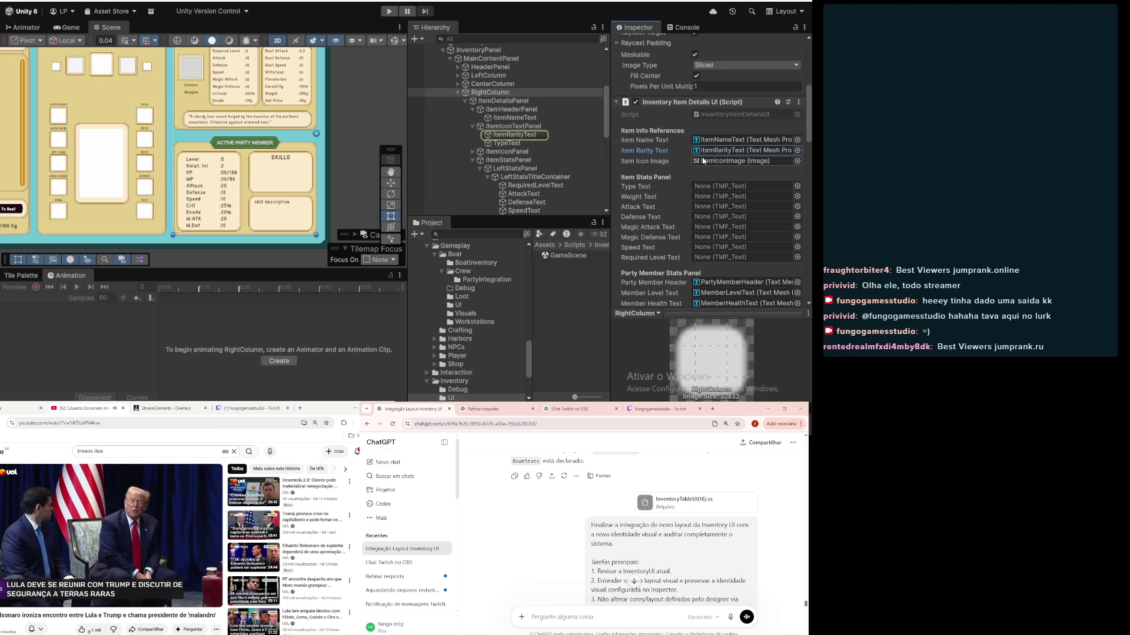
left_click(719, 162)
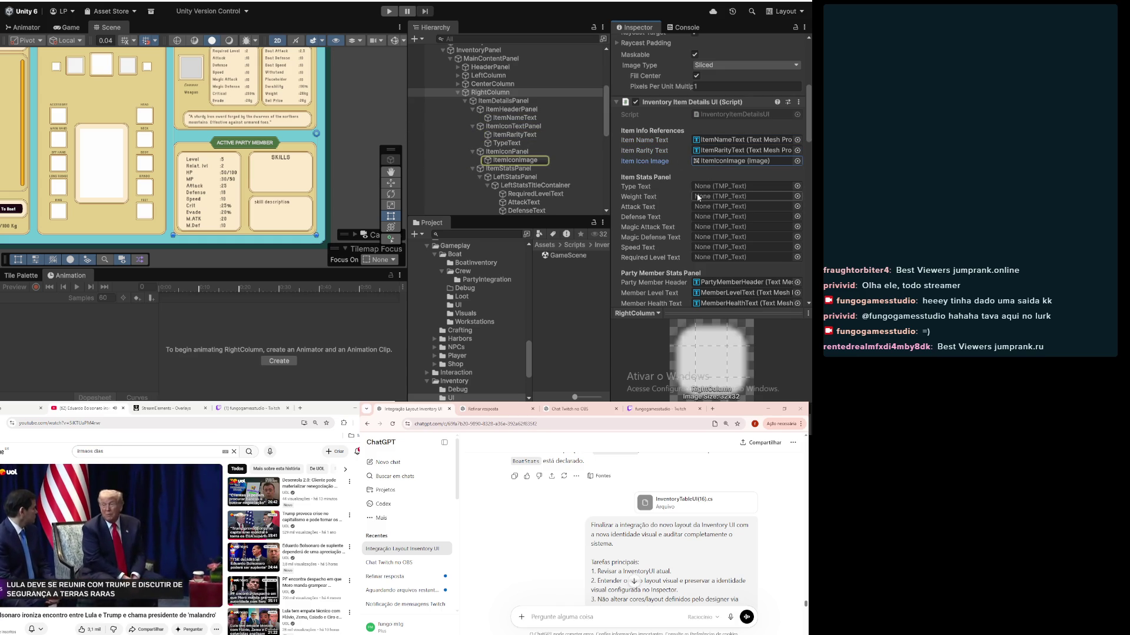
scroll(697, 193, "down", 8)
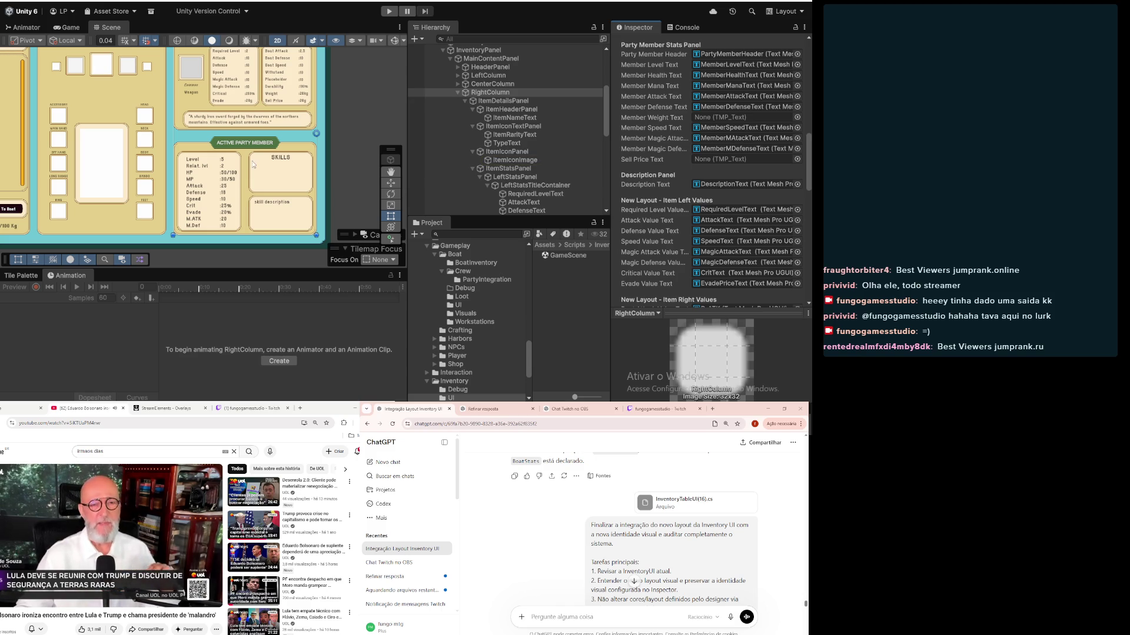
scroll(266, 161, "down", 4)
left_click(729, 54)
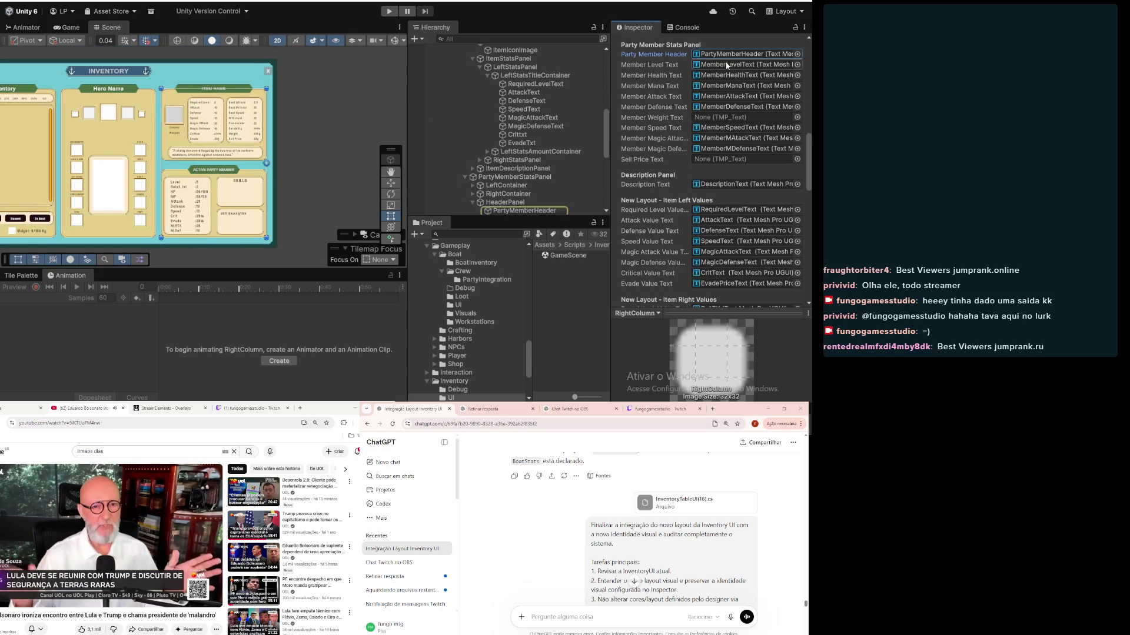
left_click(727, 76)
left_click(727, 86)
left_click(727, 97)
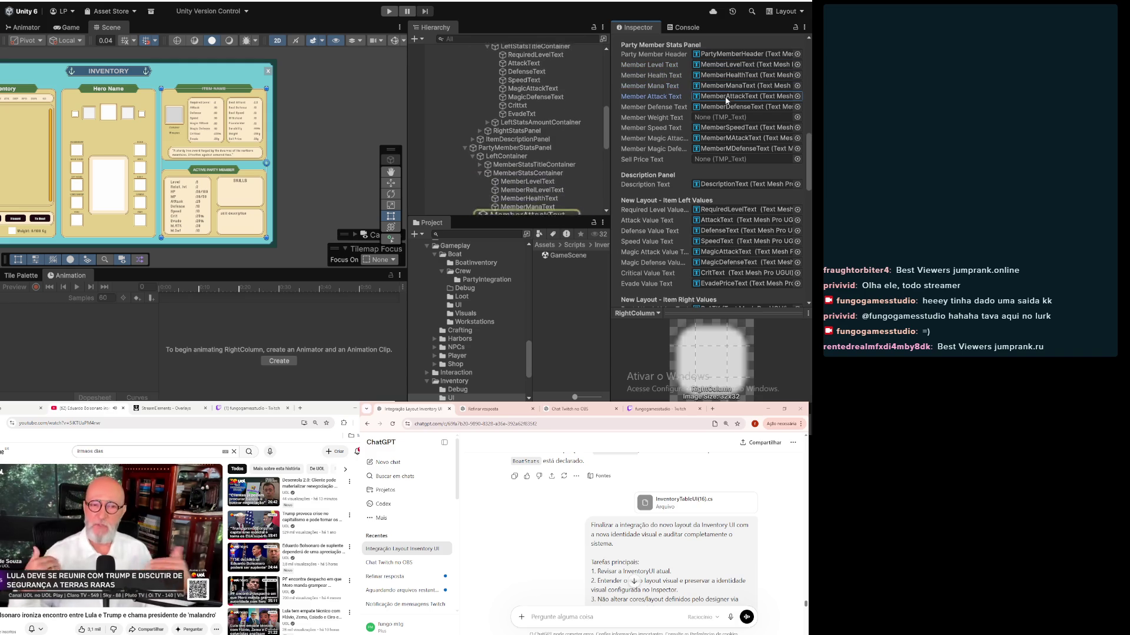
scroll(724, 153, "up", 10)
scroll(722, 160, "down", 1)
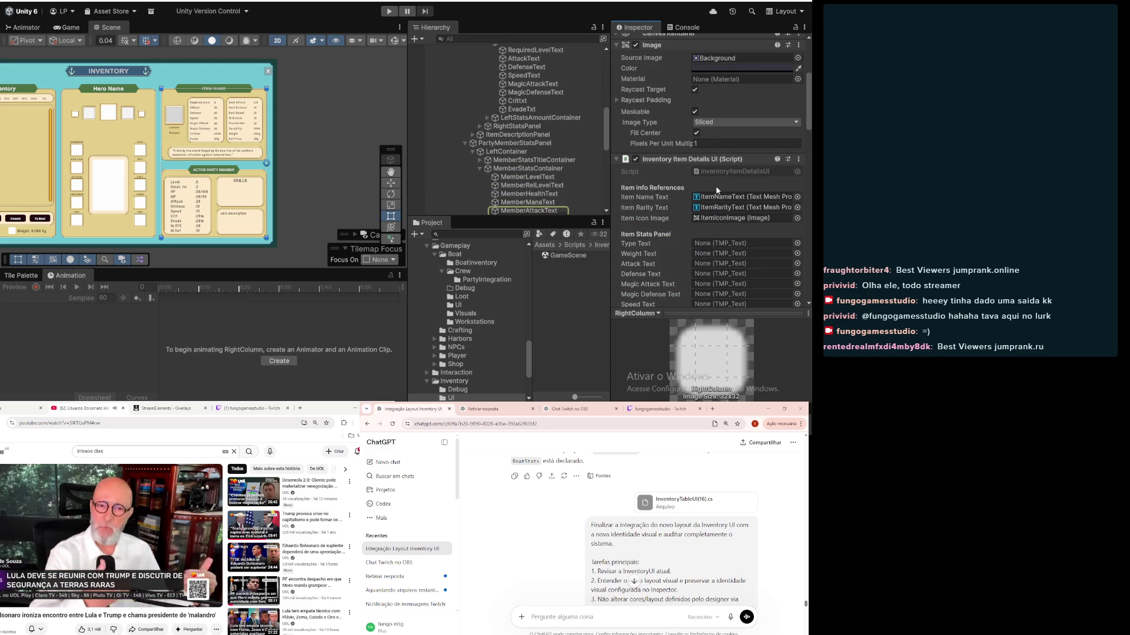
scroll(716, 190, "down", 5)
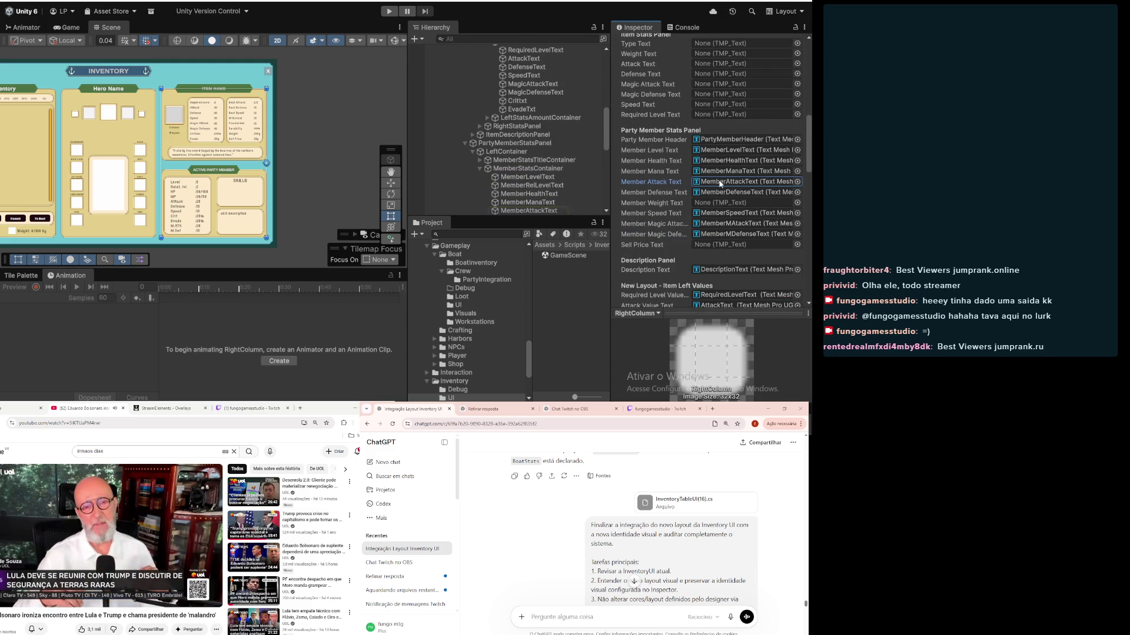
scroll(718, 187, "down", 3)
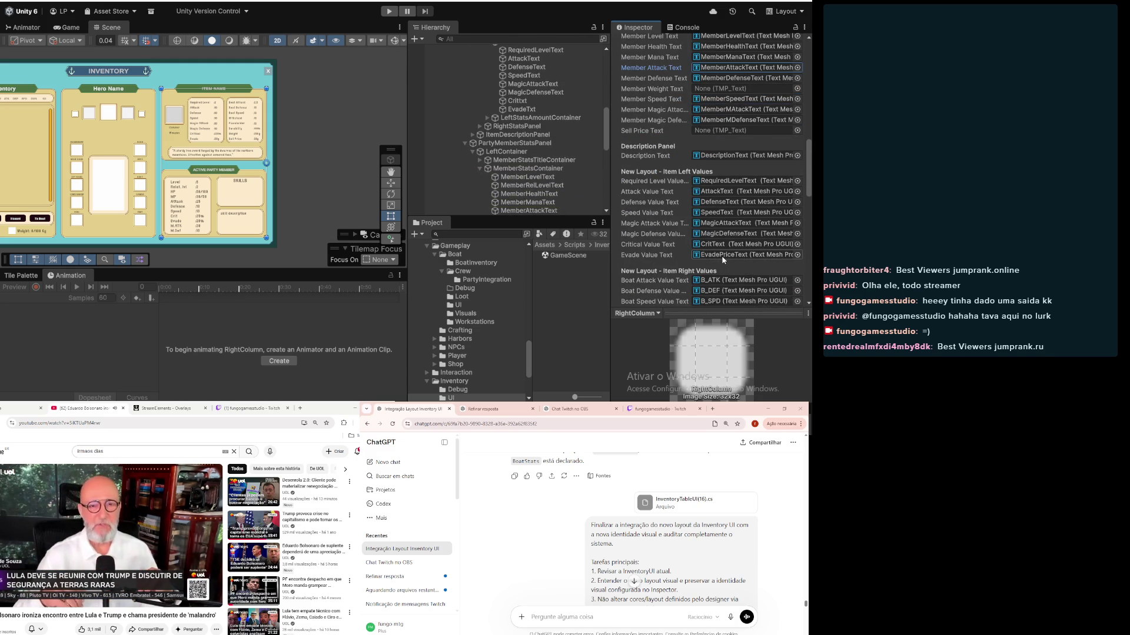
scroll(723, 259, "down", 2)
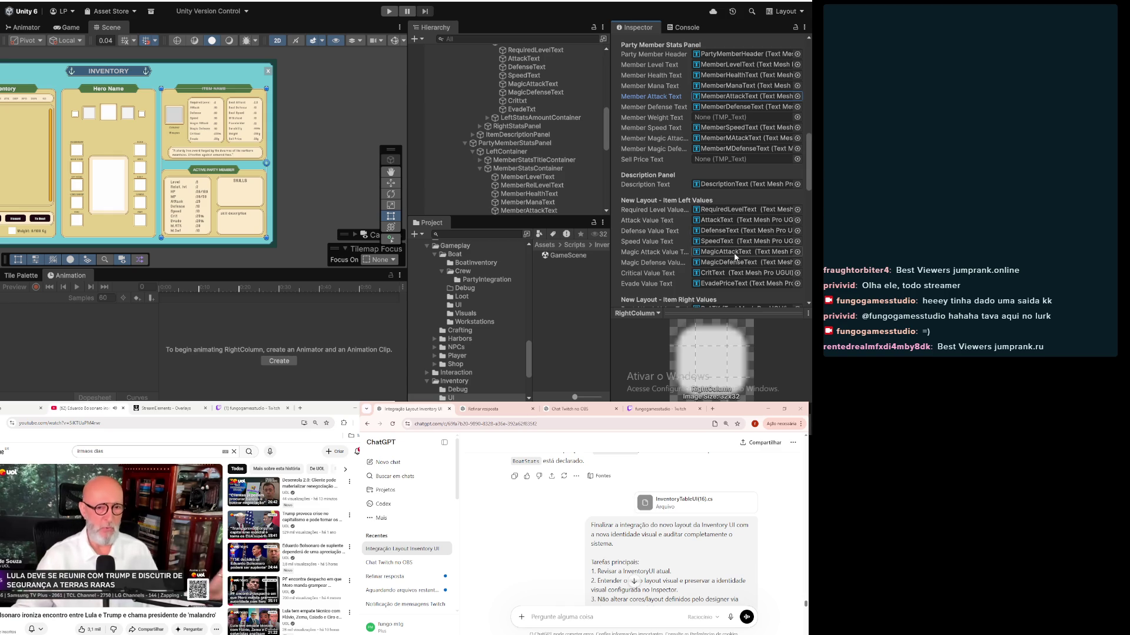
scroll(690, 242, "down", 3)
scroll(690, 242, "down", 2)
scroll(646, 187, "up", 3)
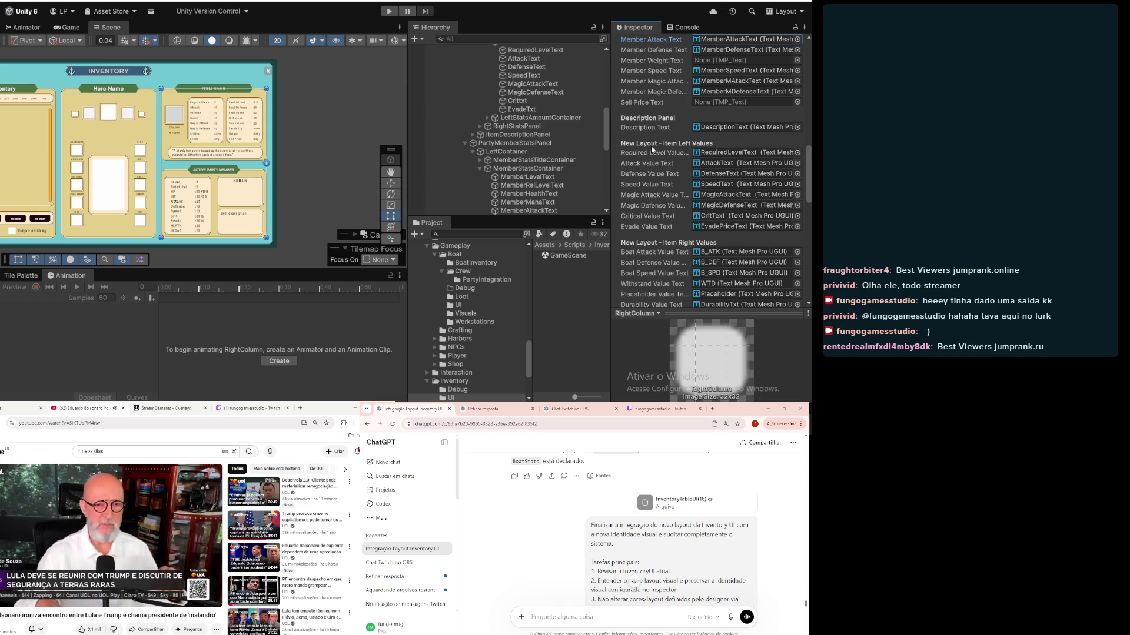
left_click(731, 185)
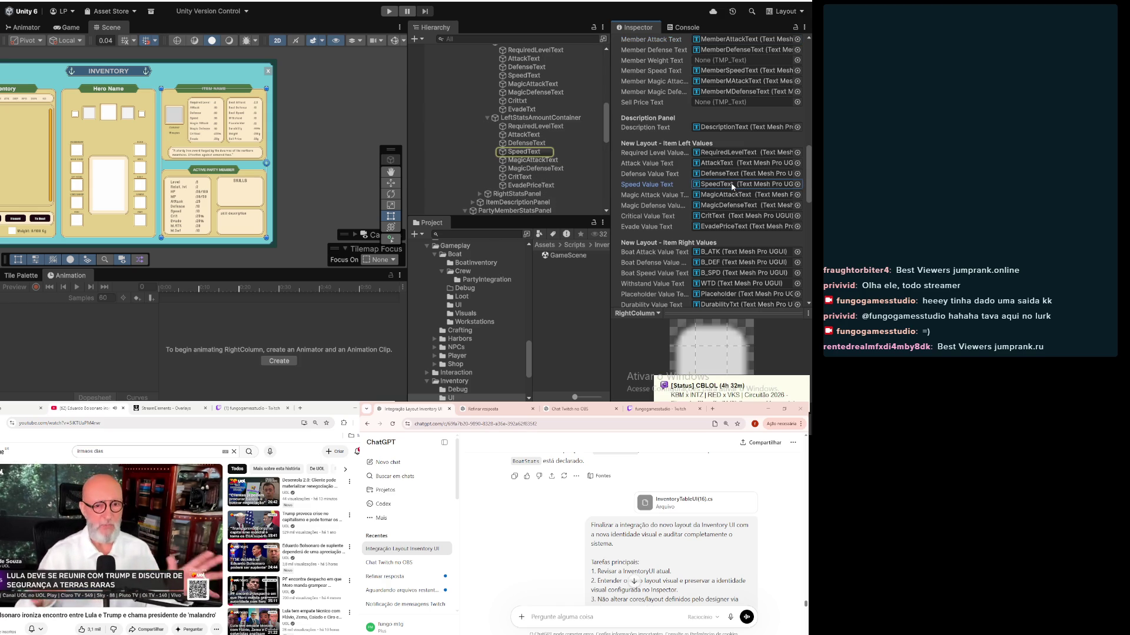
scroll(586, 185, "down", 3)
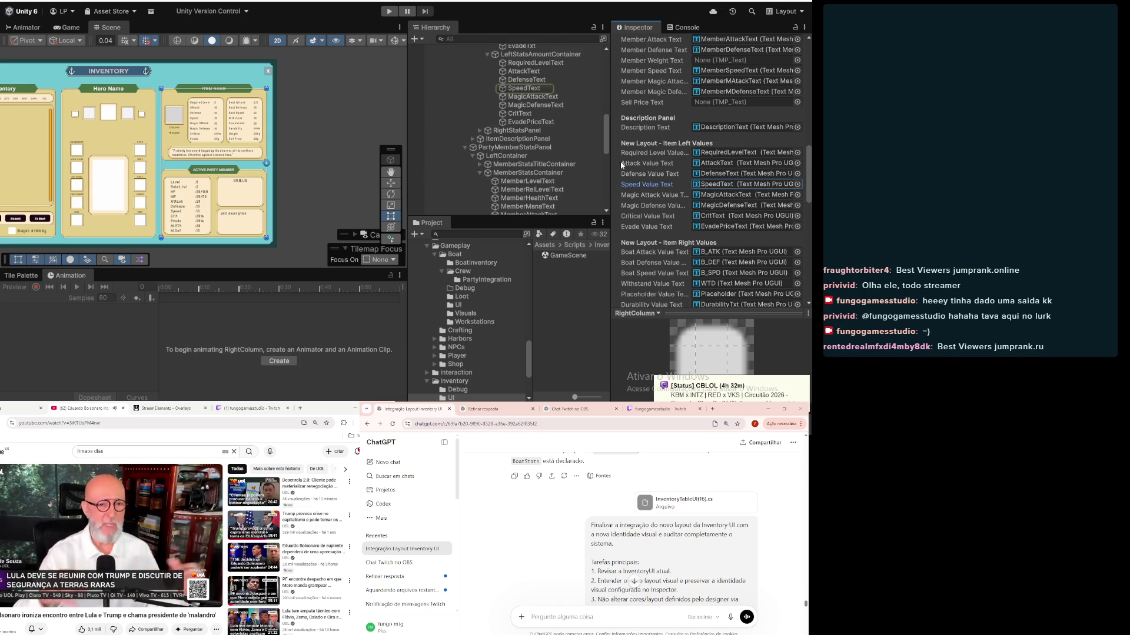
scroll(651, 187, "down", 3)
left_click(655, 195)
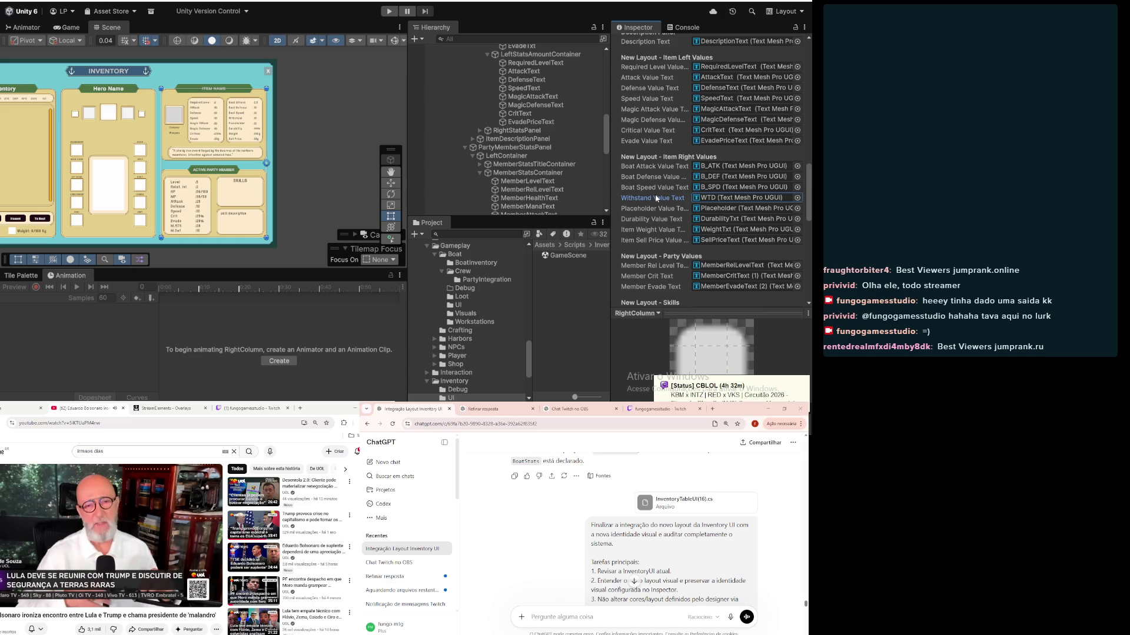
scroll(655, 194, "down", 3)
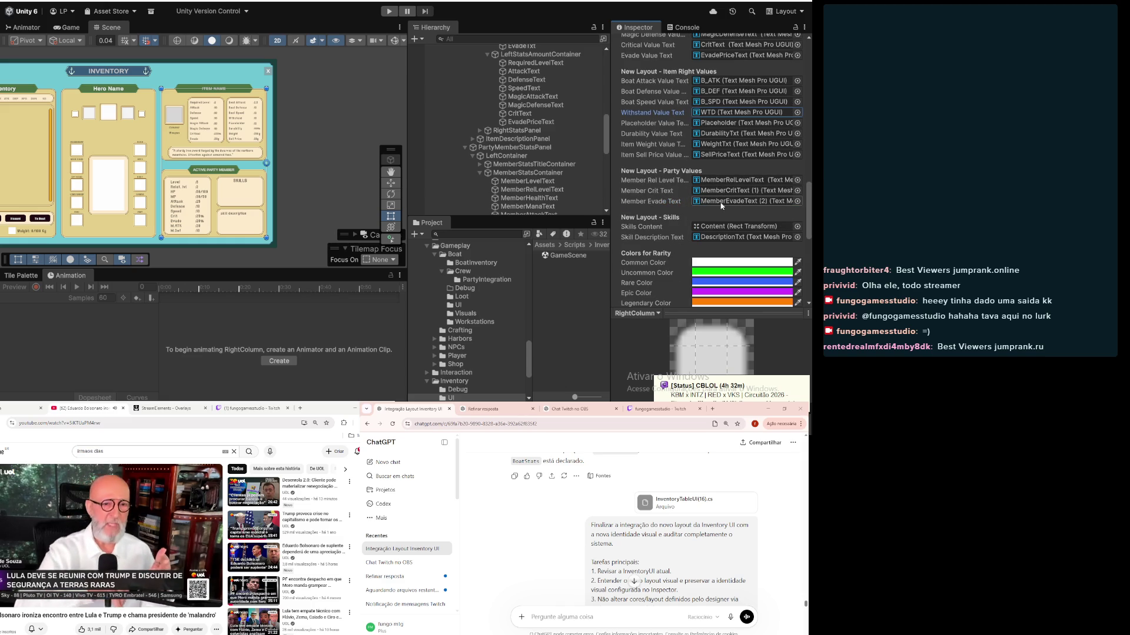
scroll(300, 170, "down", 2)
left_click(298, 169)
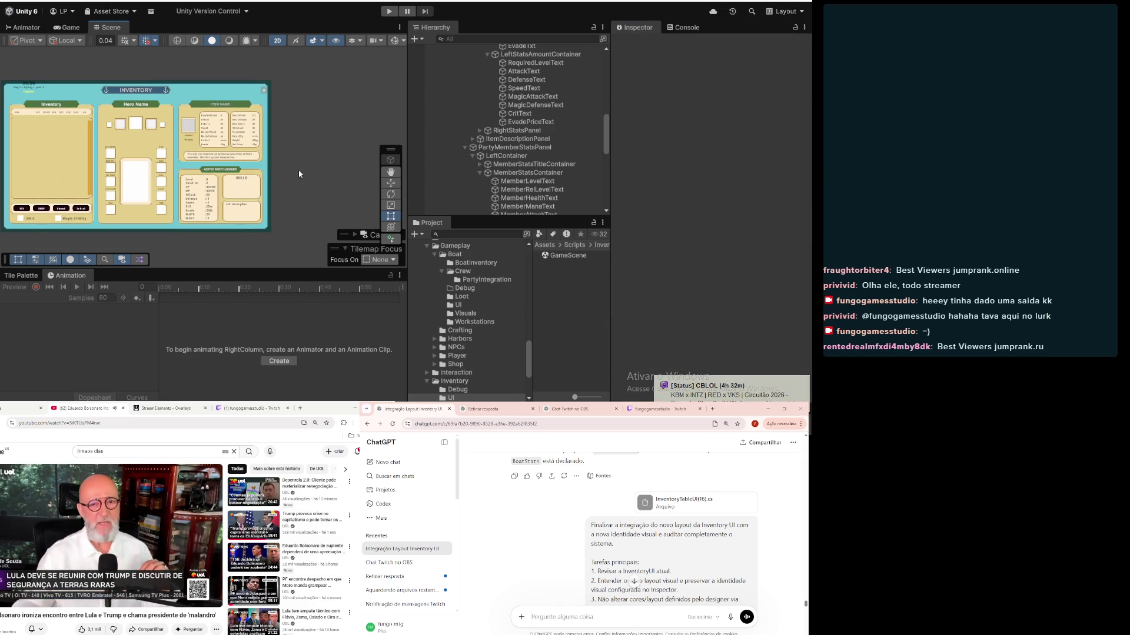
Step: Search the Project for 'managers', open the Managers scene, and save GameScene's changes
left_click(526, 233)
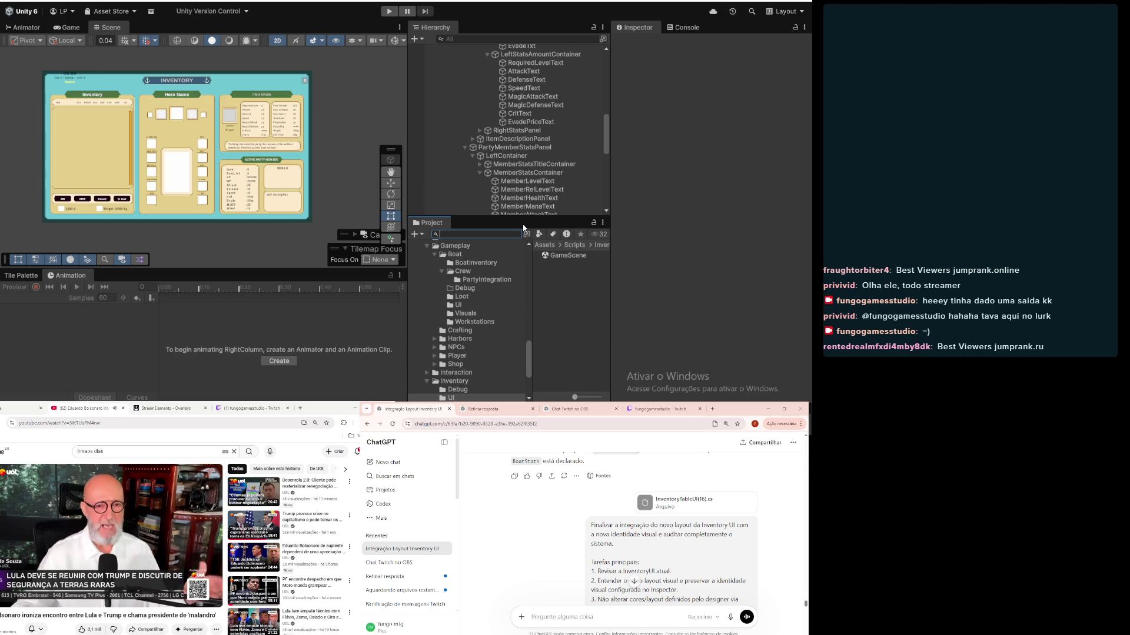
type("managers")
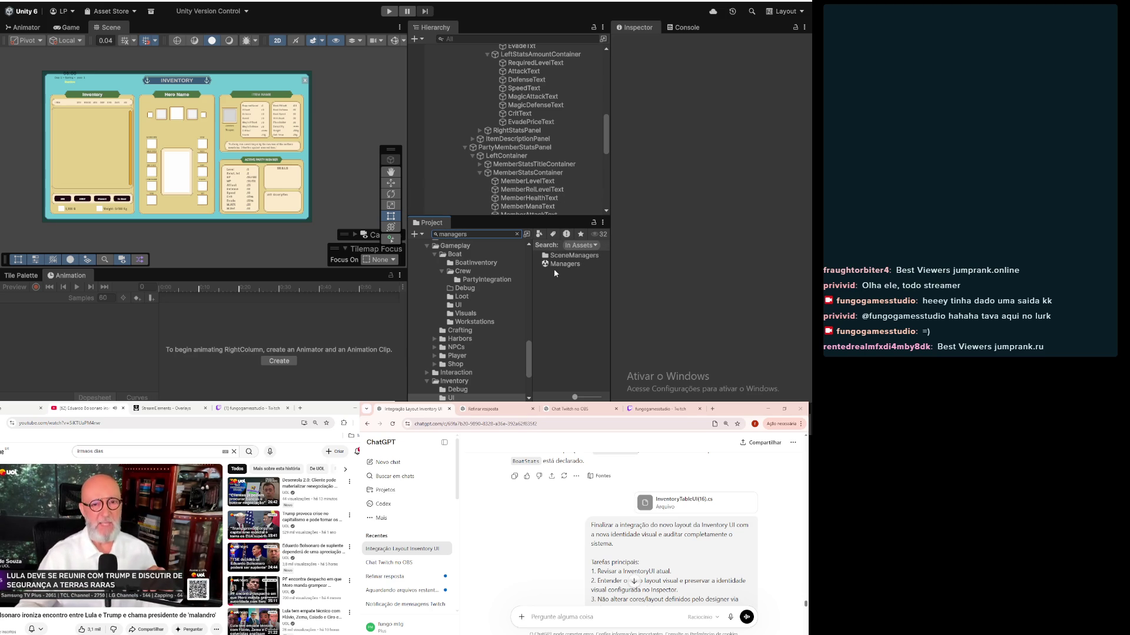
double_click(565, 264)
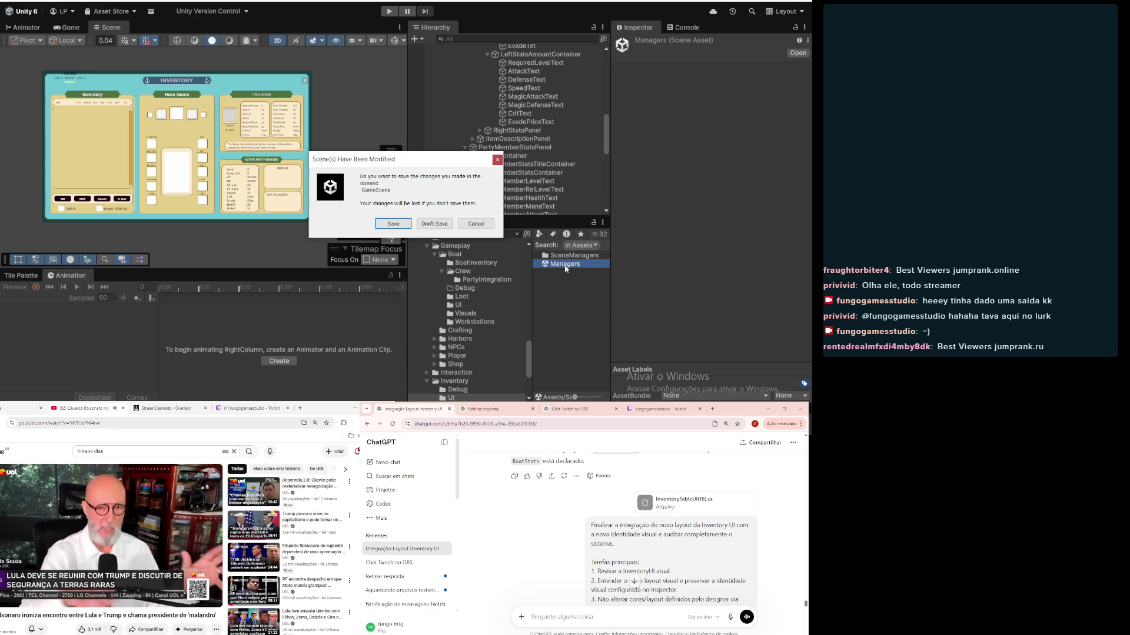
left_click(393, 224)
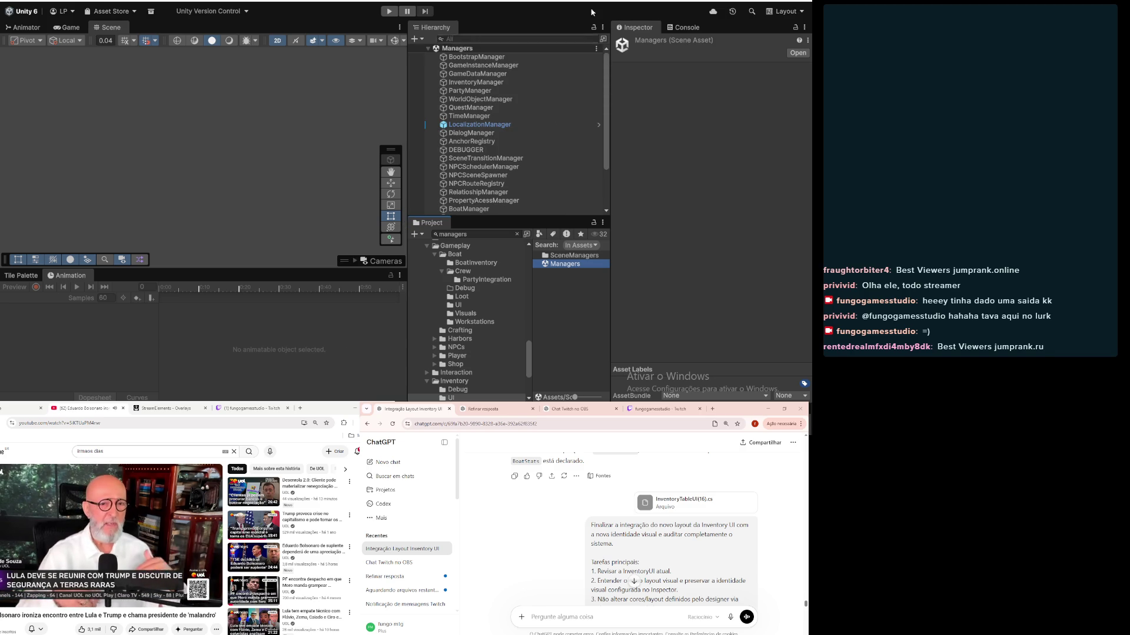
Step: Enter Play mode from the Managers scene to play-test the inventory
scroll(563, 546, "down", 4)
scroll(563, 546, "down", 10)
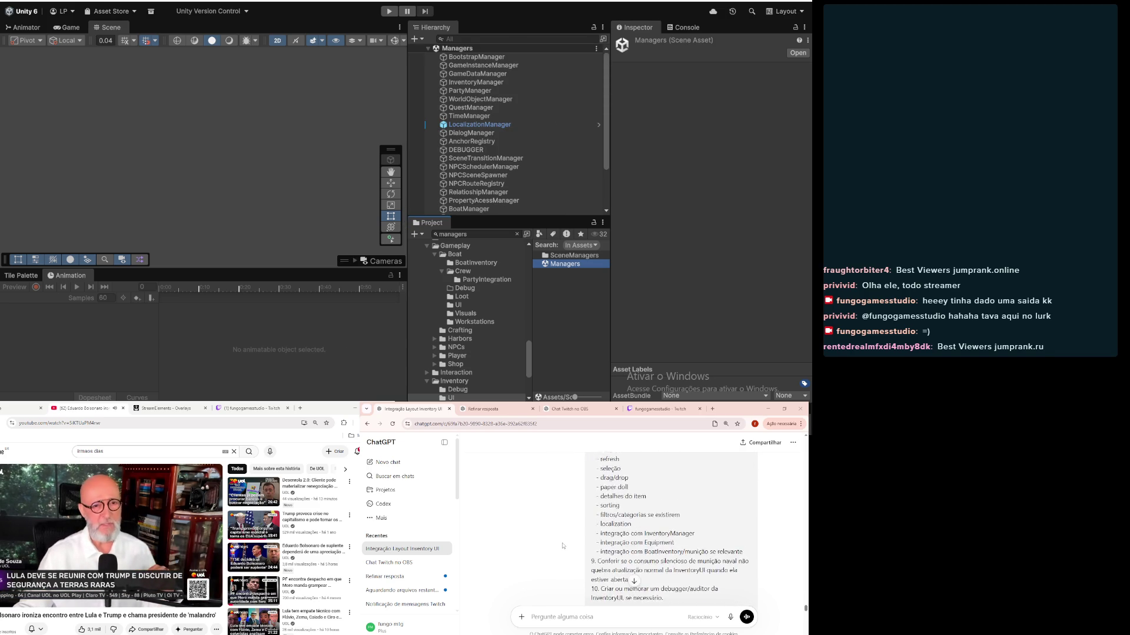
scroll(562, 546, "down", 8)
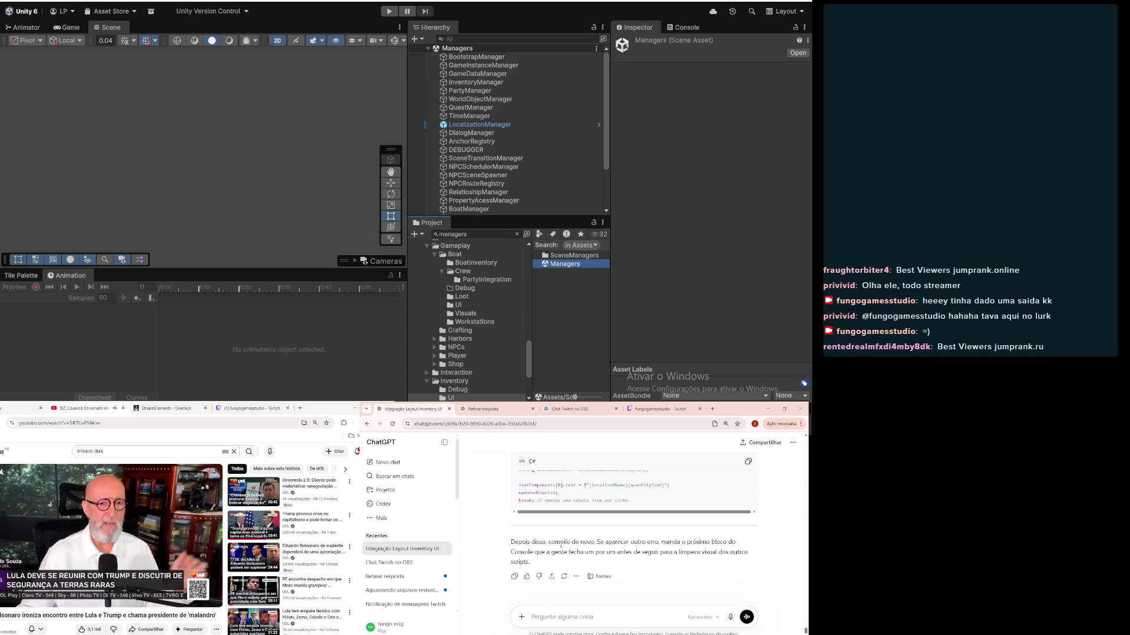
left_click(387, 12)
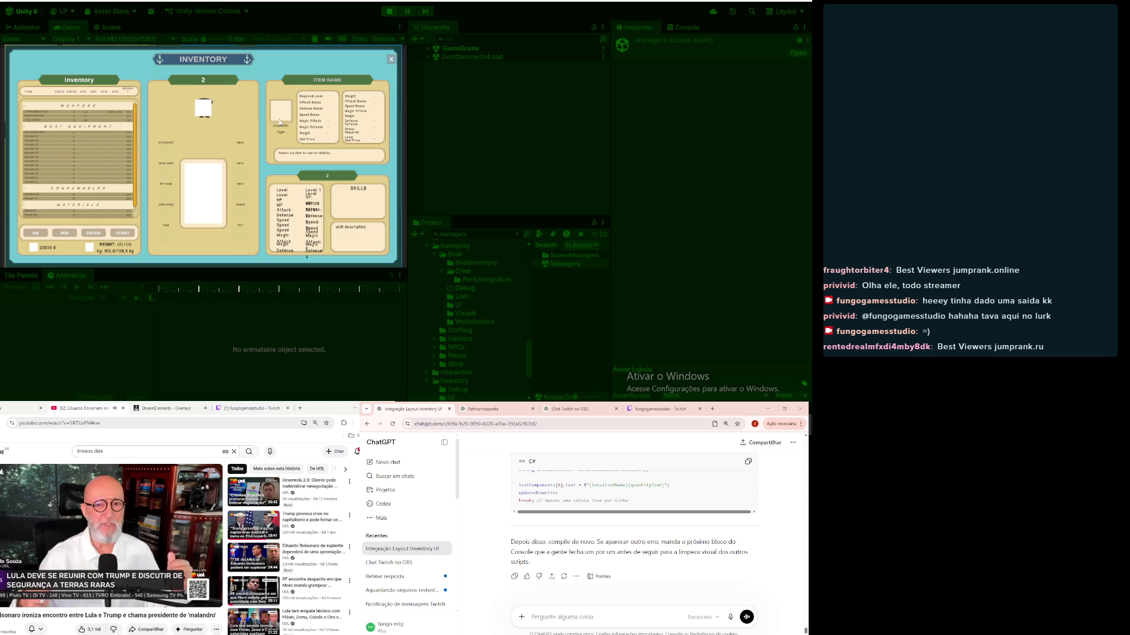
Step: Maximize the Game view and inspect Sample 02, Sample 03, Sample 01 and Long Sword, then start a screen capture
double_click(75, 24)
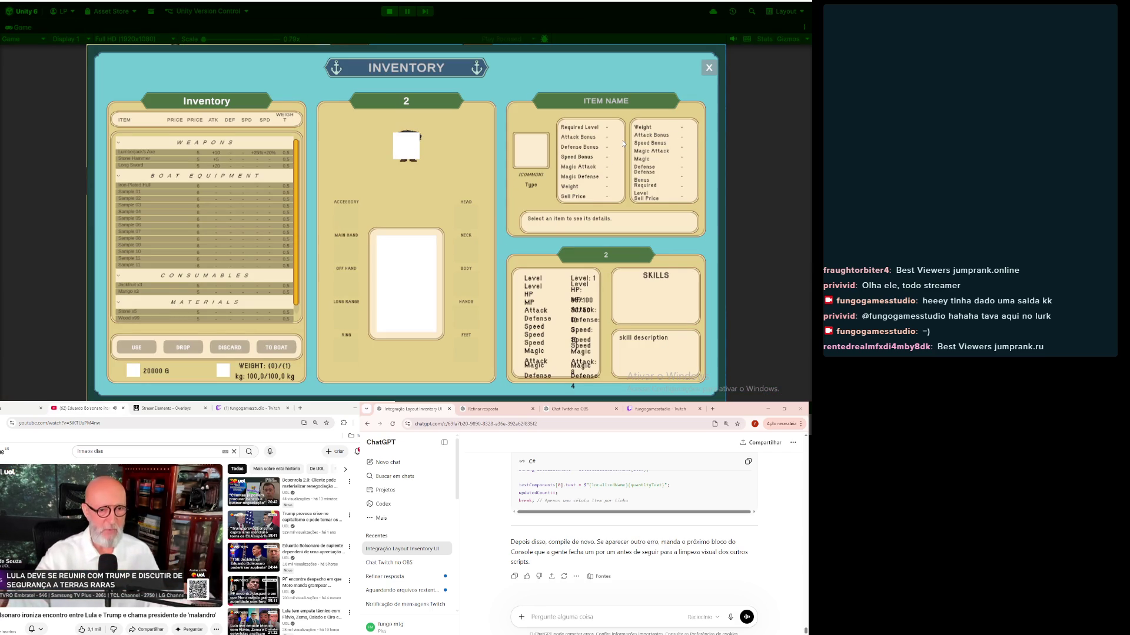
left_click(186, 204)
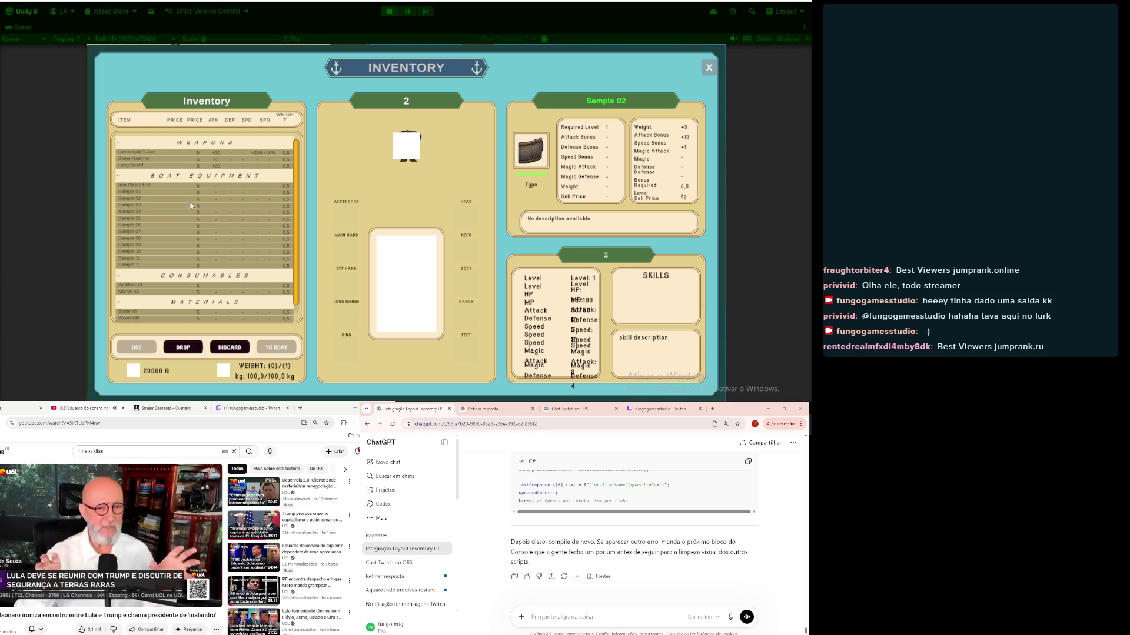
left_click(182, 185)
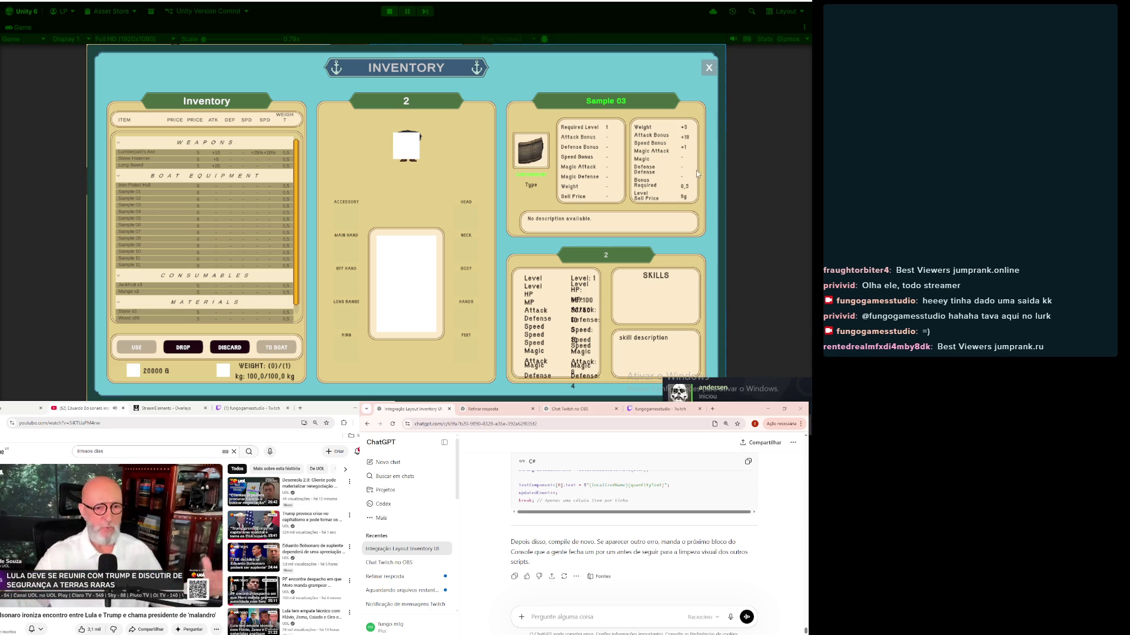
left_click(194, 191)
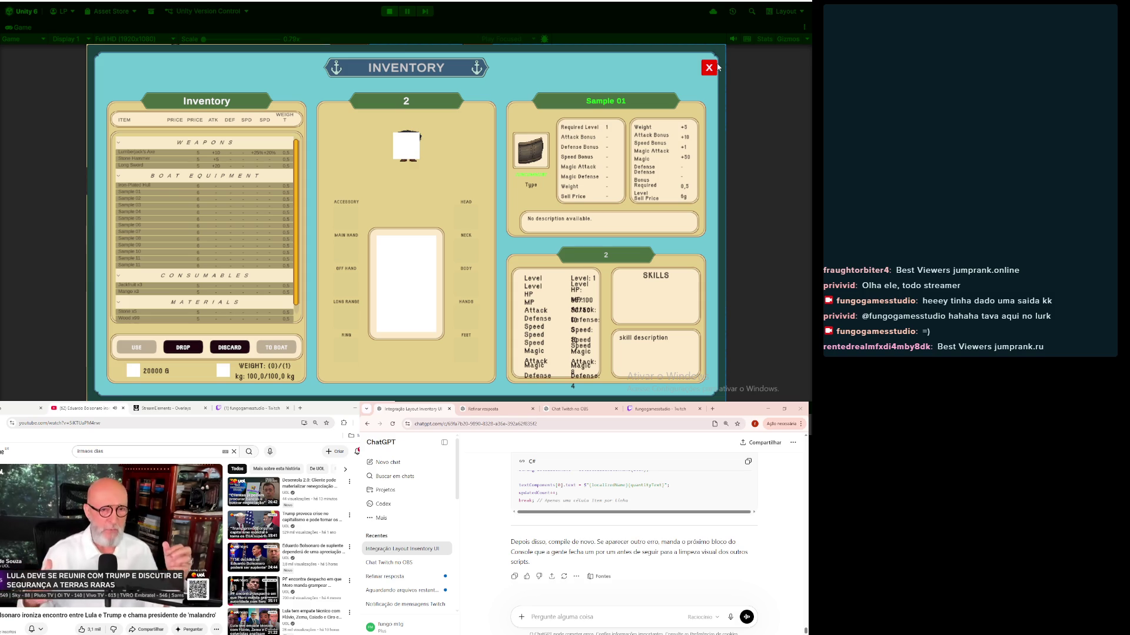
left_click(147, 166)
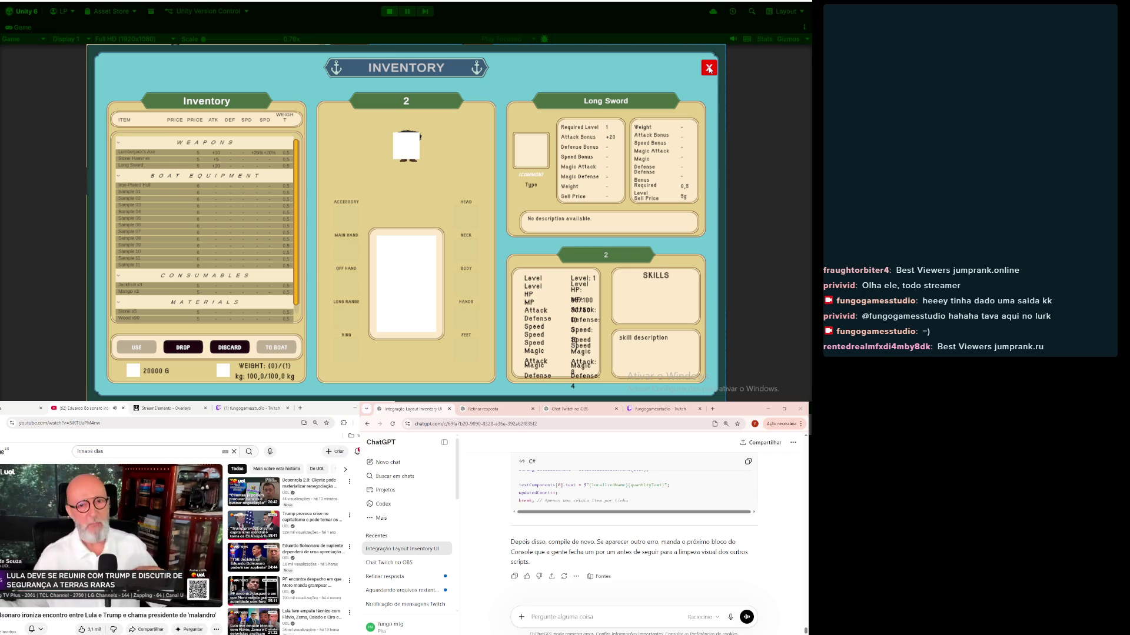
left_click(709, 68)
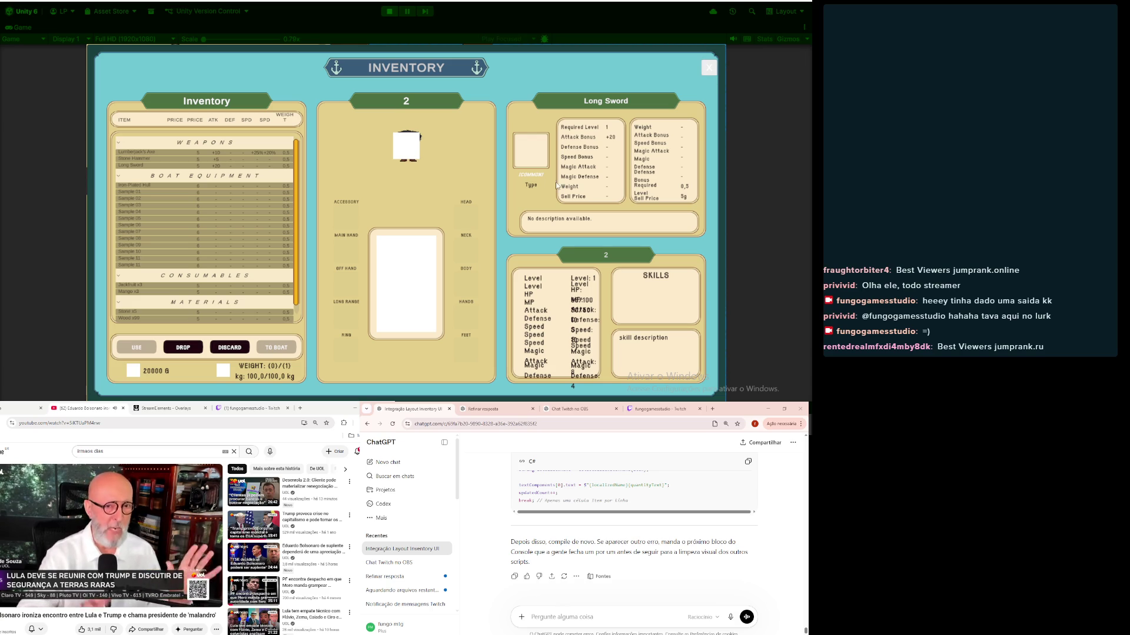
key("super+shift+s")
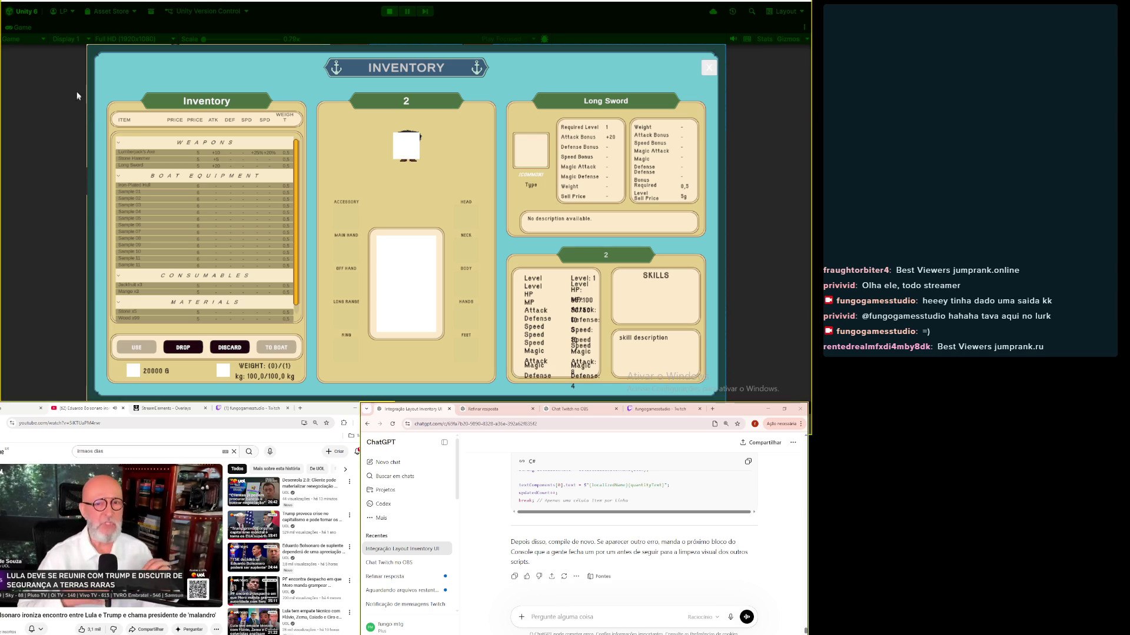
Step: Paste a snip of the inventory into the ChatGPT message and close the inventory window
mouse_move(86, 39)
left_mouse_down()
mouse_move(206, 189)
mouse_move(725, 402)
left_mouse_up()
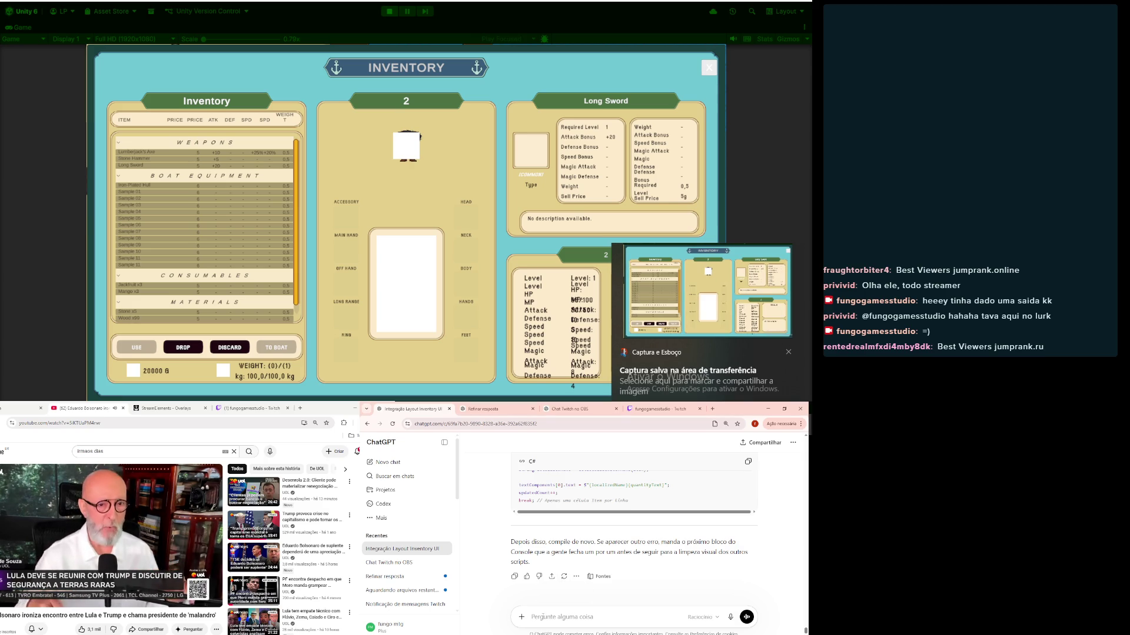
key("ctrl+v")
left_click(708, 69)
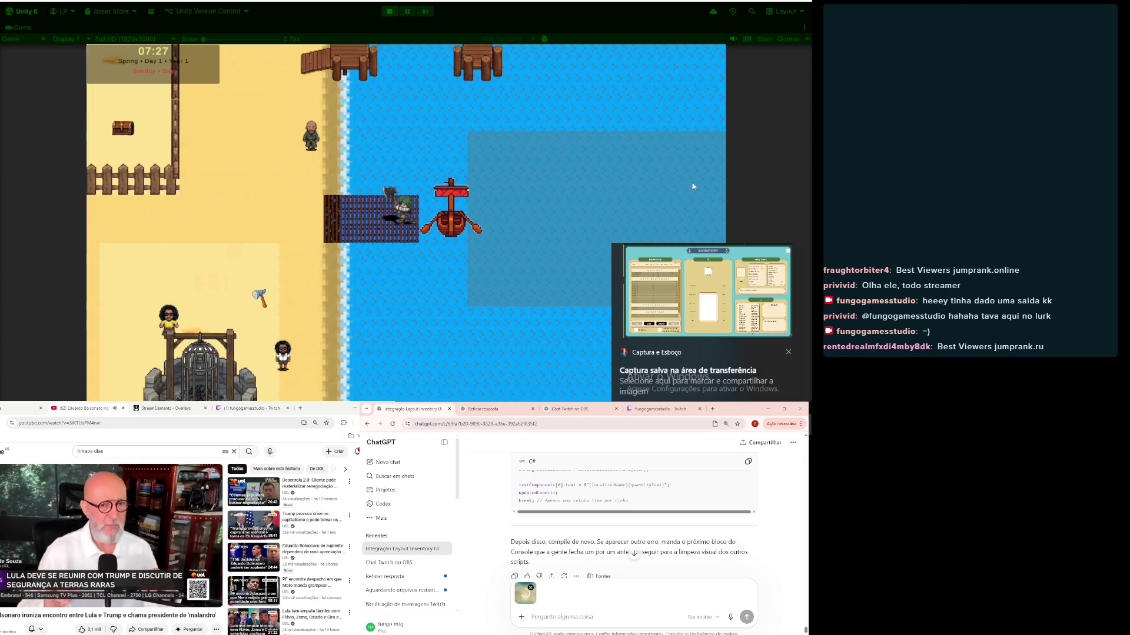
Step: Walk the player left and up with A and W, then stop Play mode
key("a")
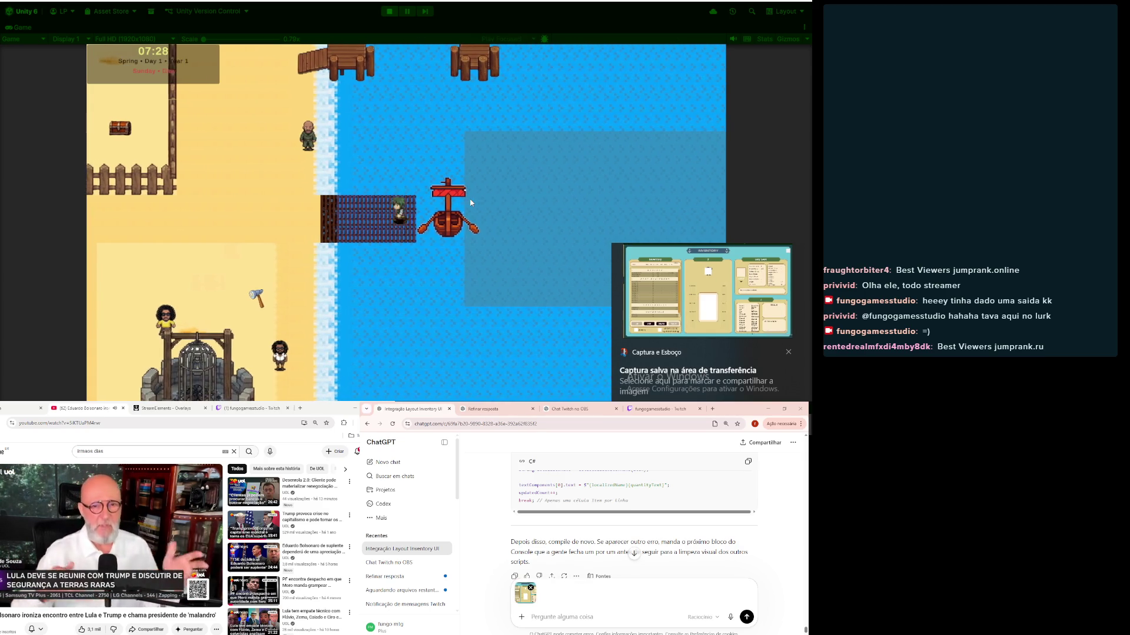
key("w")
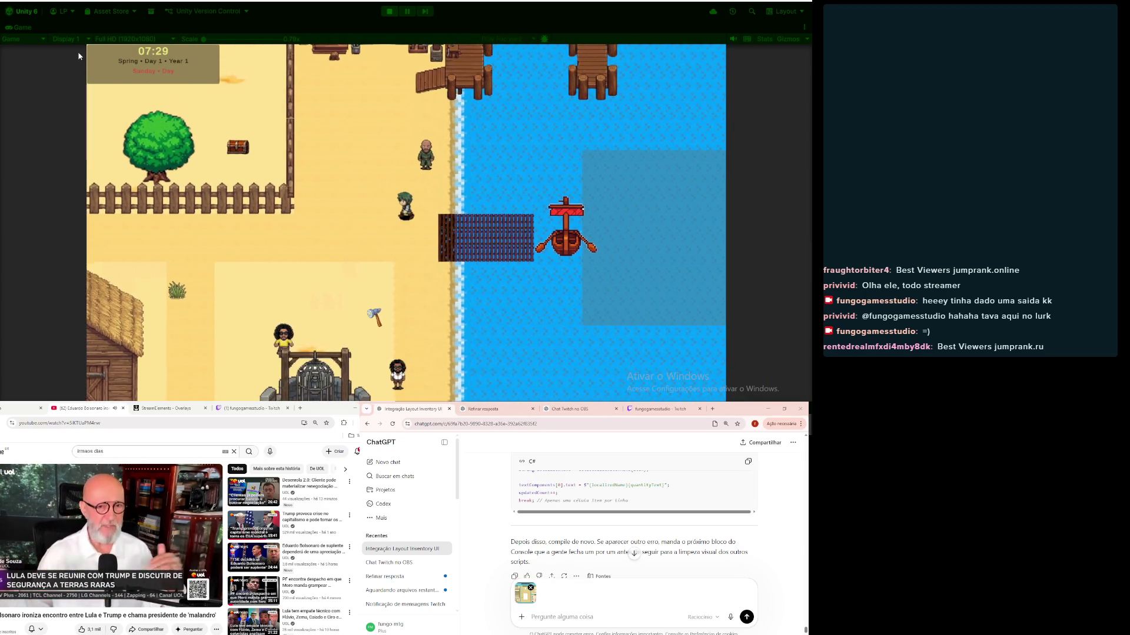
left_click(390, 13)
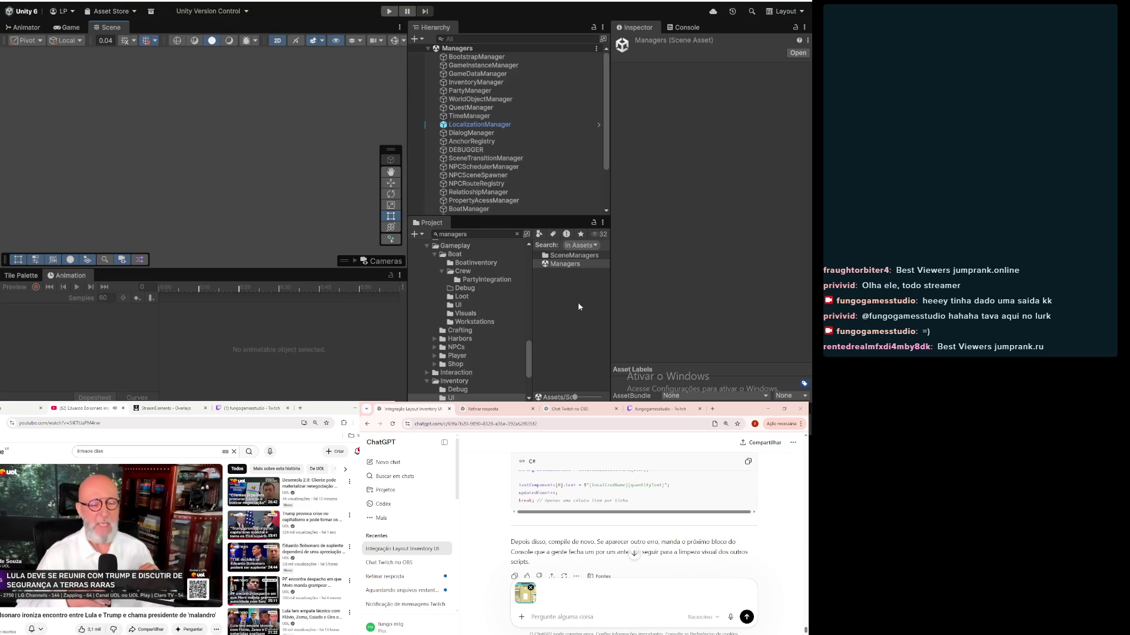
Step: Search the Project for 'gamesce' and select the GameScene asset
left_click(579, 306)
mouse_move(413, 147)
left_mouse_down()
mouse_move(442, 147)
mouse_move(276, 194)
mouse_move(392, 216)
left_mouse_up()
left_click(502, 233)
type("gamesce")
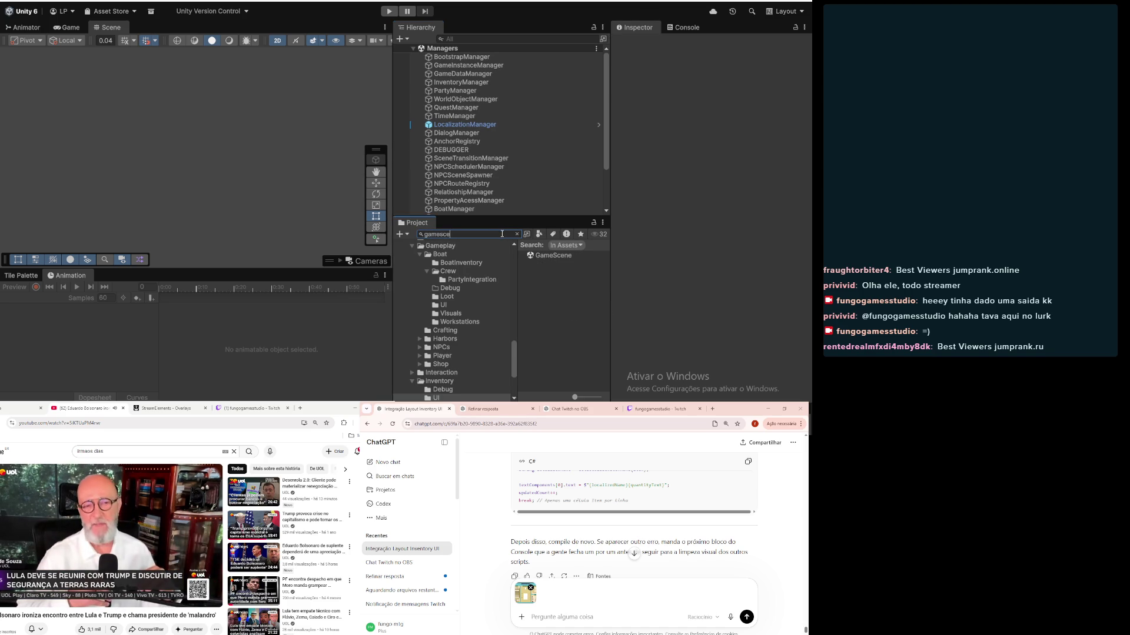
left_click(547, 257)
Step: Open GameScene and maximize the Scene view
double_click(544, 257)
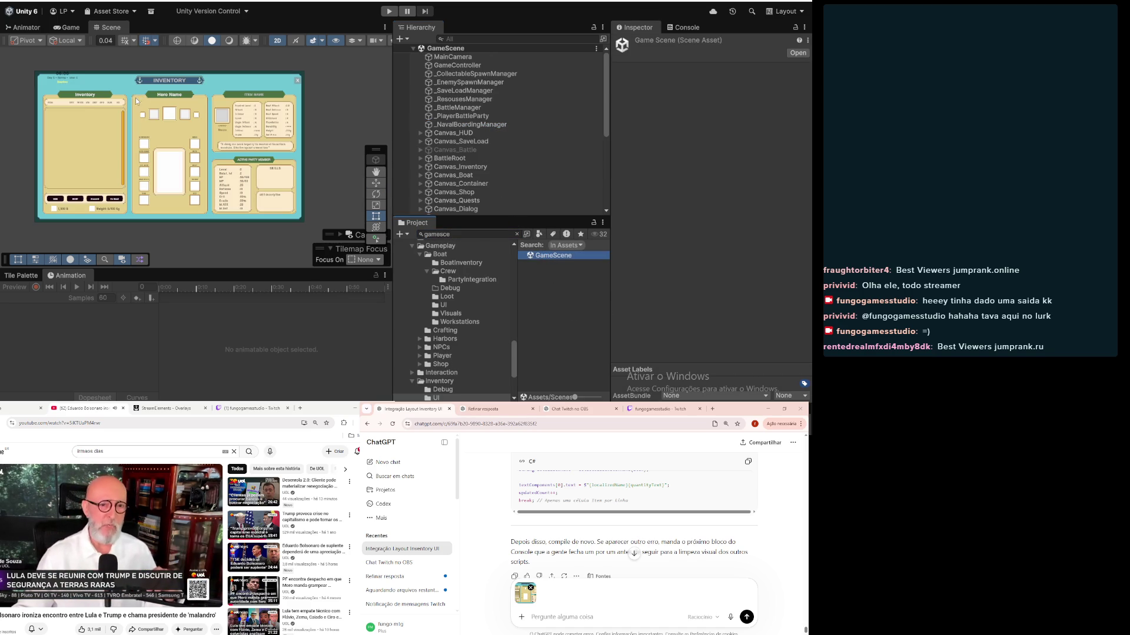
scroll(80, 101, "up", 1)
scroll(80, 102, "down", 1)
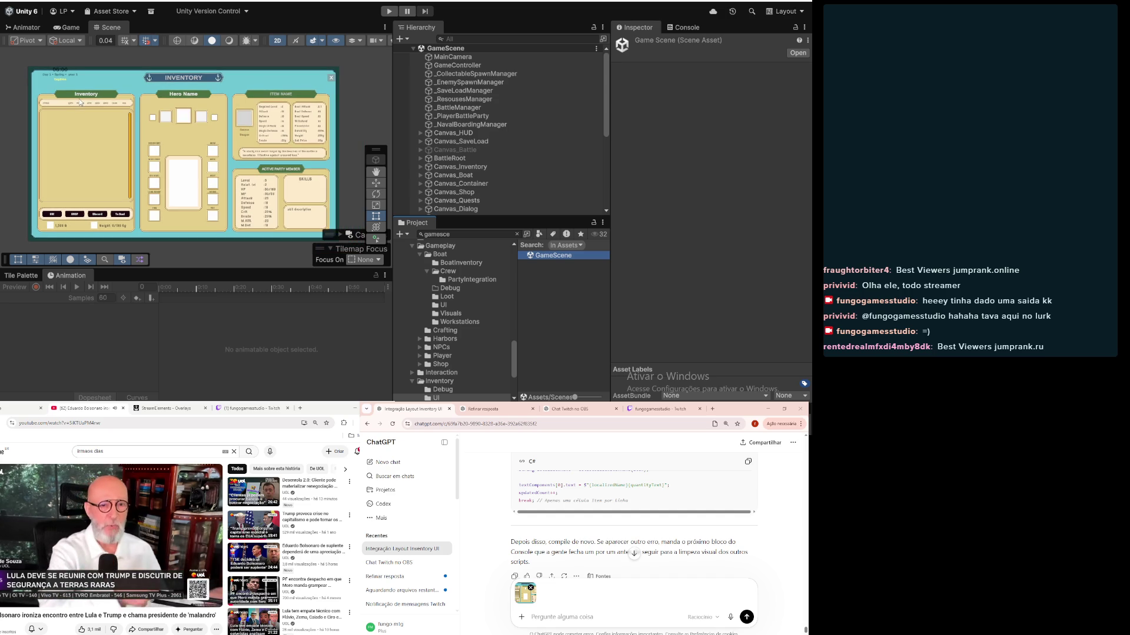
double_click(111, 28)
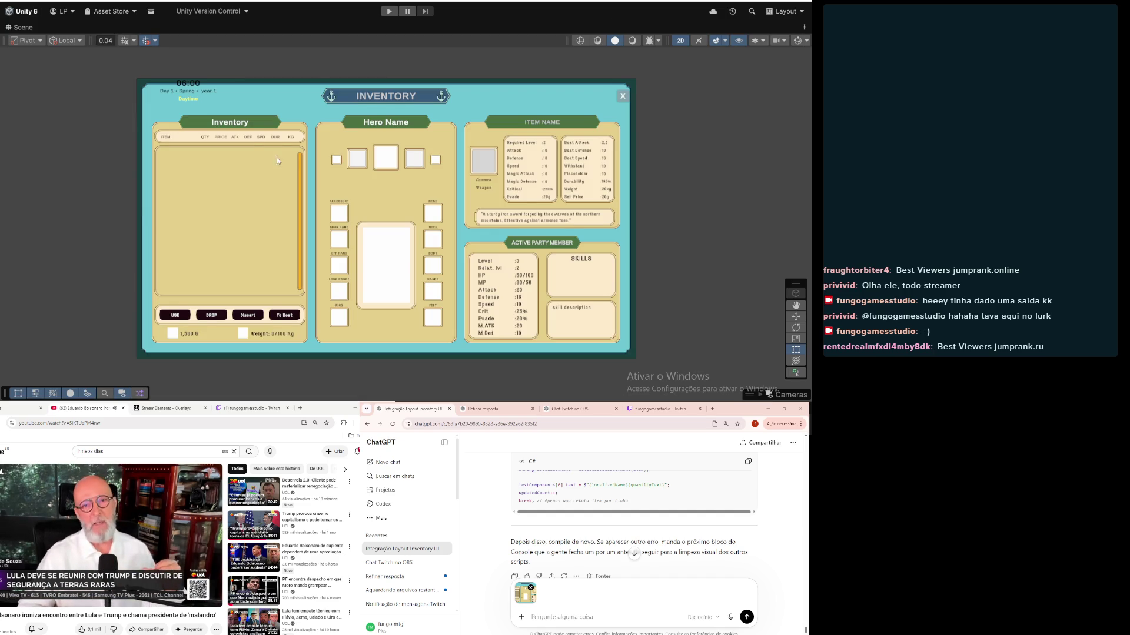
Step: Send ChatGPT an inventory canvas snip with 'tem muita coisa visual que não saiu do', then restore the layout
key("super+shift+s")
mouse_move(107, 63)
left_mouse_down()
mouse_move(243, 168)
mouse_move(598, 391)
mouse_move(686, 389)
left_mouse_up()
left_click(596, 617)
key("ctrl+v")
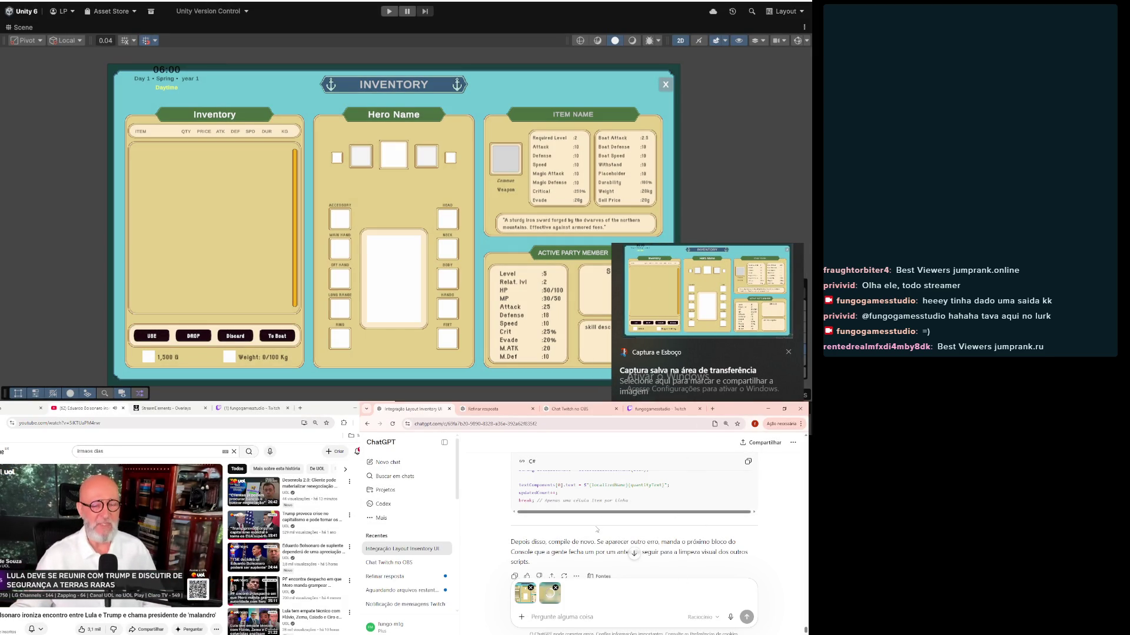
scroll(594, 530, "down", 1)
type("tem muita")
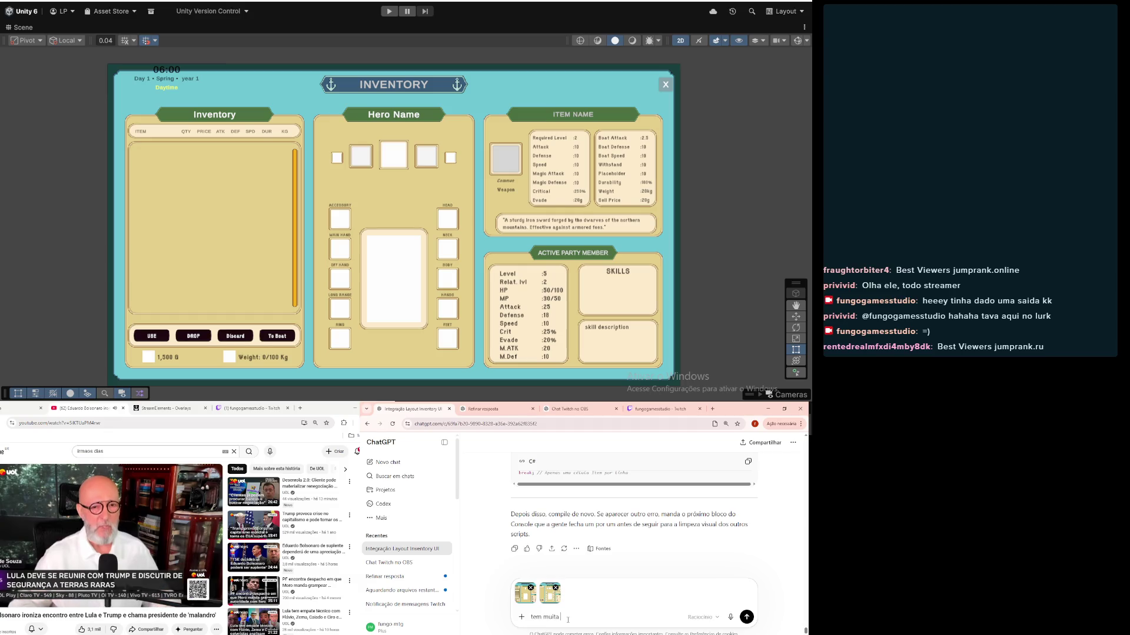
type(" coisa visua")
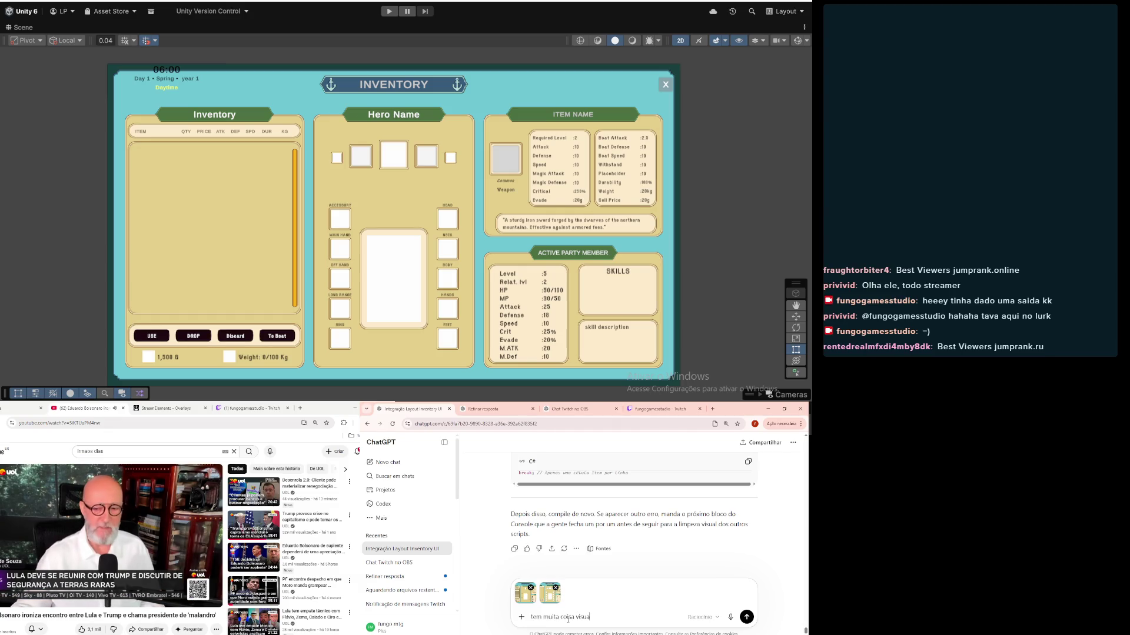
type("l que não ")
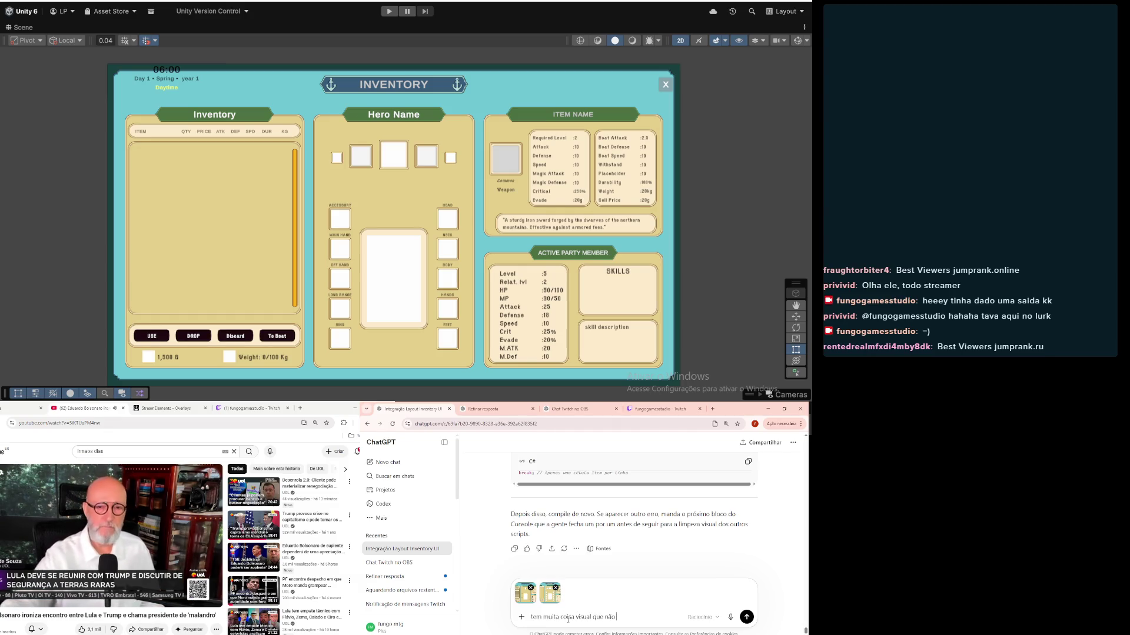
type("saiu do")
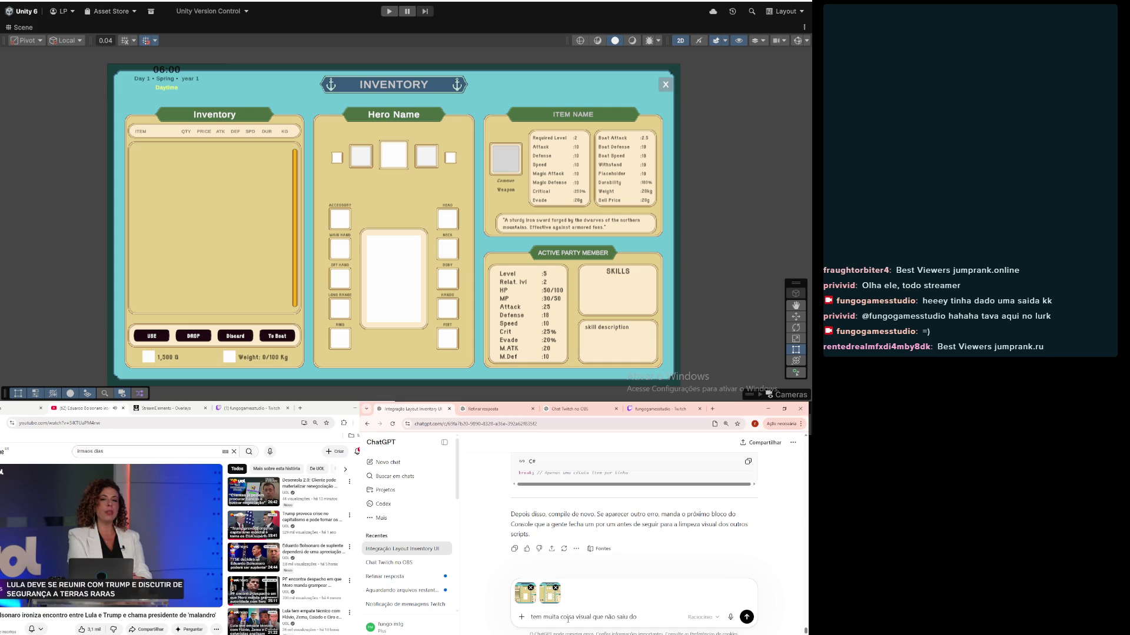
key("Return")
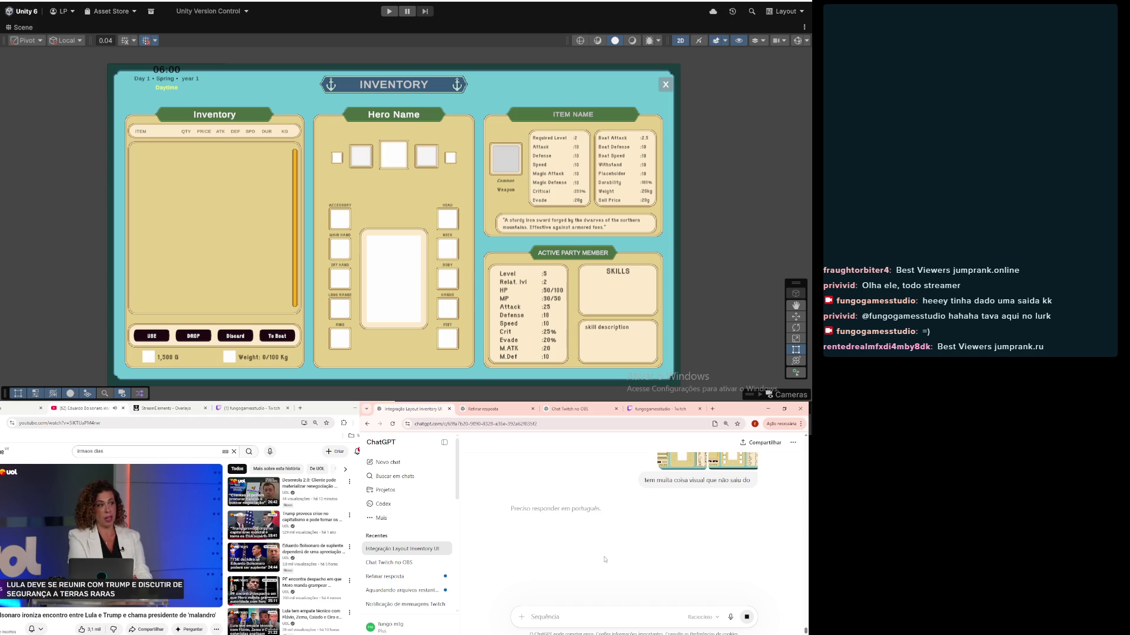
double_click(30, 29)
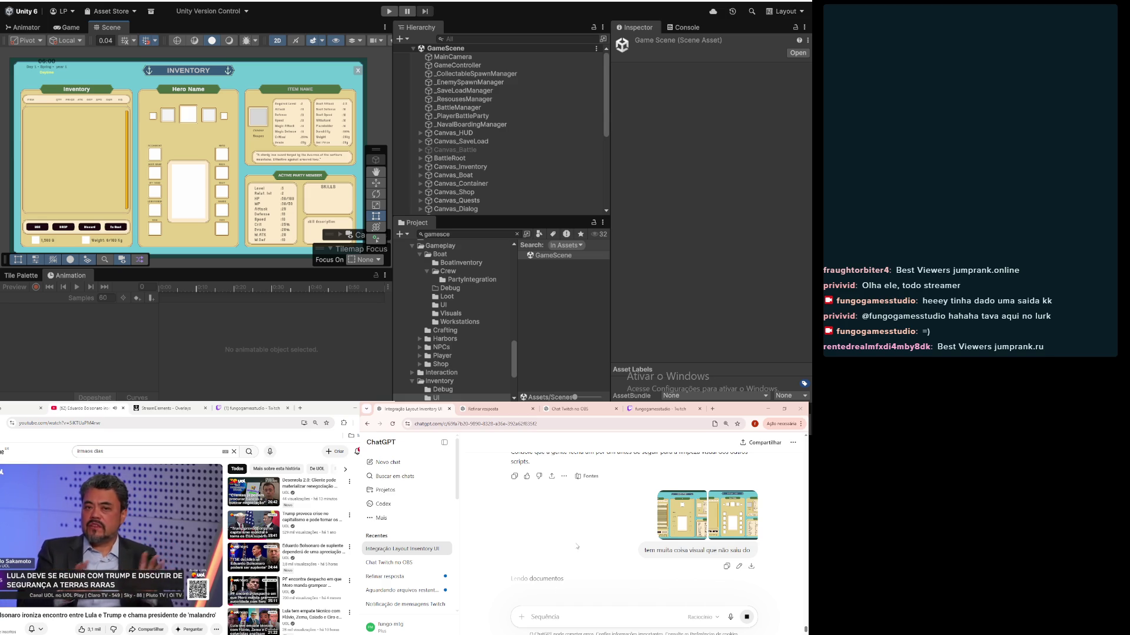
Step: Stop ChatGPT's current answer and briefly check the code editor
scroll(577, 547, "down", 2)
left_click(744, 617)
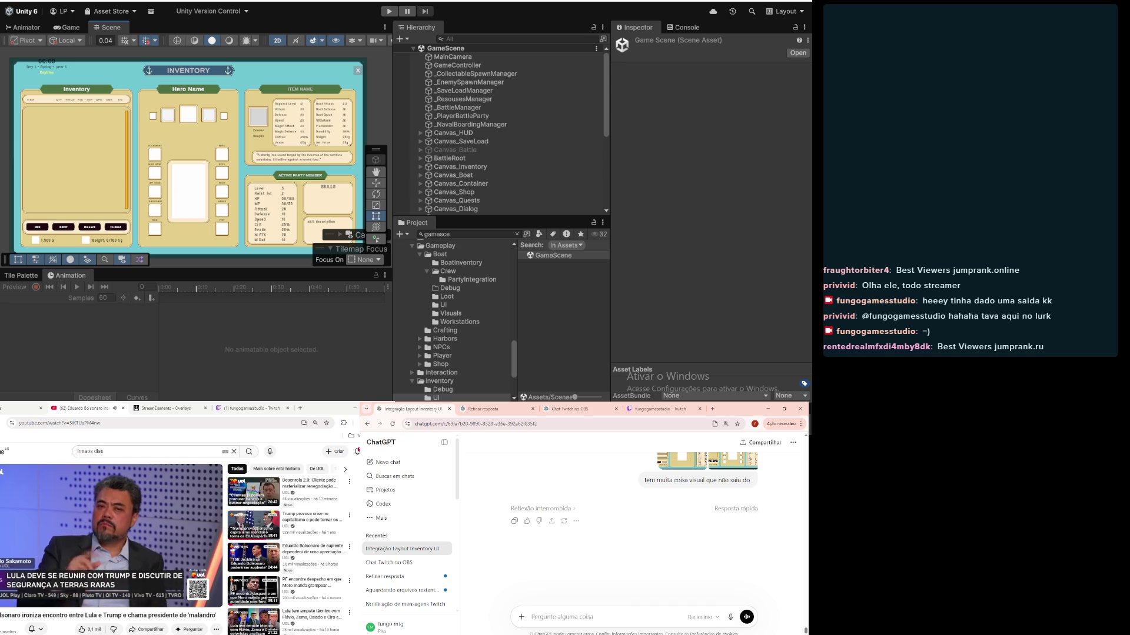
key("alt+Tab")
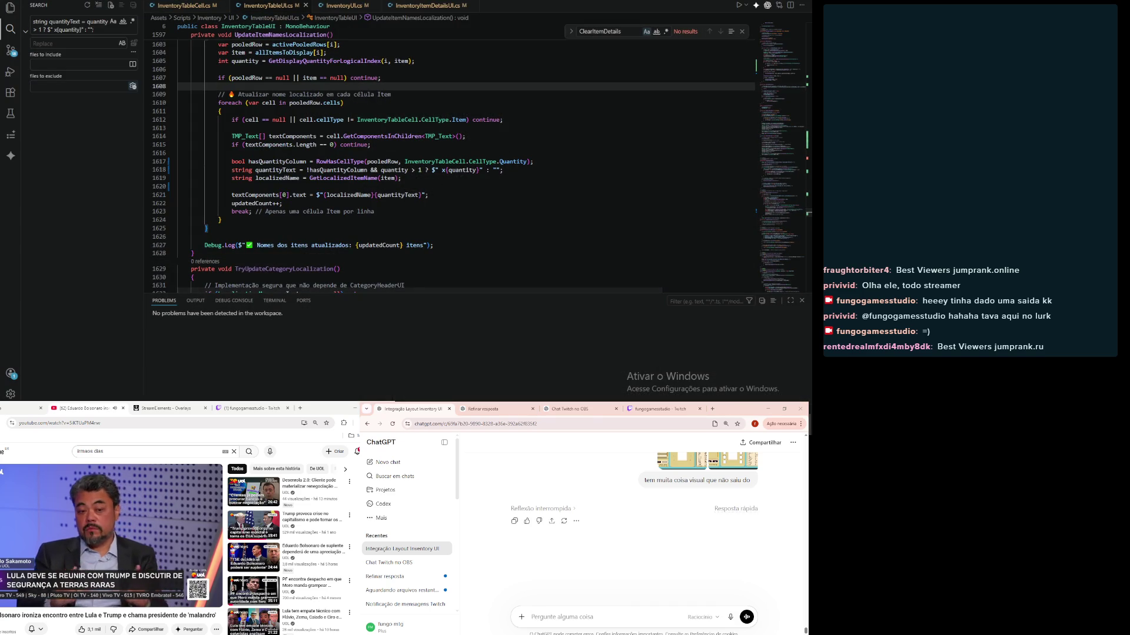
key("alt+Tab")
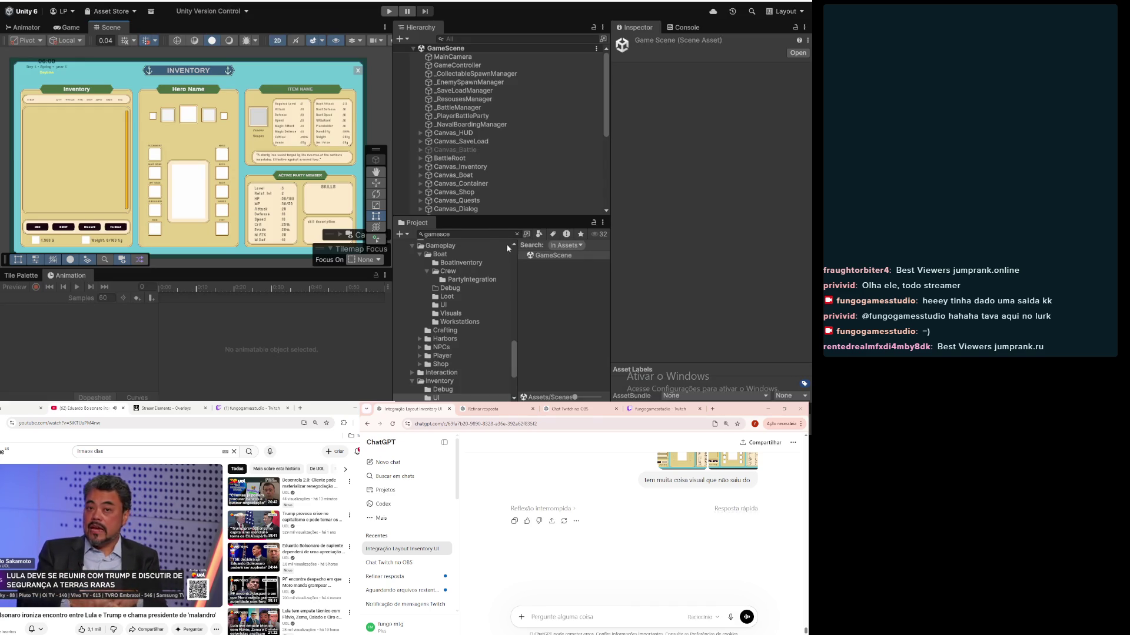
Step: Search 'inventoryt' and drag InventoryTableUI and InventoryTableCell into the ChatGPT prompt
left_click(497, 234)
type("in")
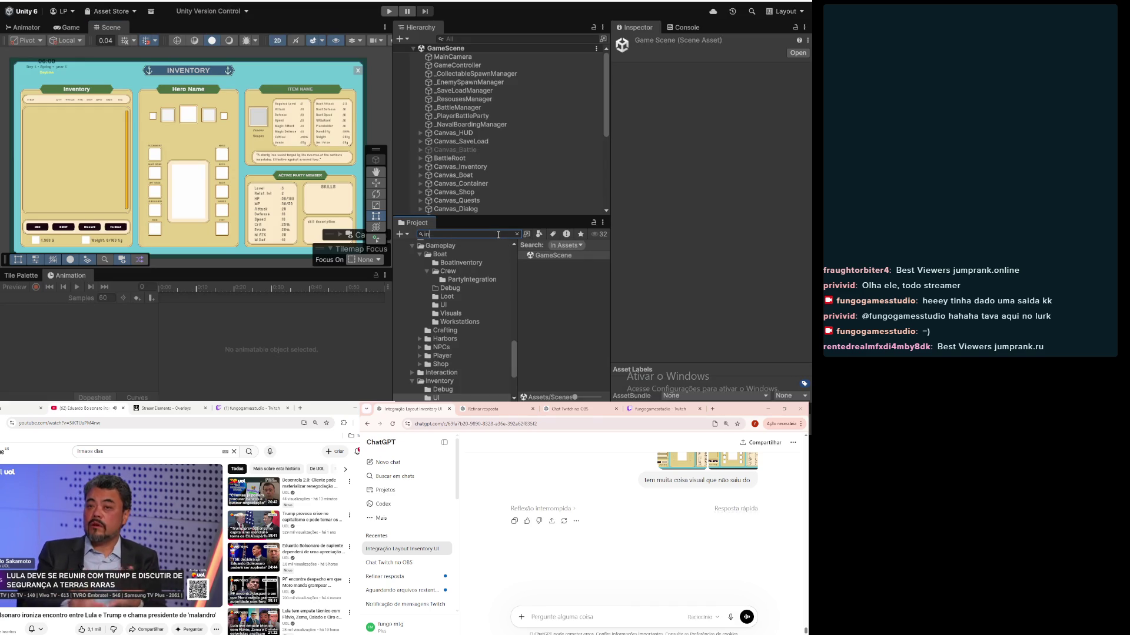
type("ventoryt")
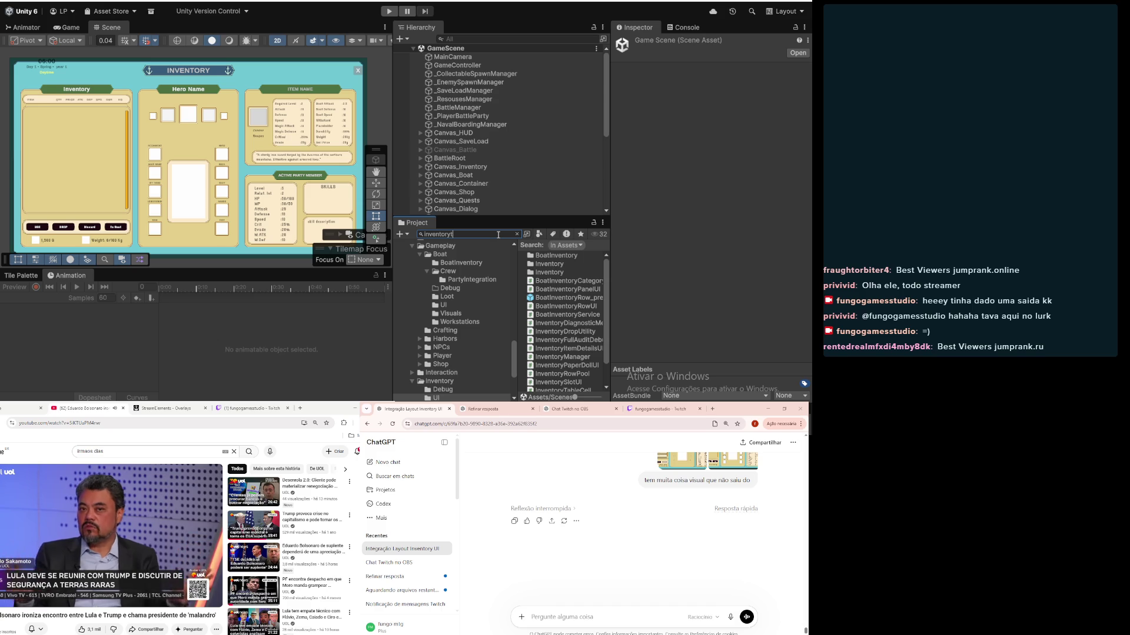
left_click(575, 265)
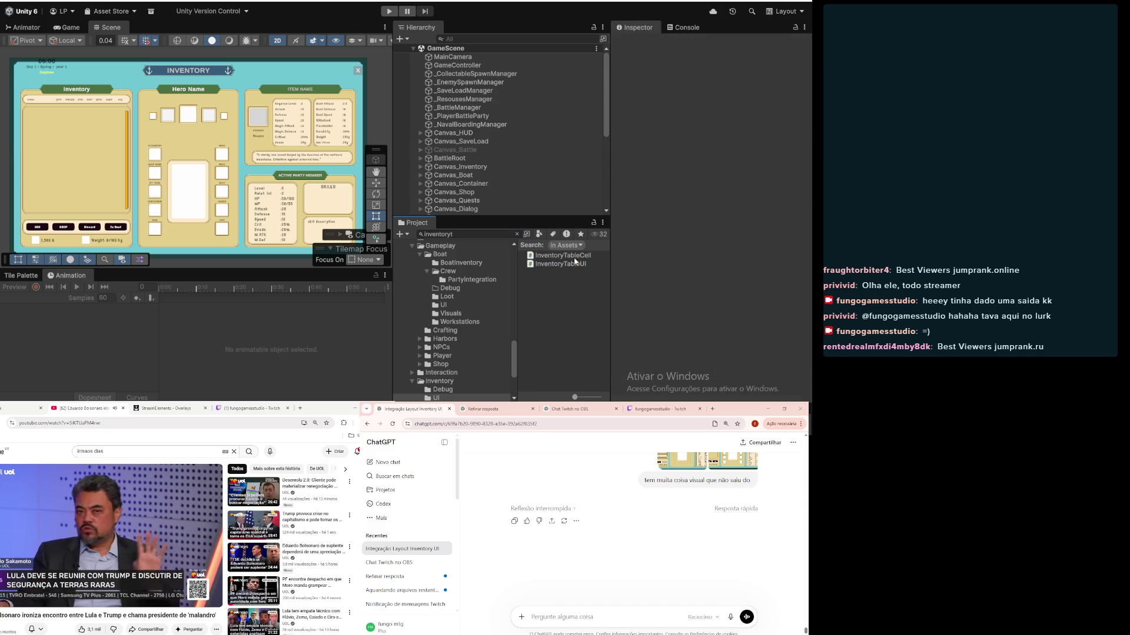
left_click(570, 256, "shift")
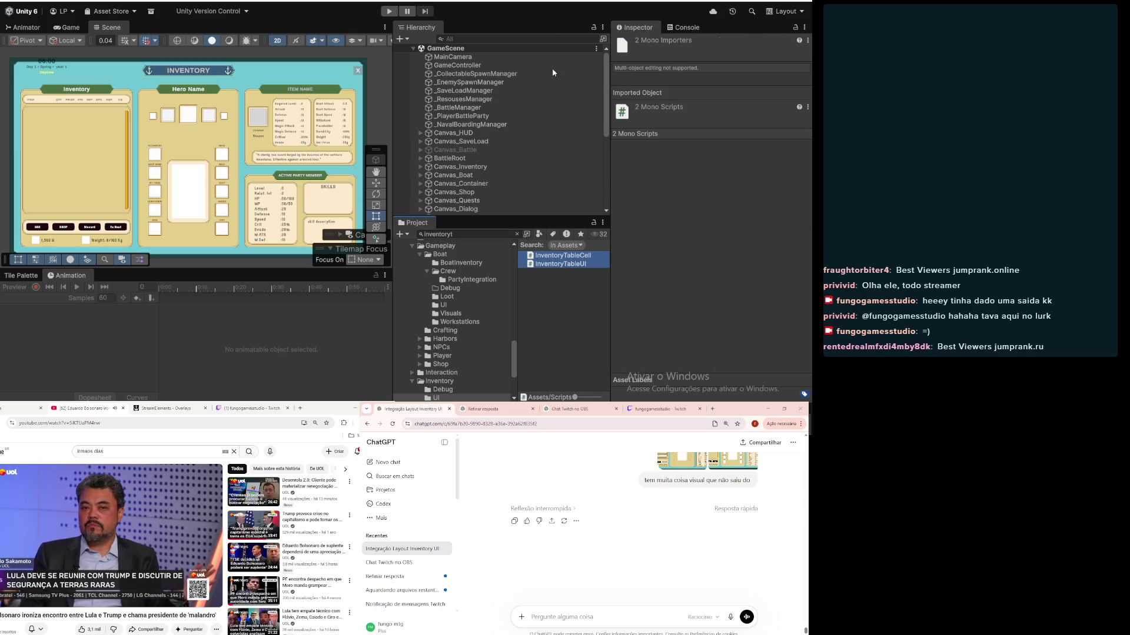
double_click(560, 256)
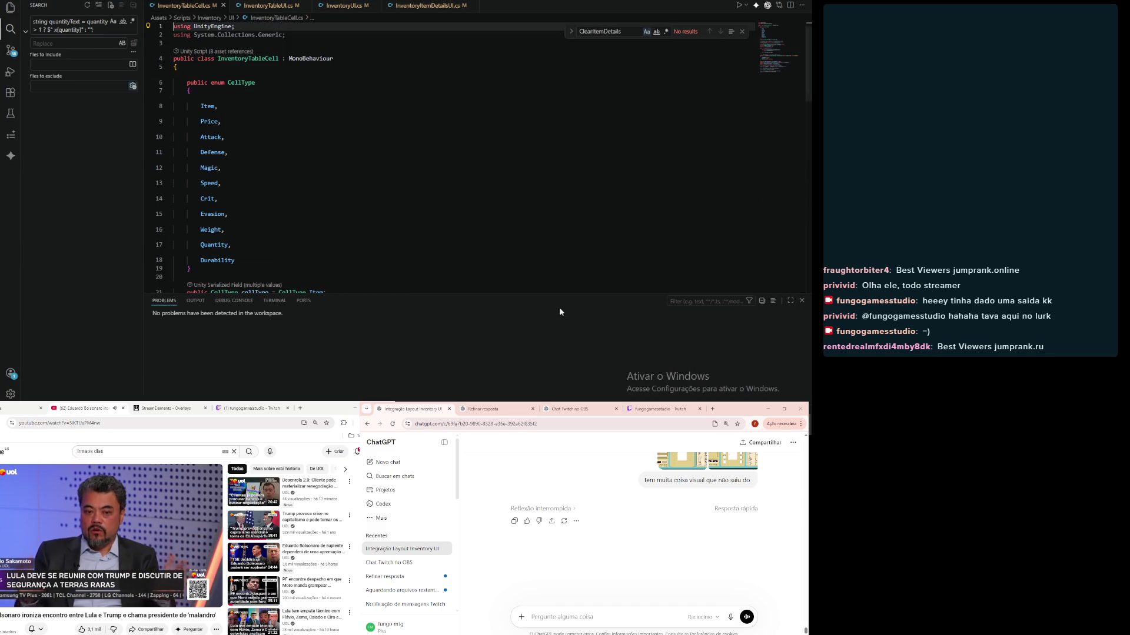
key("alt+Tab")
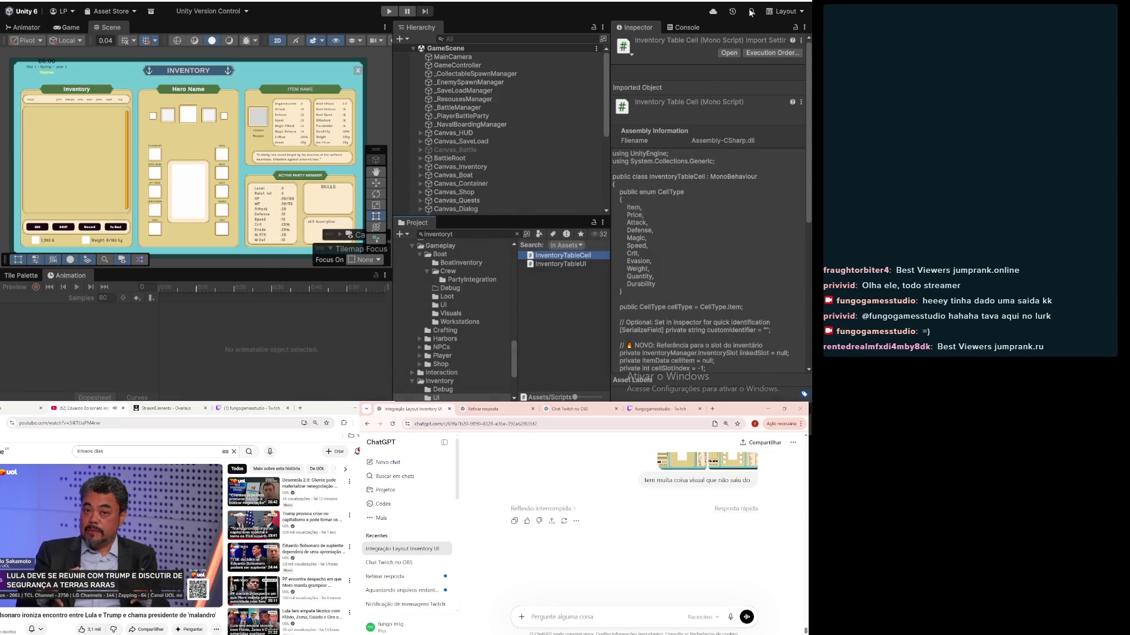
left_click(560, 264)
left_click(562, 257, "shift")
mouse_move(562, 259)
left_mouse_down()
mouse_move(567, 187)
mouse_move(619, 545)
left_mouse_up()
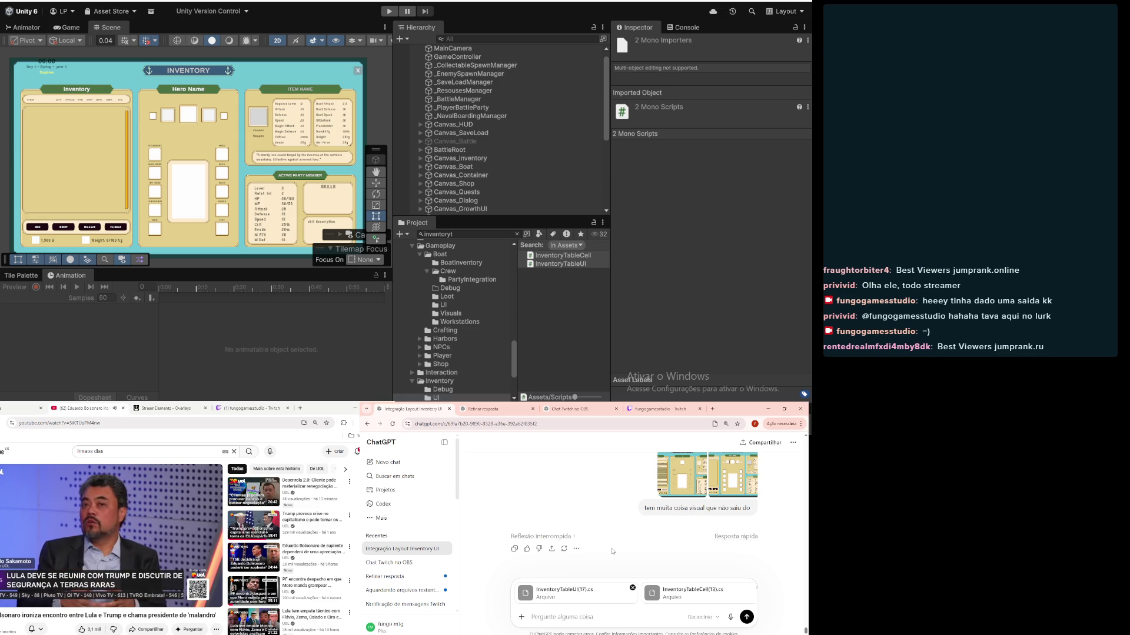
Step: Search 'inventoryui' and attach the InventoryUI script to the ChatGPT prompt
left_click(494, 234)
key("BackSpace")
type("inventoryui")
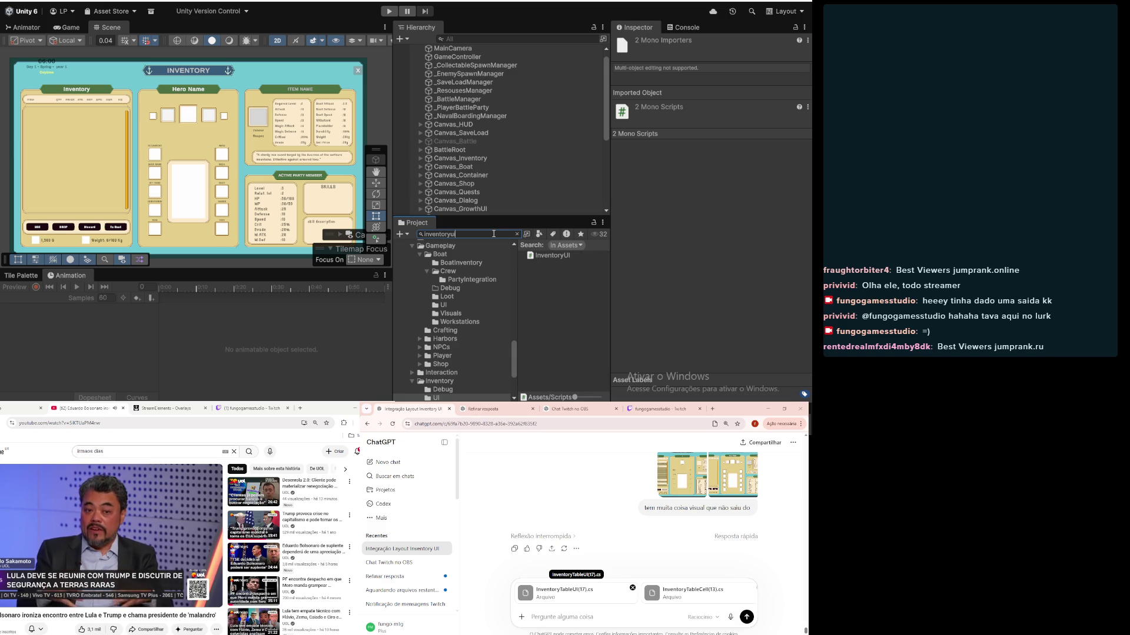
mouse_move(552, 256)
left_mouse_down()
mouse_move(588, 583)
mouse_move(559, 595)
left_mouse_up()
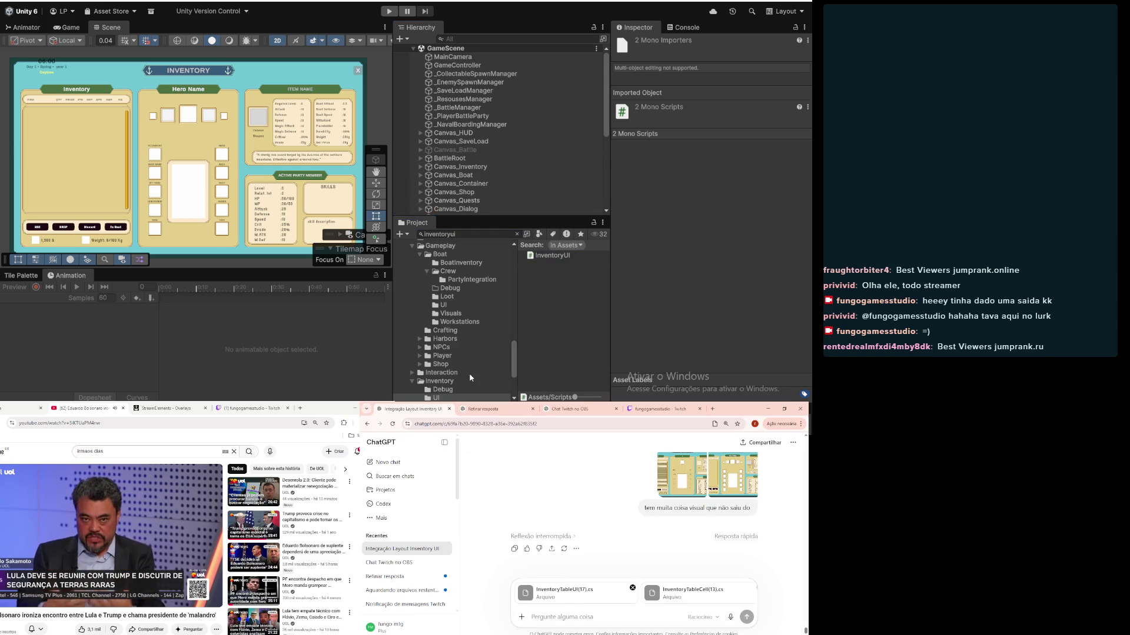
Step: Attach InventoryPaperDollUI from the inventory UI scripts folder and send the message
left_click(541, 287)
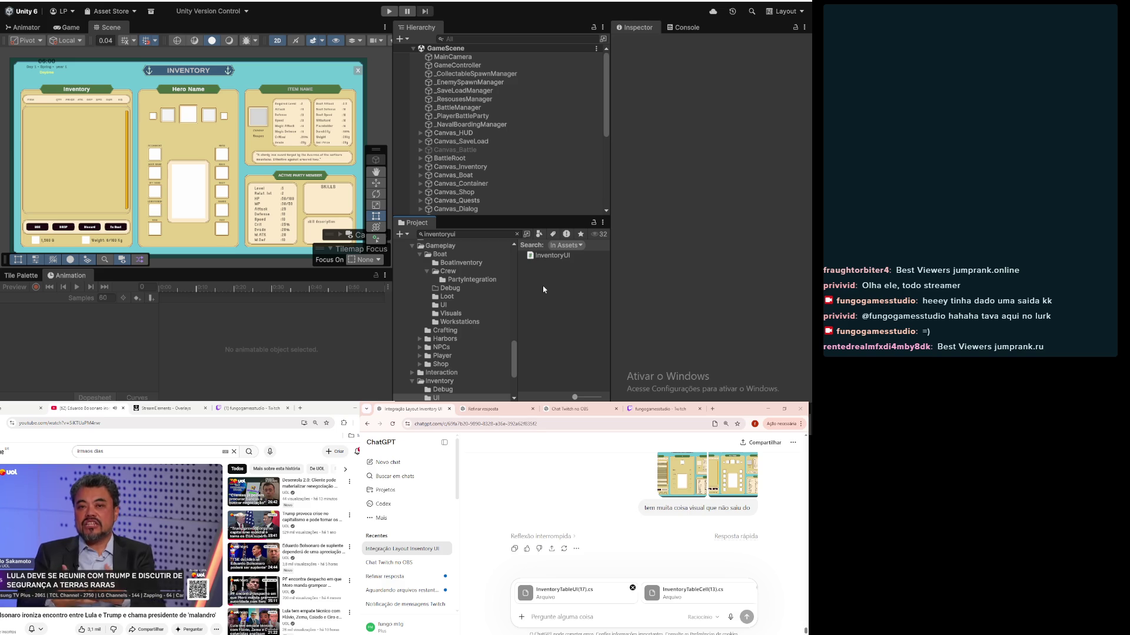
left_click(443, 382)
left_click(450, 398)
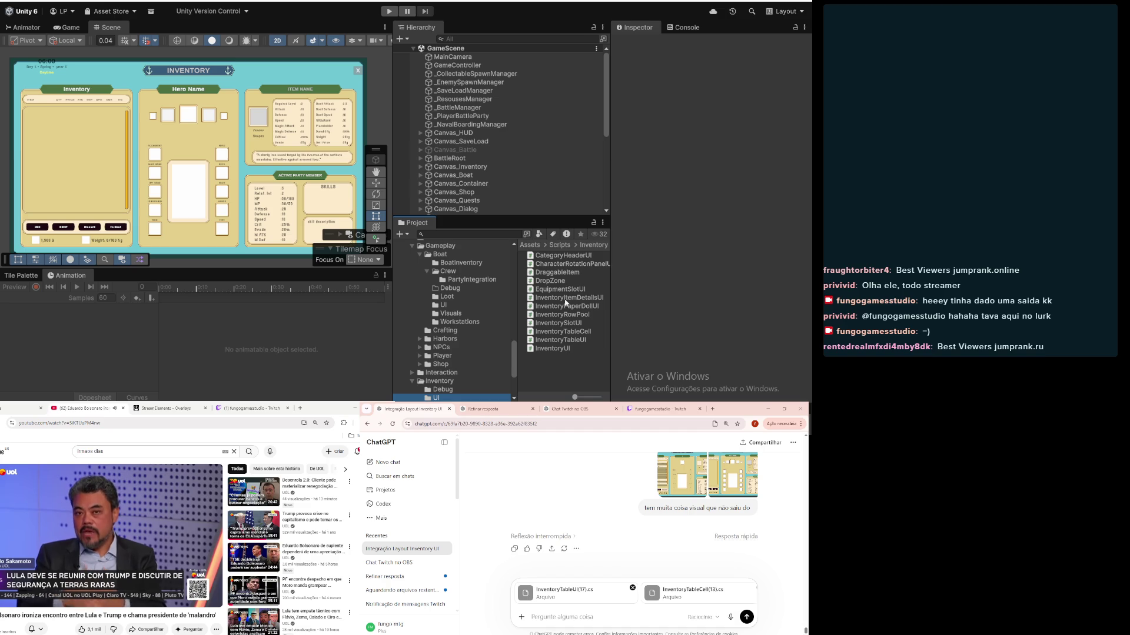
left_click_drag(565, 306, 578, 568)
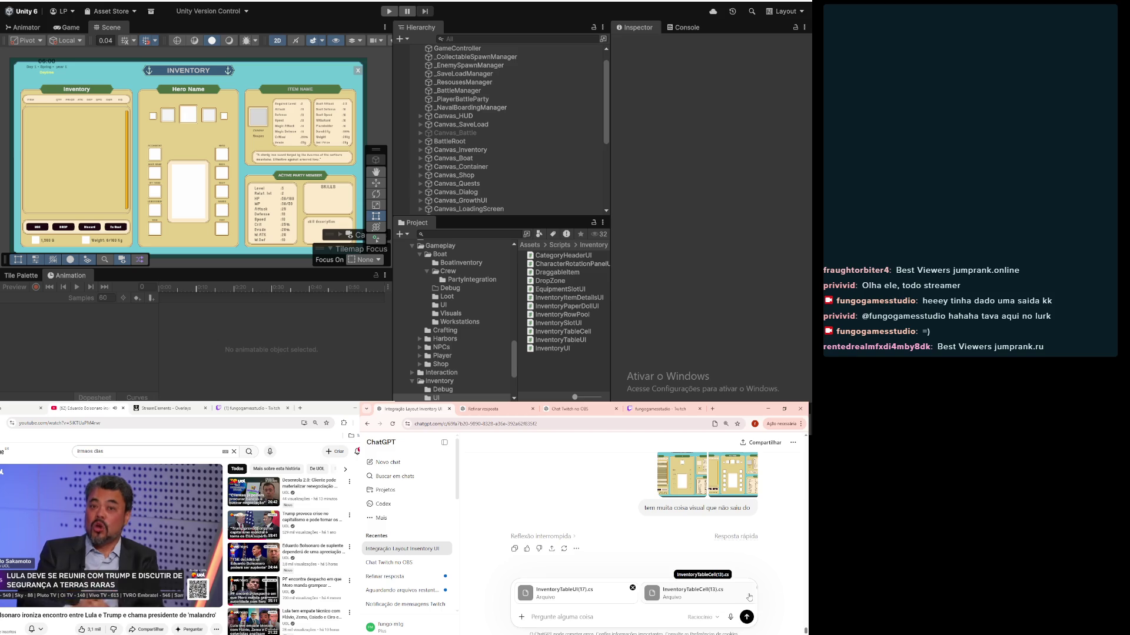
left_click(748, 618)
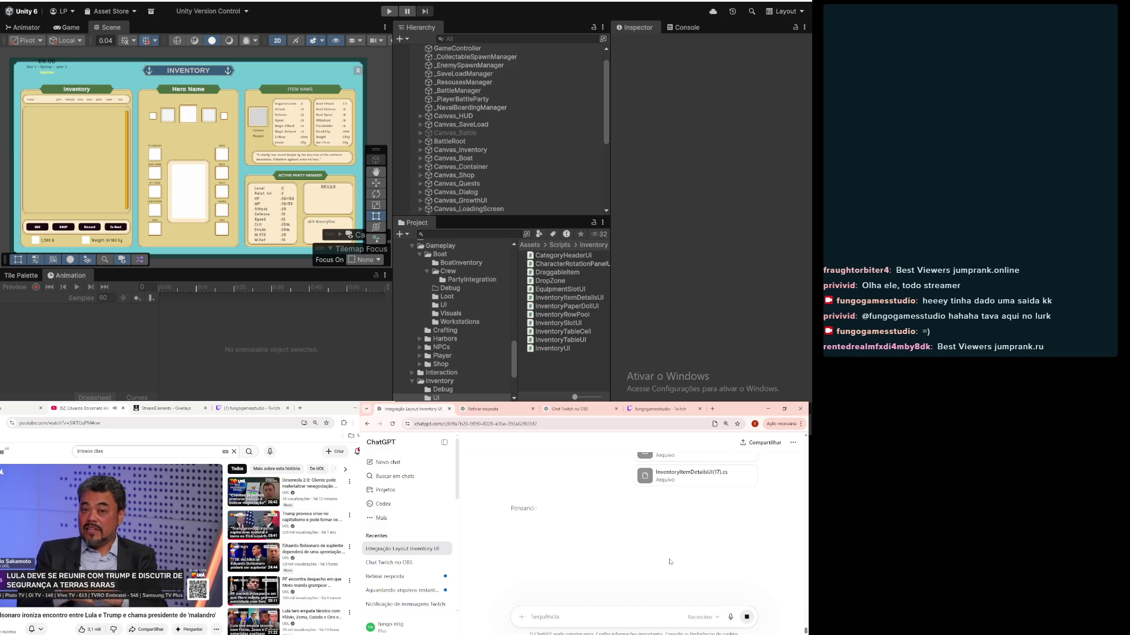
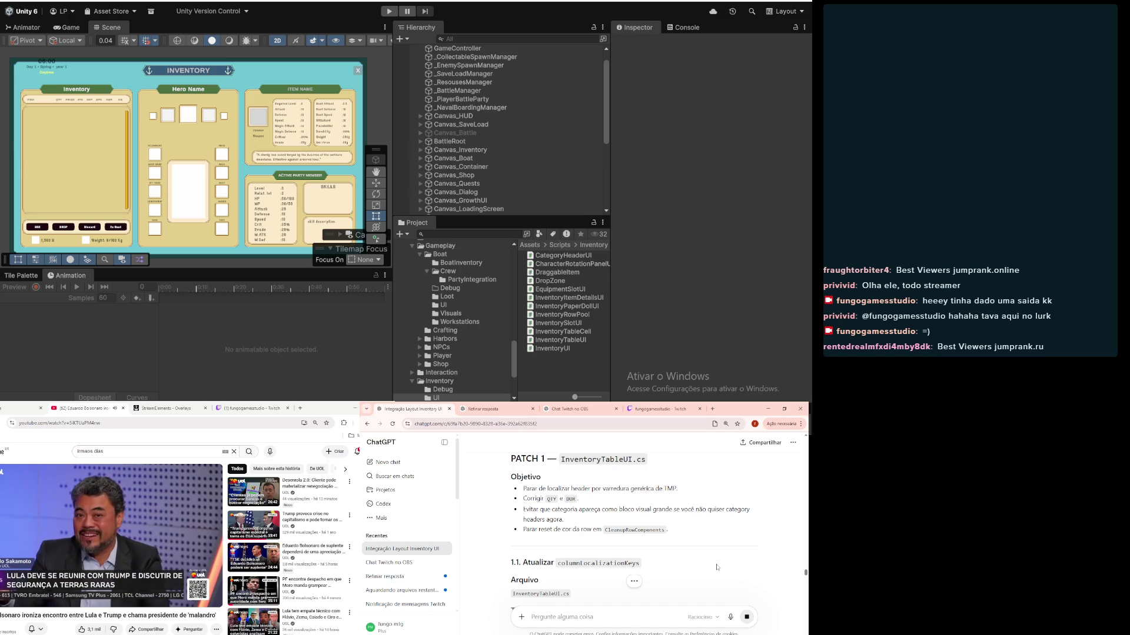
Step: Scroll back through the conversation and view the earlier Inventory UI screenshot enlarged
scroll(717, 568, "down", 1)
scroll(717, 567, "down", 3)
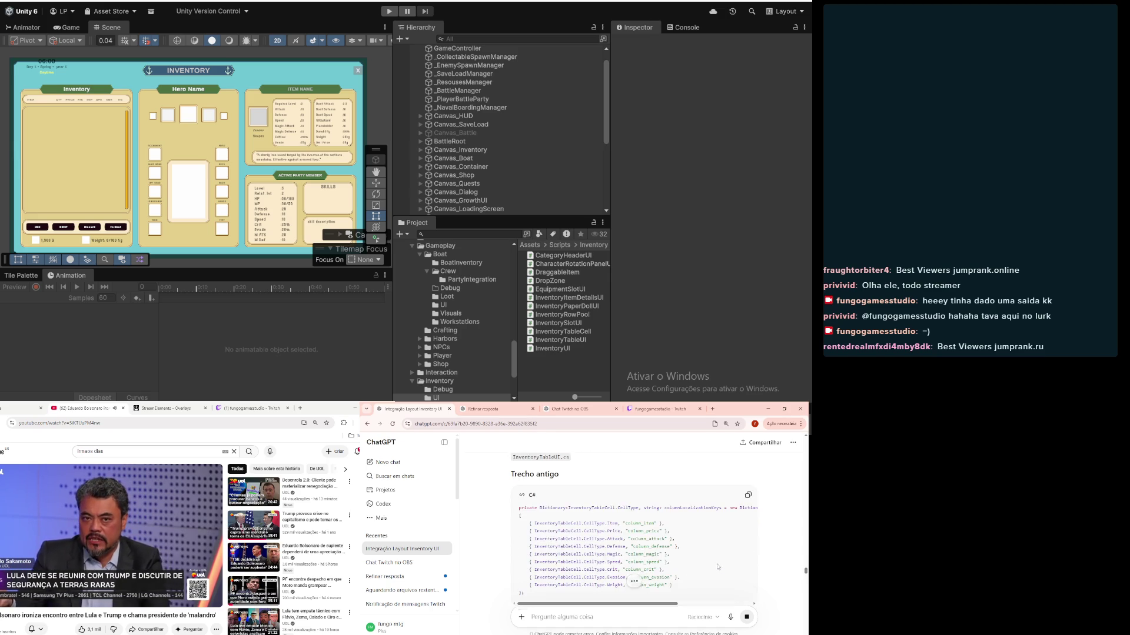
scroll(721, 564, "up", 2)
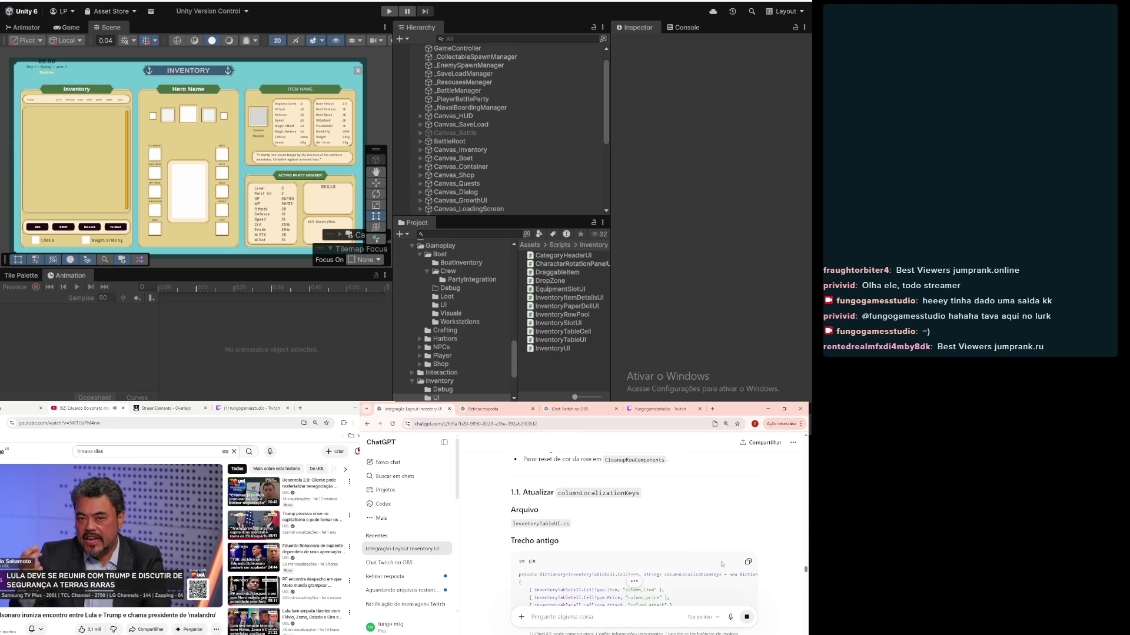
scroll(722, 564, "down", 2)
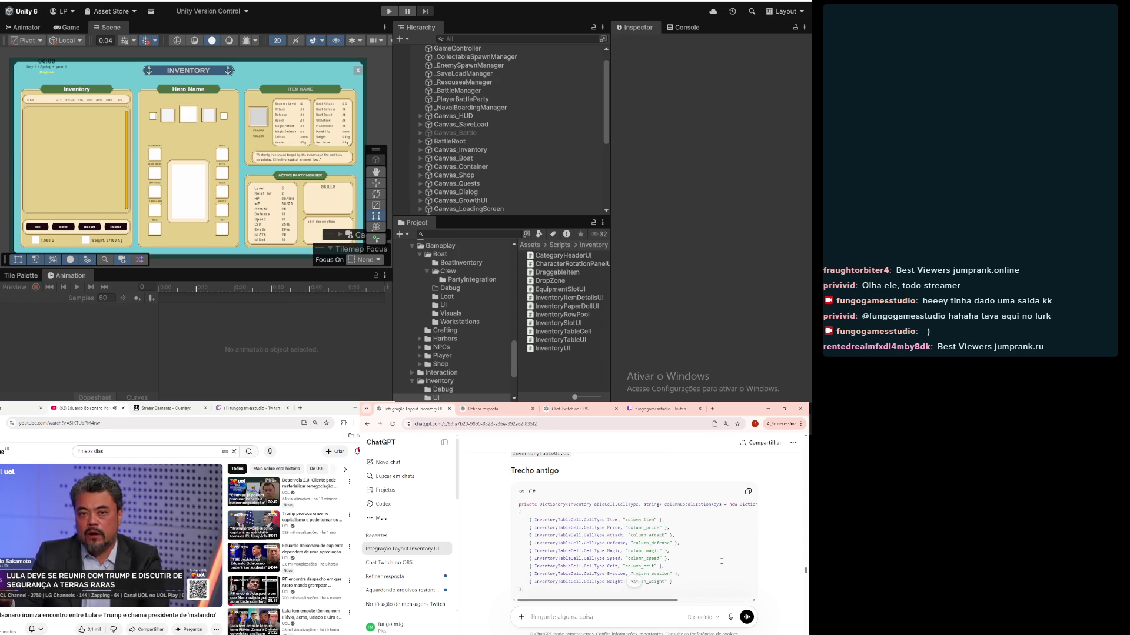
scroll(722, 562, "up", 2)
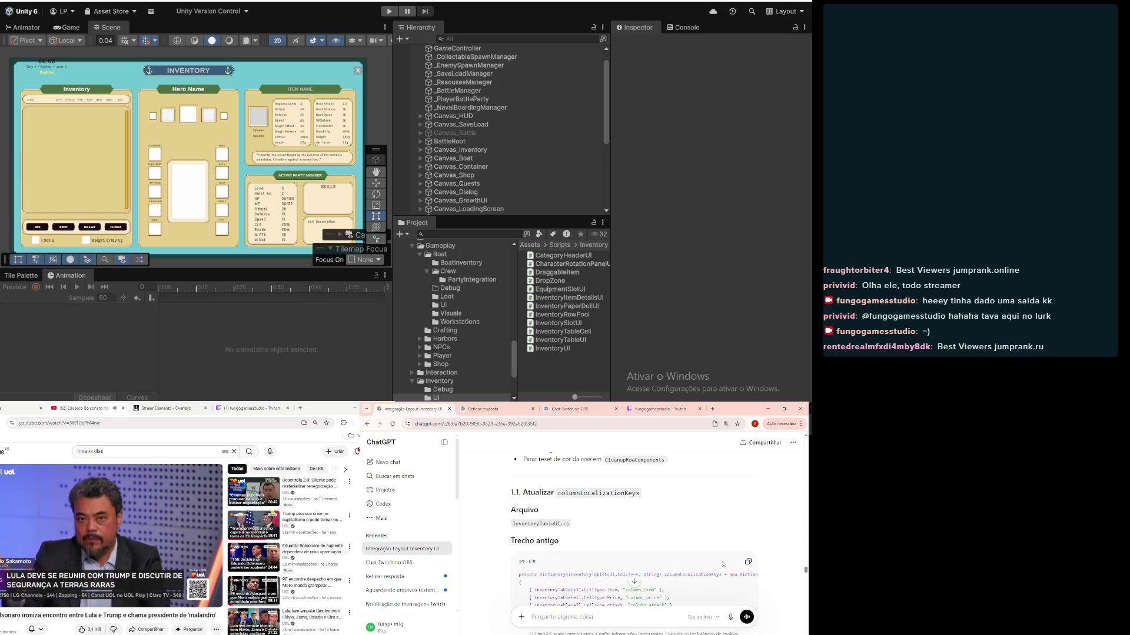
scroll(723, 564, "down", 3)
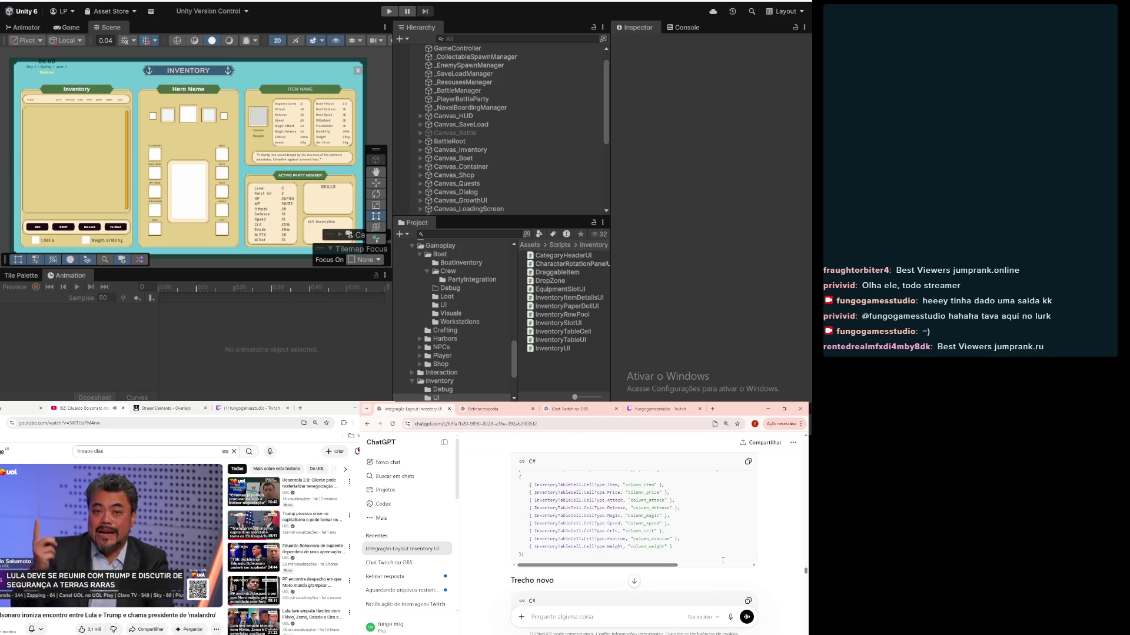
scroll(723, 560, "down", 4)
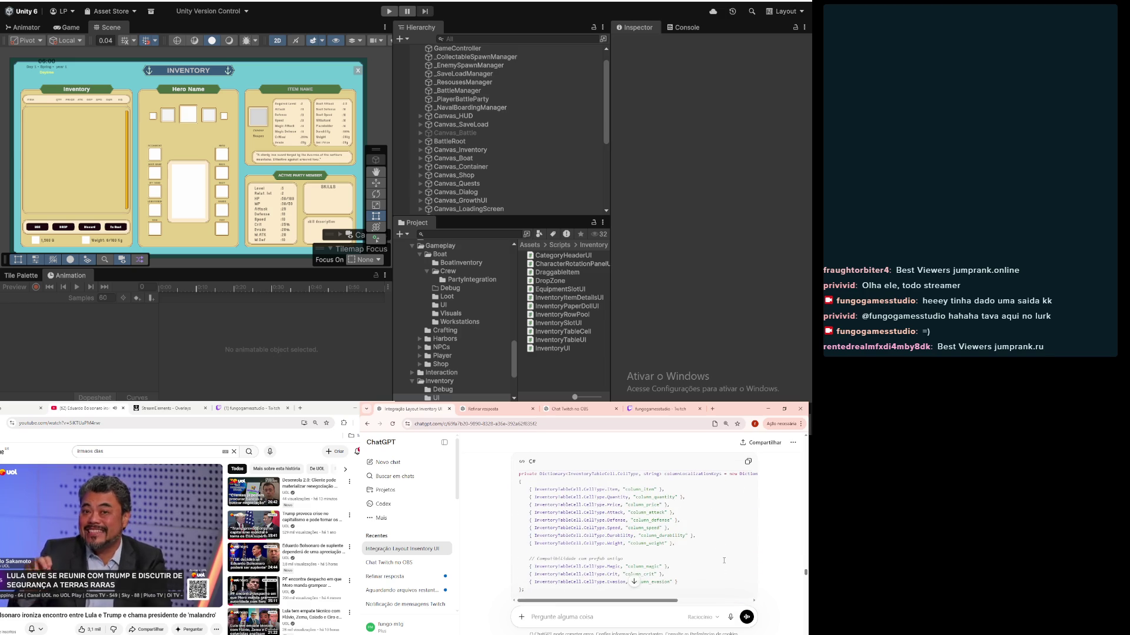
scroll(724, 561, "down", 1)
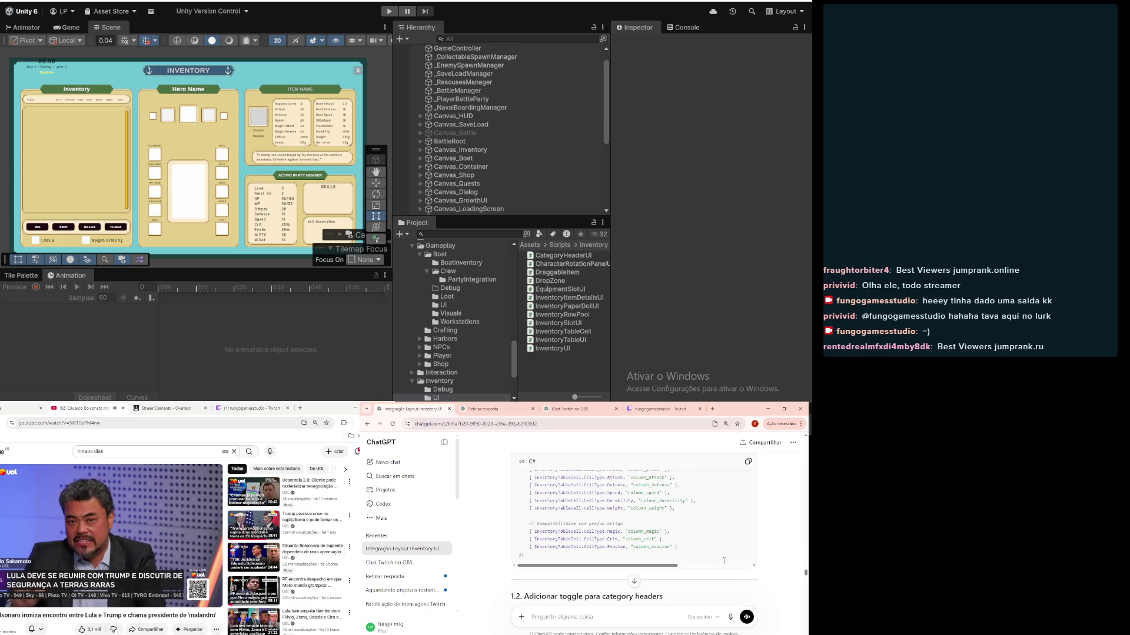
scroll(724, 560, "up", 2)
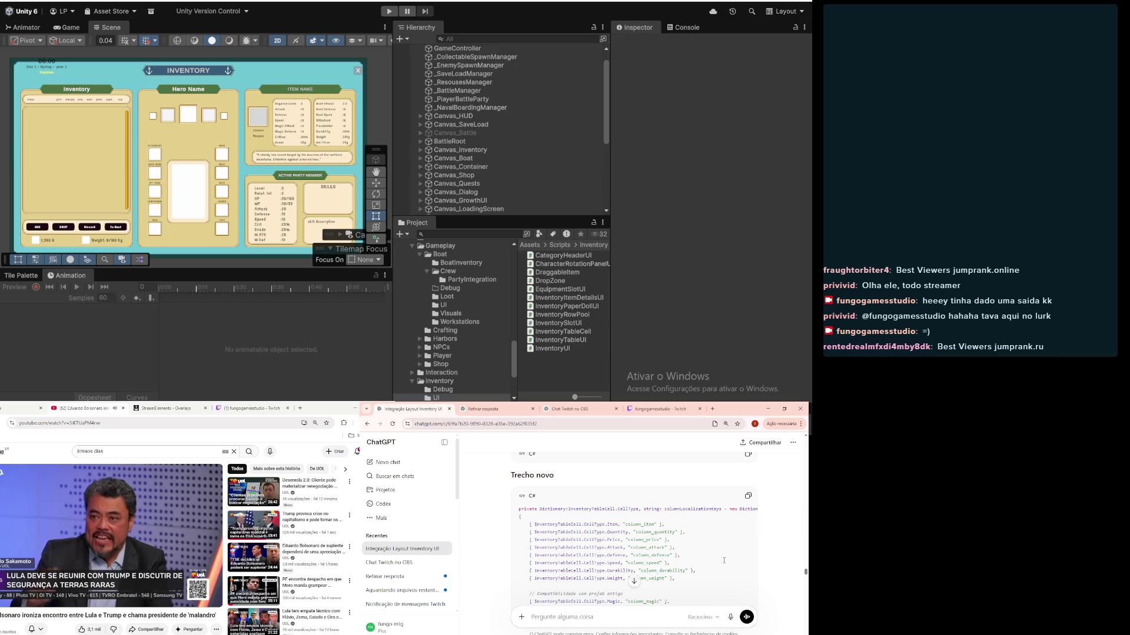
scroll(724, 561, "down", 4)
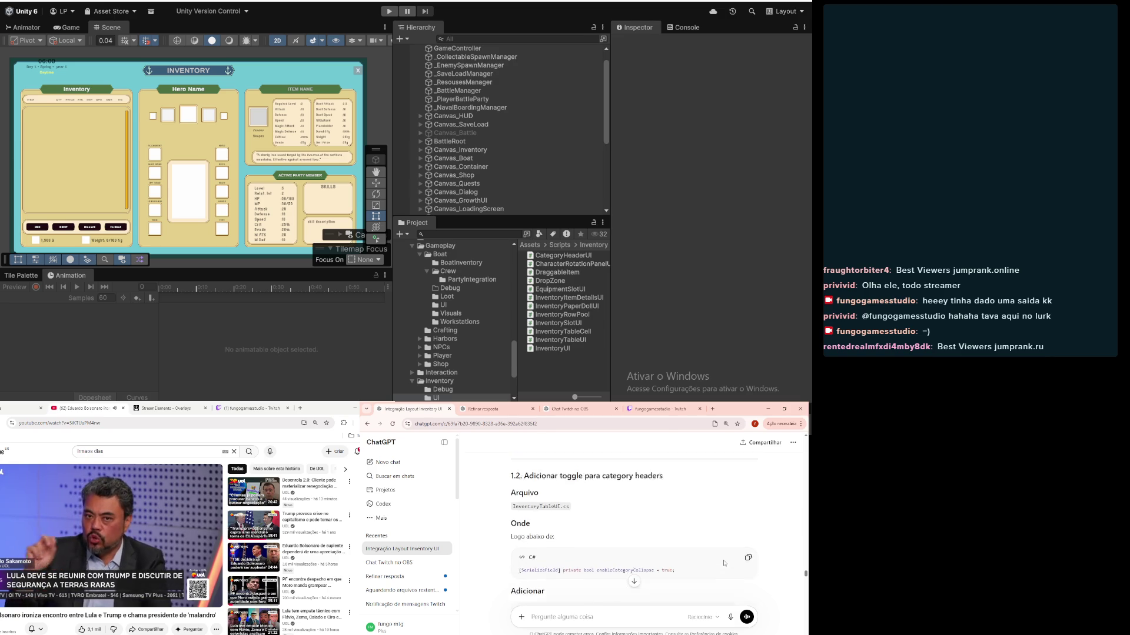
scroll(724, 563, "up", 6)
scroll(721, 495, "up", 5)
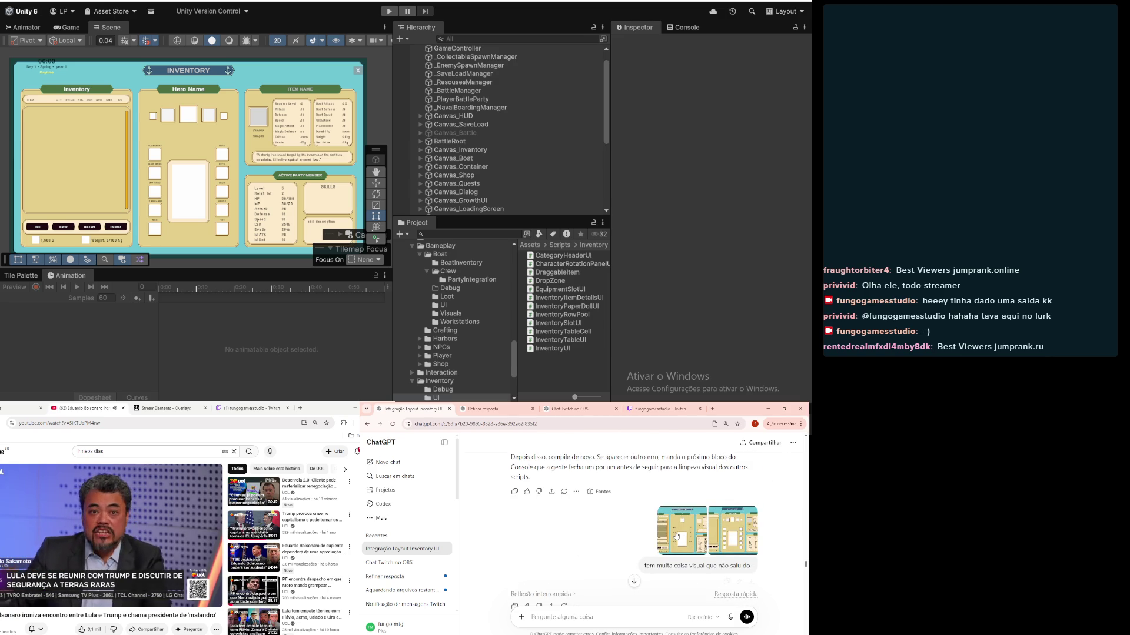
left_click(692, 519)
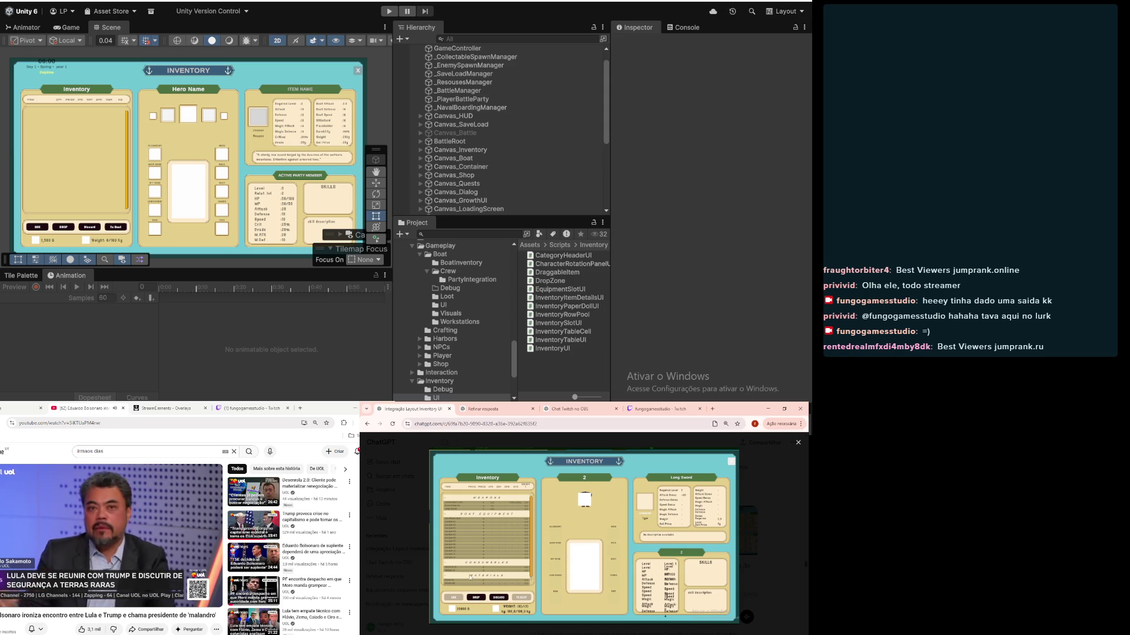
left_click(779, 507)
Step: Scroll down through ChatGPT's previous reply to read it
scroll(608, 556, "down", 5)
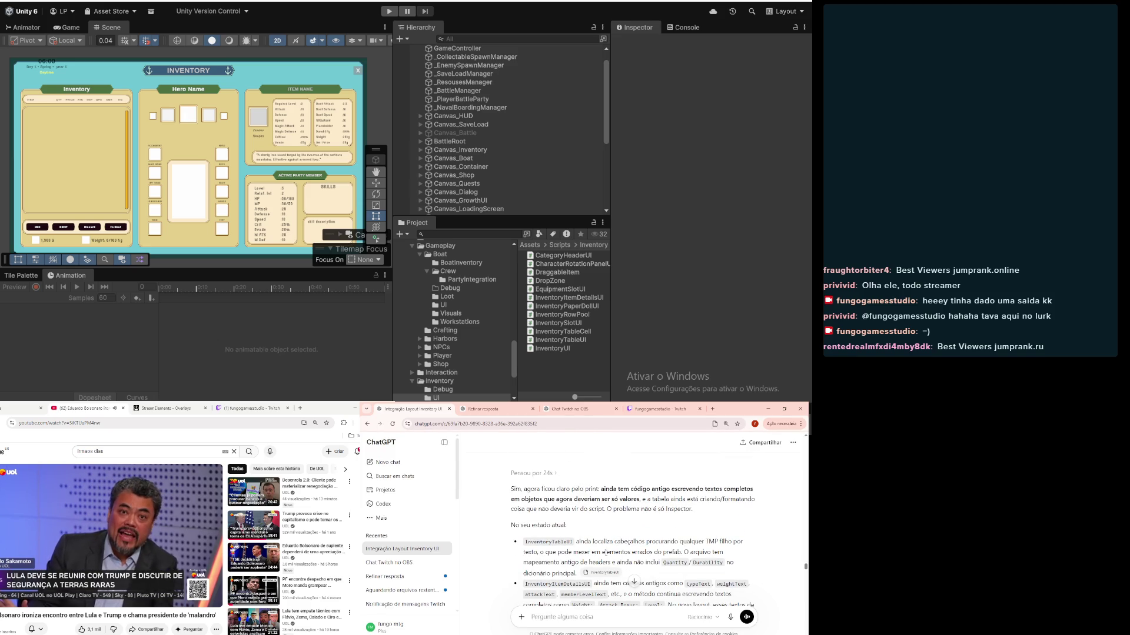
scroll(603, 552, "down", 4)
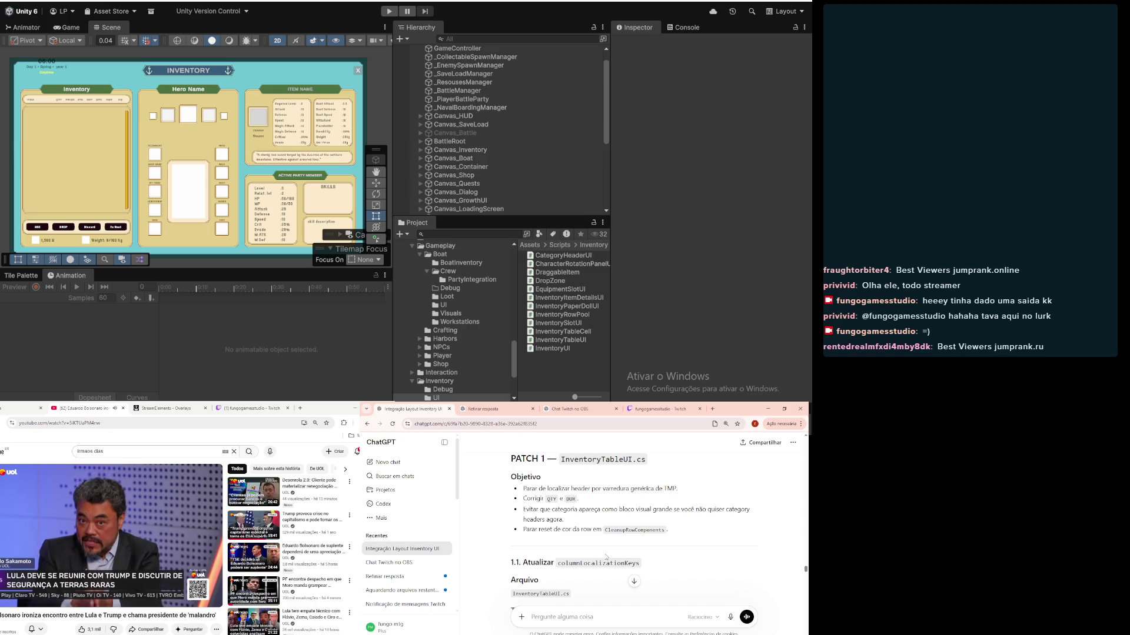
scroll(606, 557, "down", 5)
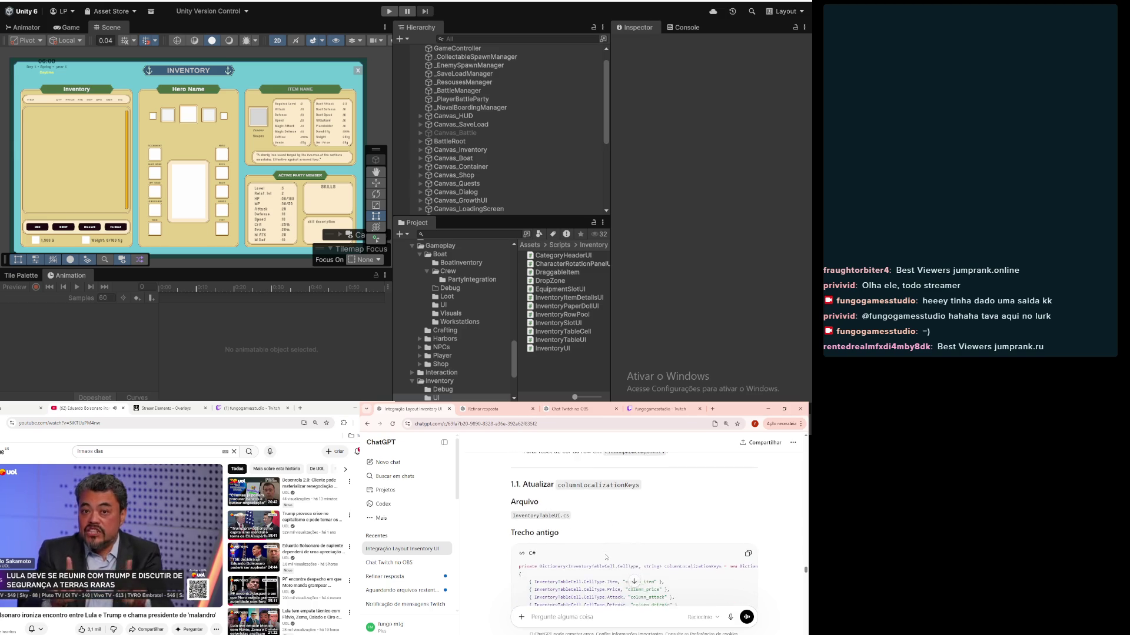
scroll(619, 552, "down", 5)
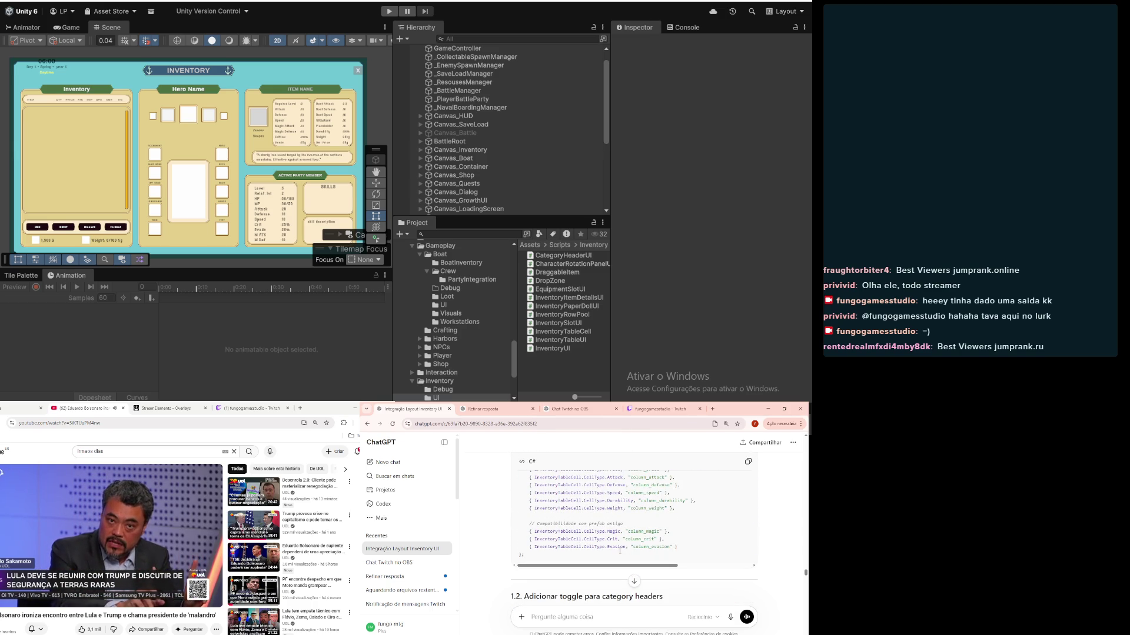
scroll(619, 551, "up", 2)
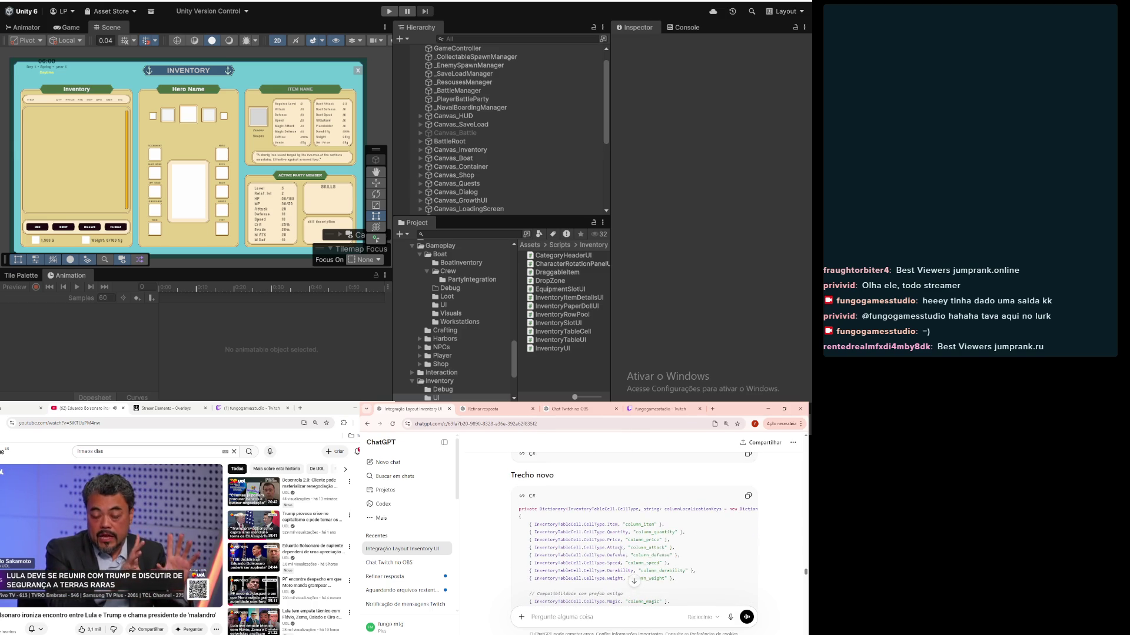
scroll(620, 553, "up", 2)
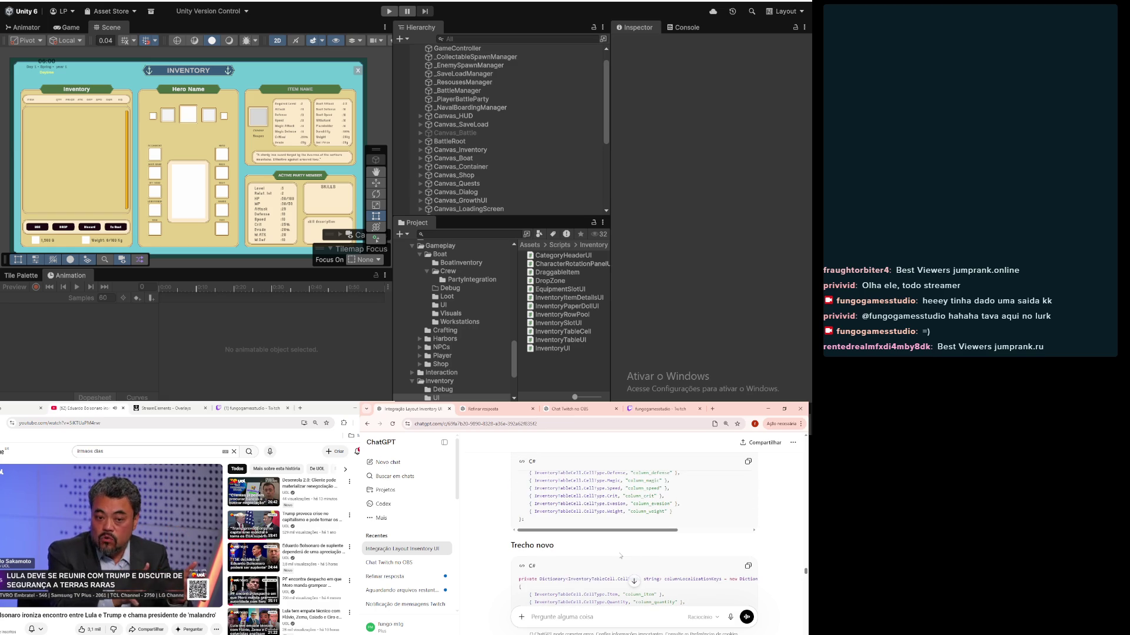
scroll(621, 555, "down", 3)
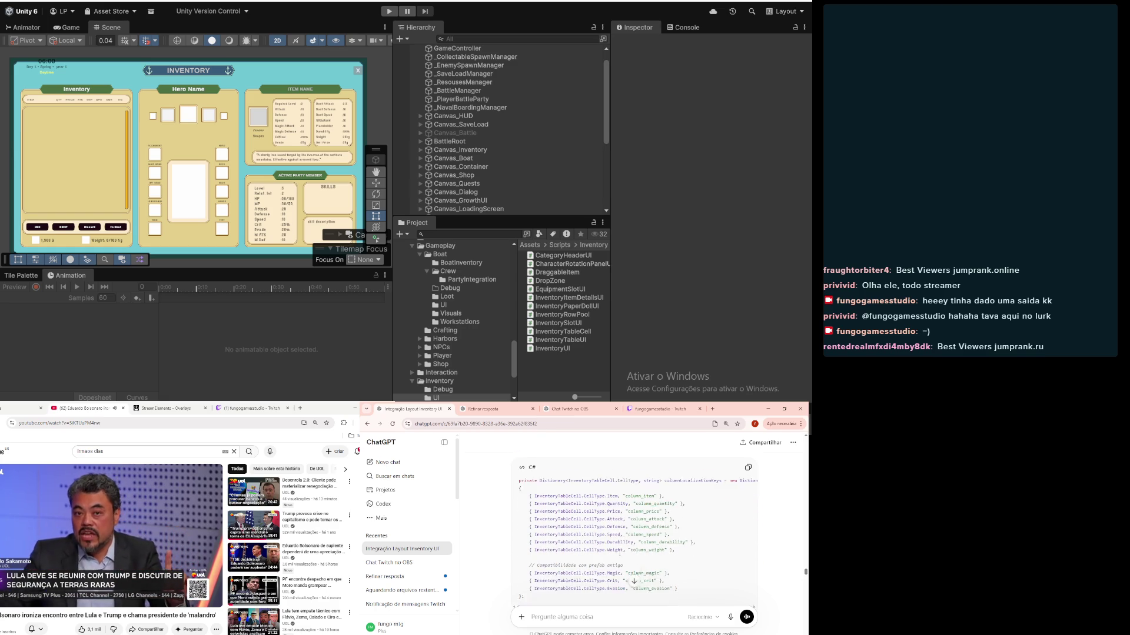
scroll(619, 553, "down", 5)
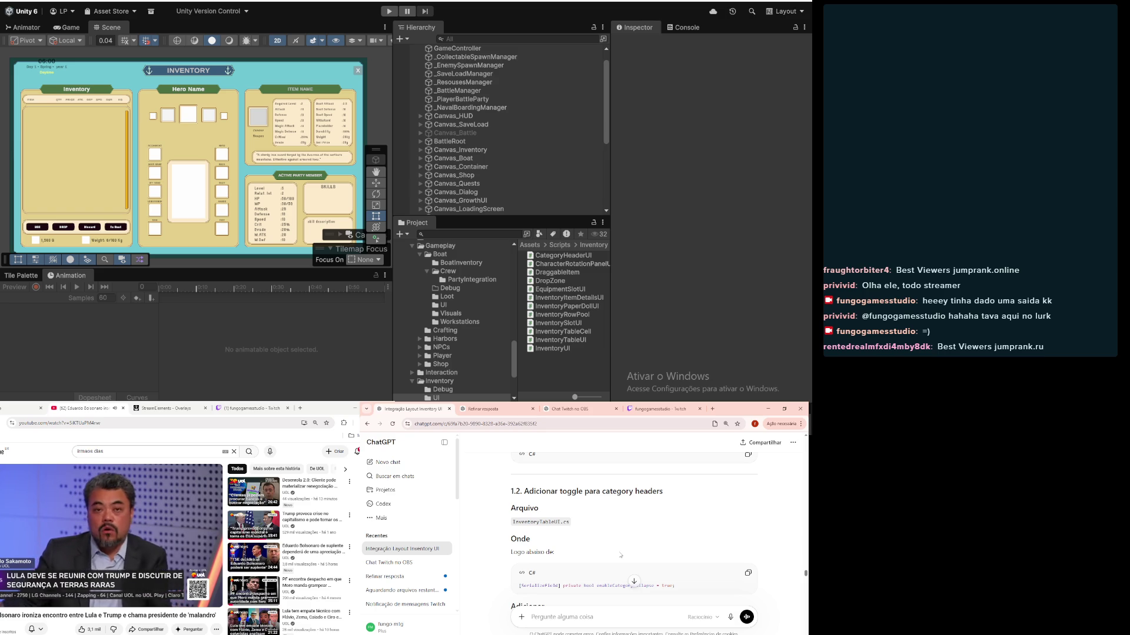
scroll(621, 555, "down", 1)
scroll(620, 554, "down", 6)
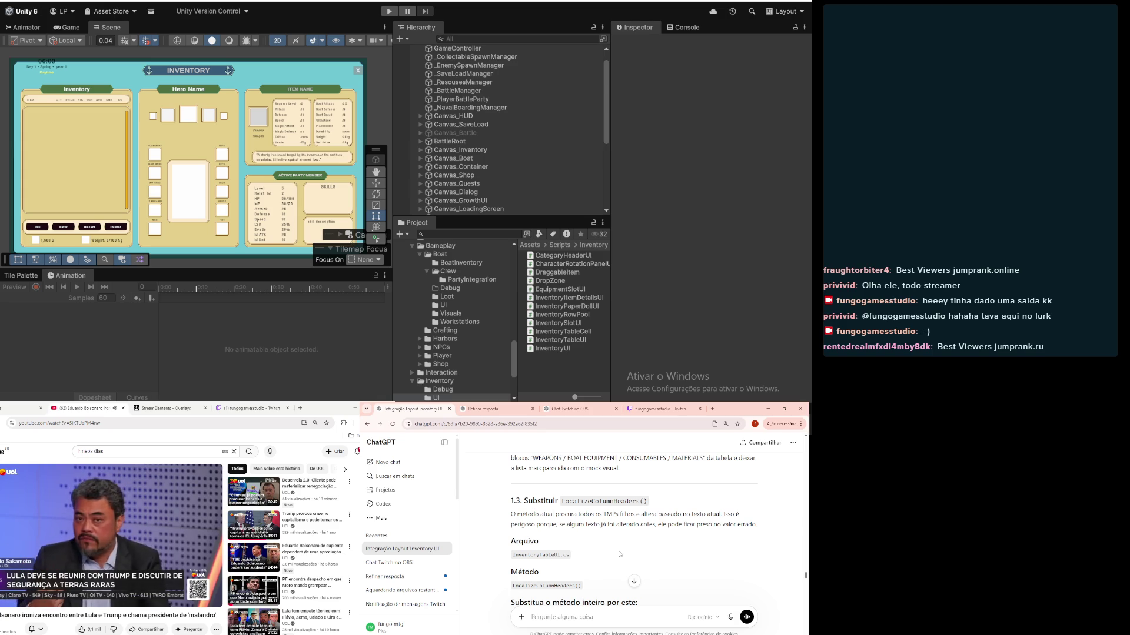
scroll(621, 555, "down", 4)
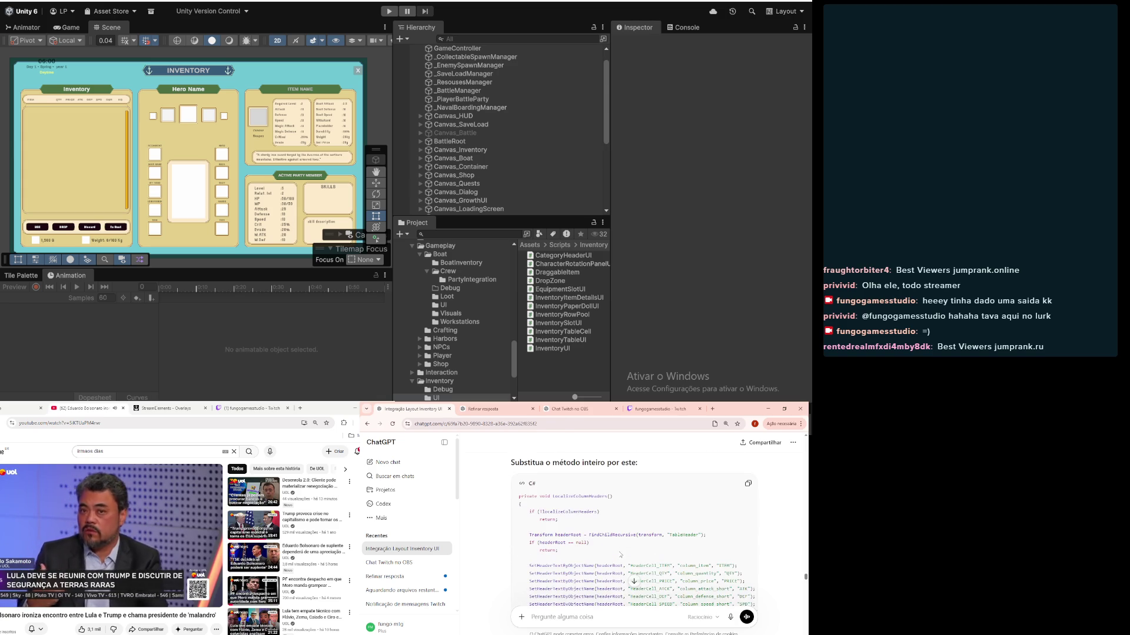
scroll(620, 552, "down", 8)
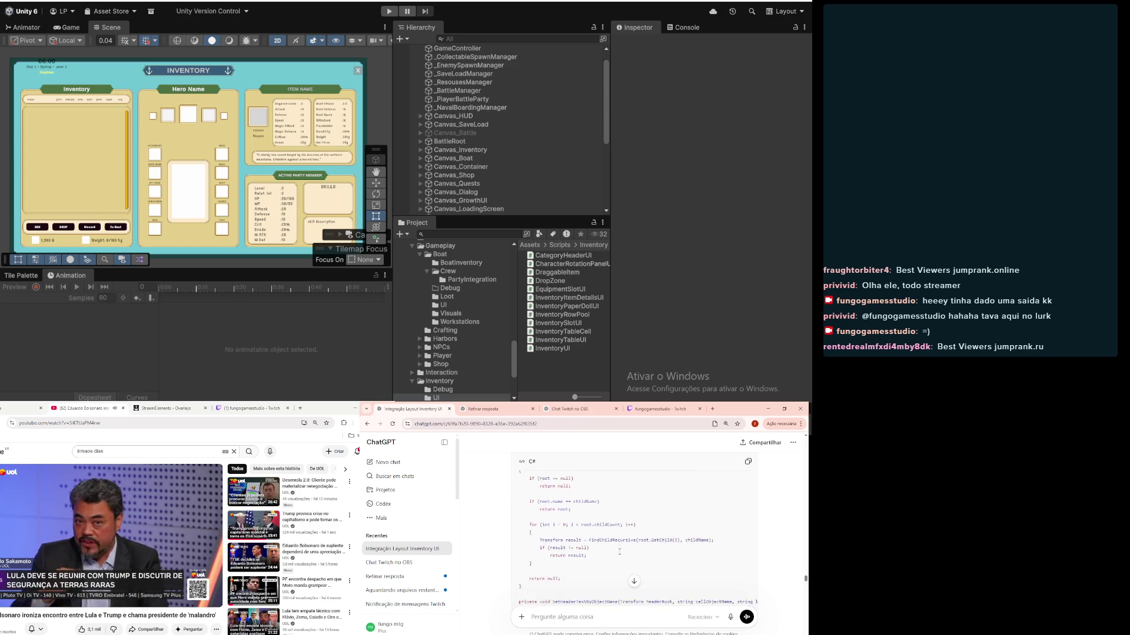
scroll(620, 552, "down", 2)
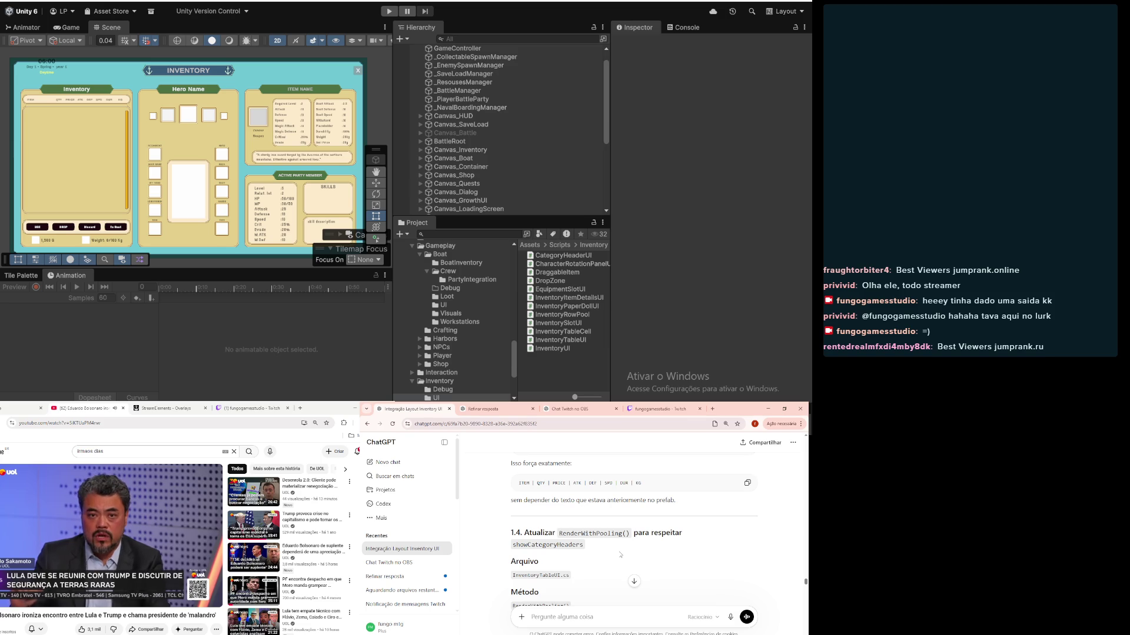
scroll(620, 555, "down", 5)
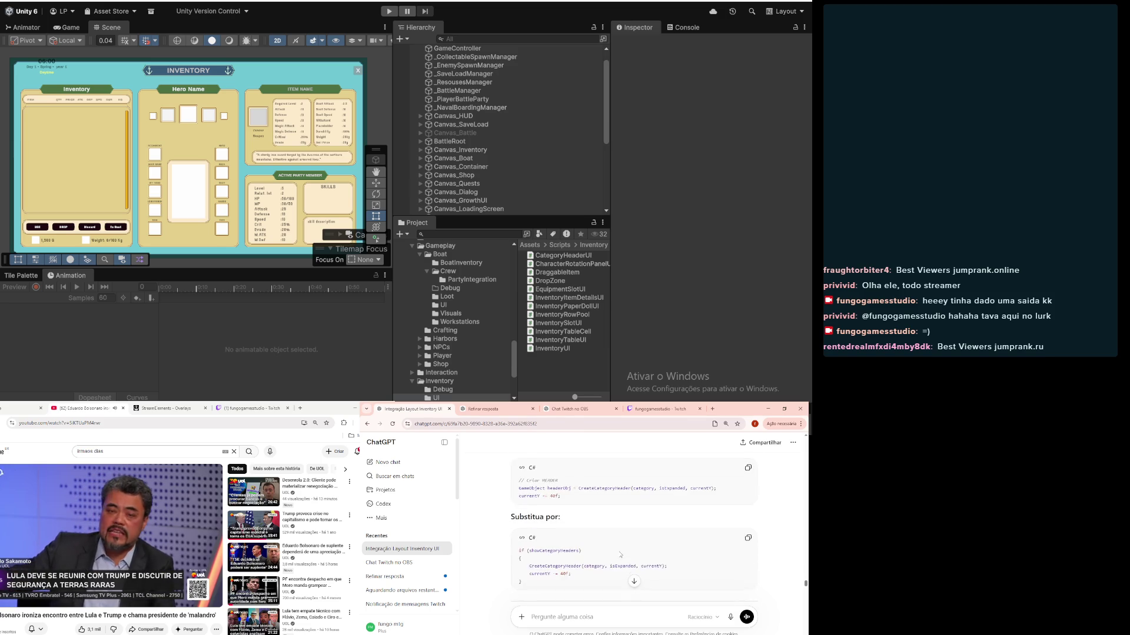
scroll(620, 554, "down", 5)
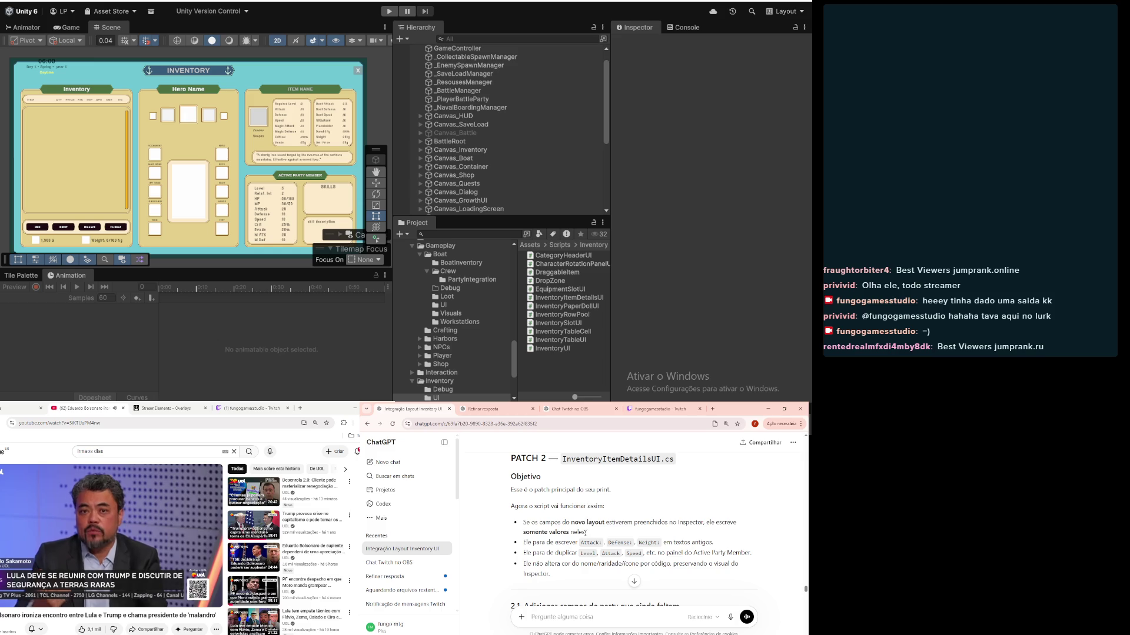
scroll(583, 544, "down", 1)
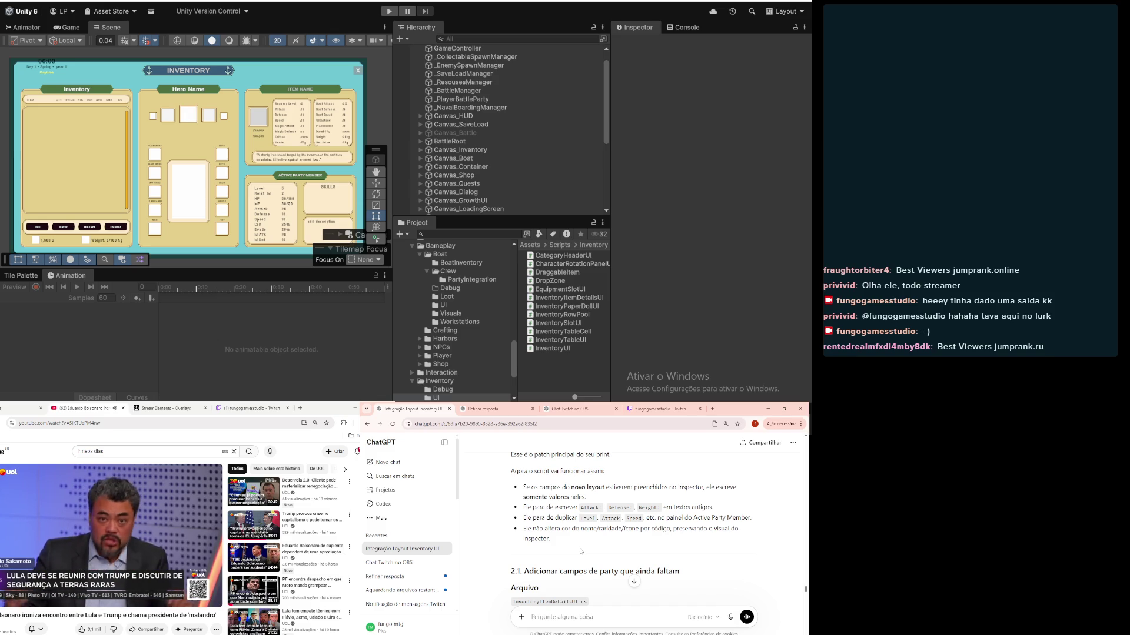
scroll(579, 551, "down", 3)
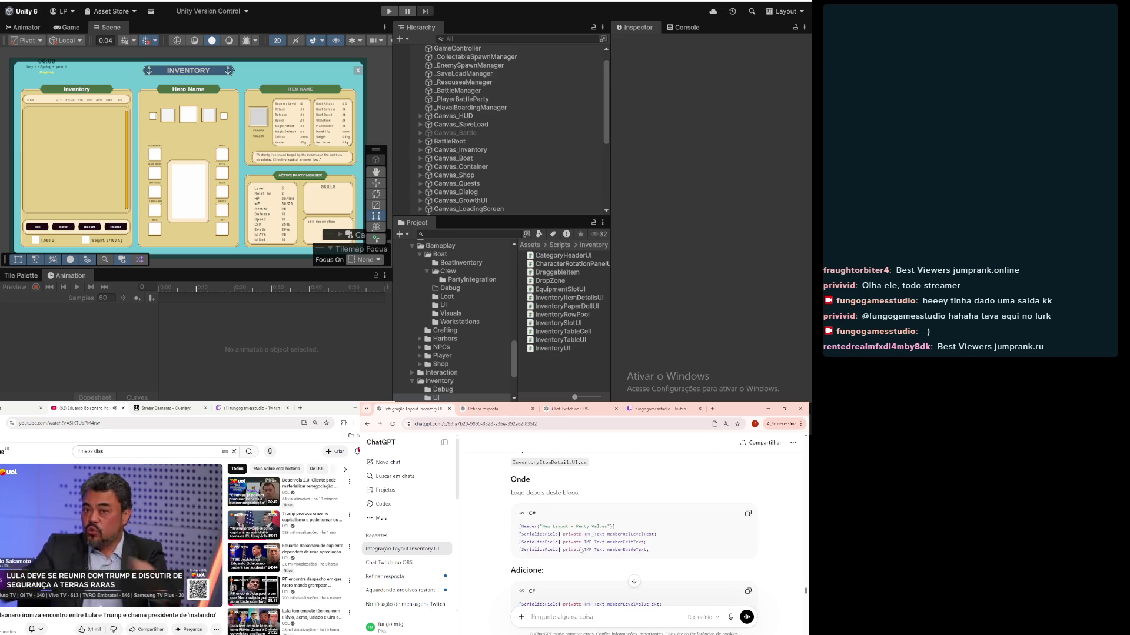
scroll(542, 528, "down", 1)
scroll(567, 517, "down", 1)
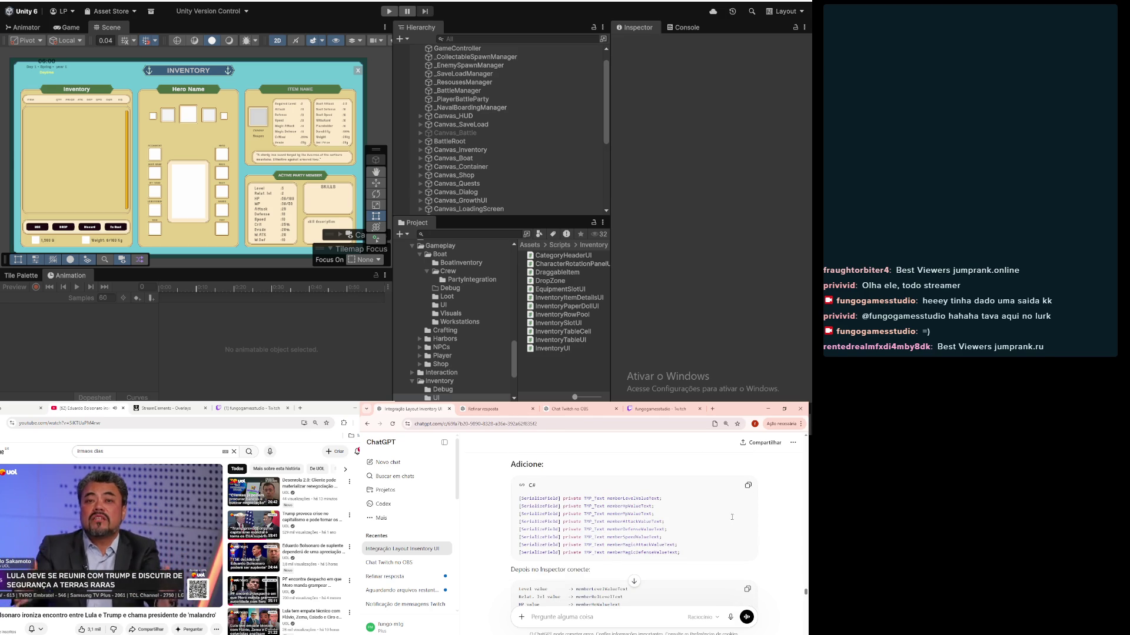
scroll(609, 525, "down", 2)
scroll(595, 598, "down", 5)
scroll(595, 599, "up", 3)
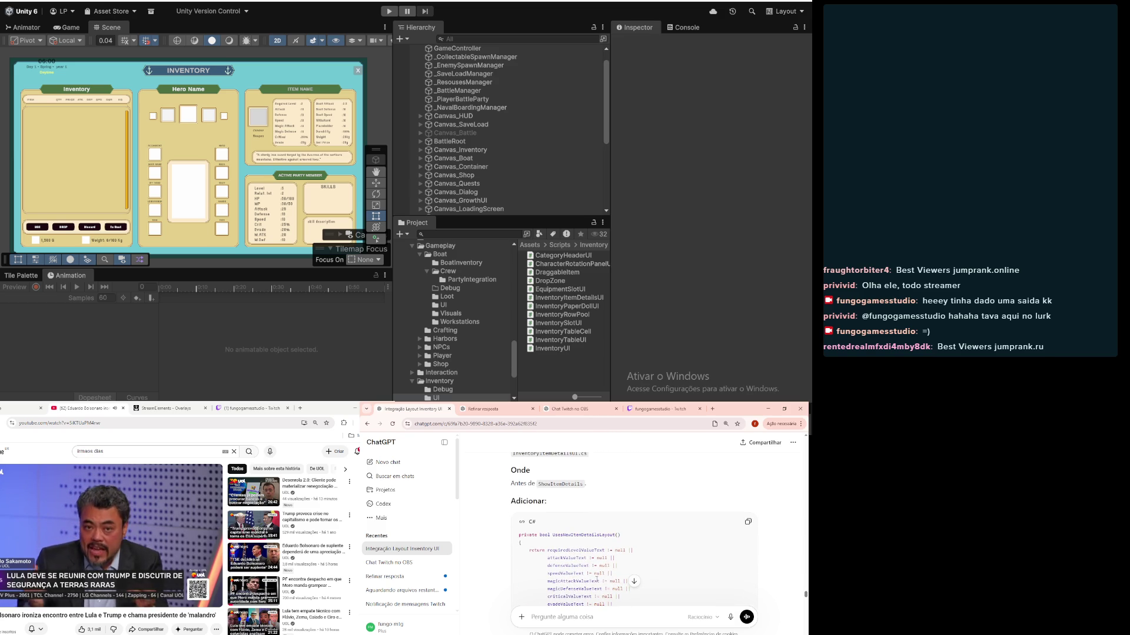
scroll(597, 580, "up", 1)
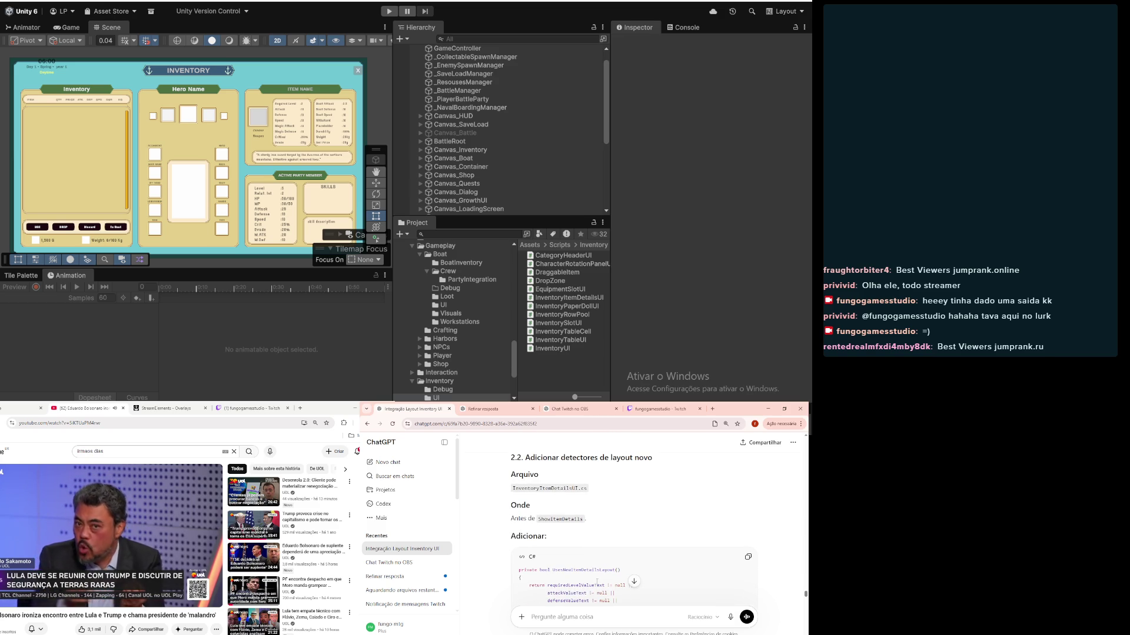
scroll(598, 582, "down", 4)
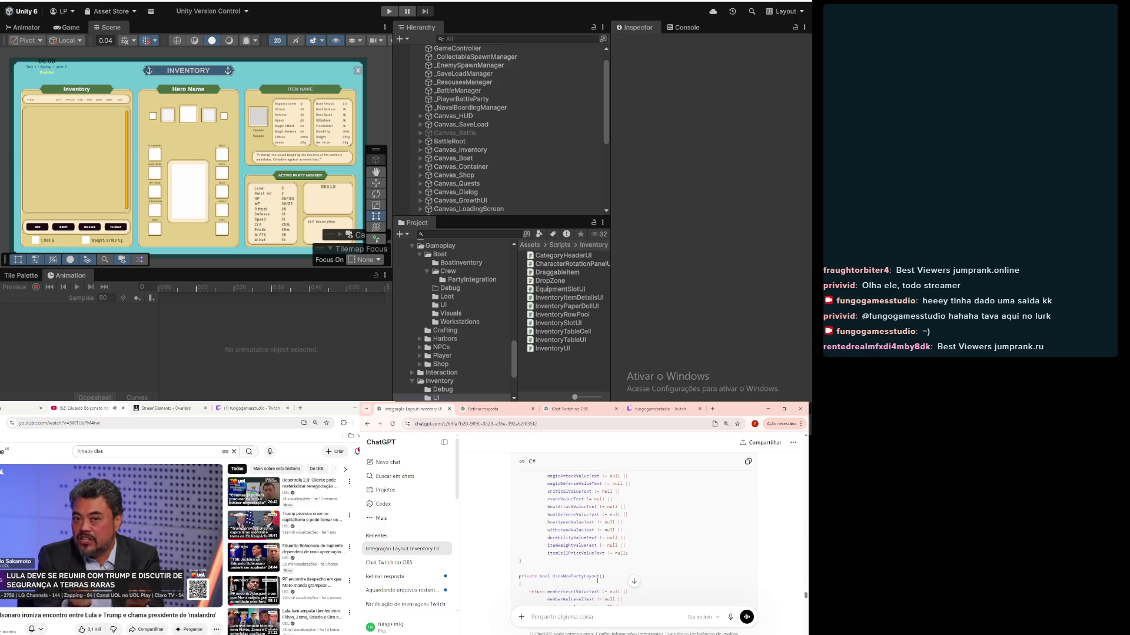
scroll(597, 581, "down", 10)
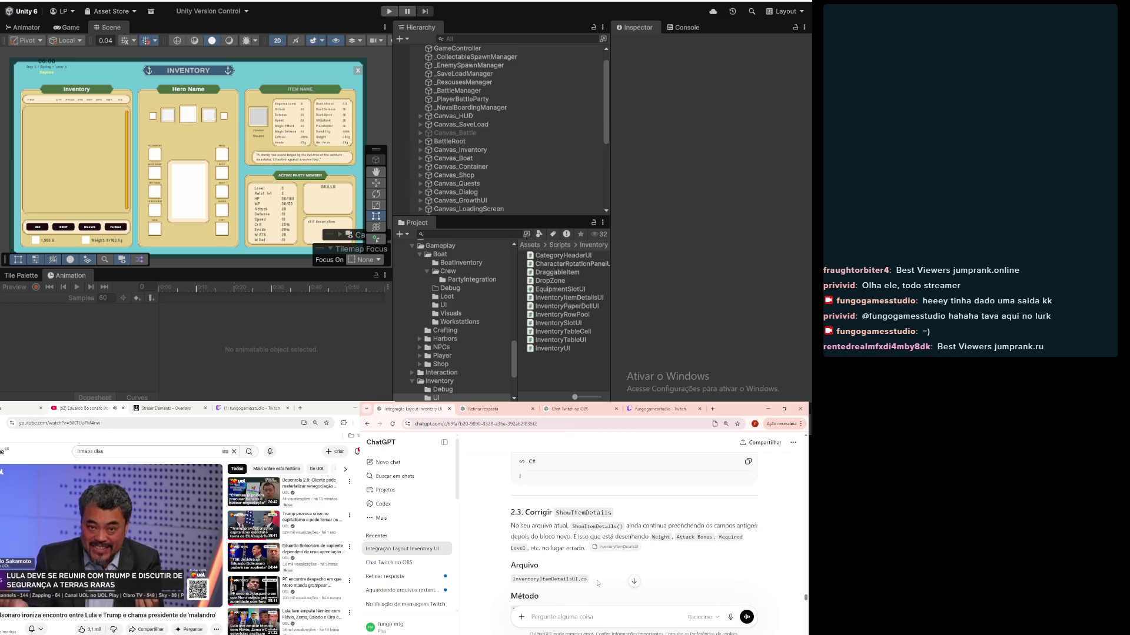
scroll(597, 583, "down", 2)
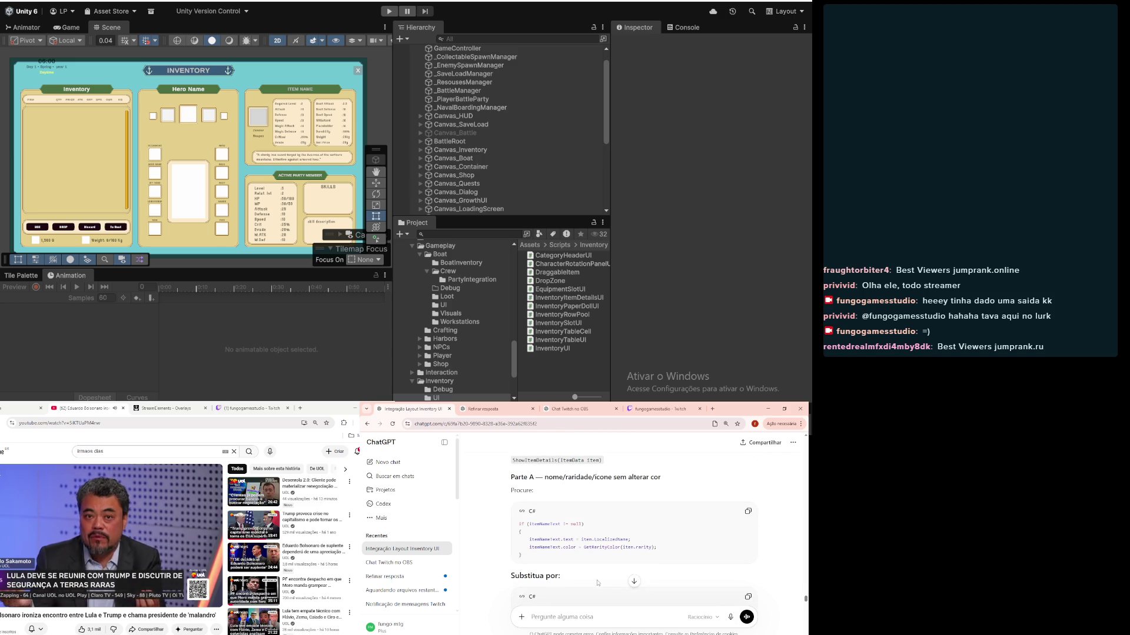
scroll(598, 583, "down", 5)
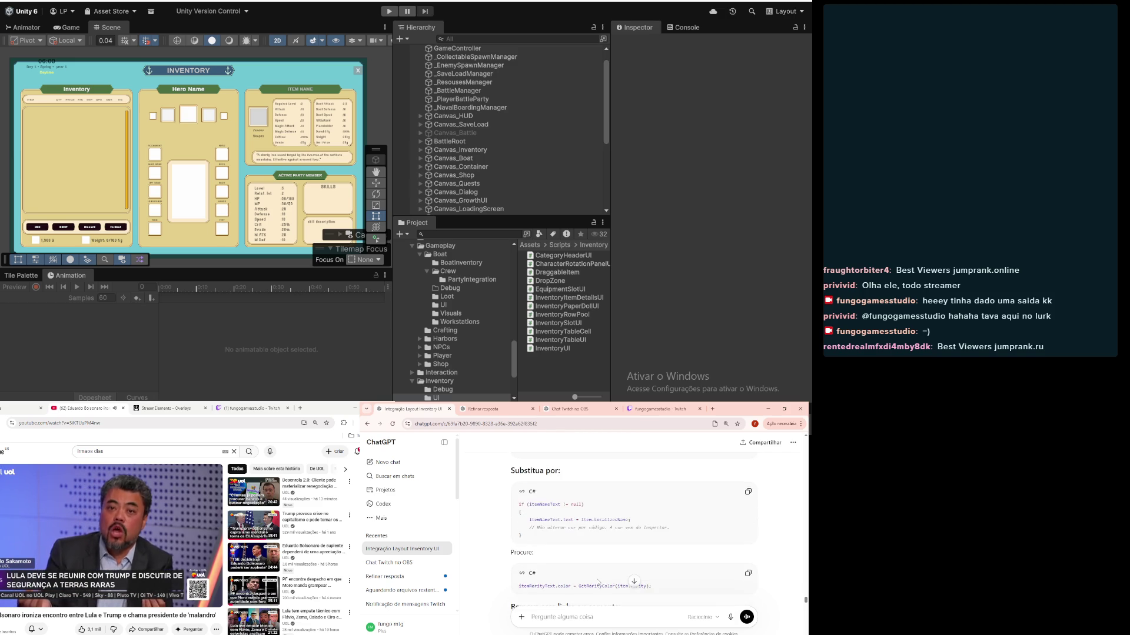
scroll(598, 583, "down", 10)
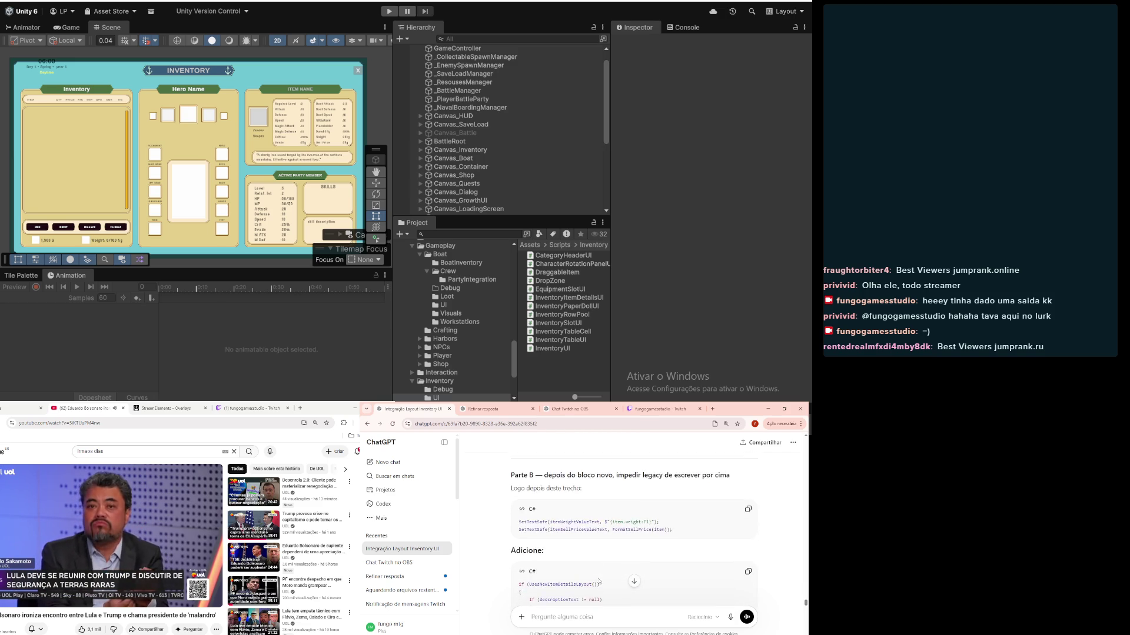
scroll(599, 581, "down", 10)
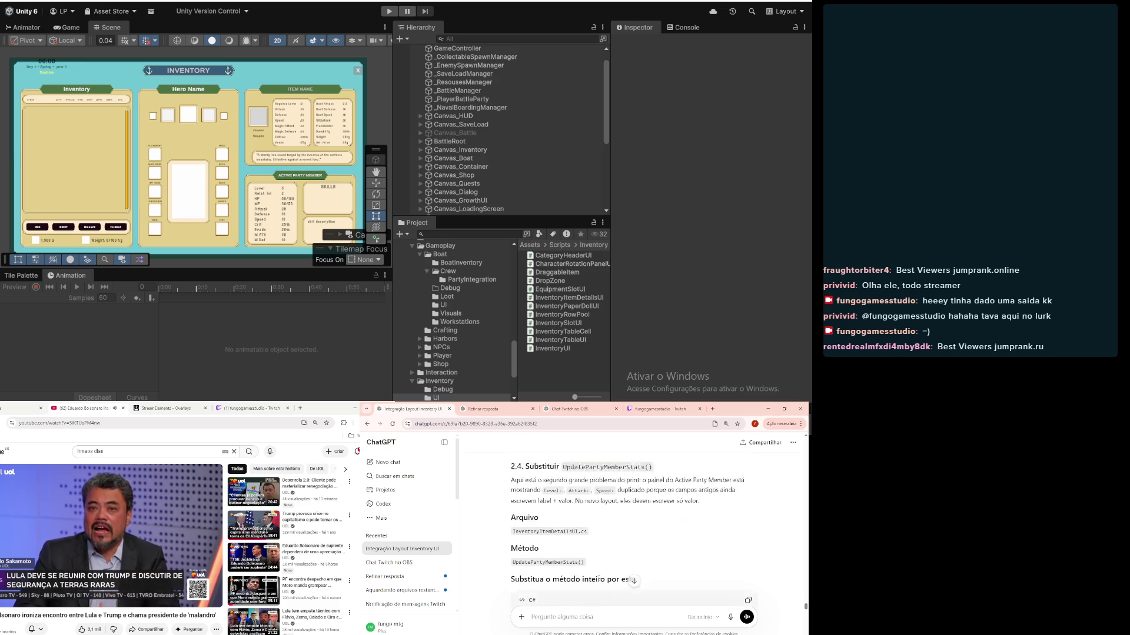
scroll(599, 579, "down", 3)
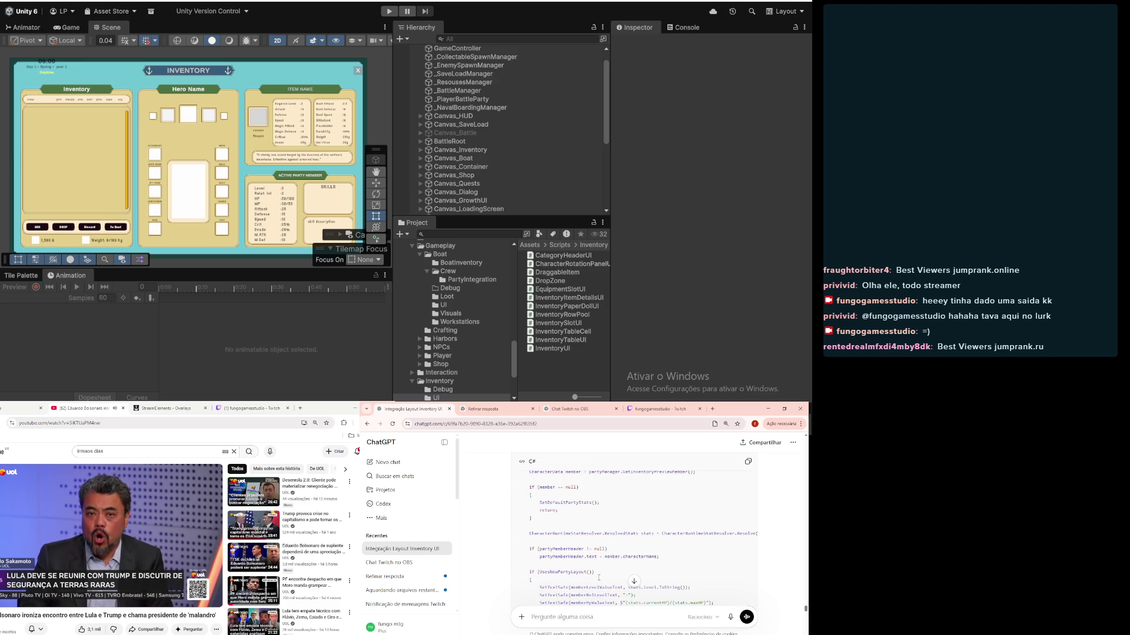
scroll(599, 578, "down", 5)
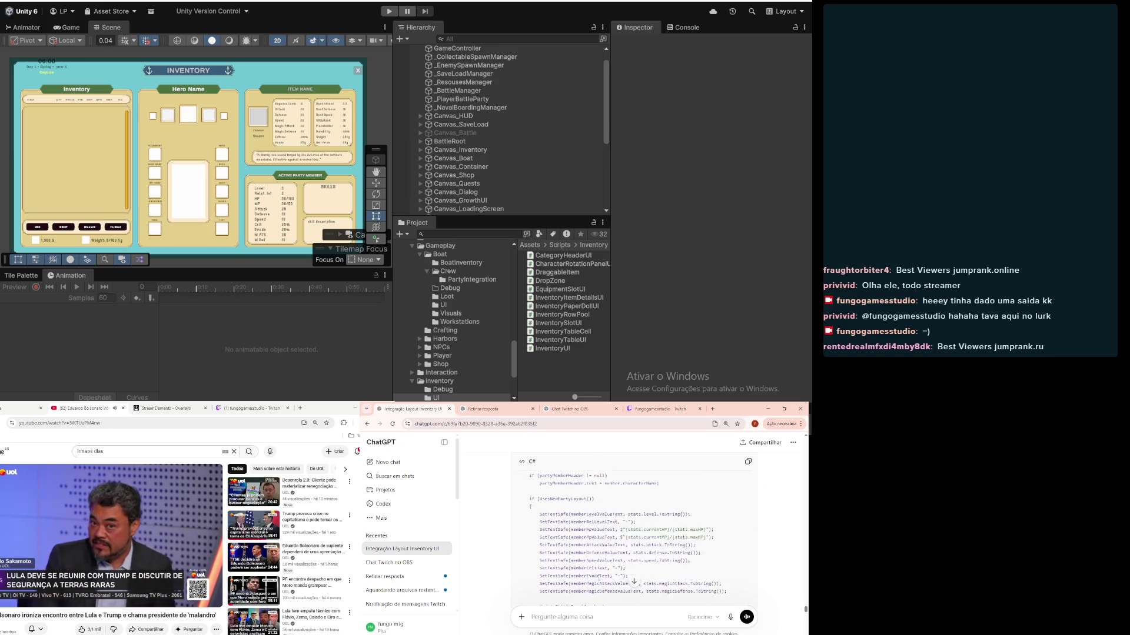
scroll(599, 577, "up", 8)
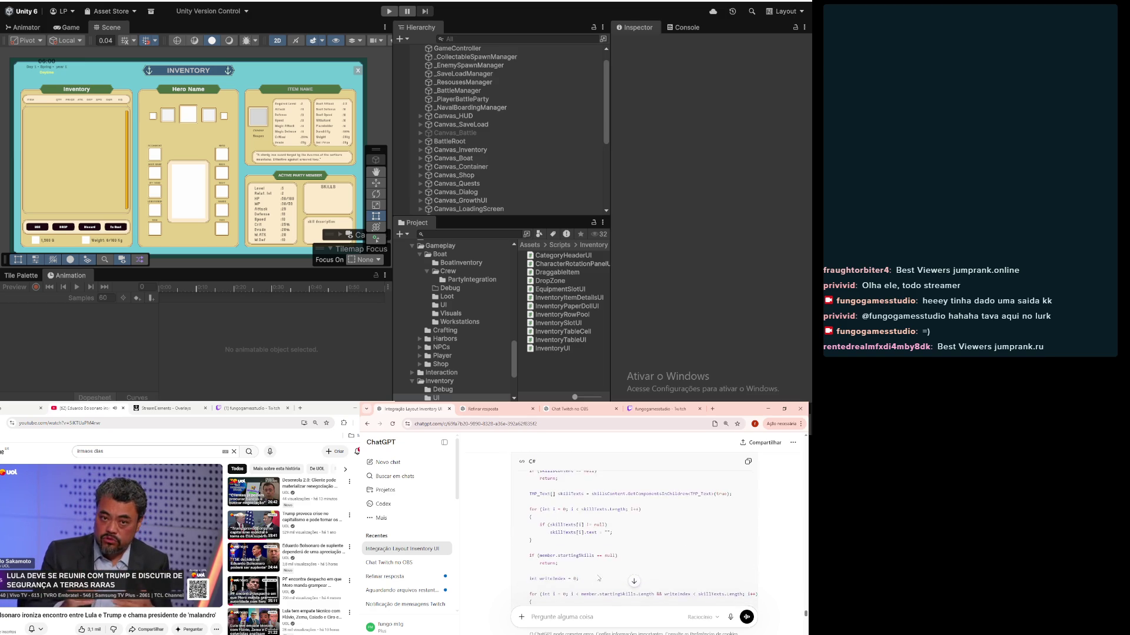
scroll(599, 579, "down", 15)
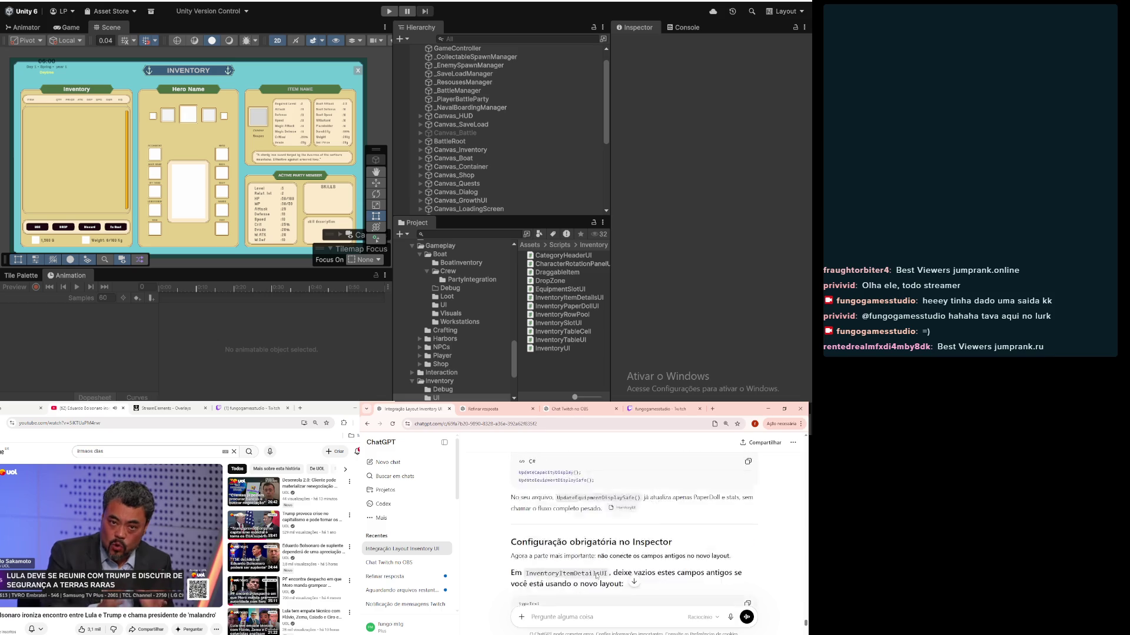
scroll(592, 576, "up", 10)
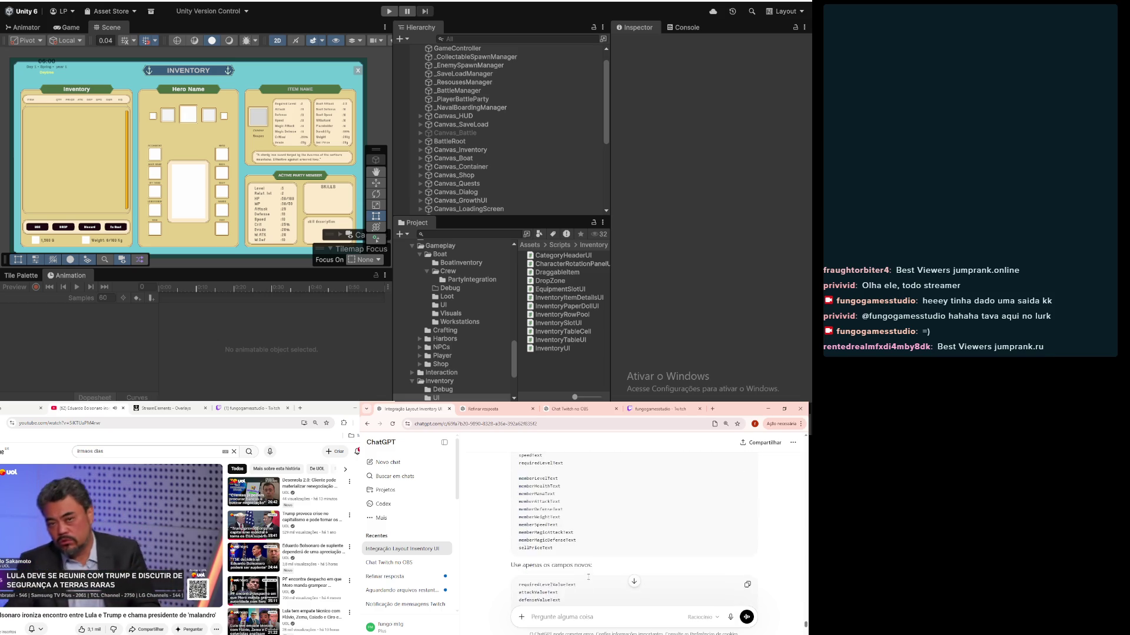
scroll(588, 580, "down", 5)
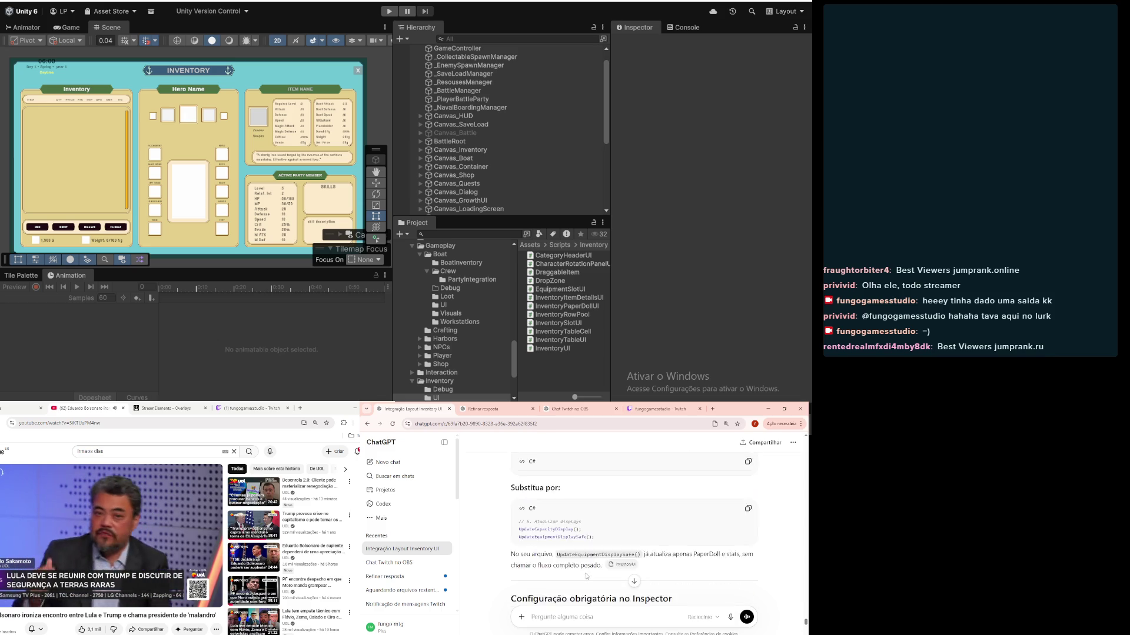
scroll(586, 577, "up", 2)
scroll(582, 578, "up", 2)
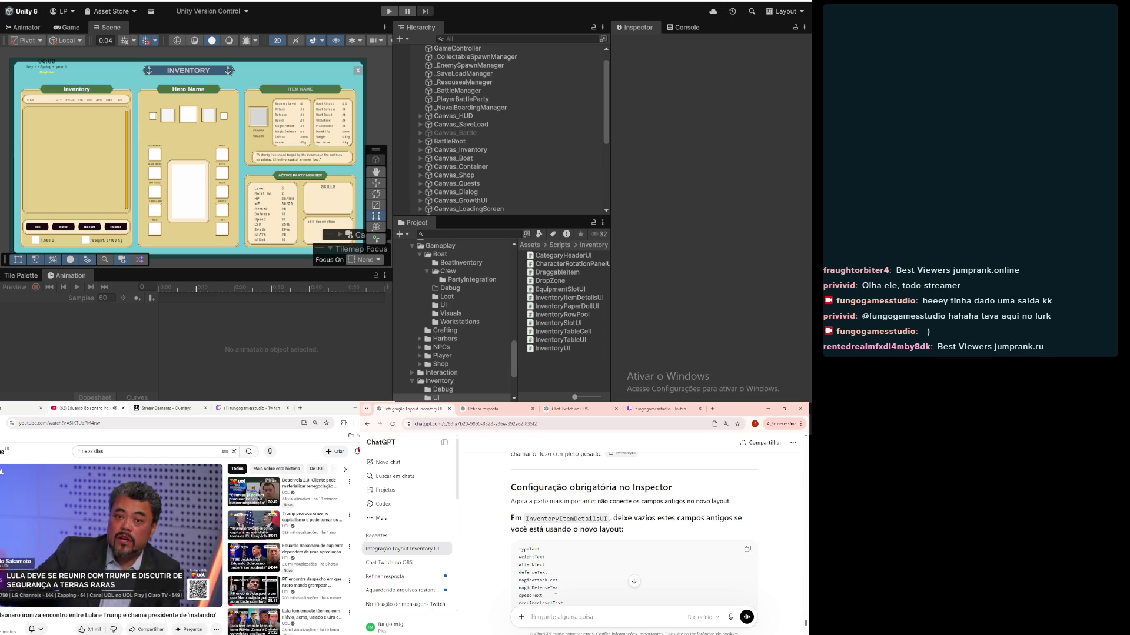
scroll(578, 551, "down", 1)
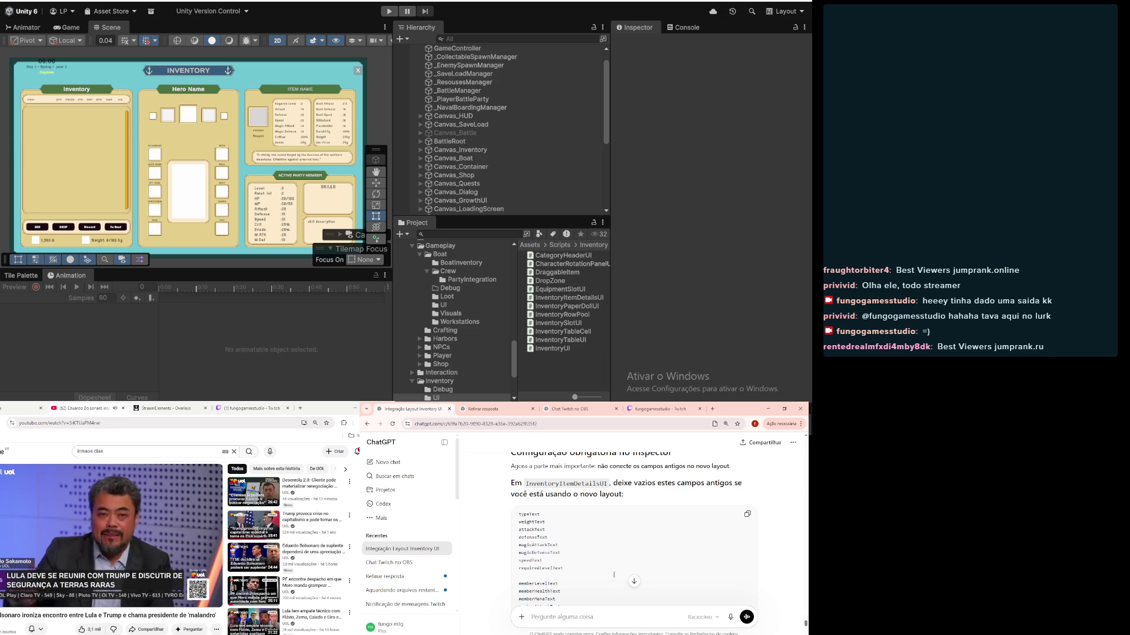
scroll(600, 564, "down", 15)
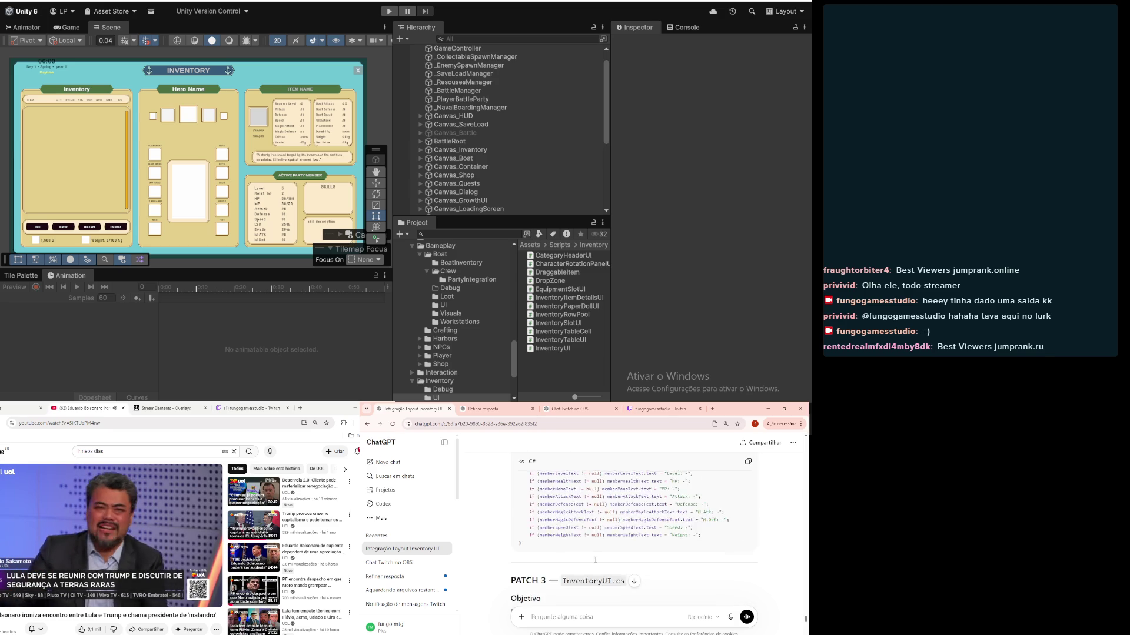
scroll(595, 559, "down", 20)
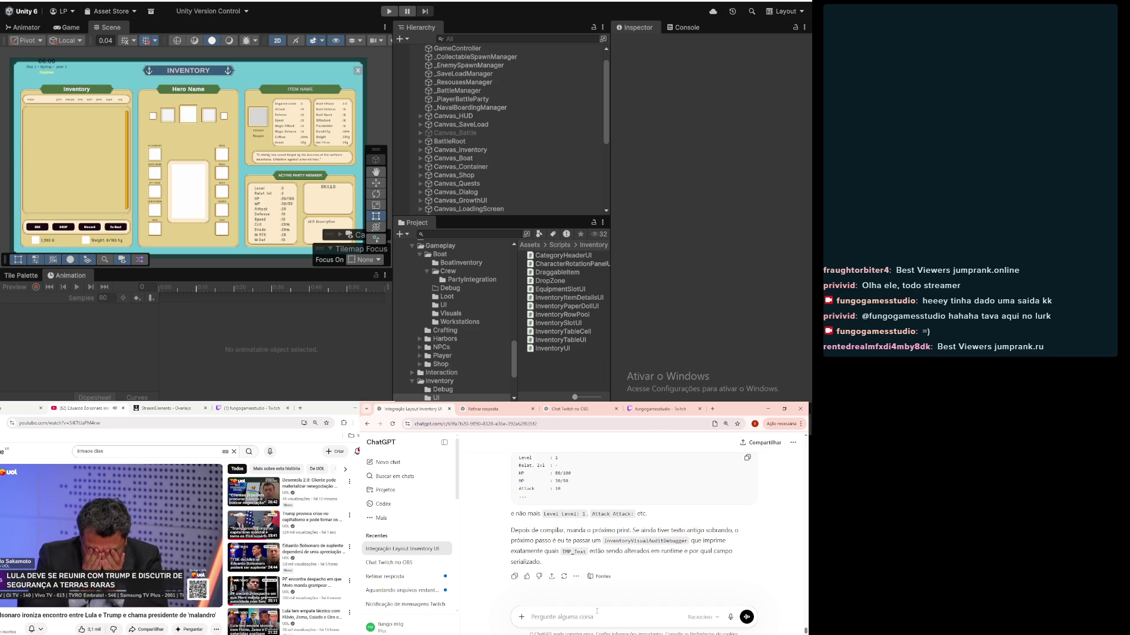
Step: Draft a Portuguese request: no legacy in the details panel, no patch applied yet, send a complete patch
type("não quero nada legado nos meus codigos. ainda n")
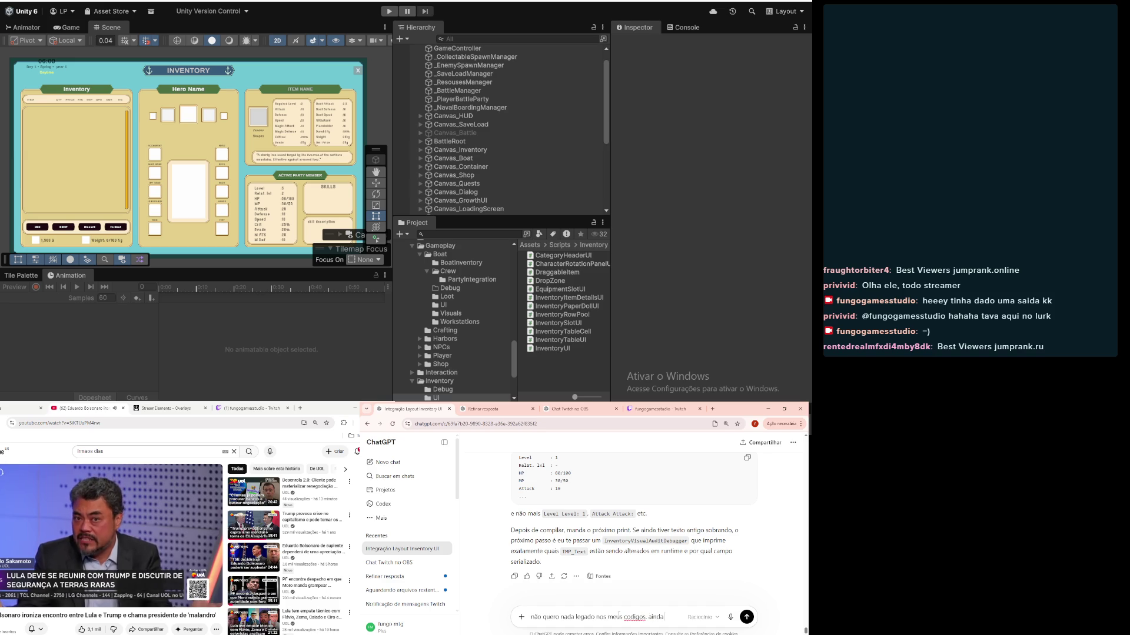
type("ão apliqu")
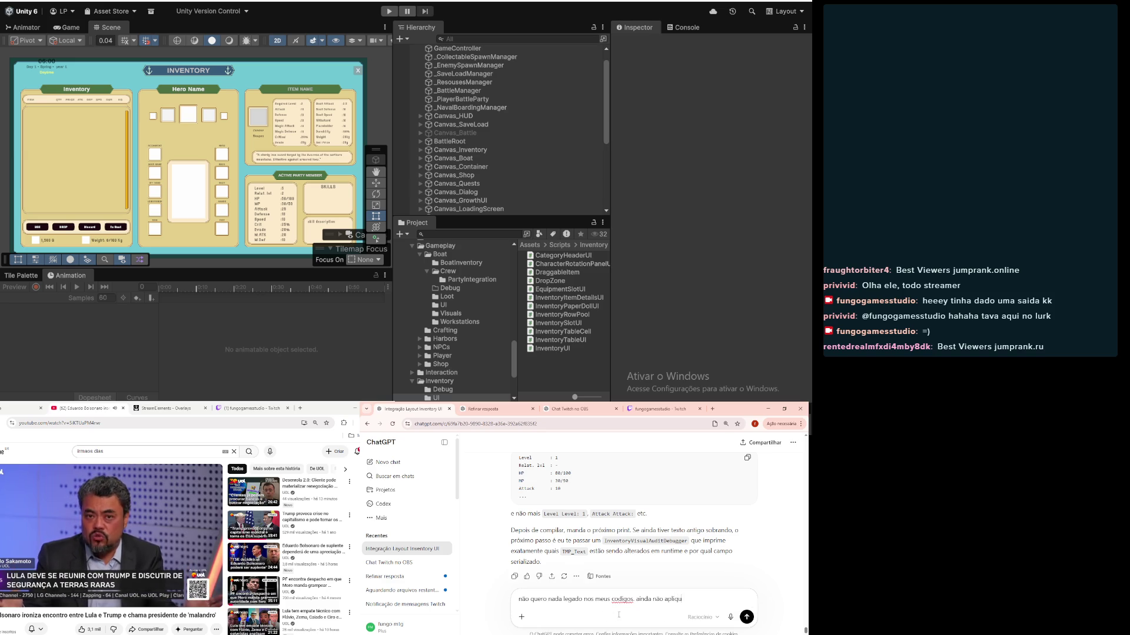
type("ei enhum patcu")
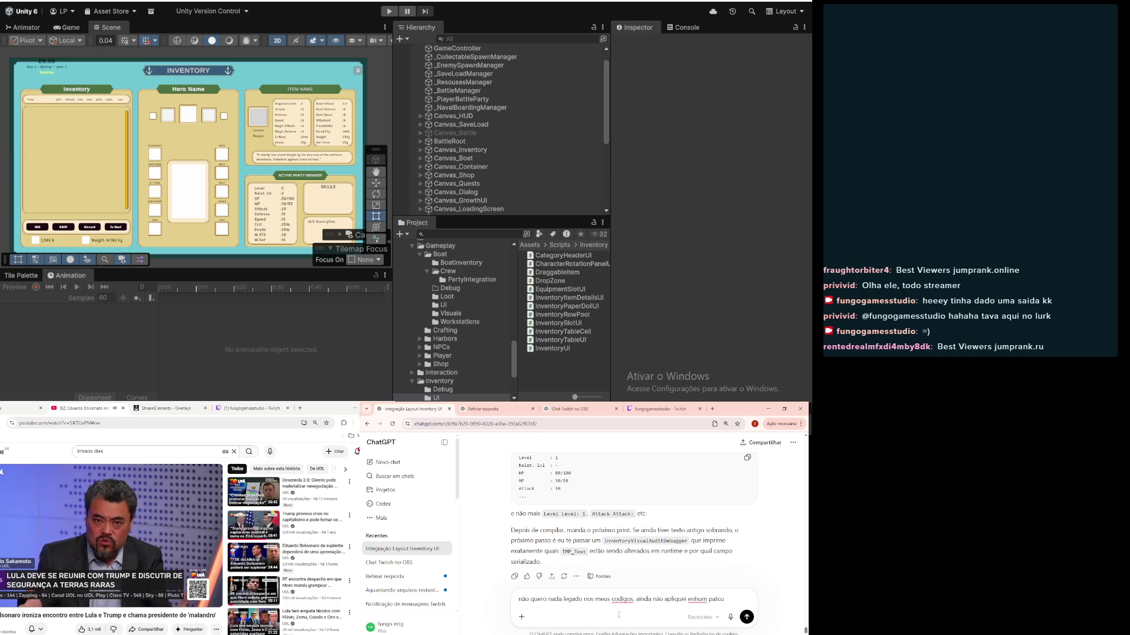
left_click(601, 600)
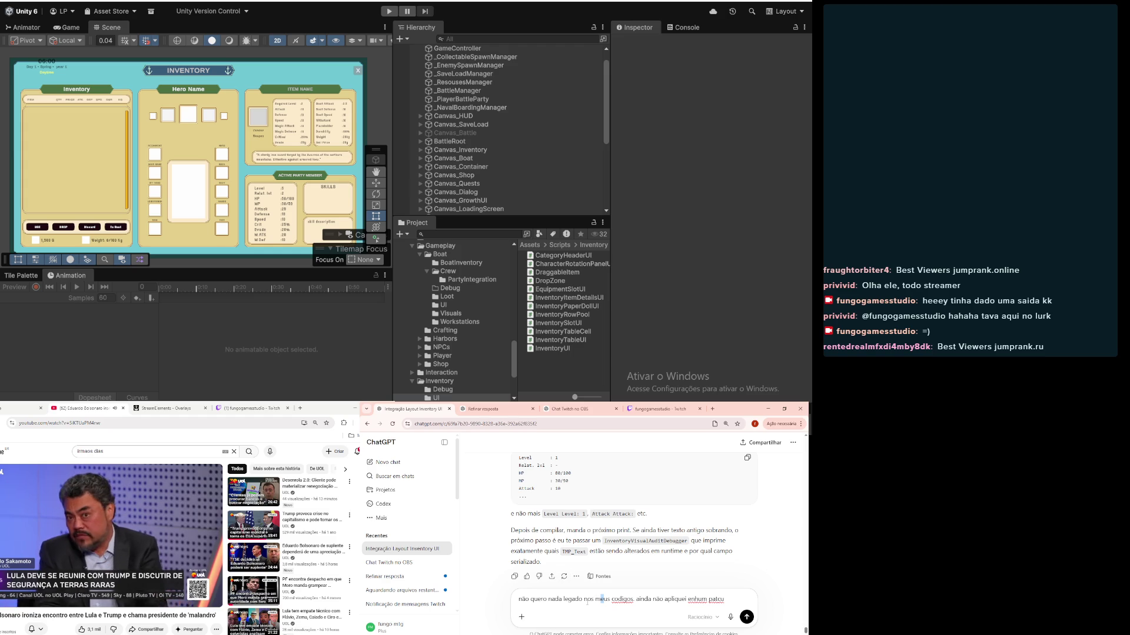
left_click_drag(583, 600, 634, 602)
type("nessa parte")
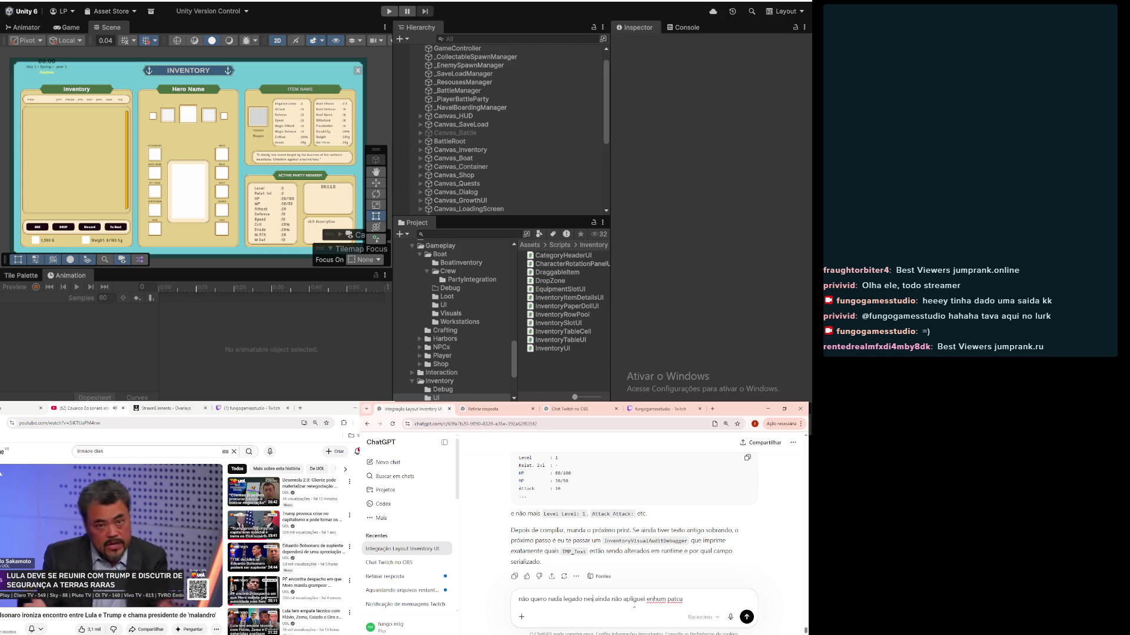
type(" de ")
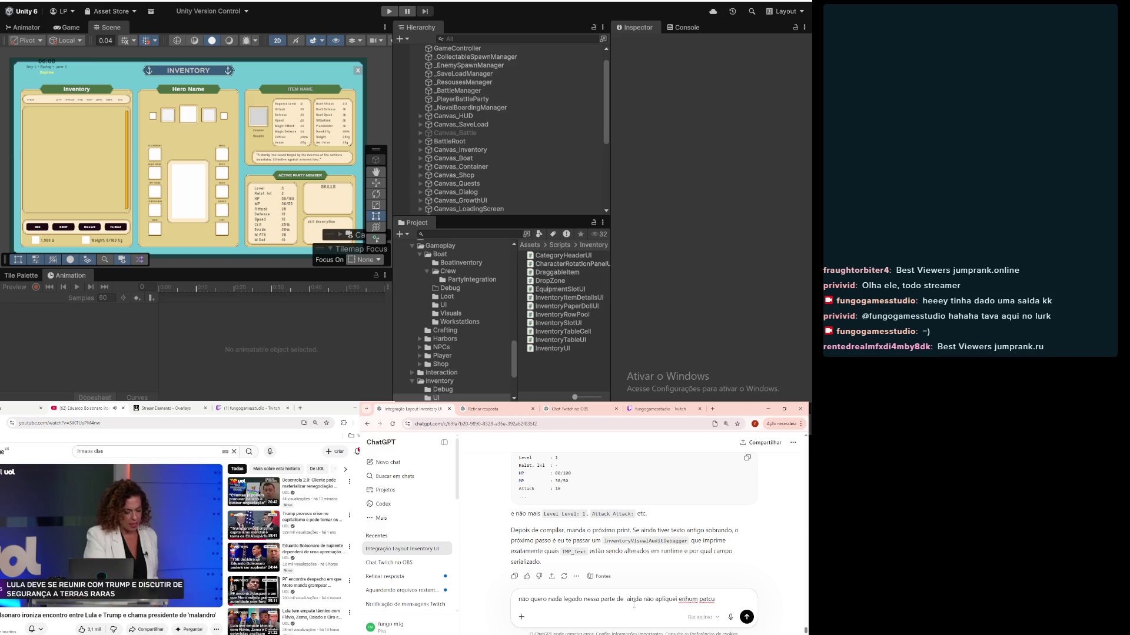
type("details p")
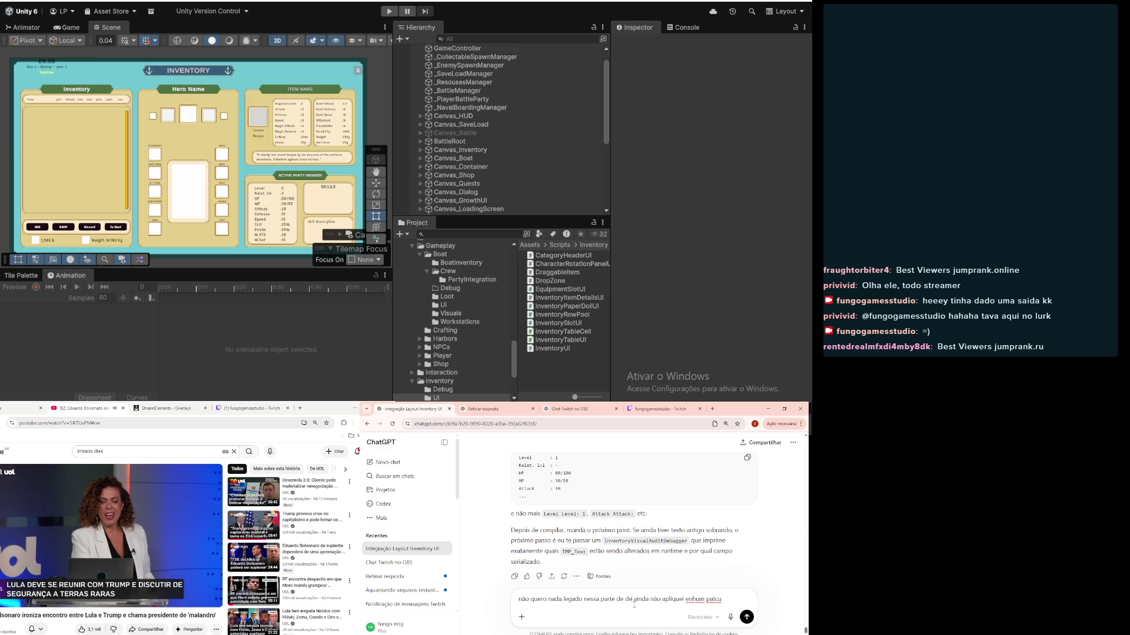
type("anel")
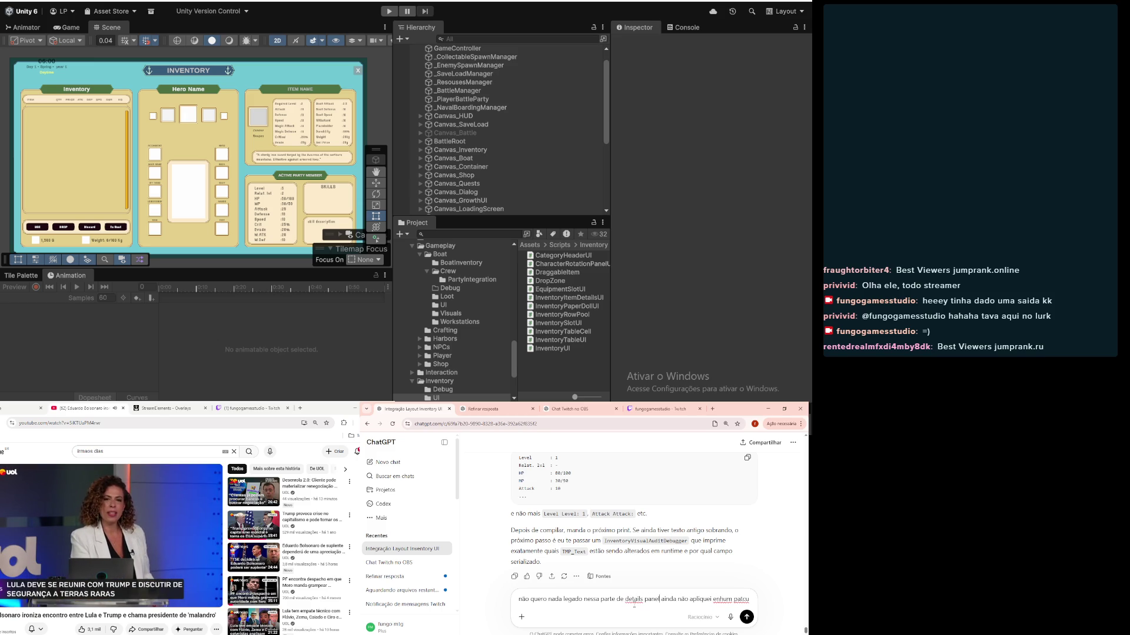
type(".")
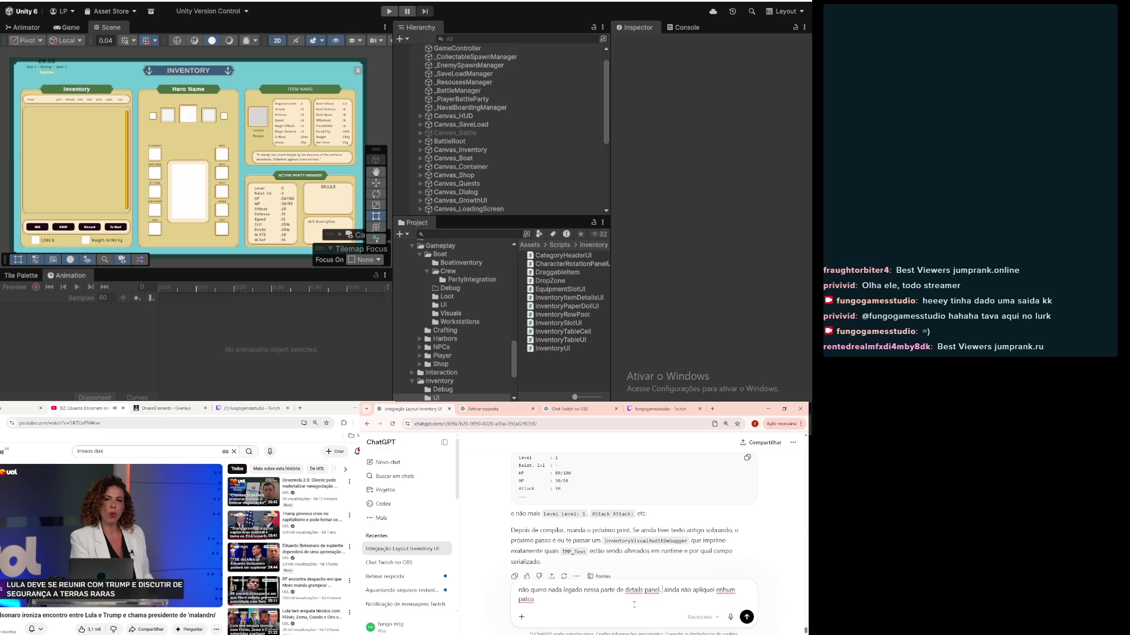
left_click_drag(716, 590, 758, 601)
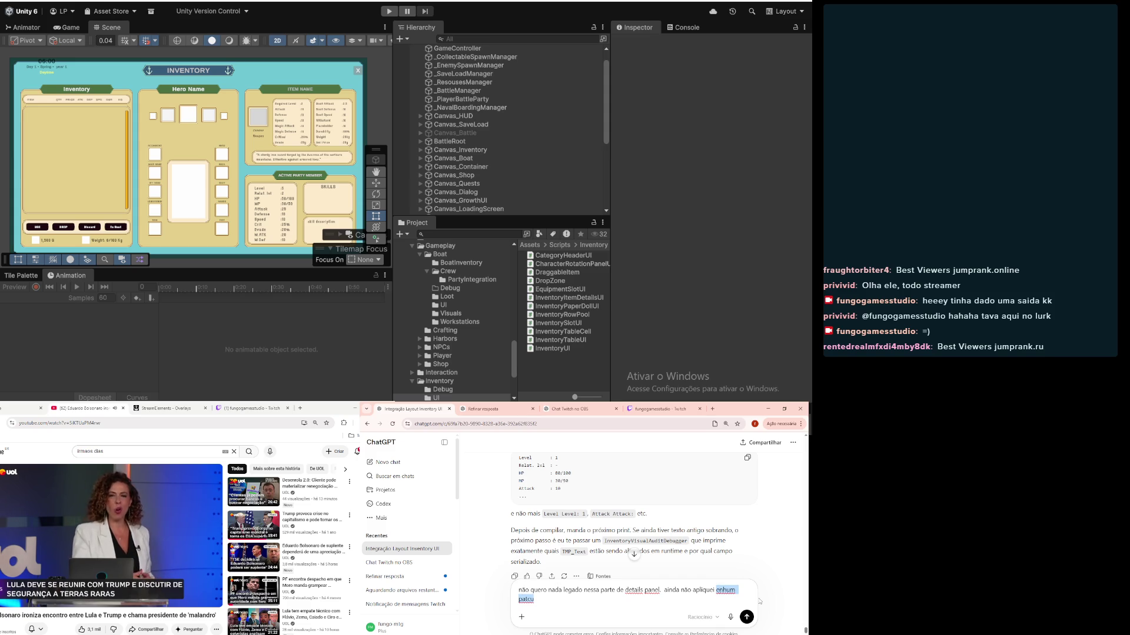
type("nenhum pat")
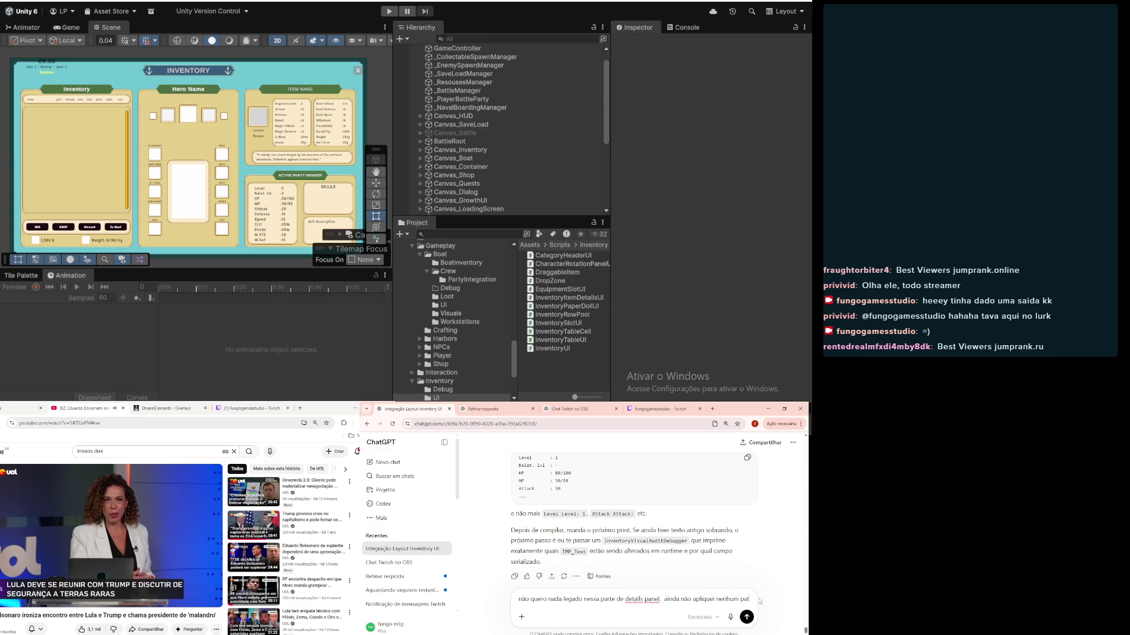
type("ch")
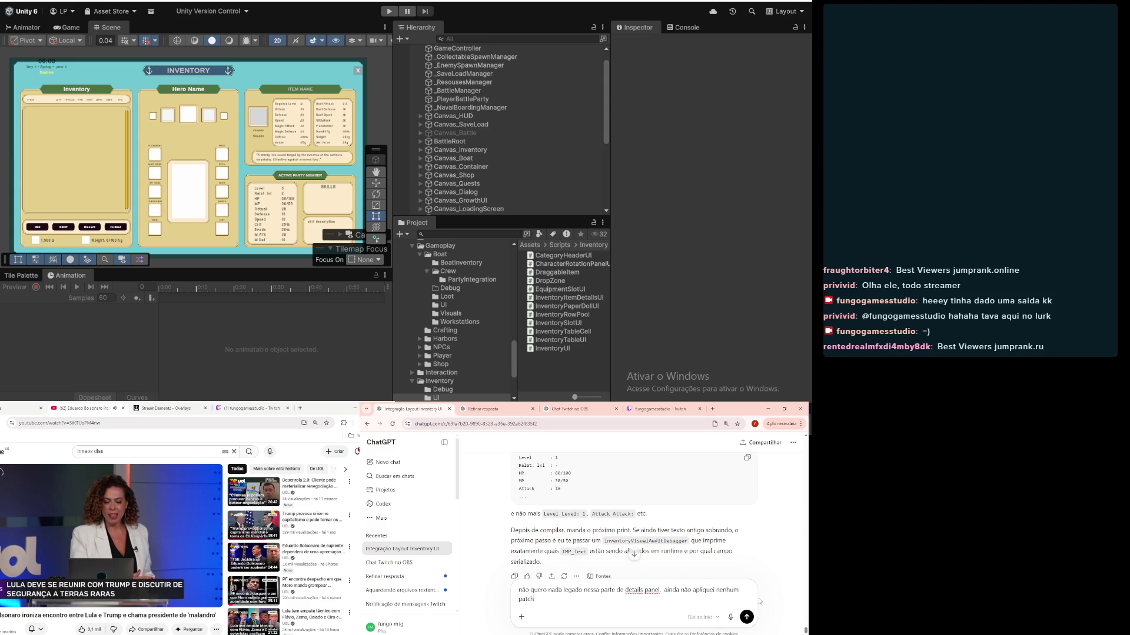
type(". enviar o")
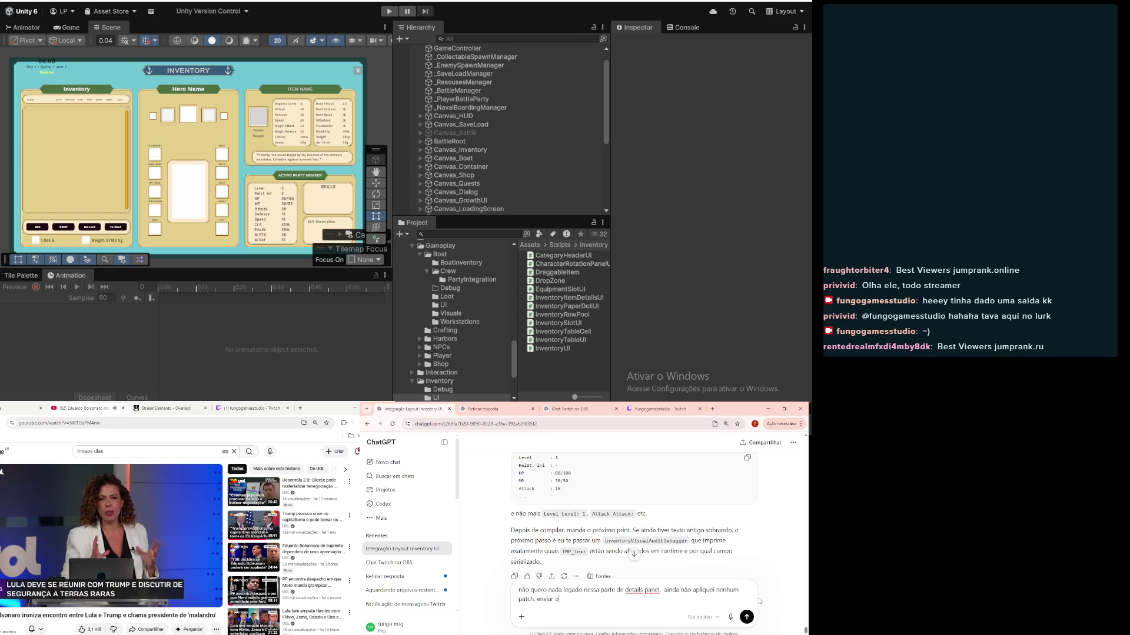
key("BackSpace")
type("pa")
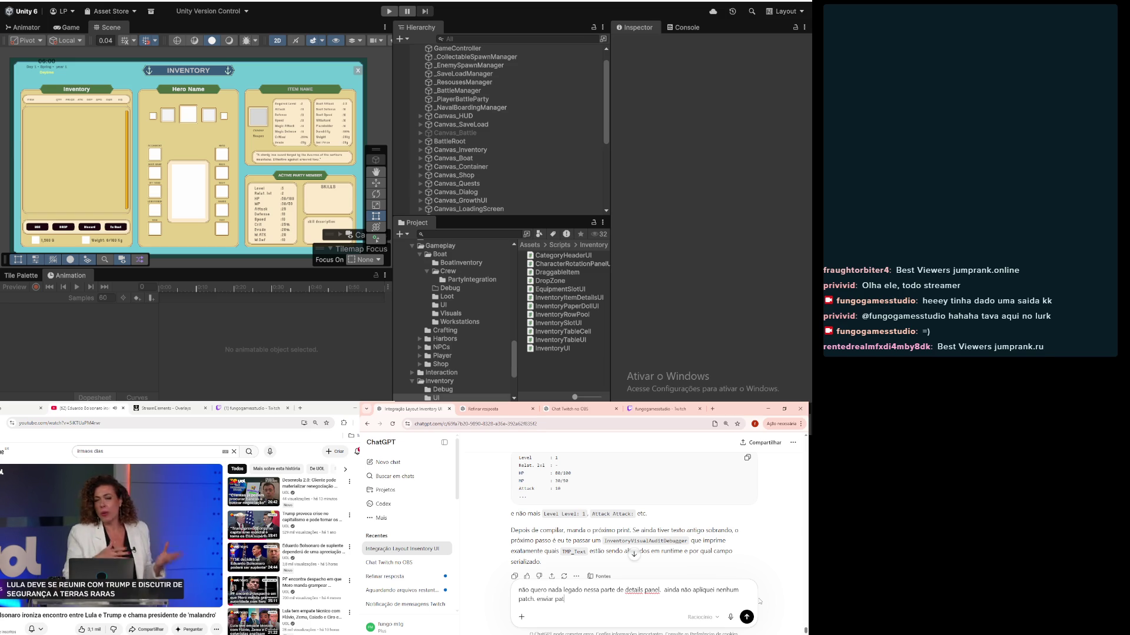
type(" completo ")
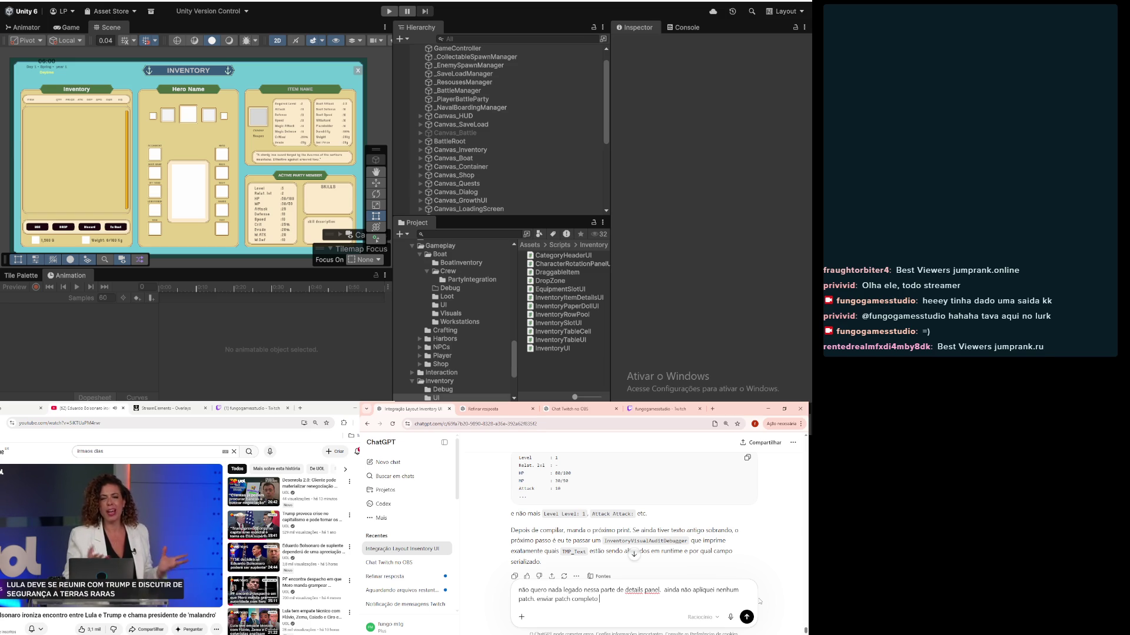
type("paramoção")
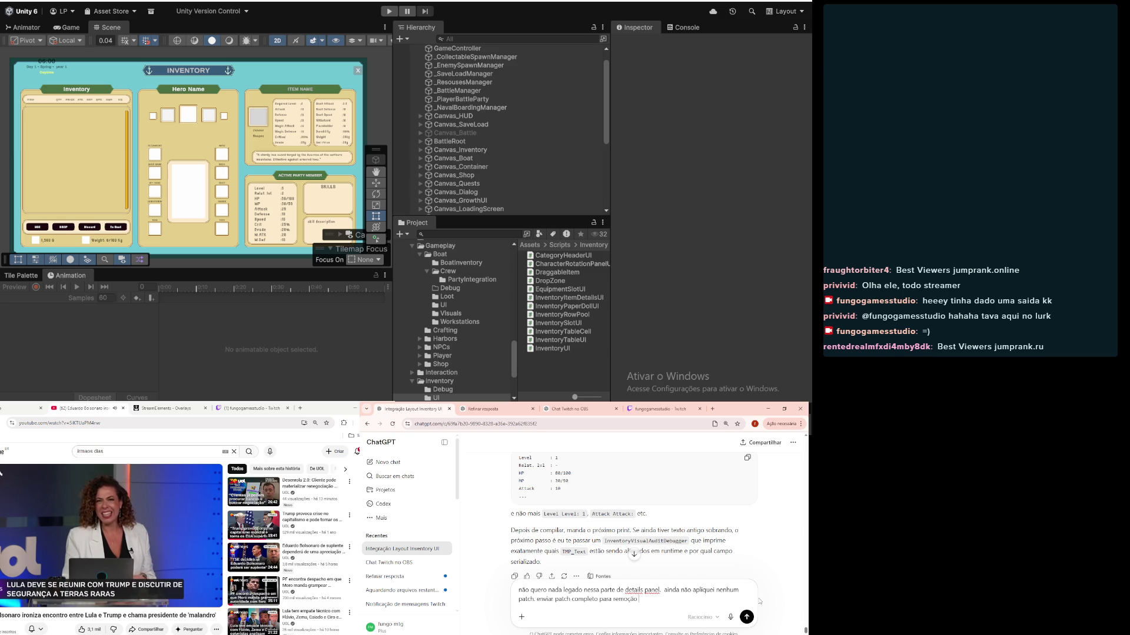
type("e")
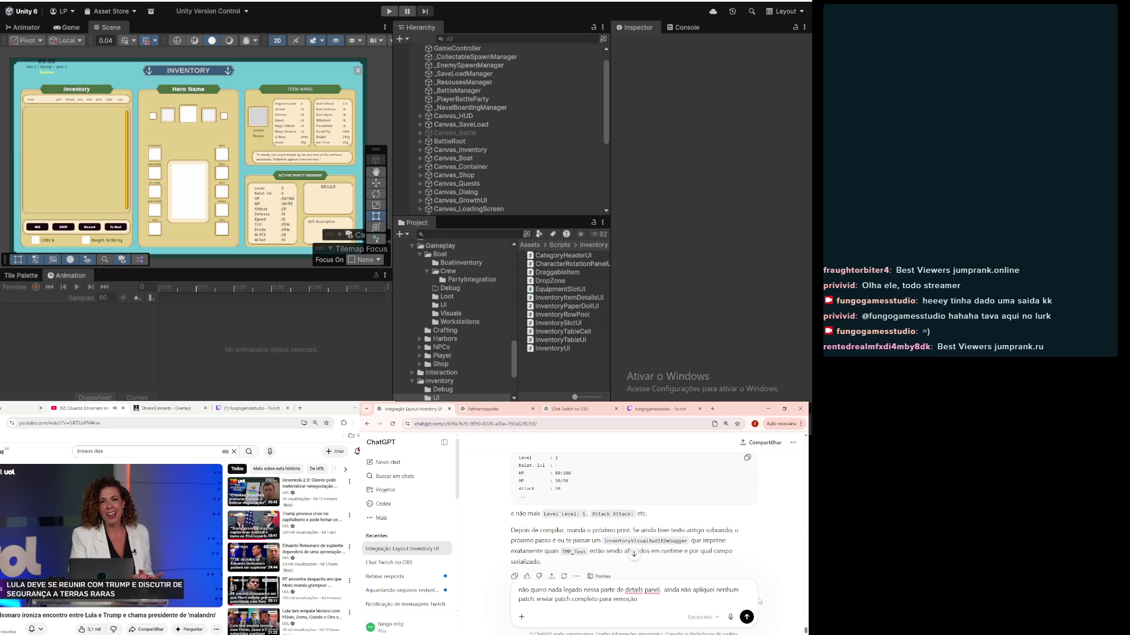
type("os")
type(" espaç")
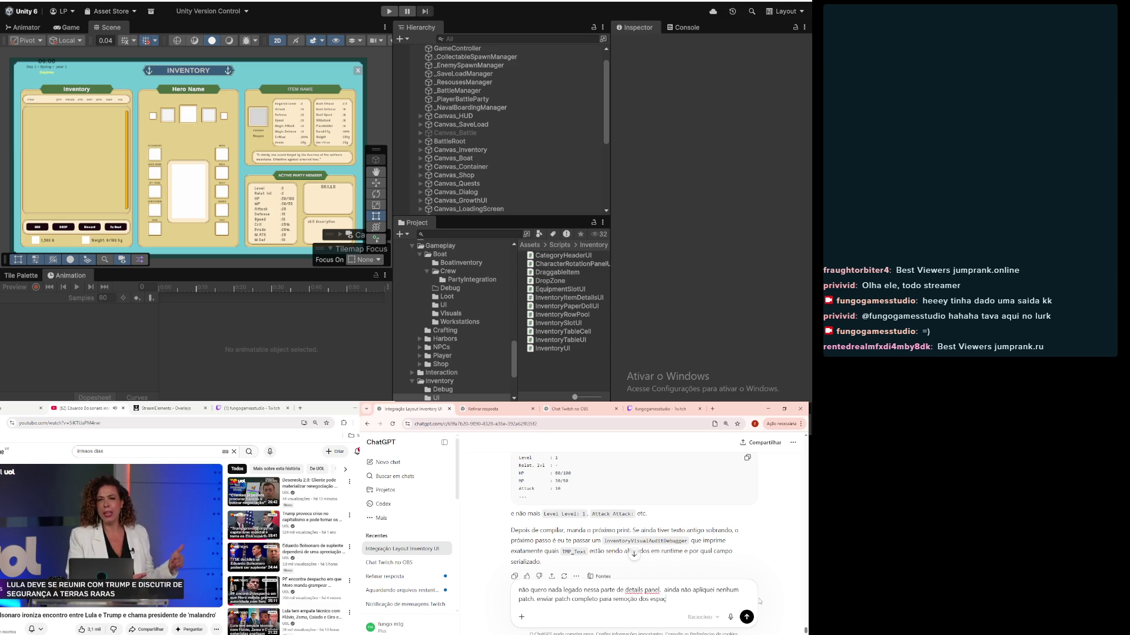
type("legado")
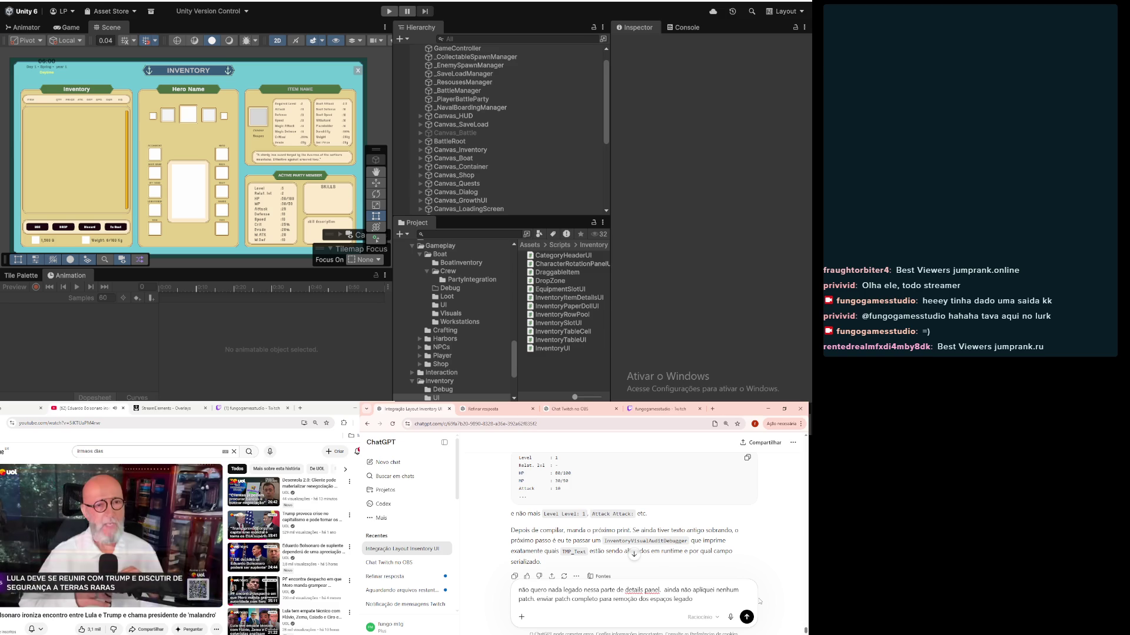
type("ou re")
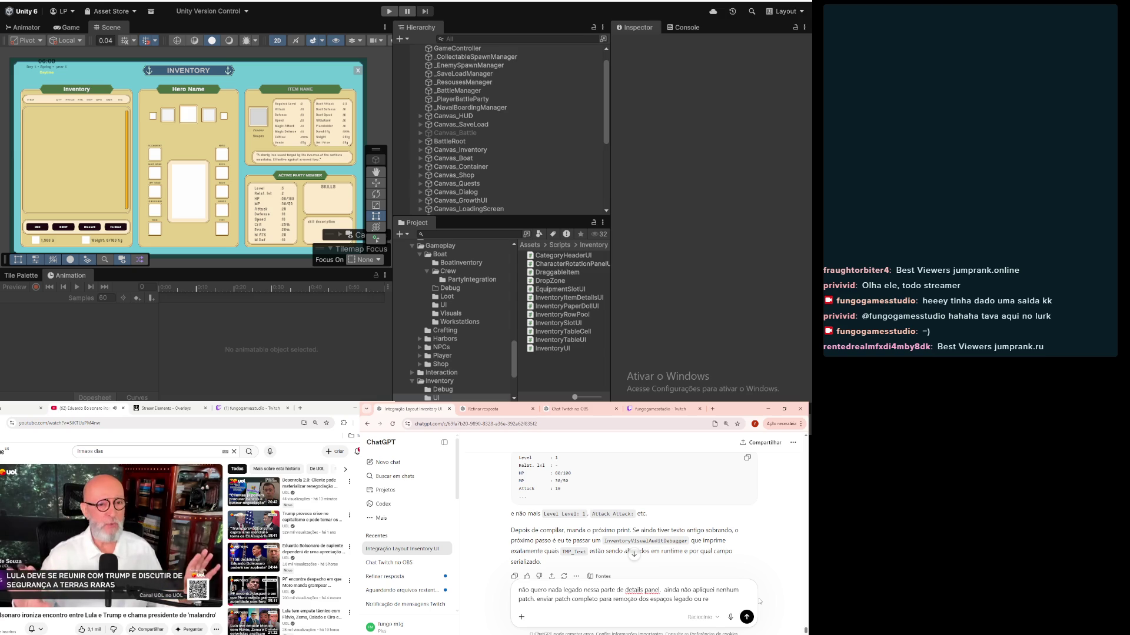
type("nizar para ")
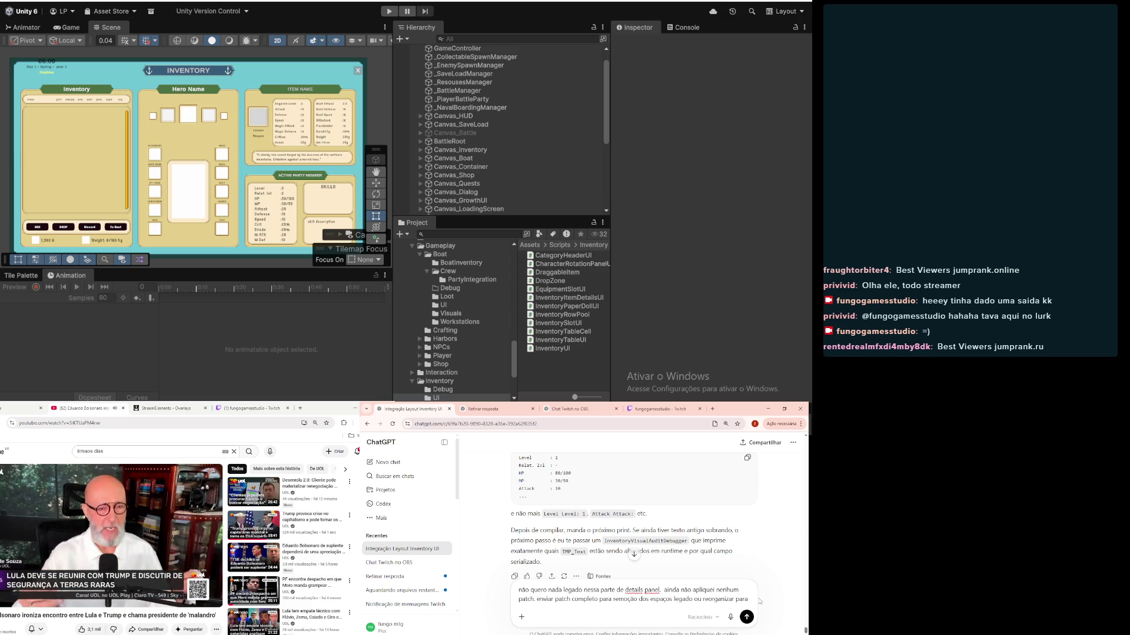
type("nã")
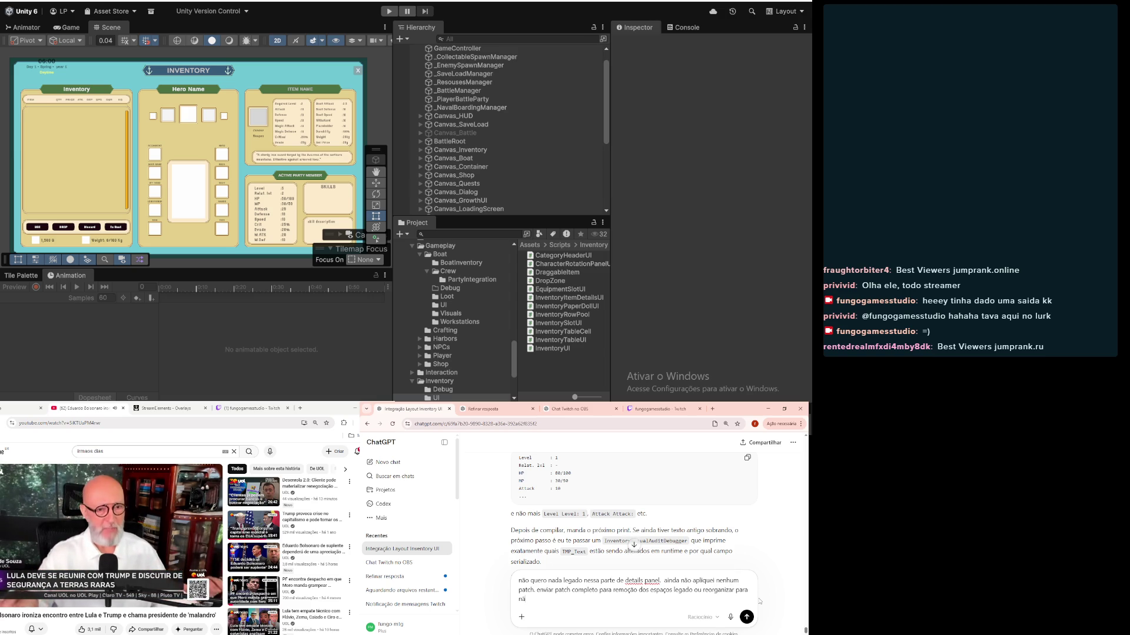
type("o ter du")
type("plicação")
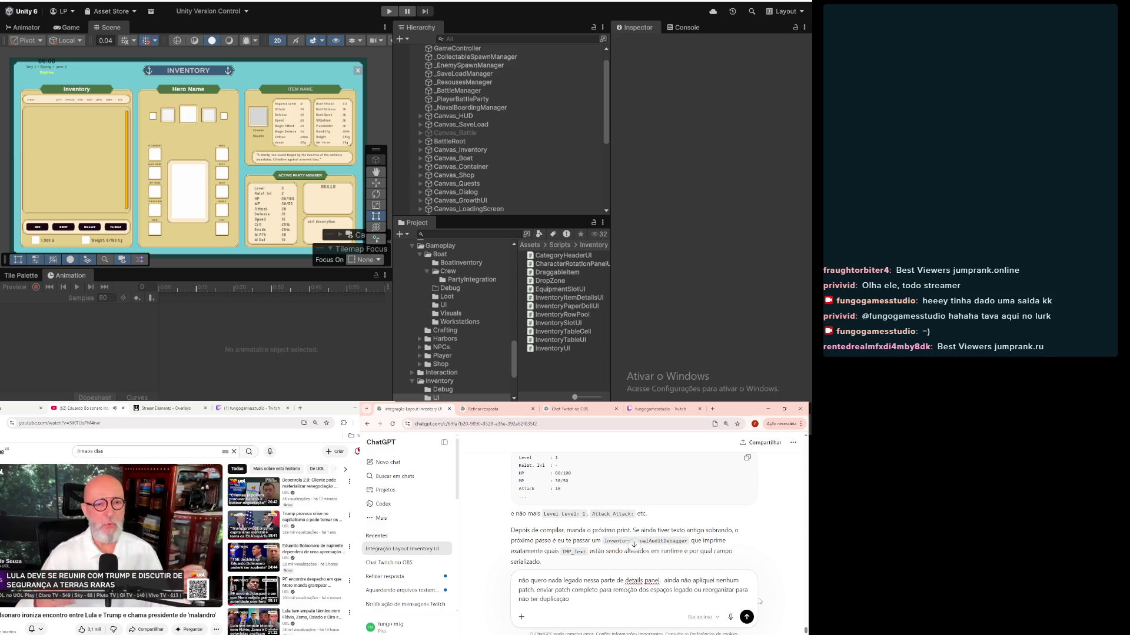
type(" no codi")
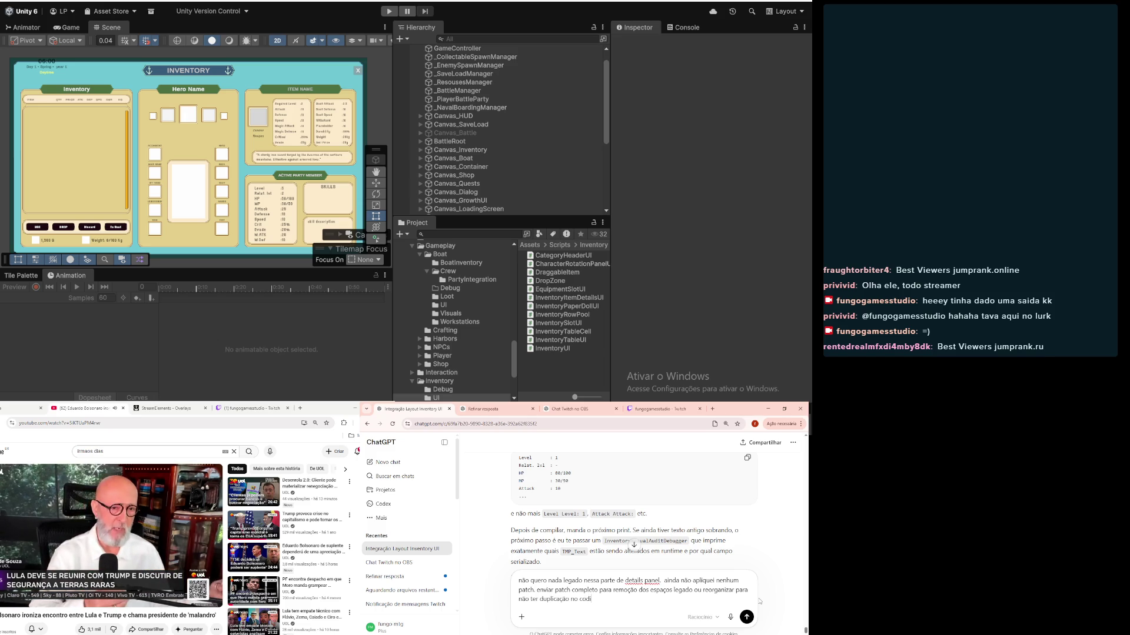
type("go")
type(". sobre iten")
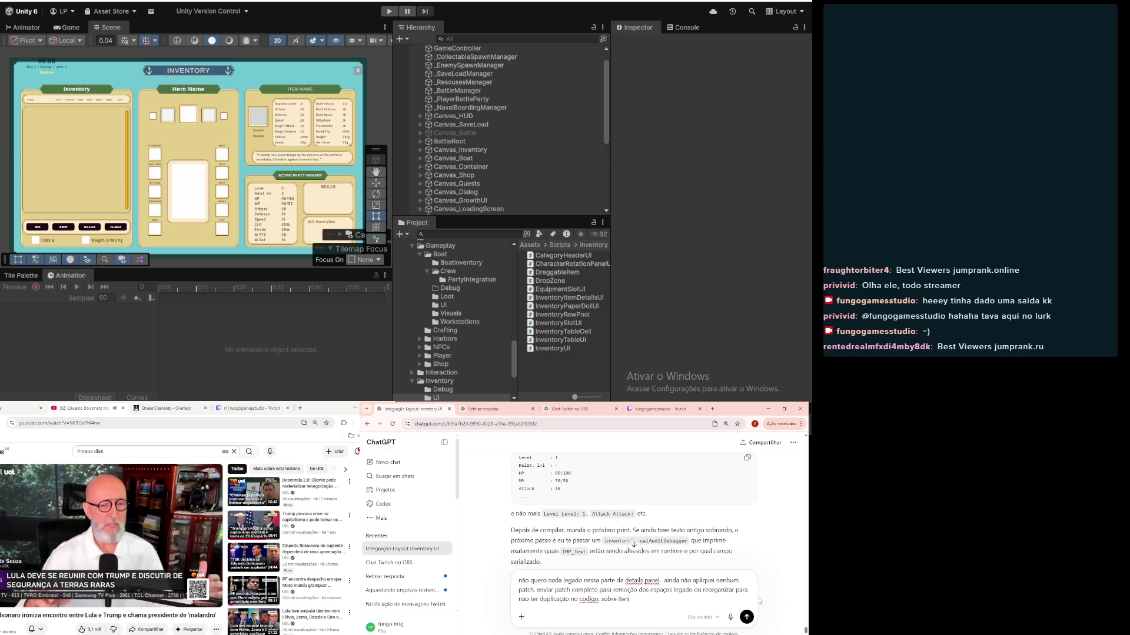
Step: Add a request to reorganize without duplication, focusing on item and character details, and send it
type("table")
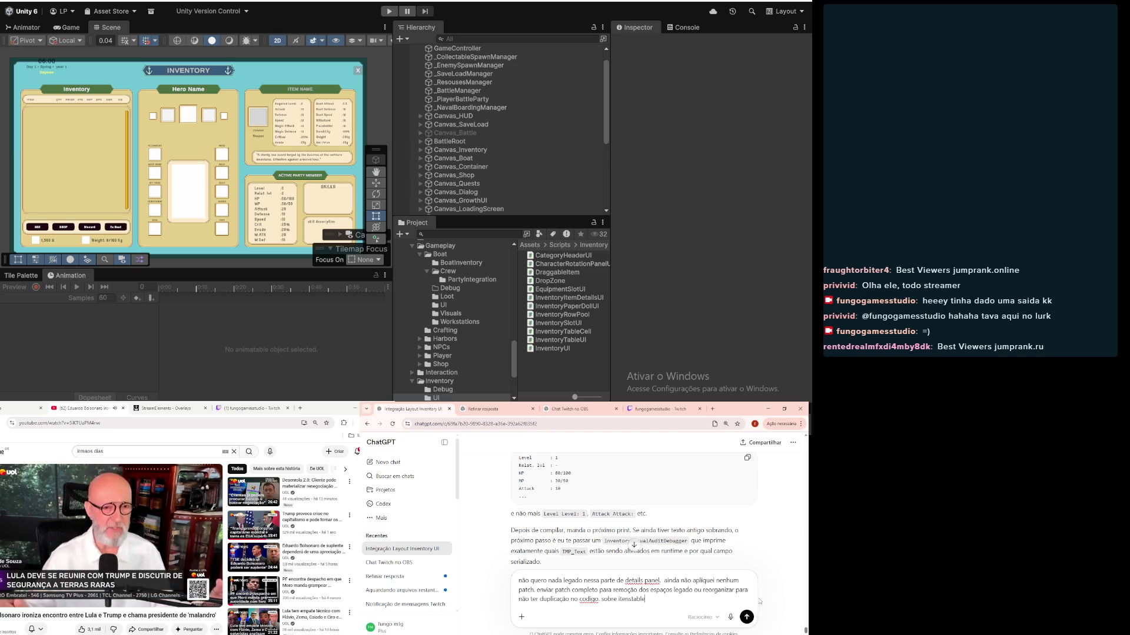
key("BackSpace")
key("BackSpace")
key("BackSpace")
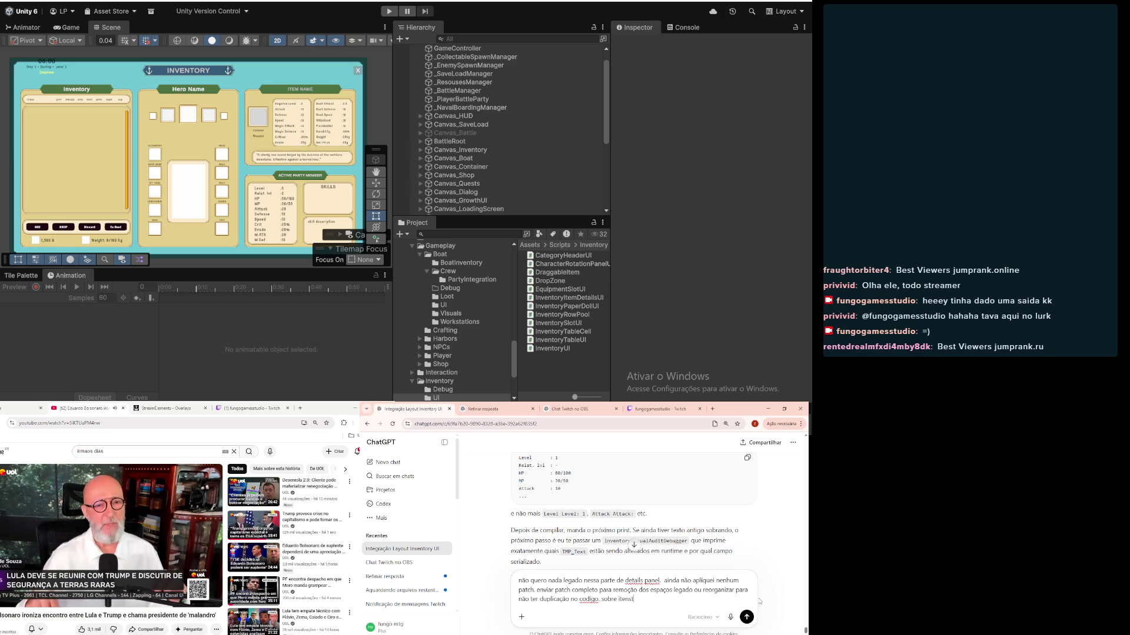
type("blepanel")
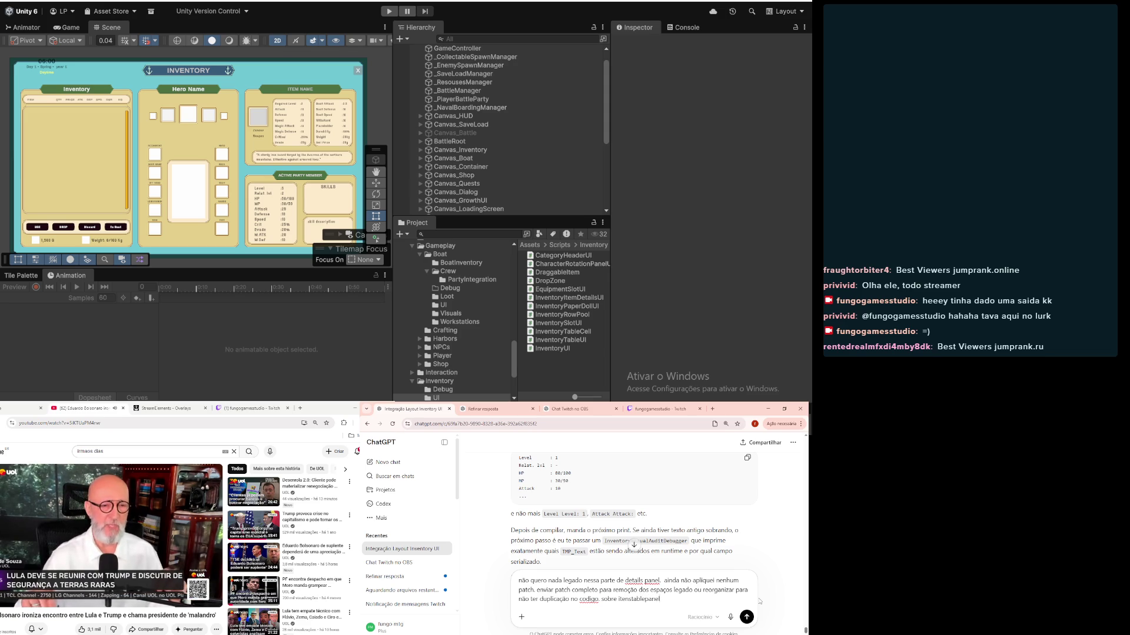
type(" pa")
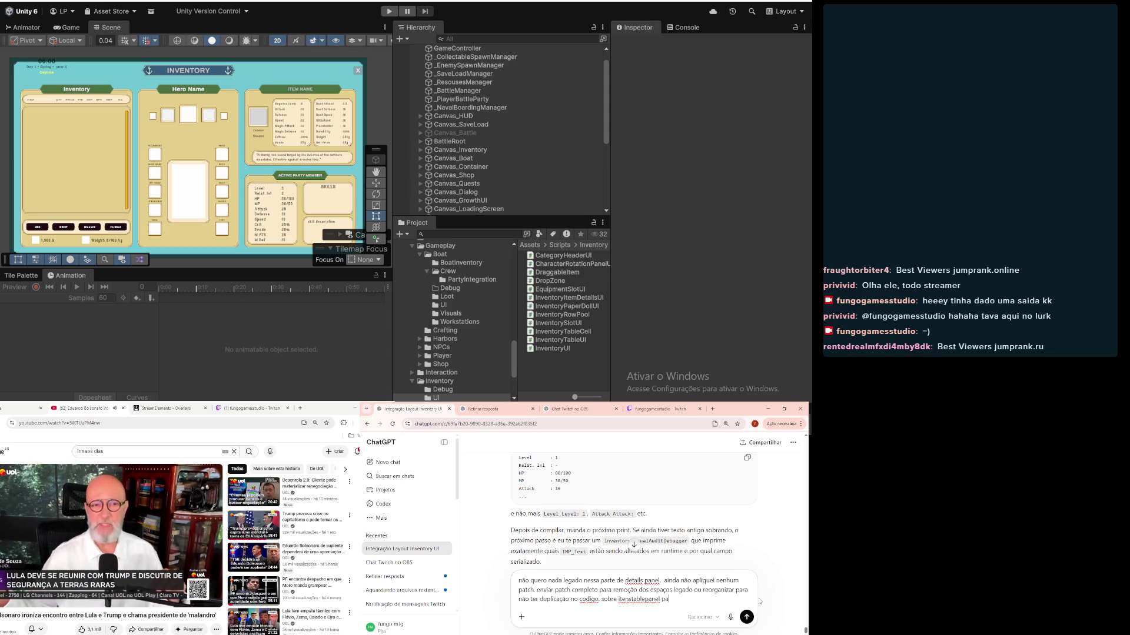
type("reque ta t")
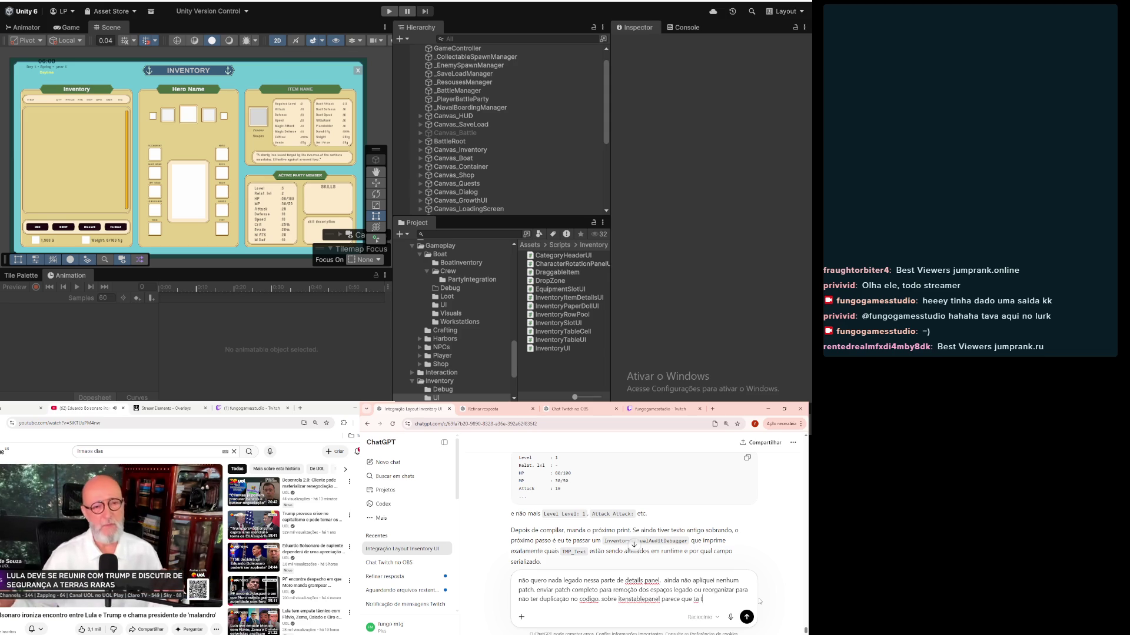
type("o certo")
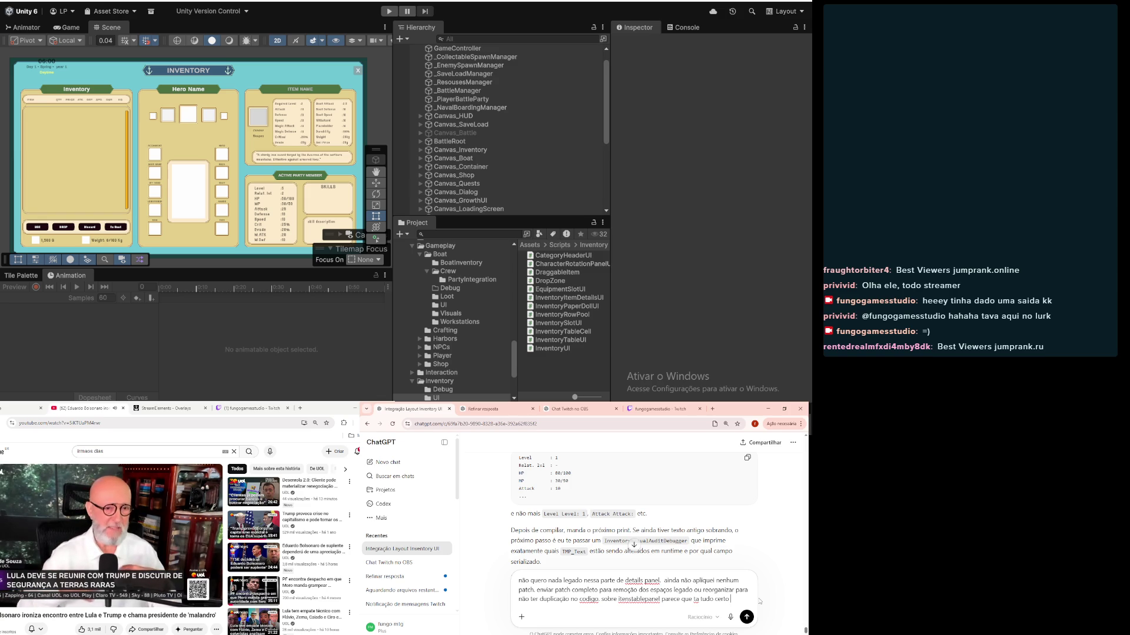
type("ualmente ")
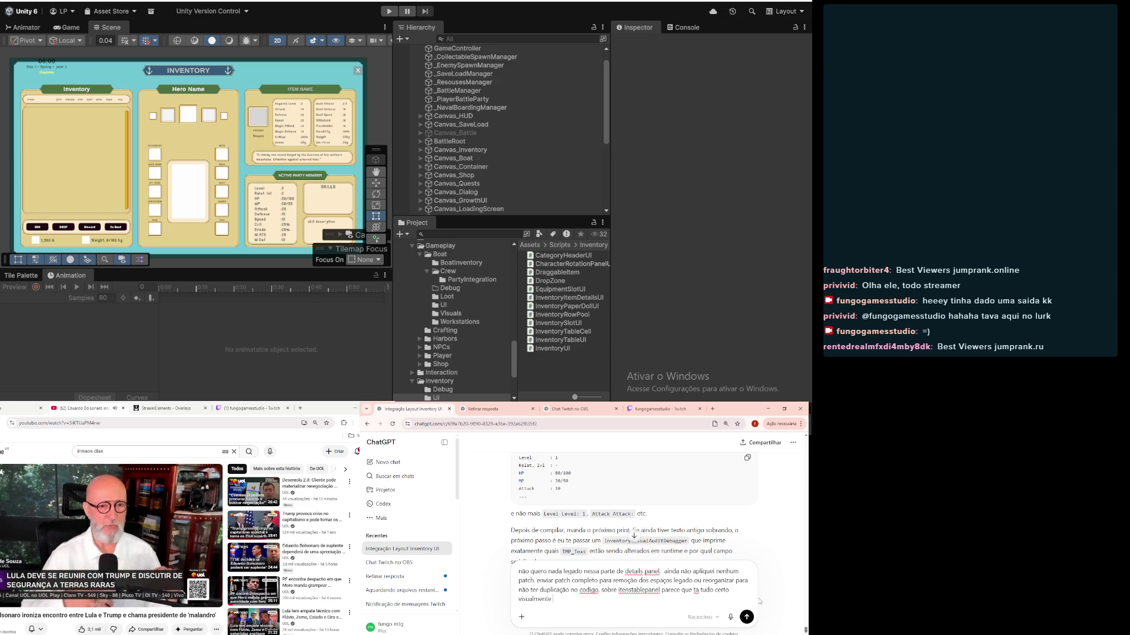
type(", depois")
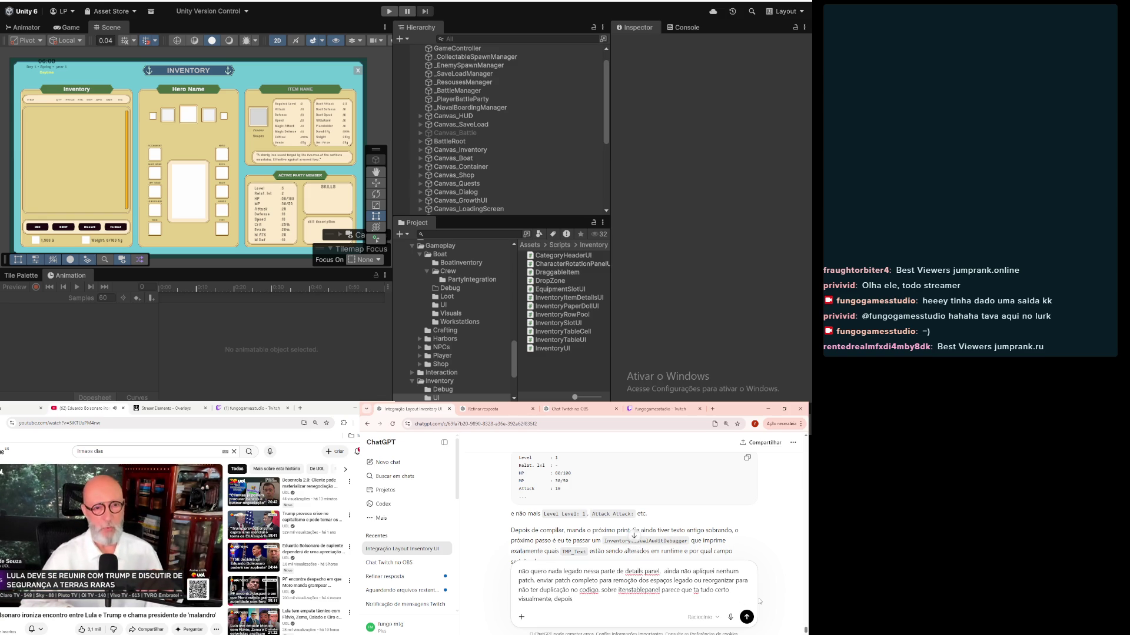
type(" vejo")
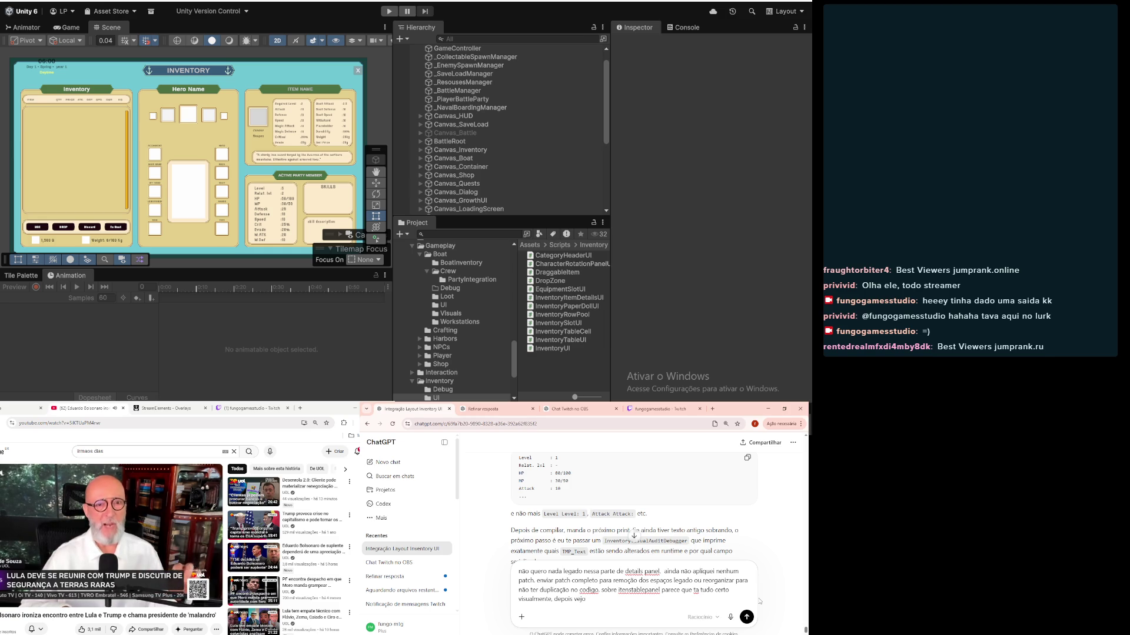
type(" se precisa de ajuste, vamos ")
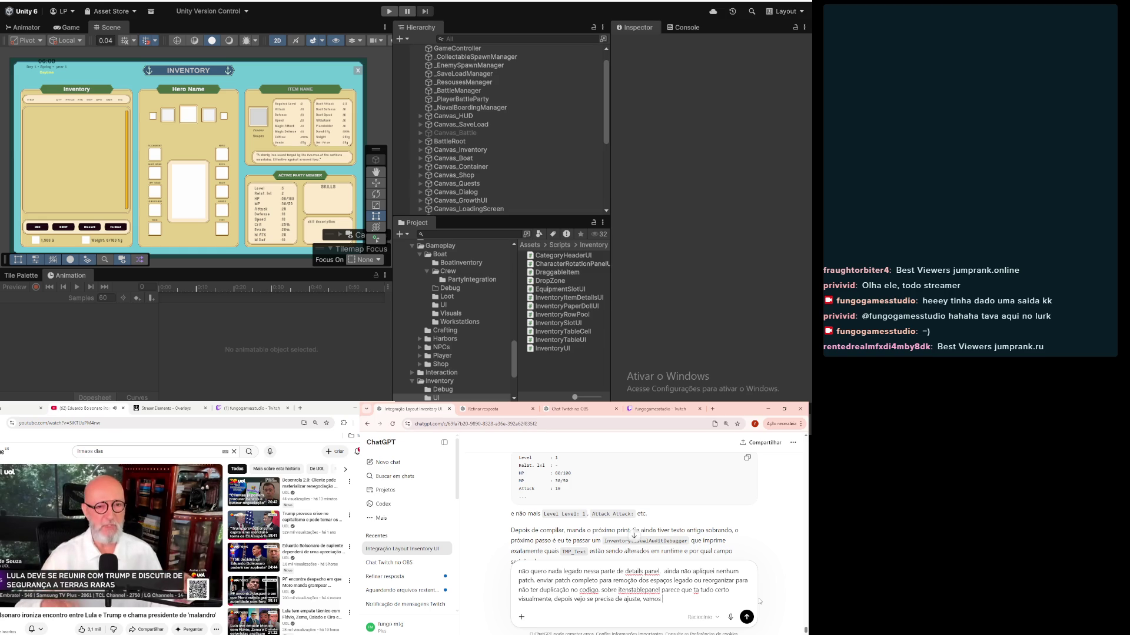
type("locar")
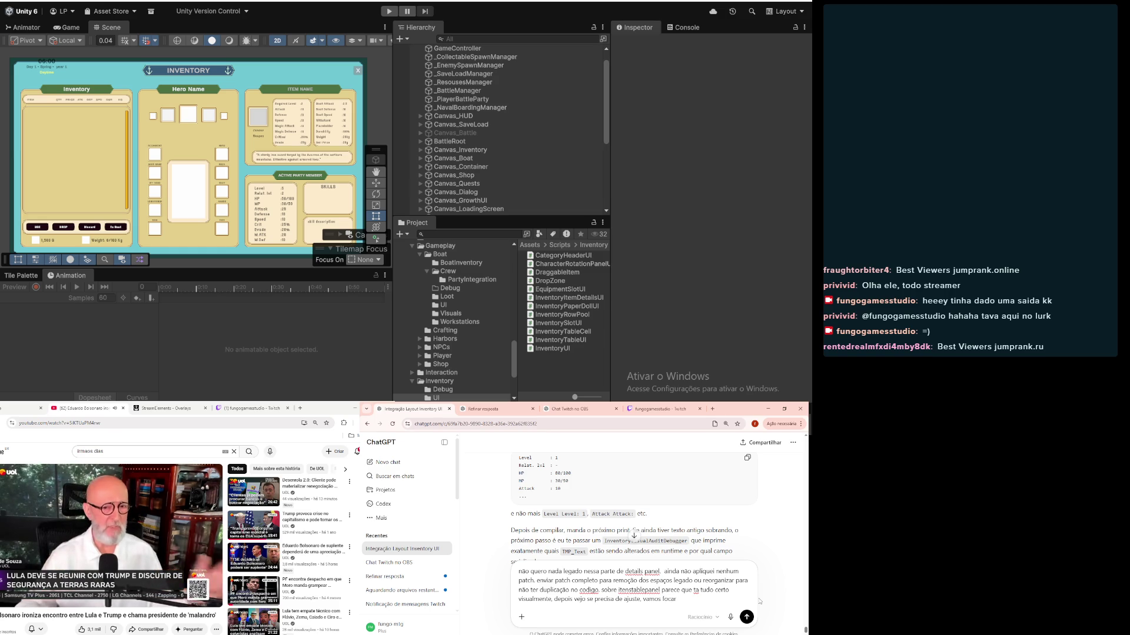
type(" nos ")
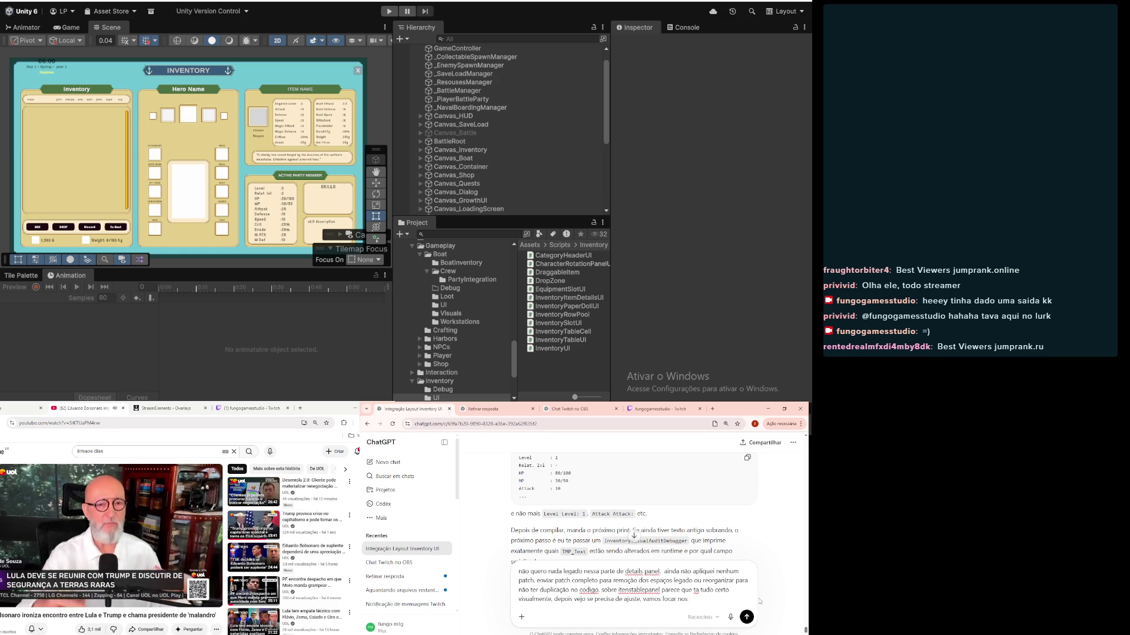
type("detalhes de iten")
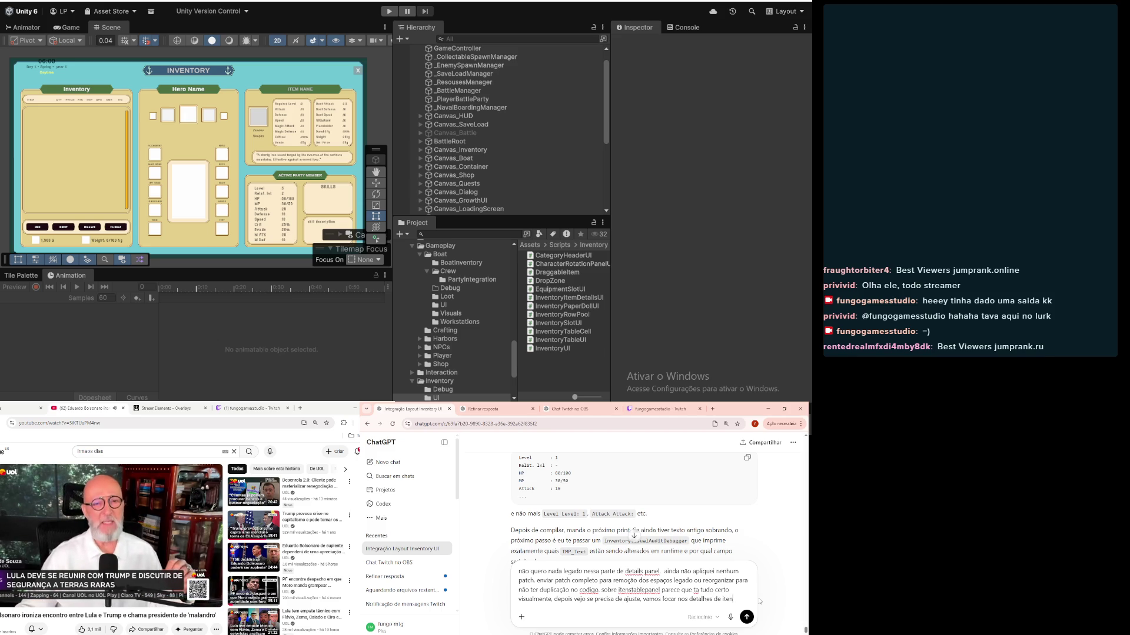
type("s e characters")
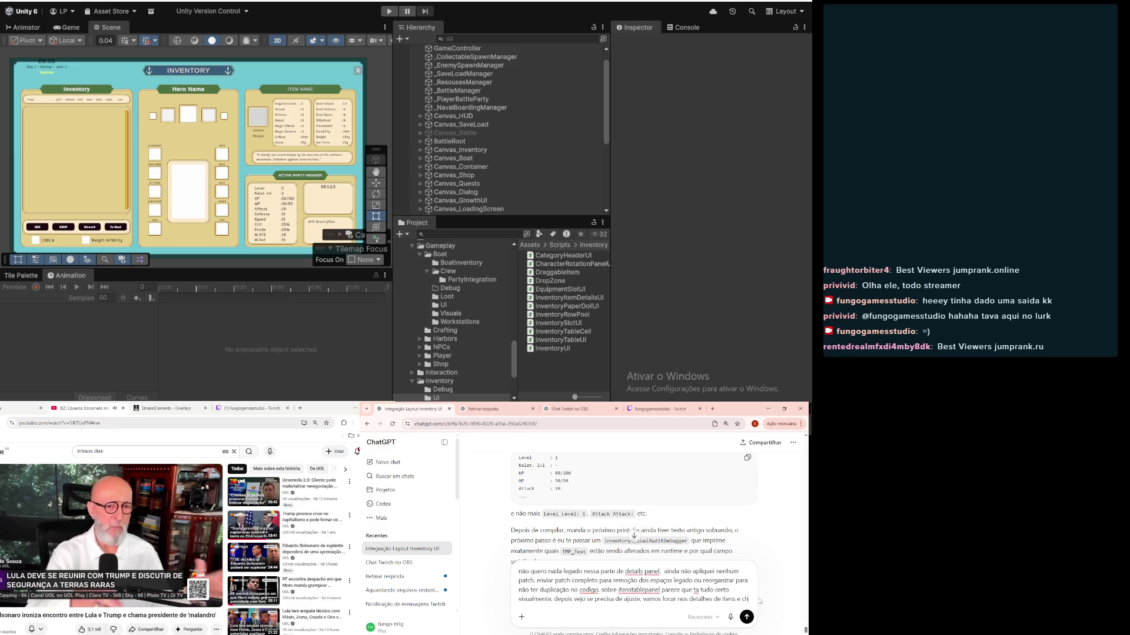
key("Return")
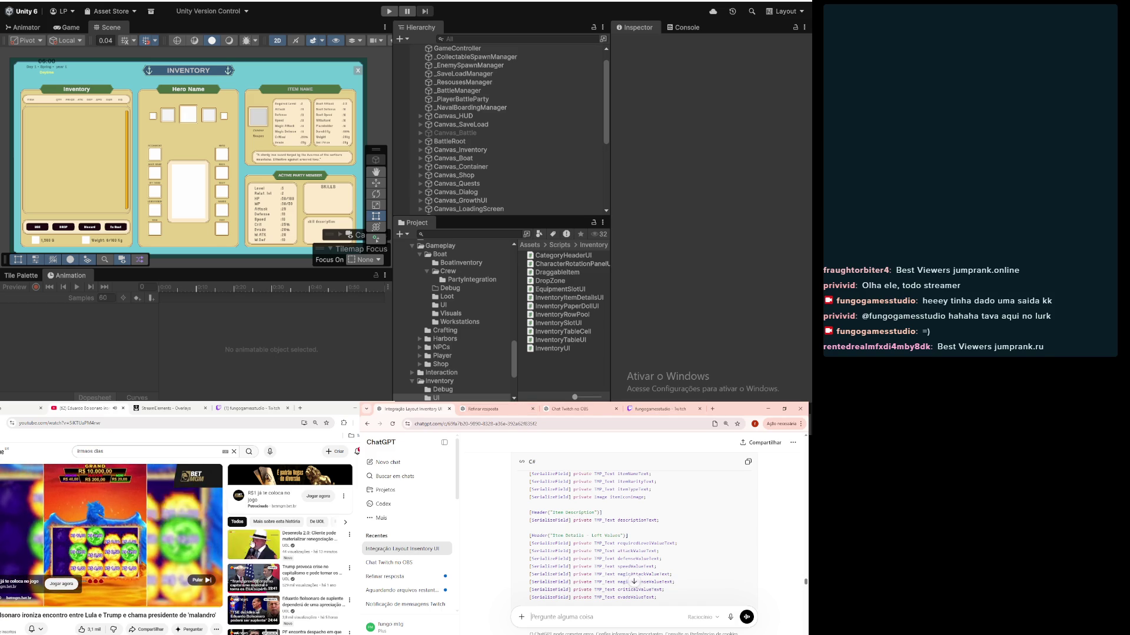
Step: Skip the video ad and pick the InventoryItemDetailsUI script asset
left_click(197, 581)
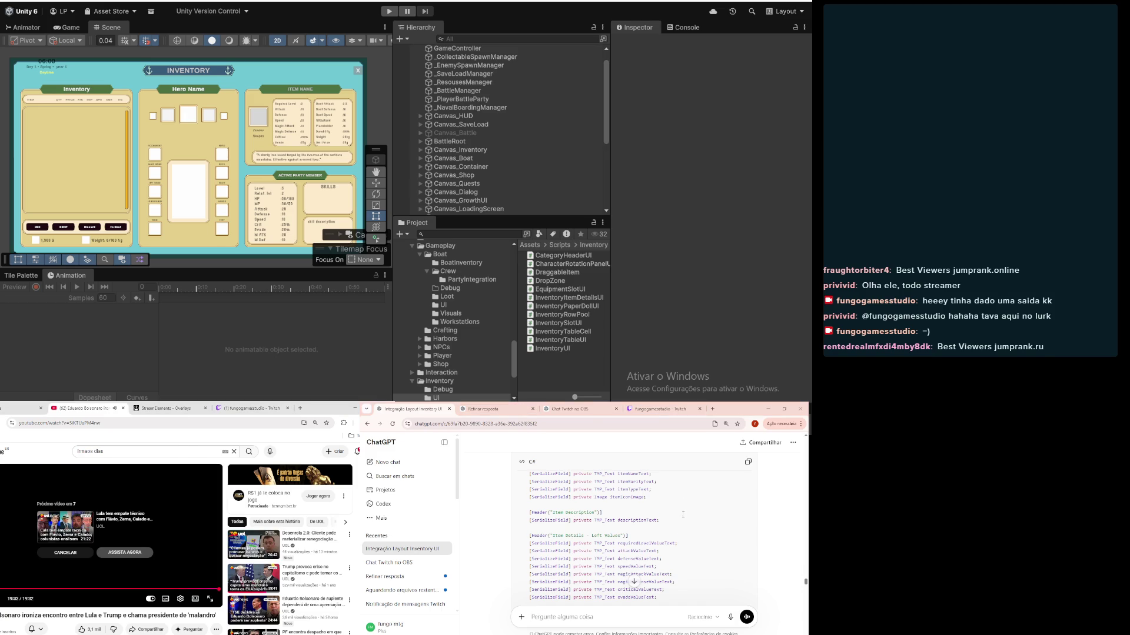
scroll(682, 514, "down", 10)
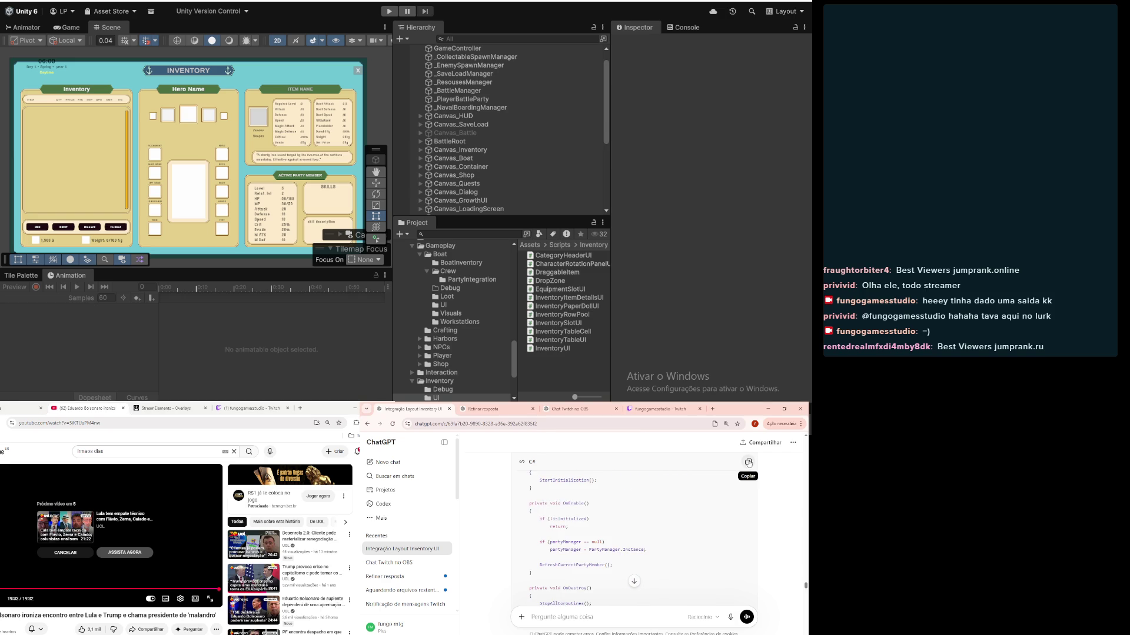
left_click(563, 299)
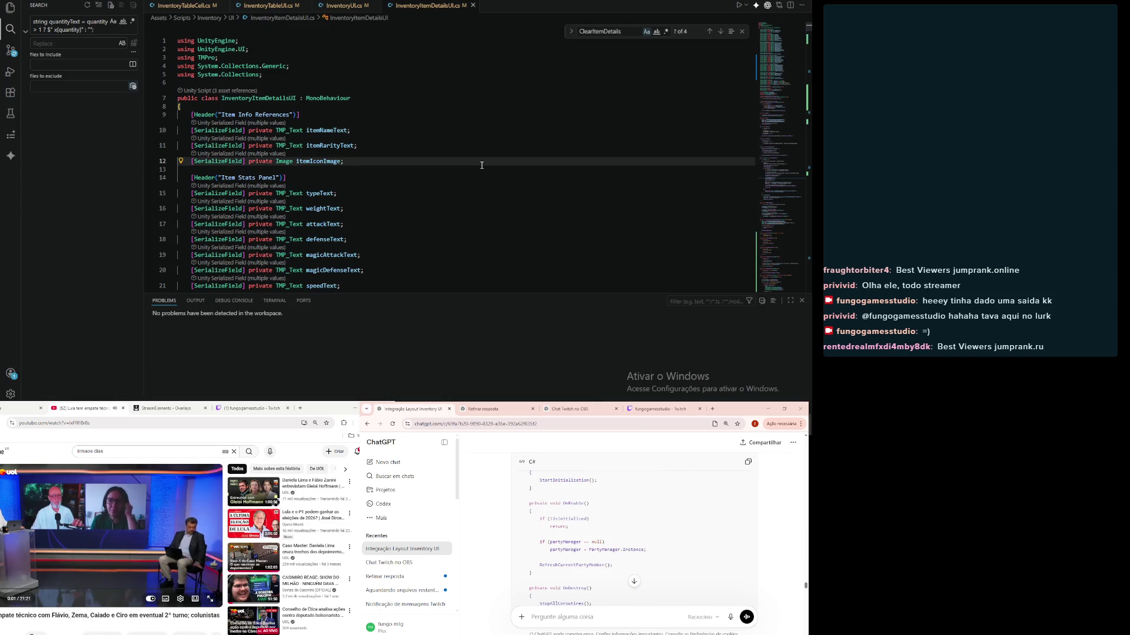
Step: Replace InventoryItemDetailsUI.cs entirely with the copied patched code, then return to Unity
key("ctrl+a")
key("ctrl+v")
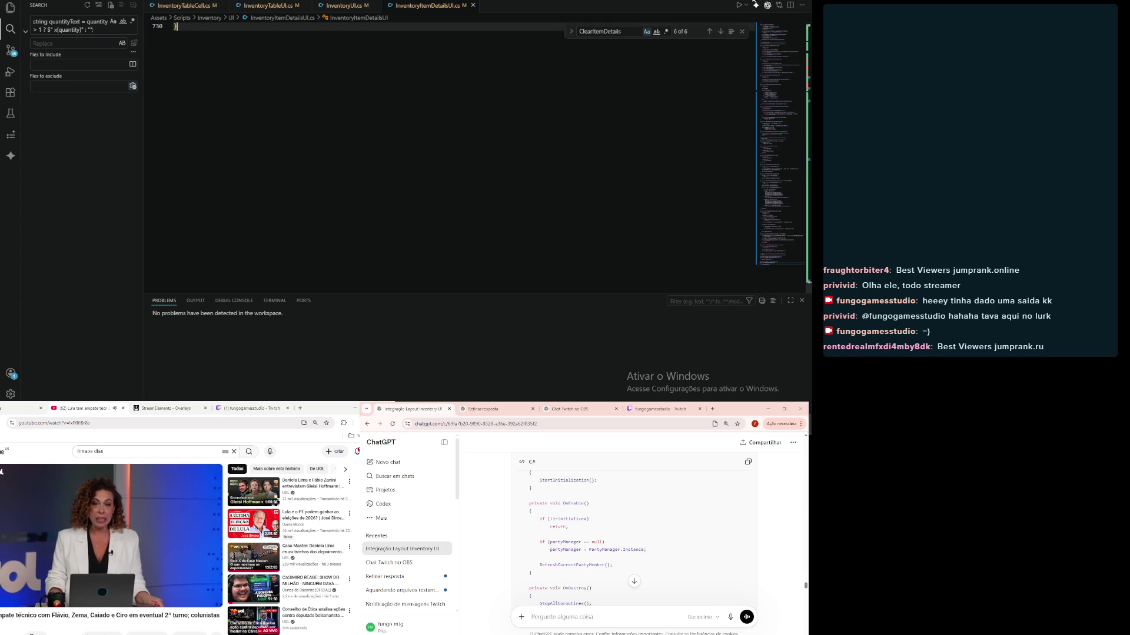
key("alt+Tab")
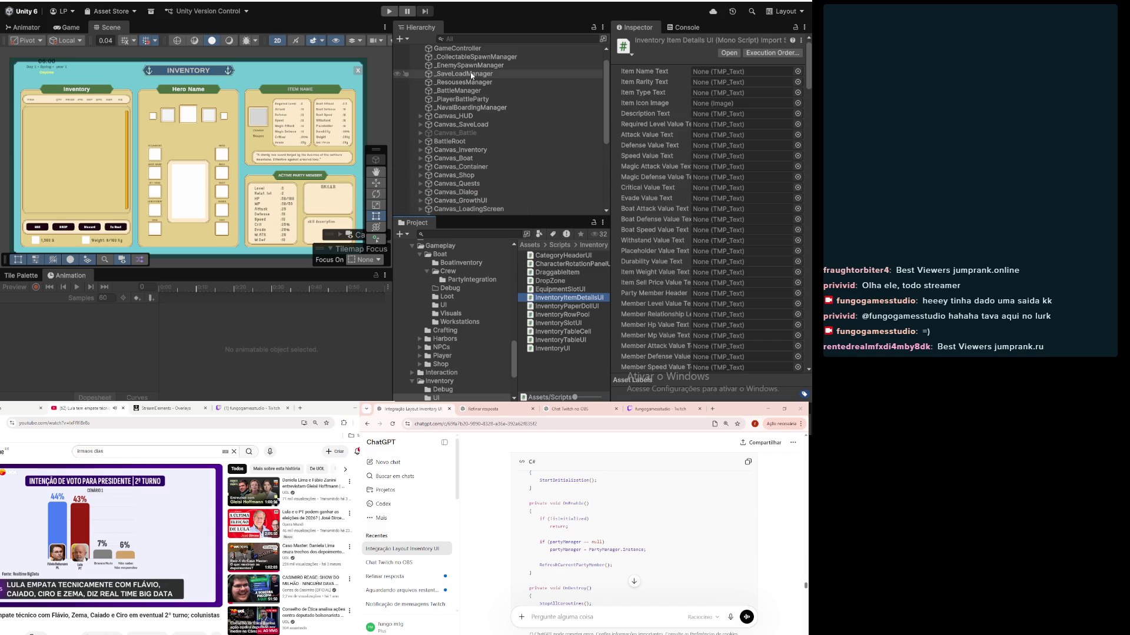
Step: Expand Canvas_Inventory > InventoryPanel > MainContentPanel > RightColumn > ItemDetailsPanel in the Hierarchy
left_click(465, 149)
scroll(495, 87, "down", 2)
scroll(491, 92, "down", 6)
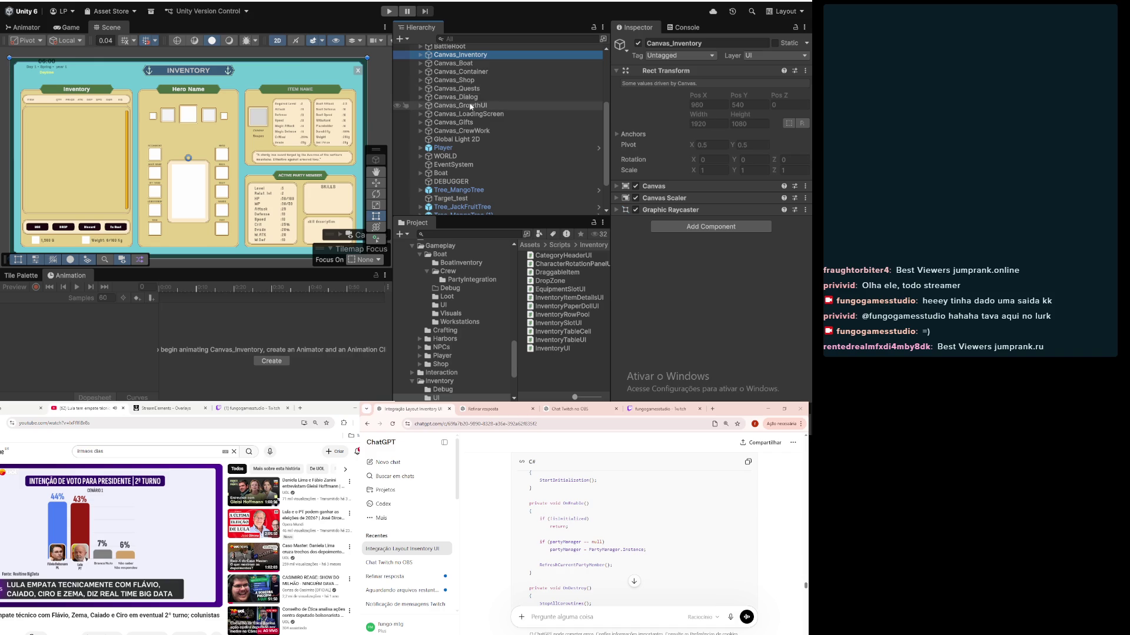
scroll(437, 118, "up", 9)
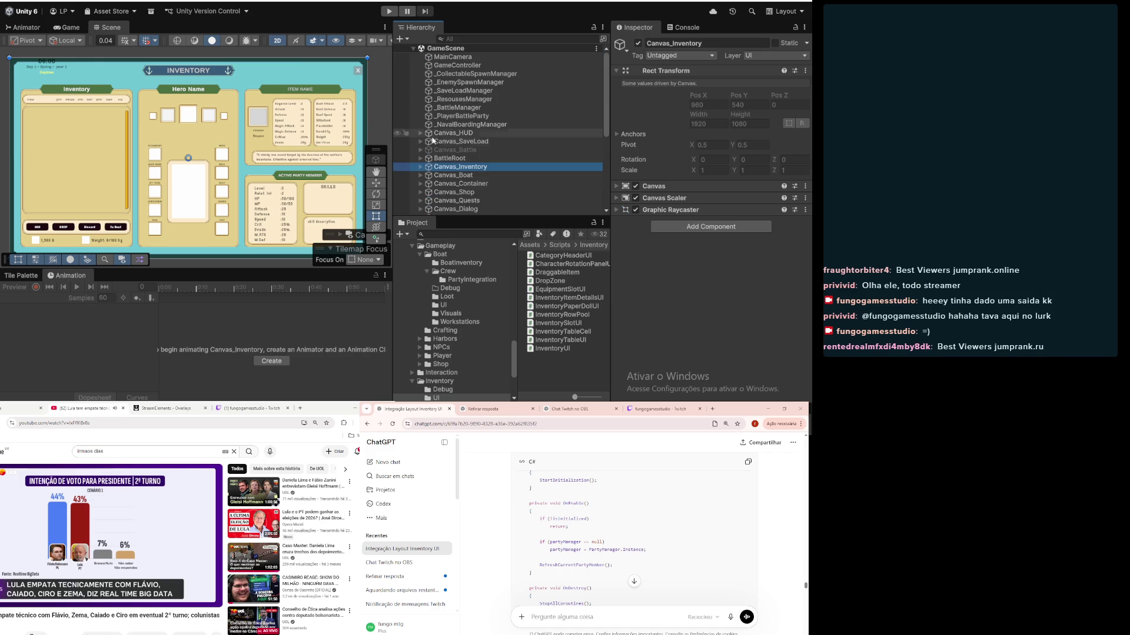
left_click(421, 167)
scroll(428, 141, "down", 4)
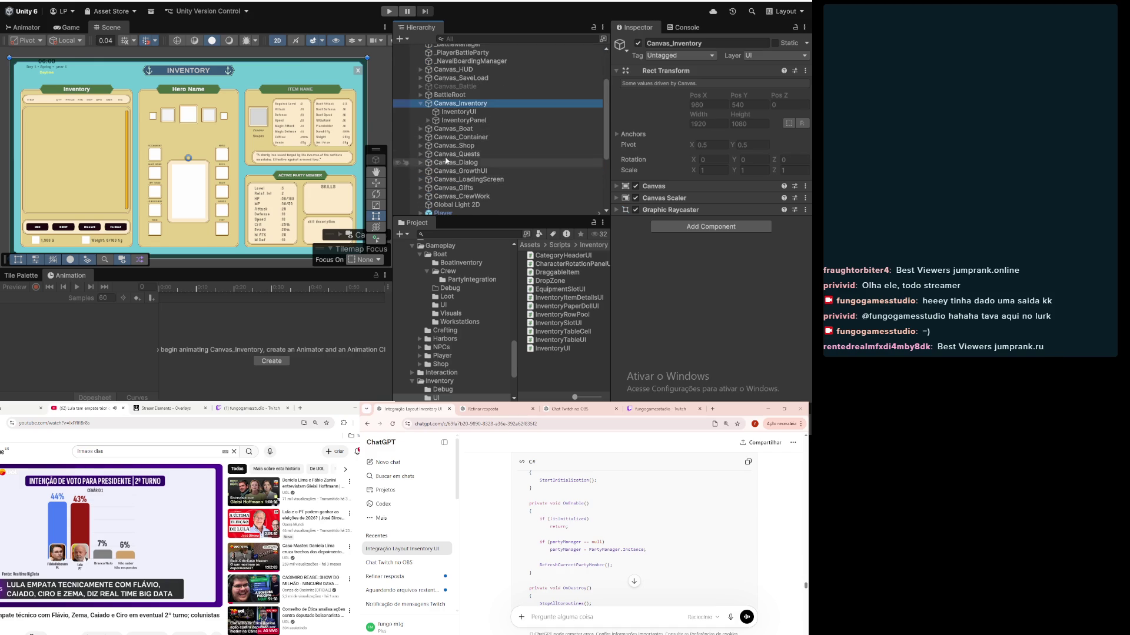
left_click(428, 120)
scroll(428, 120, "down", 2)
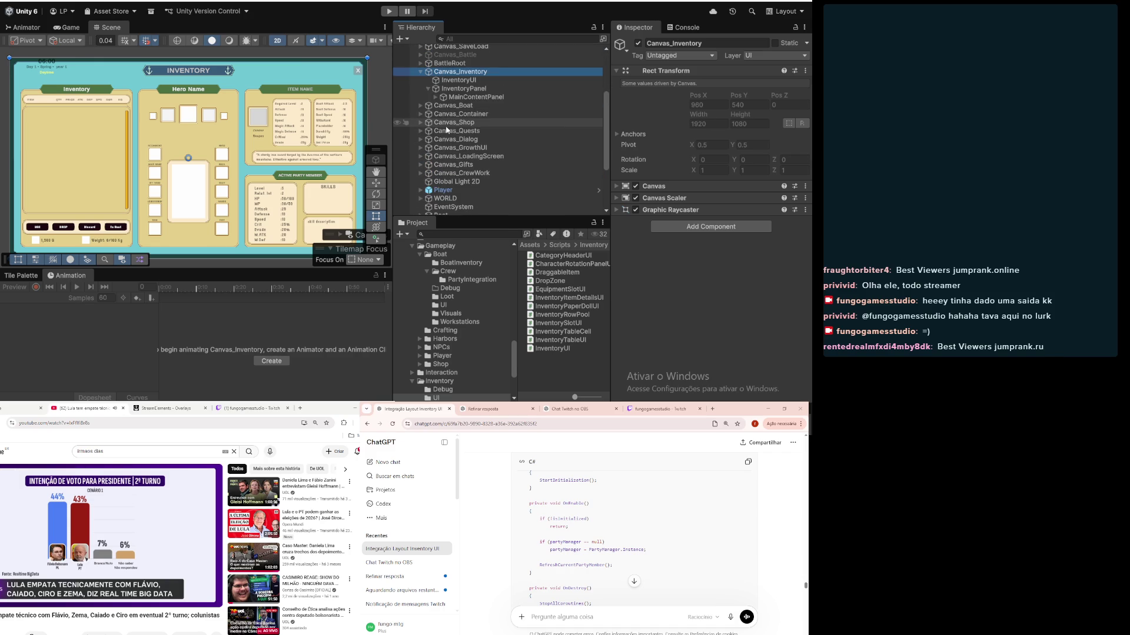
left_click(436, 97)
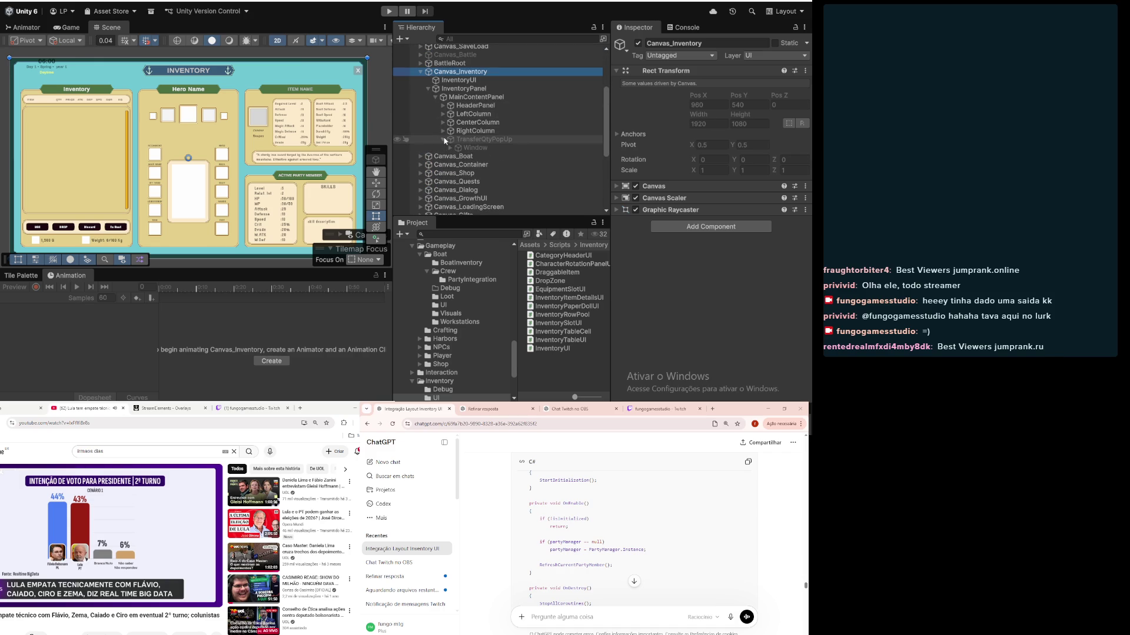
left_click(444, 130)
left_click(450, 140)
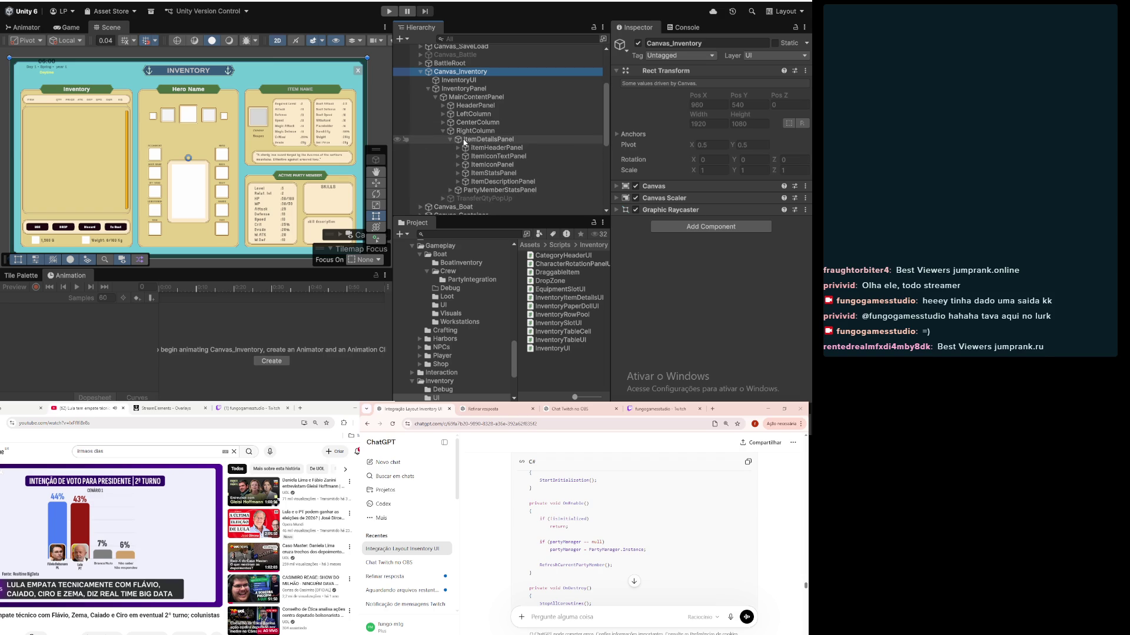
scroll(779, 576, "down", 10)
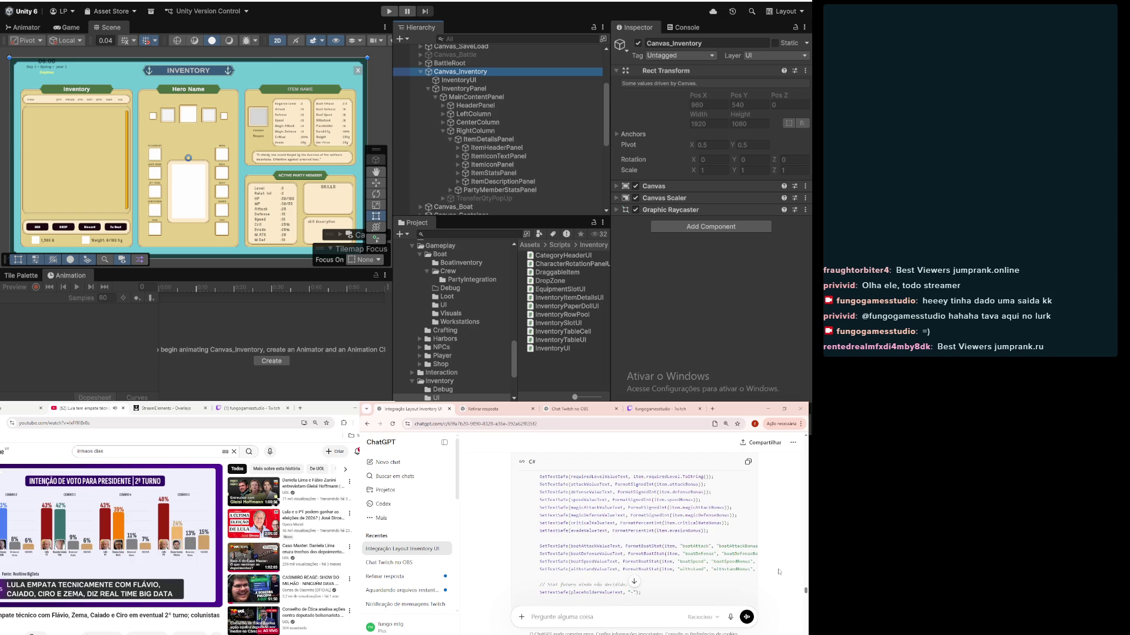
Step: Read the reply's 'Configuração nova no Inspector' Item Header mappings, then select RightColumn
scroll(778, 575, "down", 5)
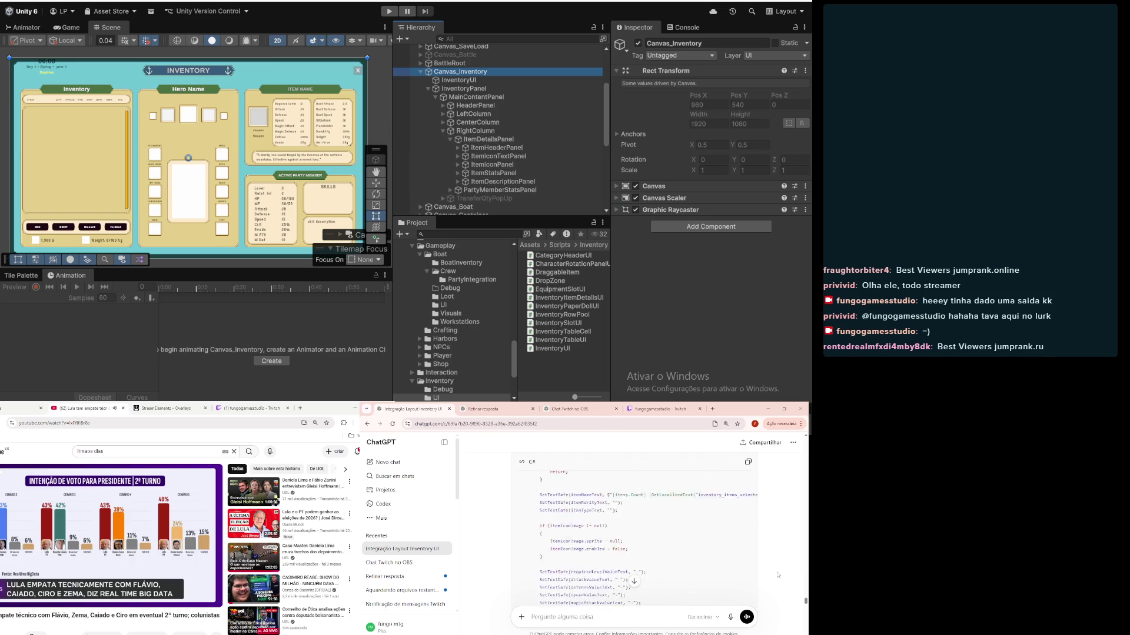
scroll(776, 575, "down", 10)
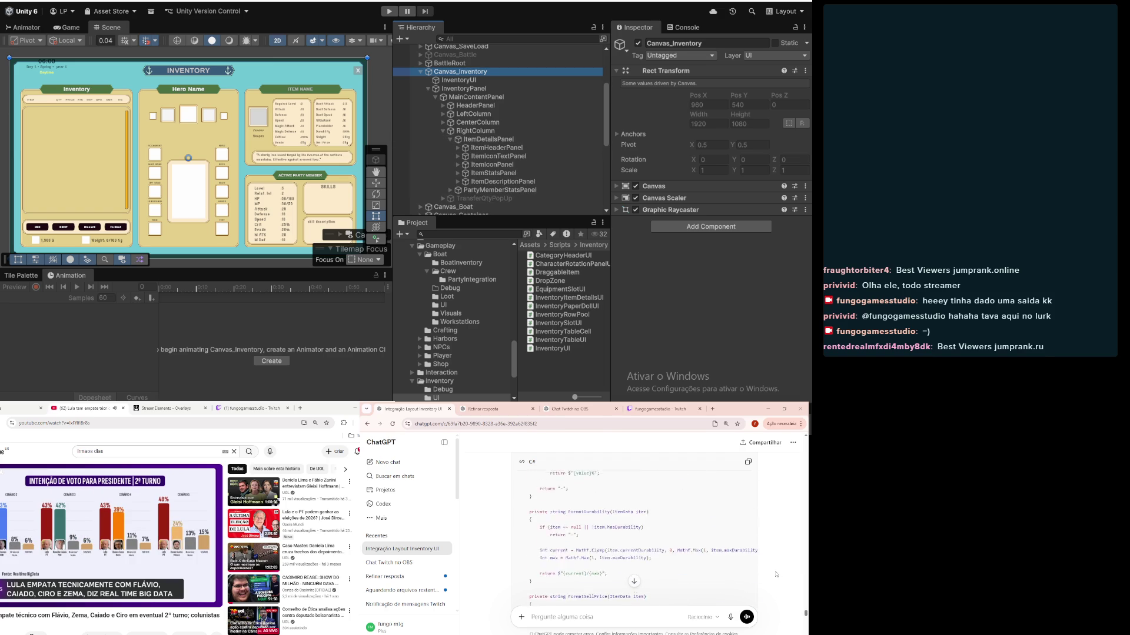
scroll(776, 575, "down", 15)
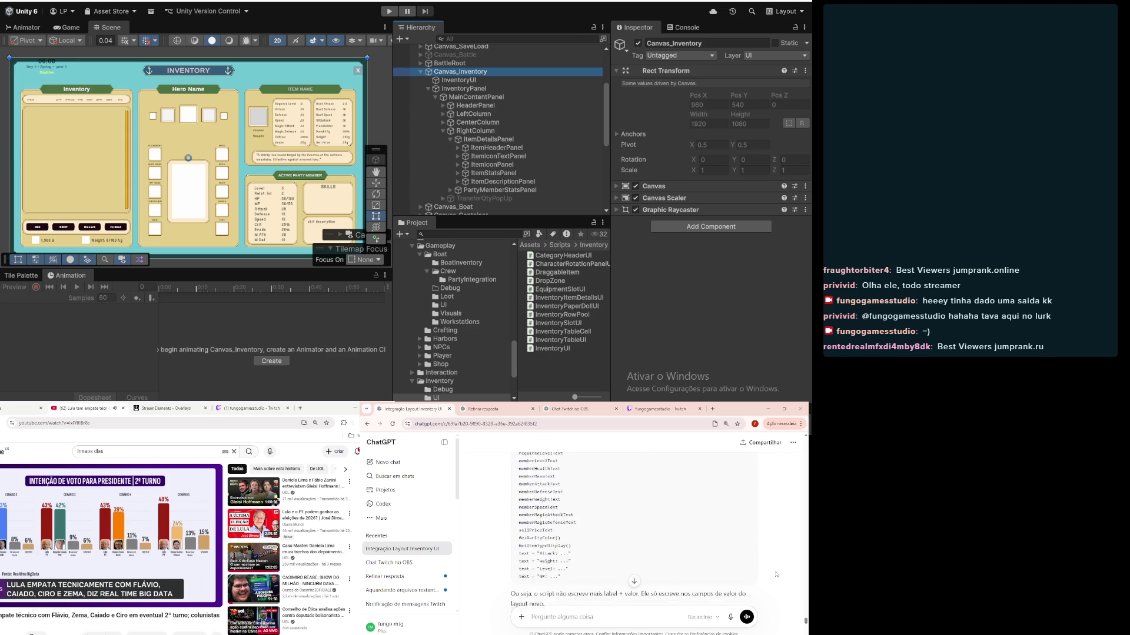
scroll(776, 575, "down", 3)
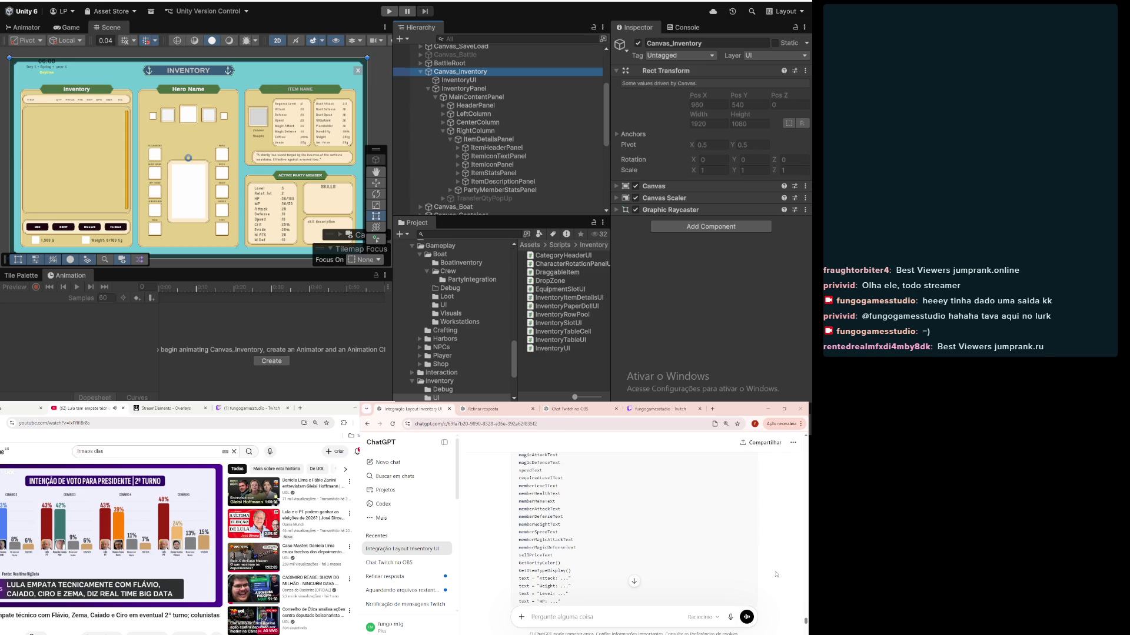
scroll(776, 575, "down", 3)
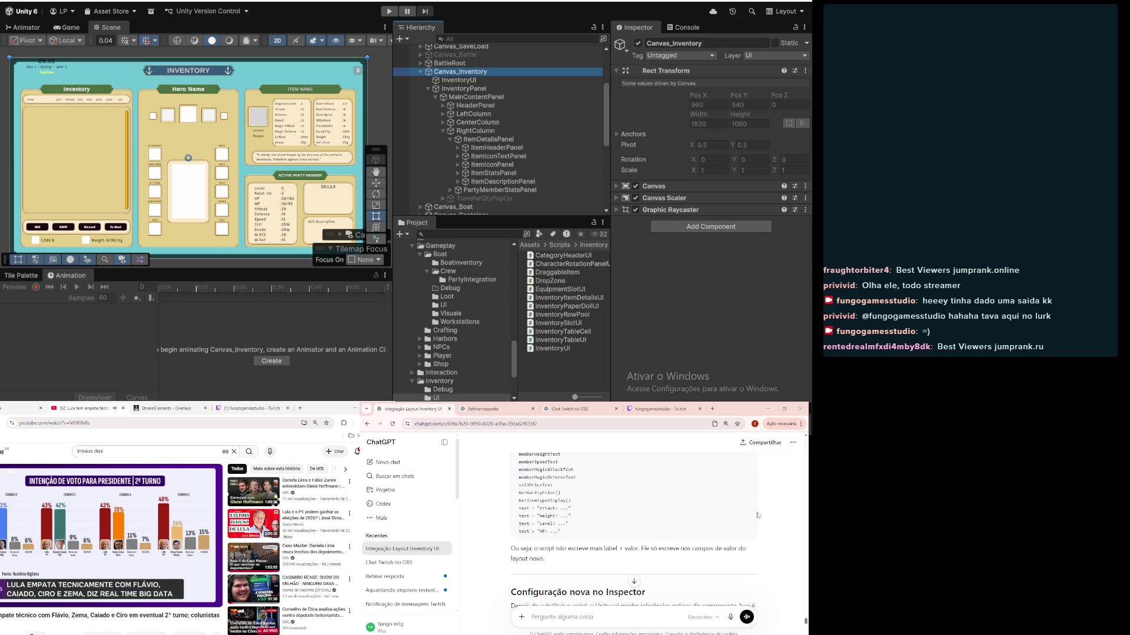
scroll(746, 517, "down", 5)
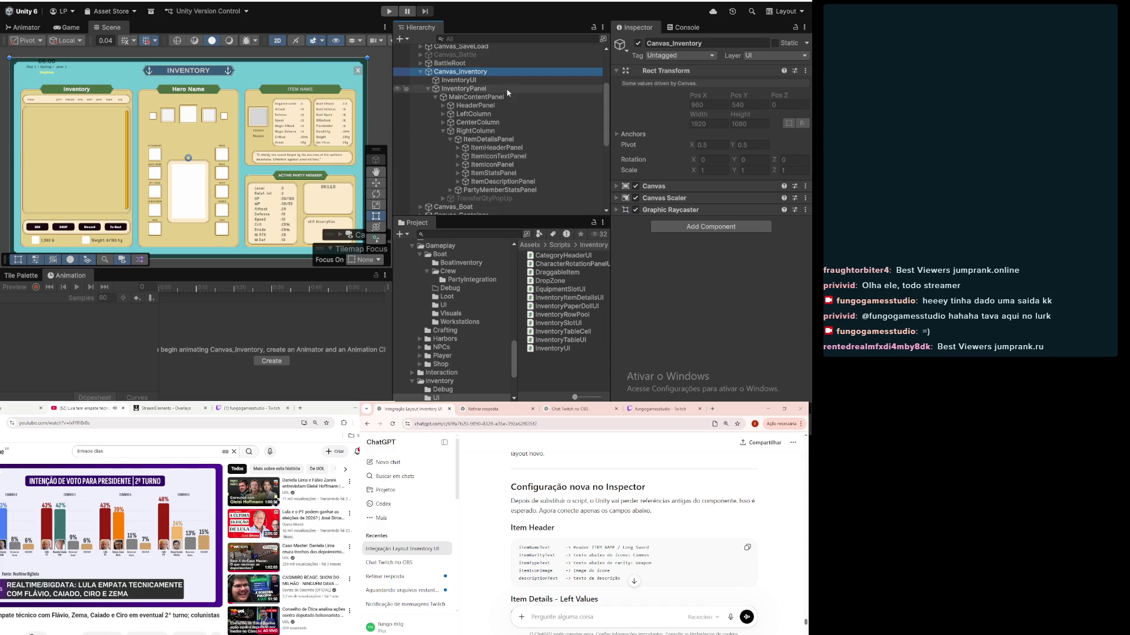
left_click(480, 131)
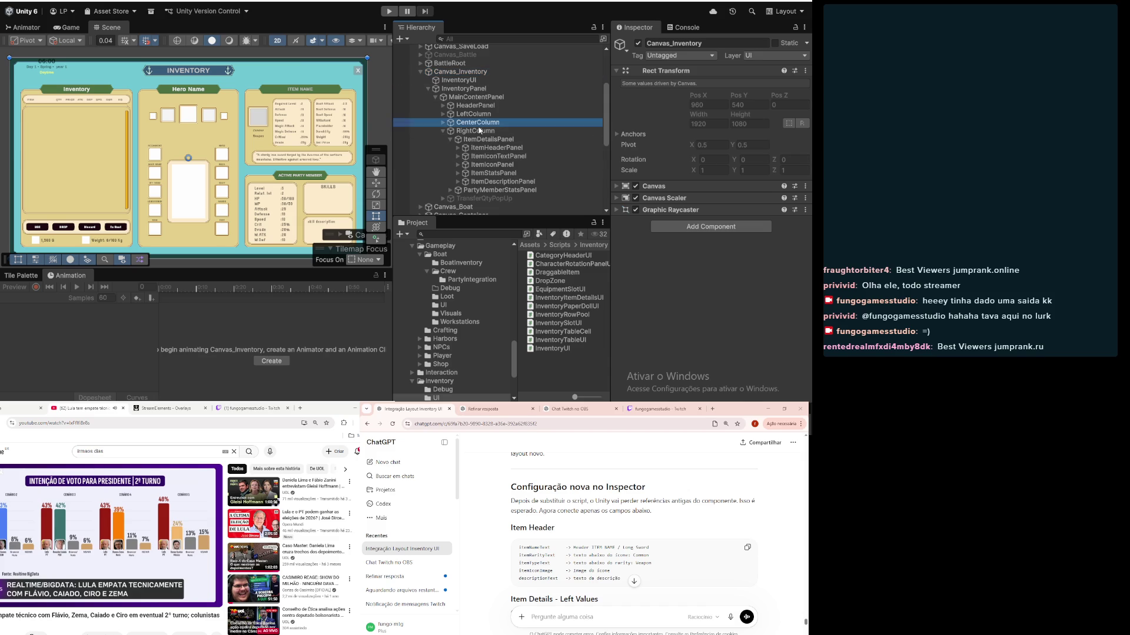
Step: Review RightColumn's Inventory Item Details UI fields, opening and closing the Image colour picker unchanged
scroll(679, 121, "down", 5)
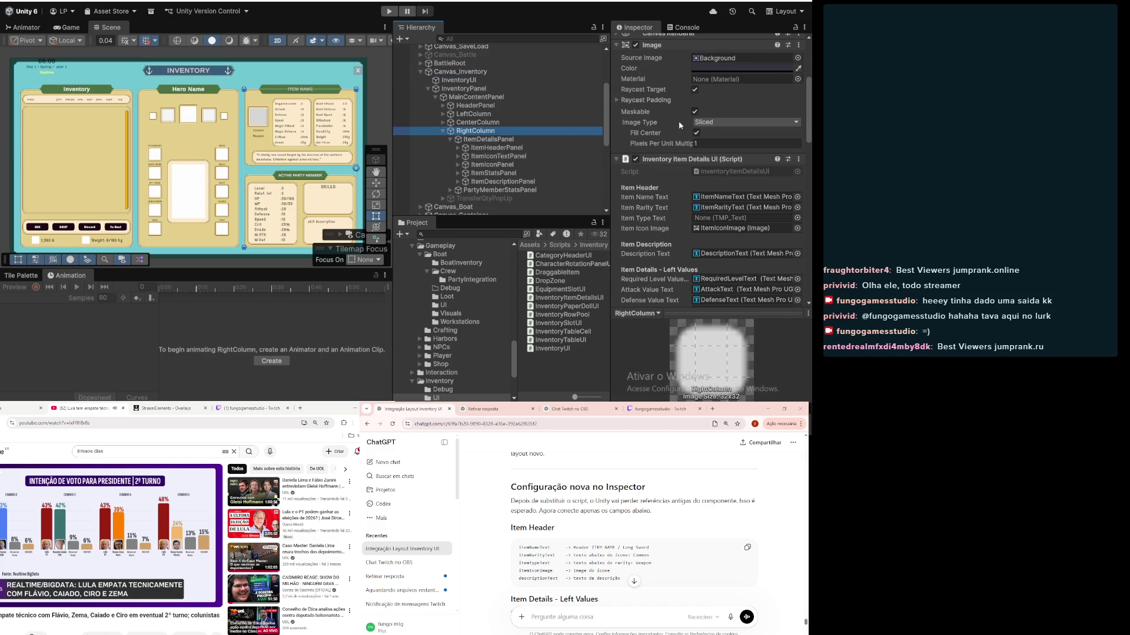
scroll(674, 138, "up", 5)
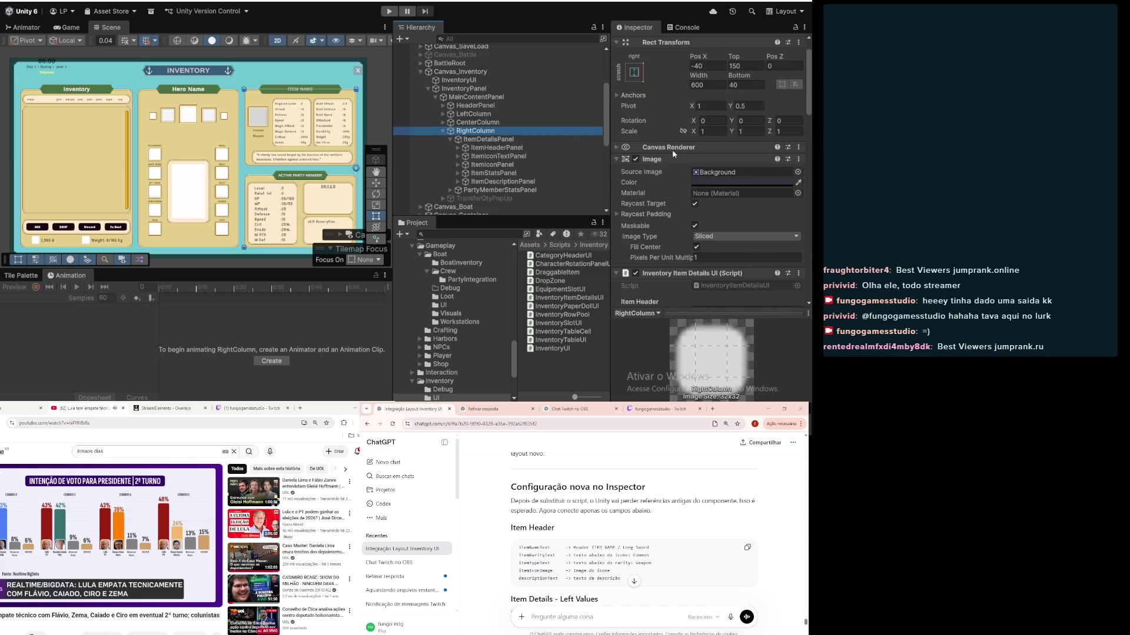
left_click(717, 183)
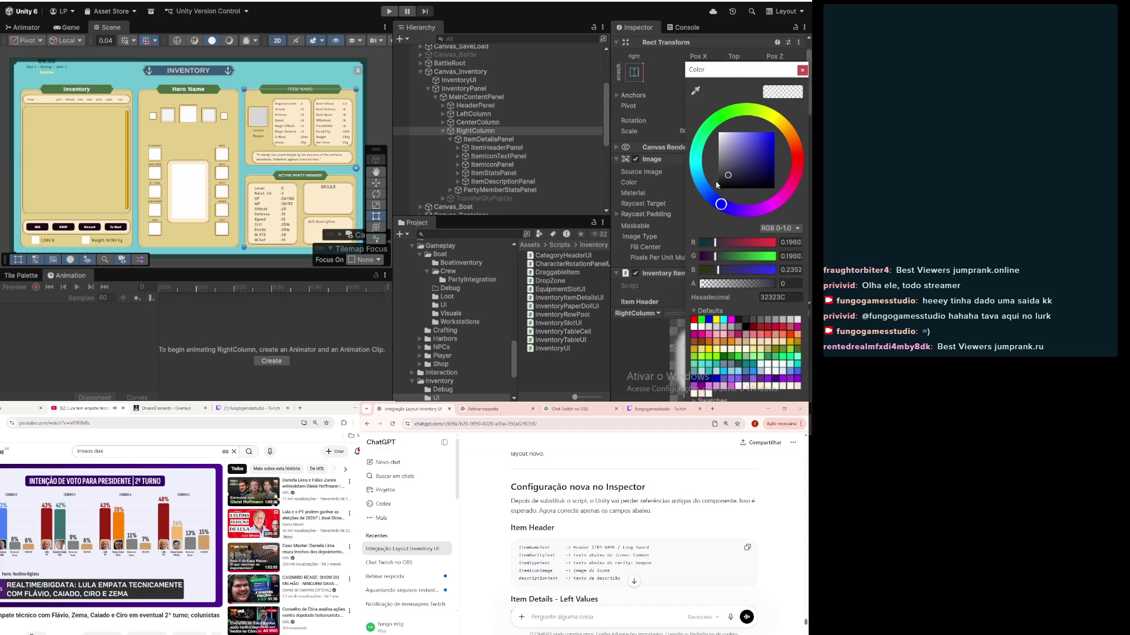
left_click(802, 70)
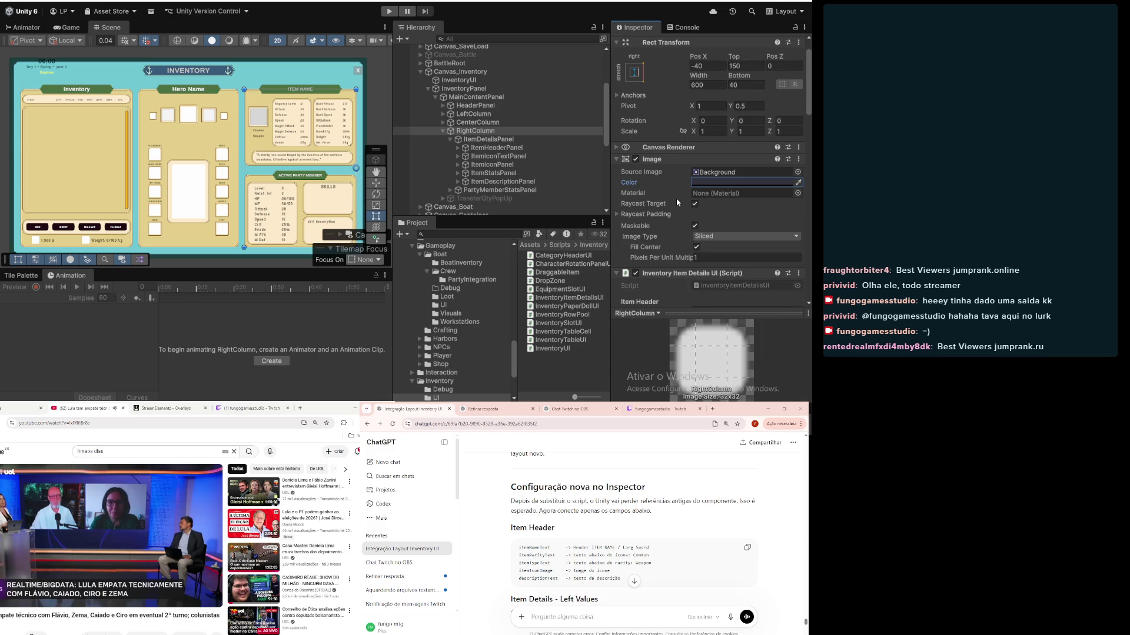
scroll(673, 195, "down", 1)
scroll(671, 190, "down", 5)
scroll(672, 189, "down", 5)
scroll(672, 192, "down", 5)
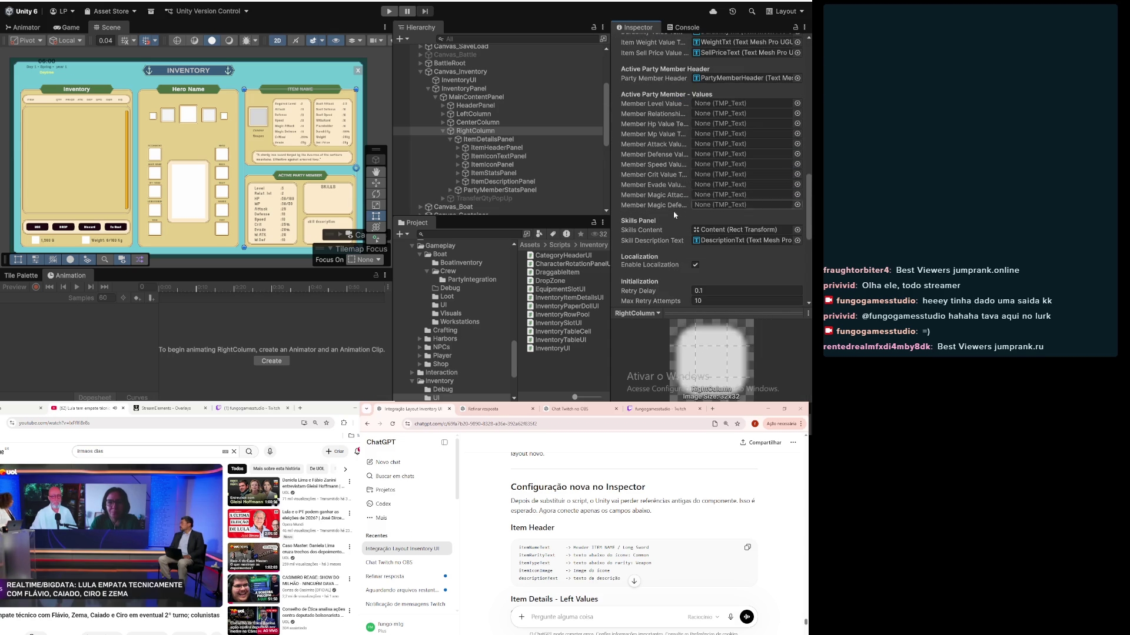
scroll(681, 229, "down", 2)
scroll(683, 233, "up", 3)
scroll(685, 212, "up", 3)
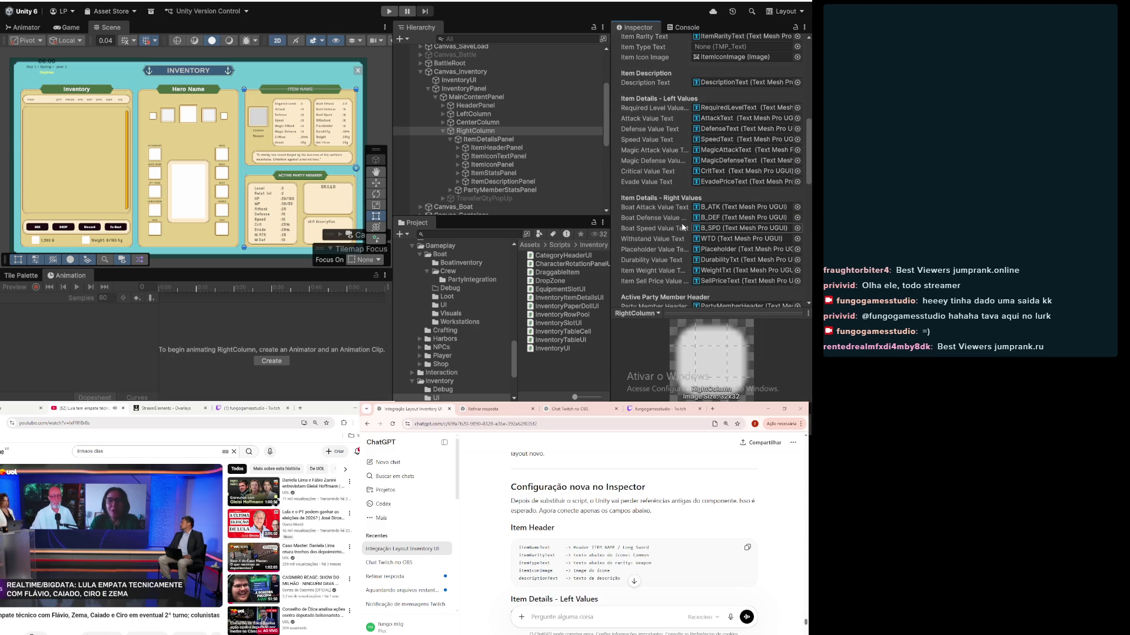
Step: Inspect the AttackText and RequiredLevelText objects, then reselect RightColumn to review its references
left_click(723, 118)
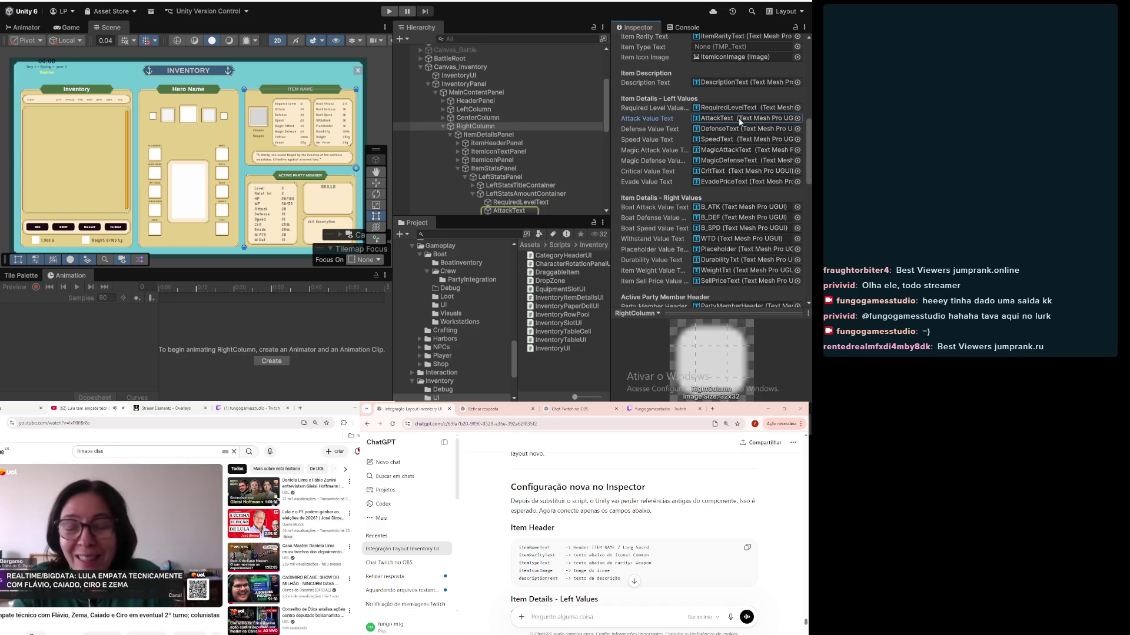
scroll(496, 163, "down", 4)
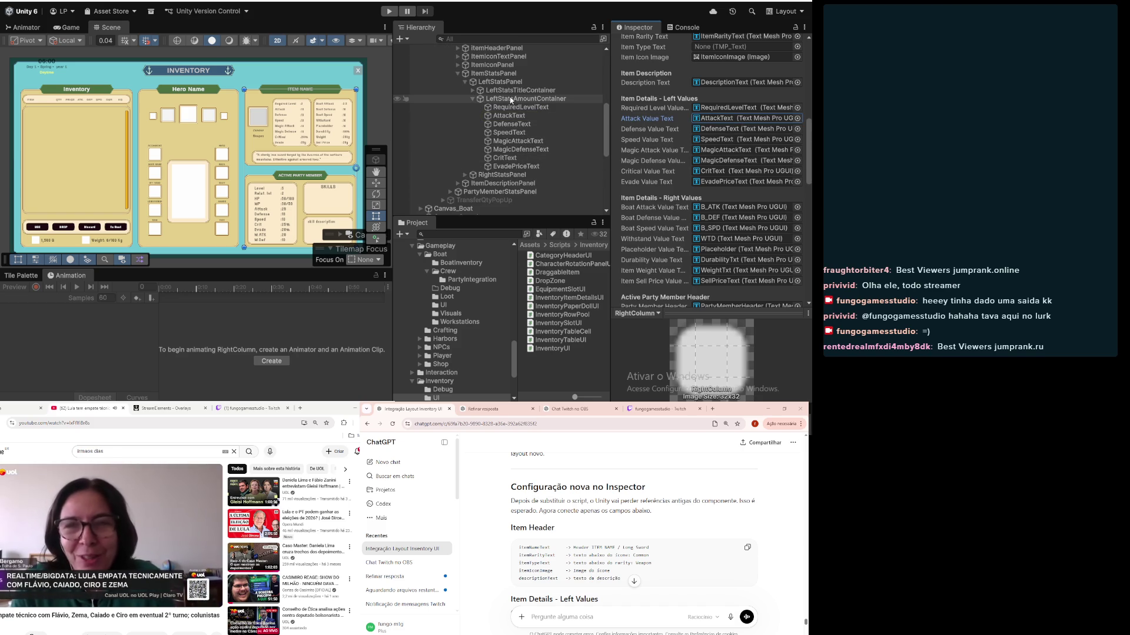
left_click(533, 107)
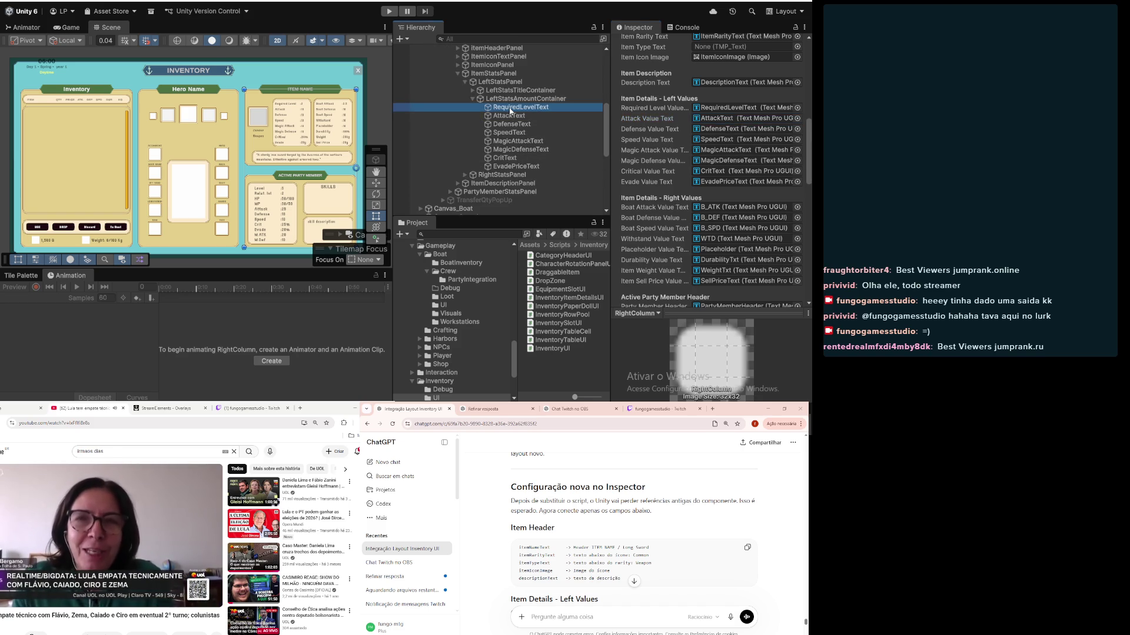
scroll(532, 124, "up", 7)
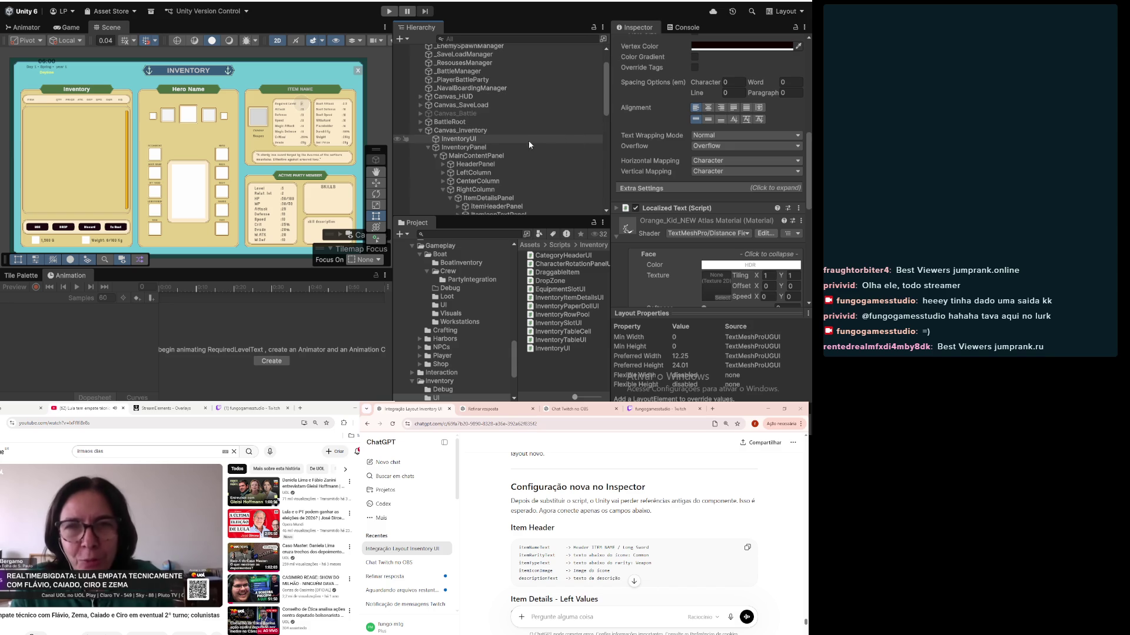
left_click(476, 190)
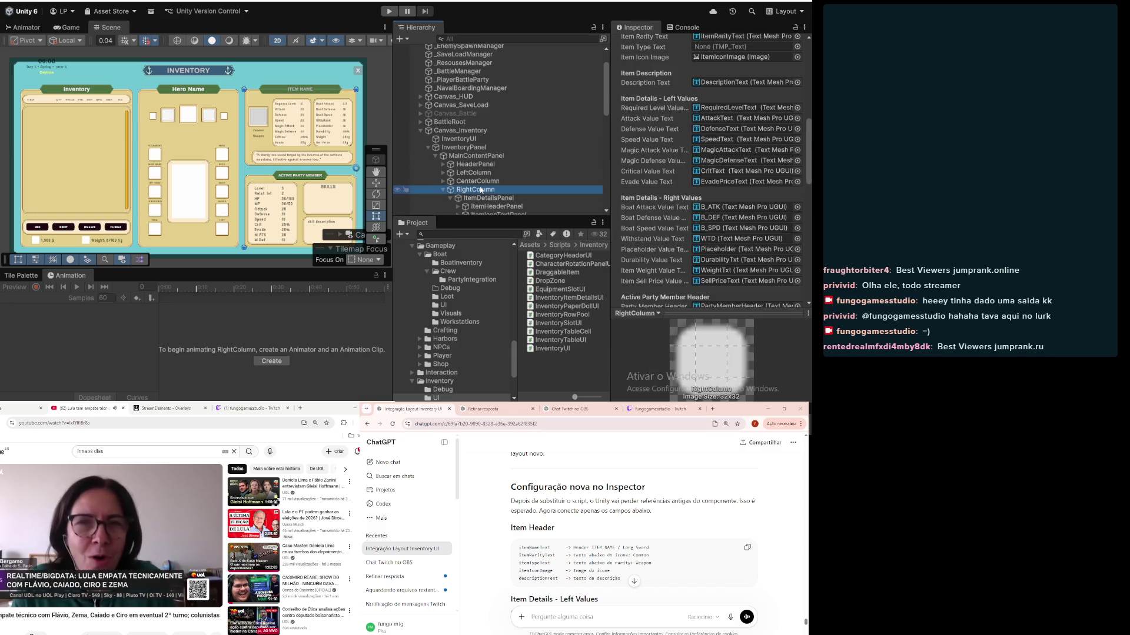
scroll(615, 189, "down", 3)
scroll(503, 141, "down", 5)
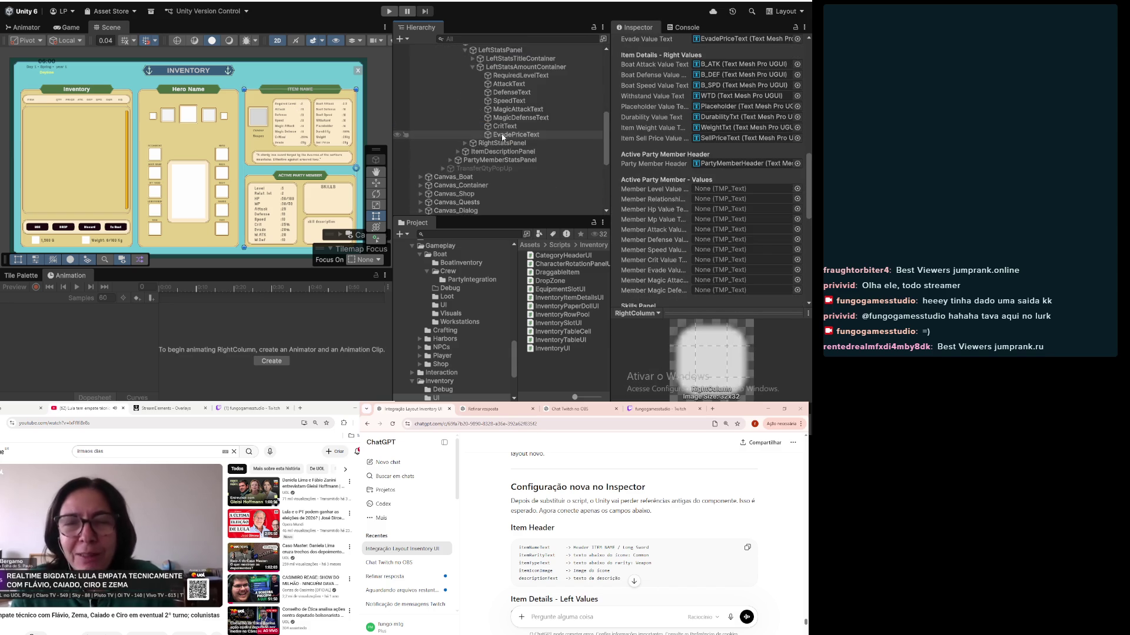
scroll(690, 147, "up", 4)
Step: Locate the linked required level, defense, speed, magic attack, magic defense and crit text objects
left_click(736, 79)
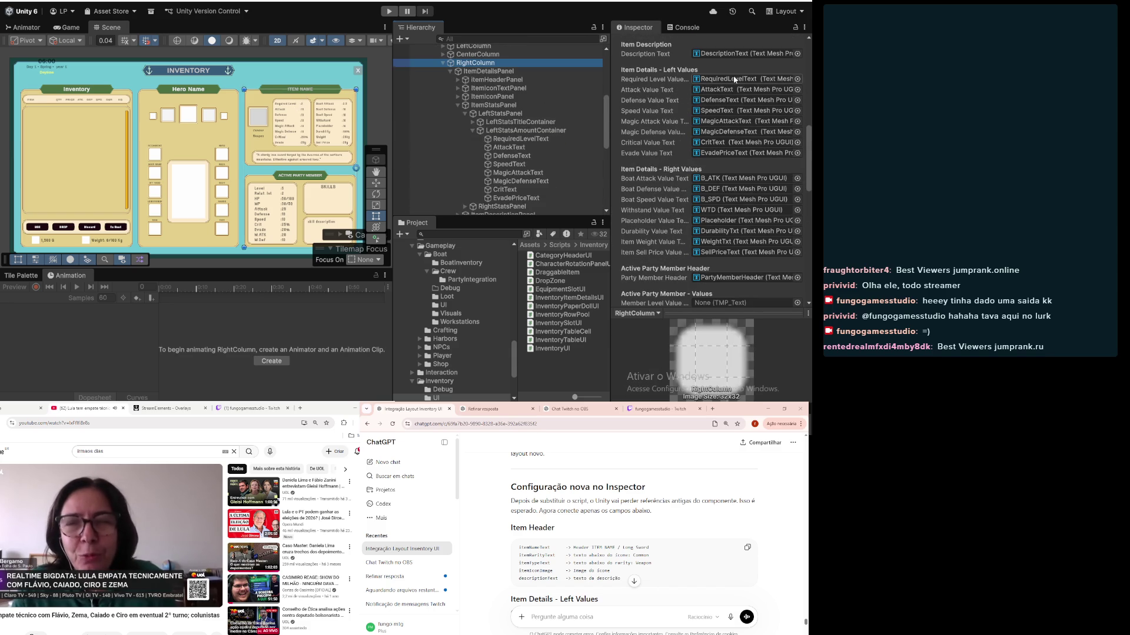
left_click(733, 100)
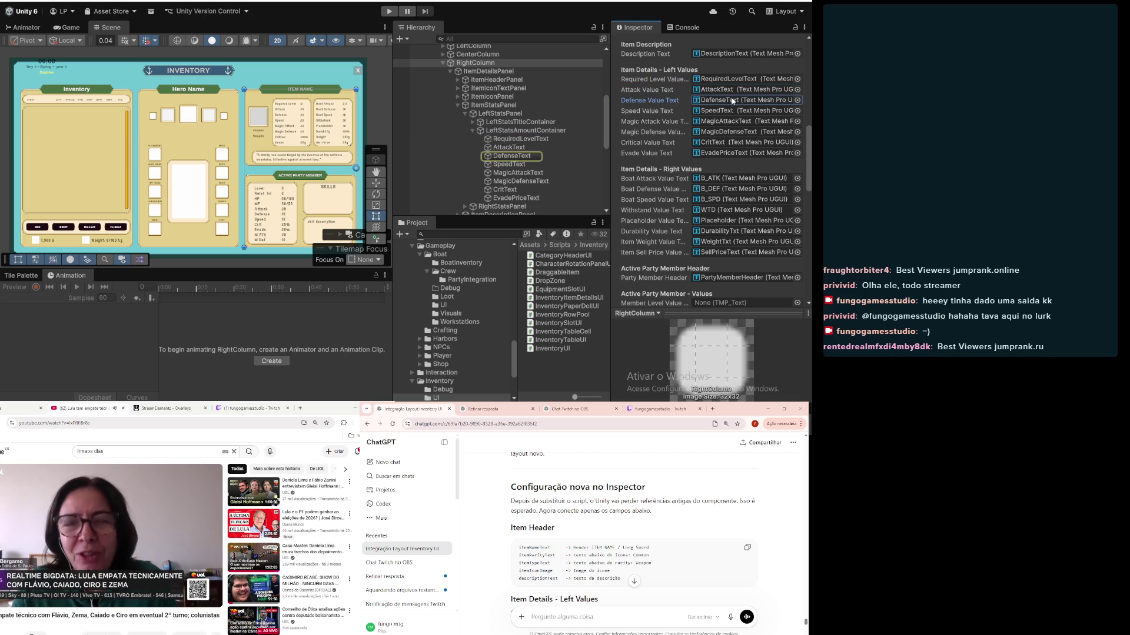
left_click(729, 111)
left_click(725, 122)
left_click(722, 132)
left_click(718, 142)
Step: Locate the labels linked for boat attack, boat defense, placeholders, item sell price and party member header
left_click(724, 180)
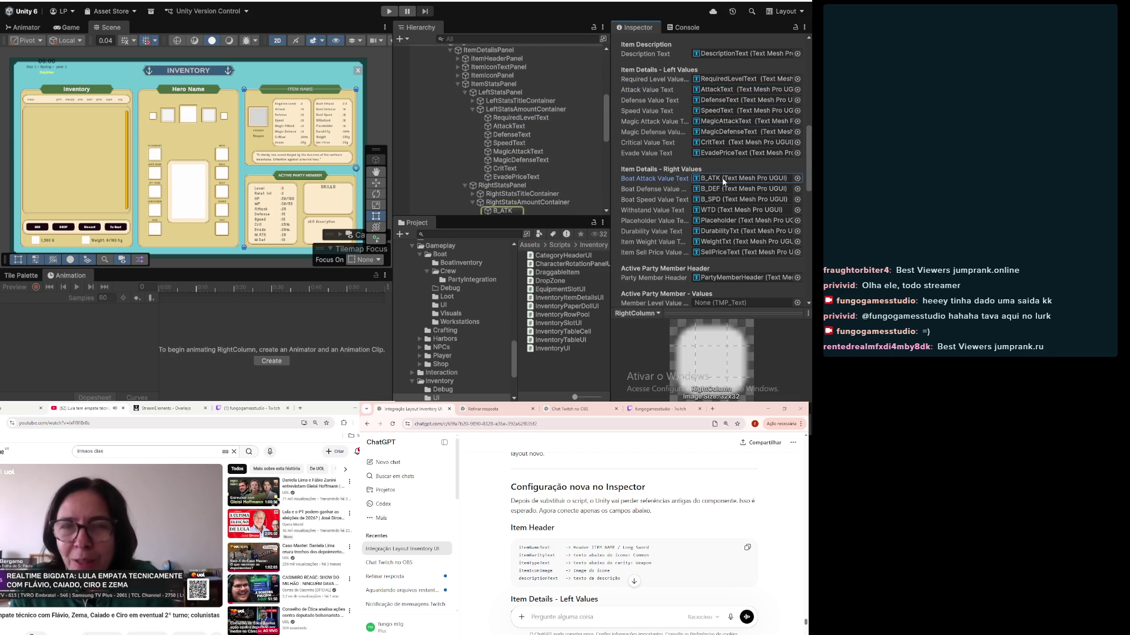
left_click(724, 188)
left_click(724, 209)
left_click(724, 221)
left_click(724, 231)
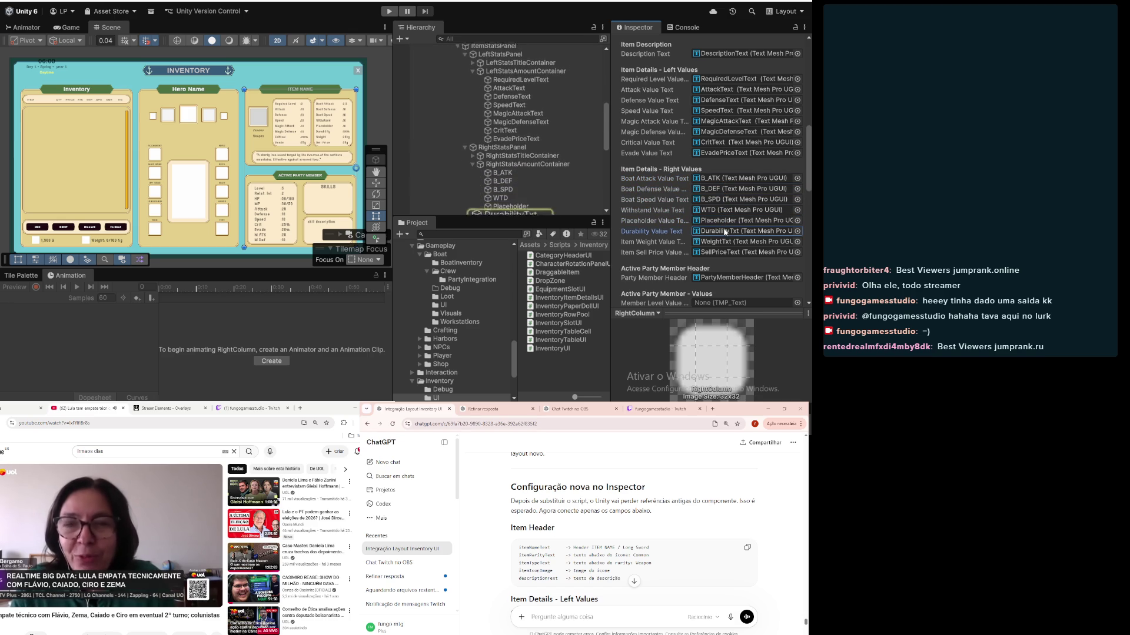
left_click(724, 242)
left_click(724, 252)
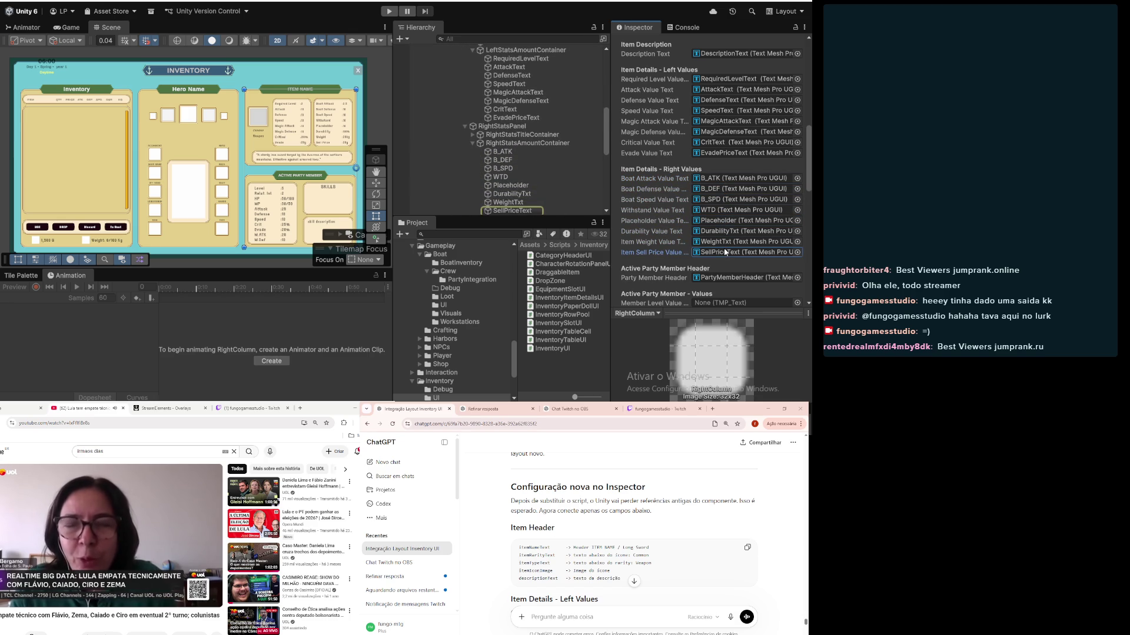
scroll(728, 237, "down", 2)
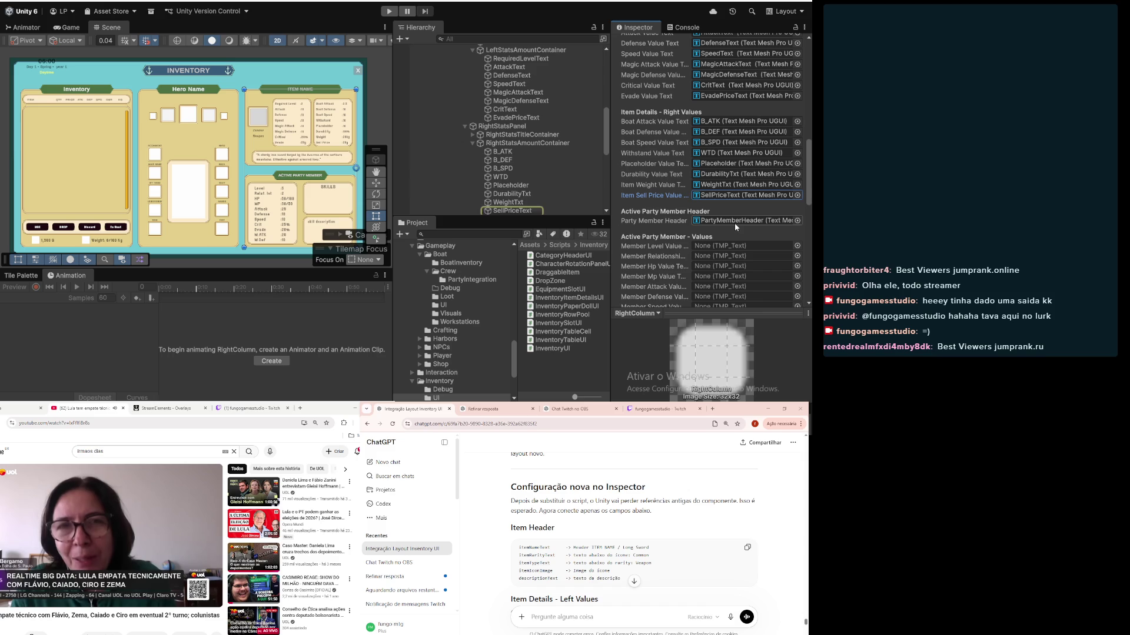
left_click(734, 223)
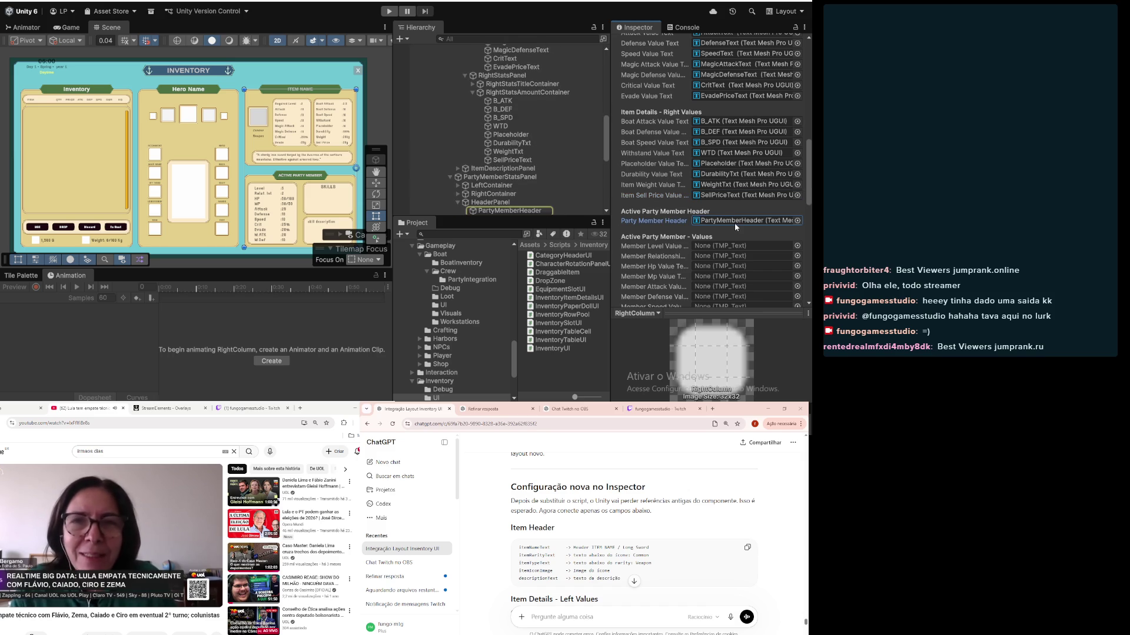
scroll(734, 223, "down", 5)
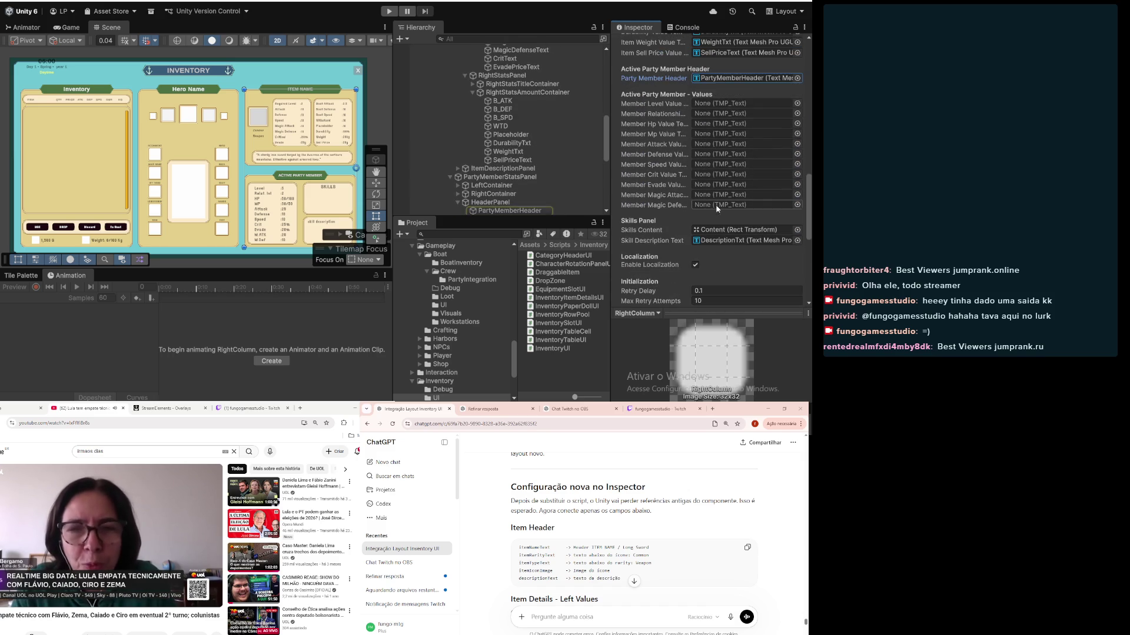
scroll(454, 147, "down", 2)
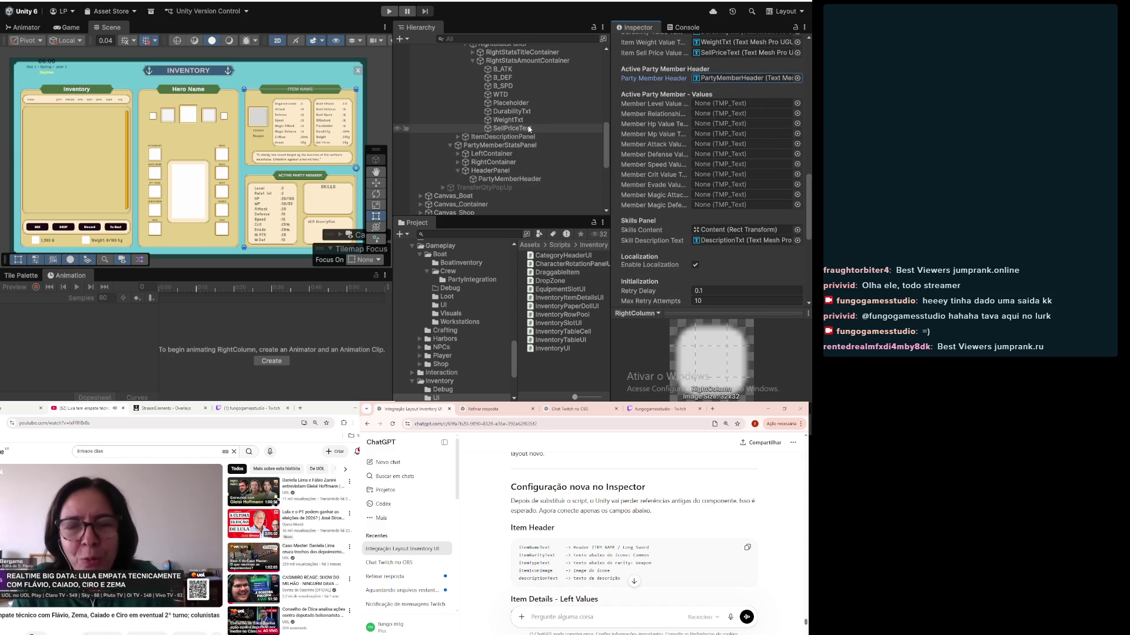
Step: Expand LeftContainer and rename MemberStatsContainer to MemberStatsAmountContainer
left_click(459, 153)
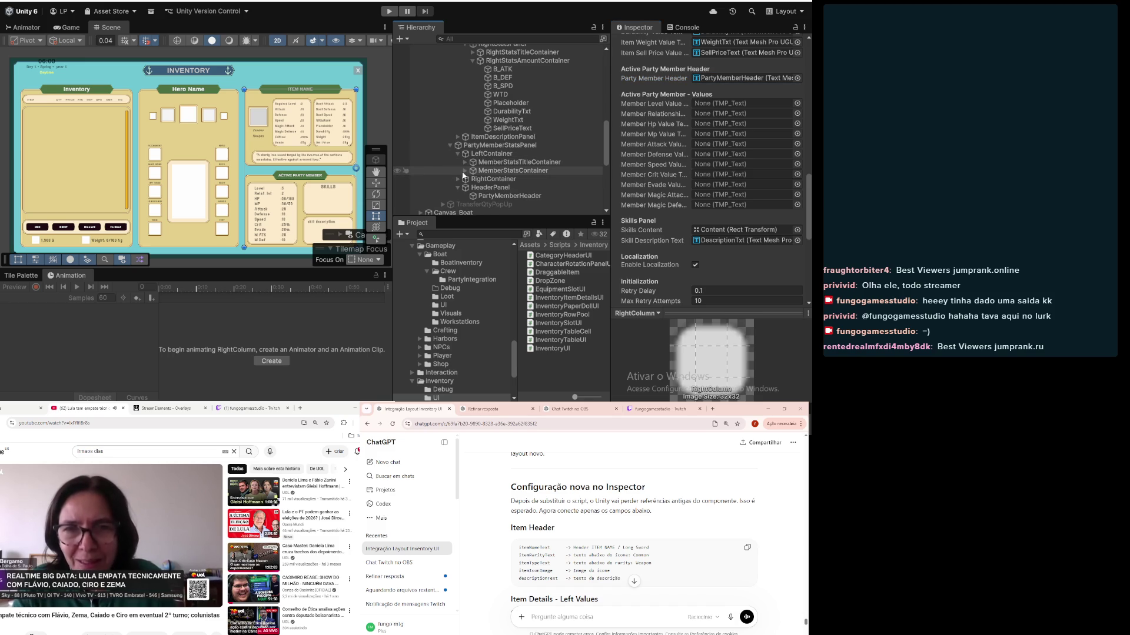
left_click(516, 171)
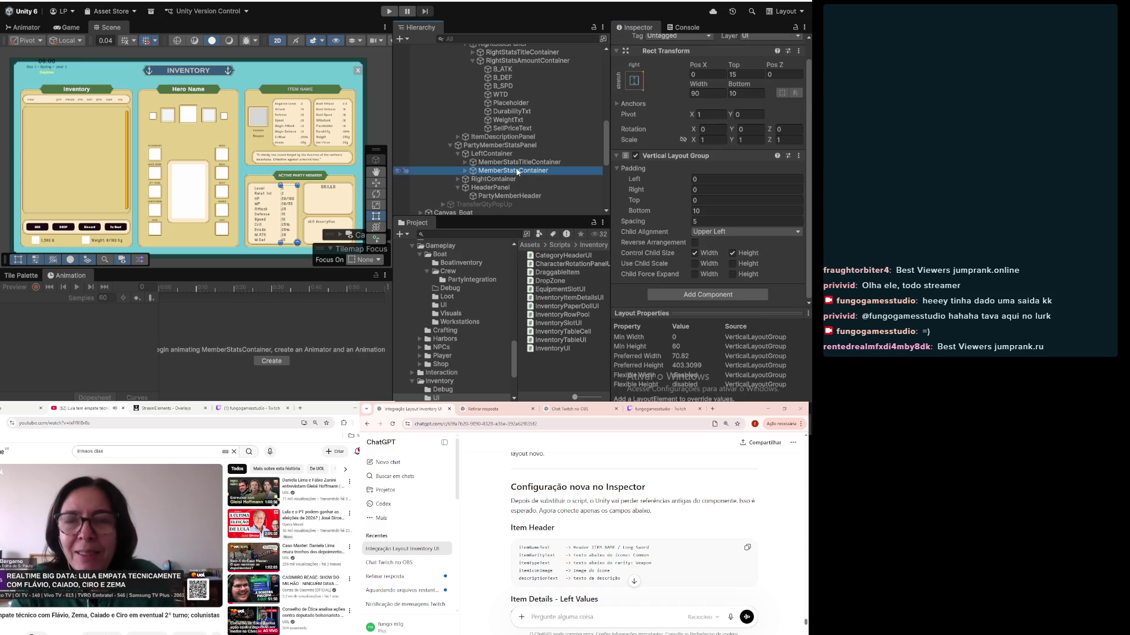
left_click(521, 171)
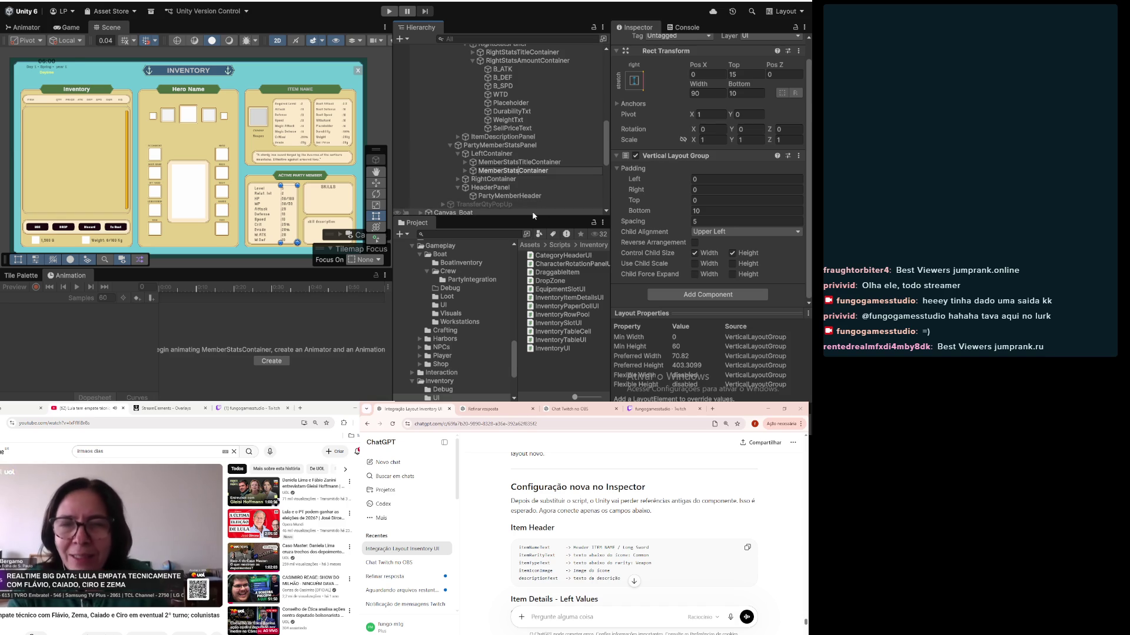
type("Amount")
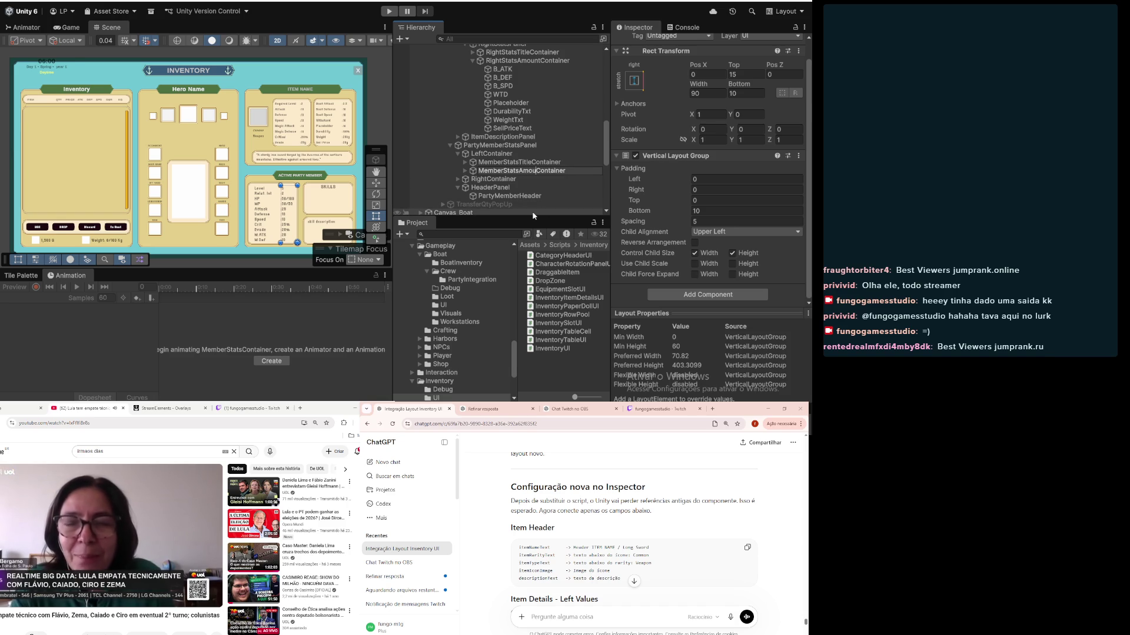
key("Return")
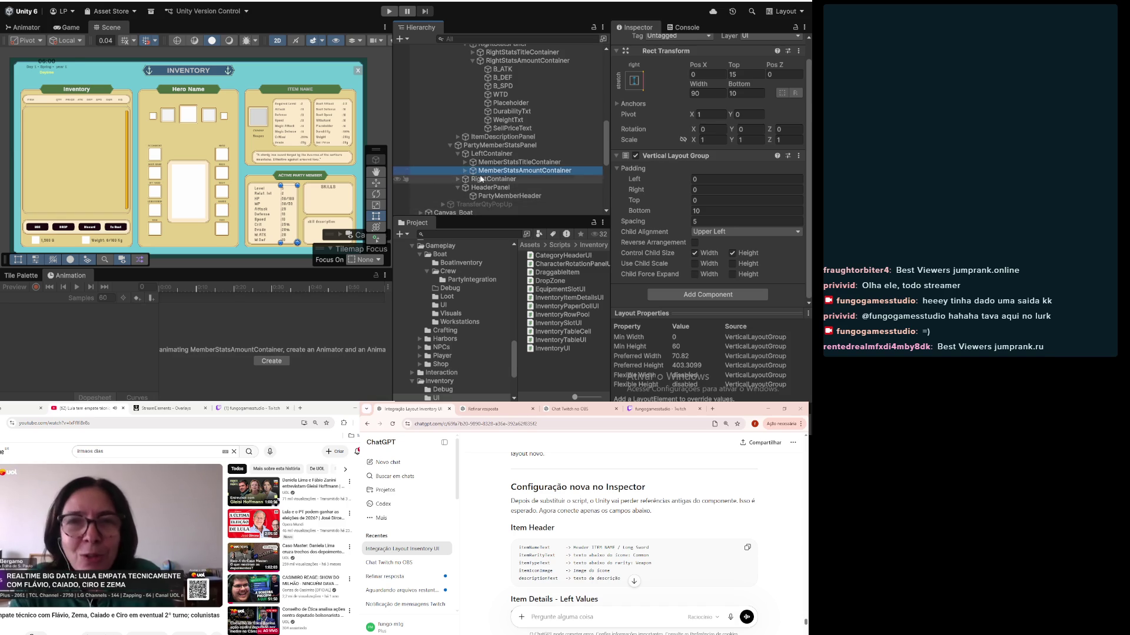
Step: Inspect RightStatsPanel, LeftStatsAmountContainer's layout, and RightColumn's inventory details references
scroll(544, 153, "up", 5)
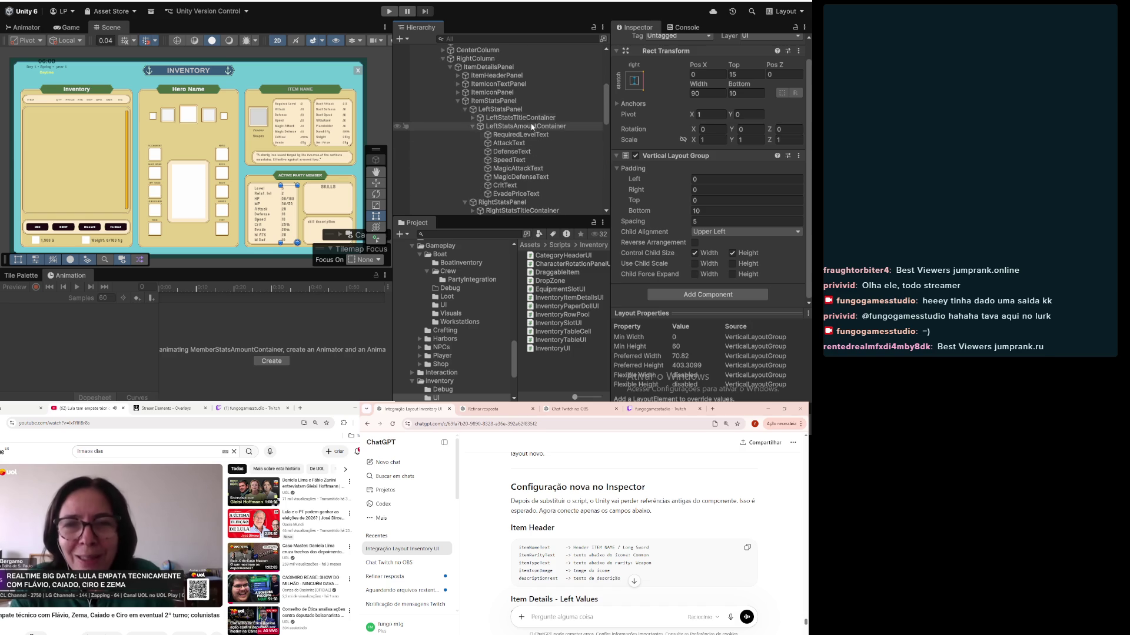
left_click(509, 209)
scroll(524, 168, "down", 2)
scroll(631, 158, "down", 2)
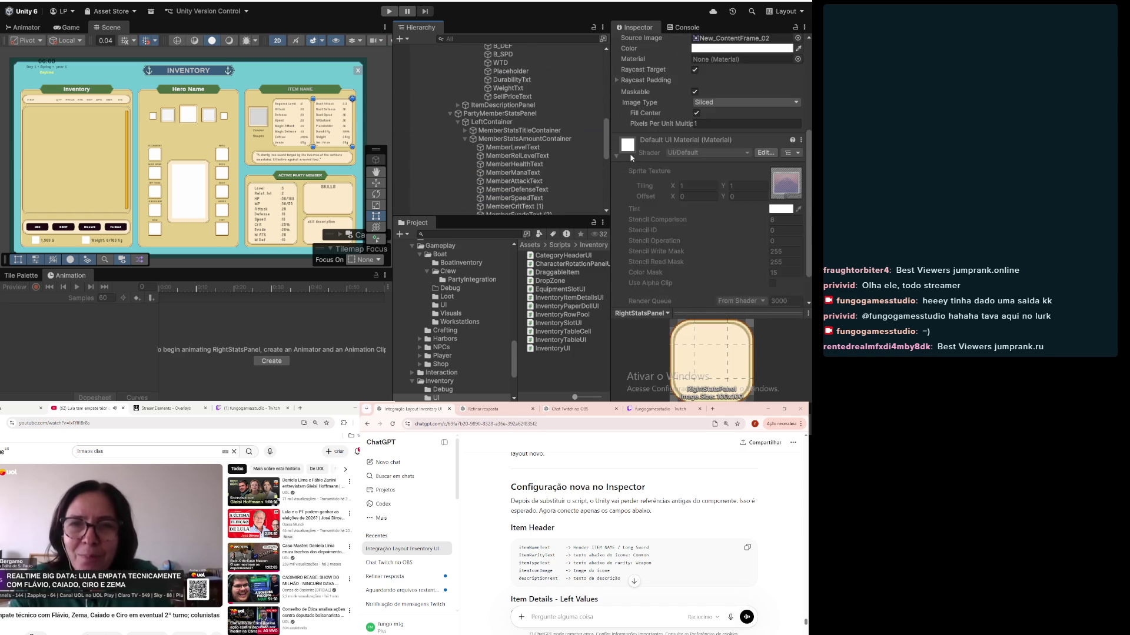
scroll(630, 158, "up", 3)
scroll(557, 146, "up", 5)
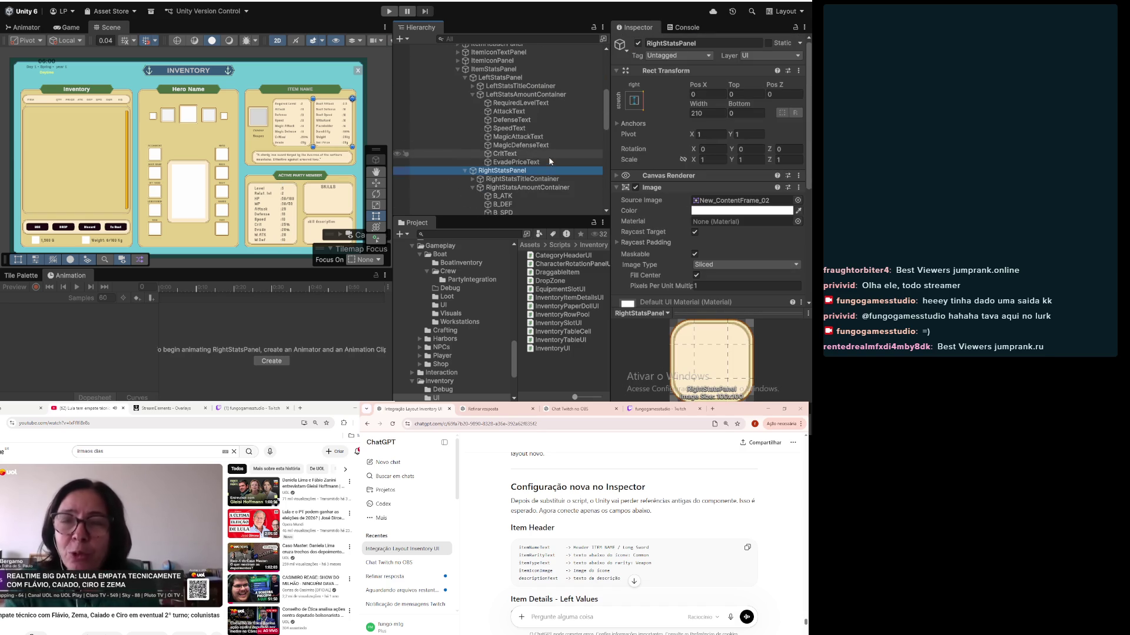
left_click(529, 96)
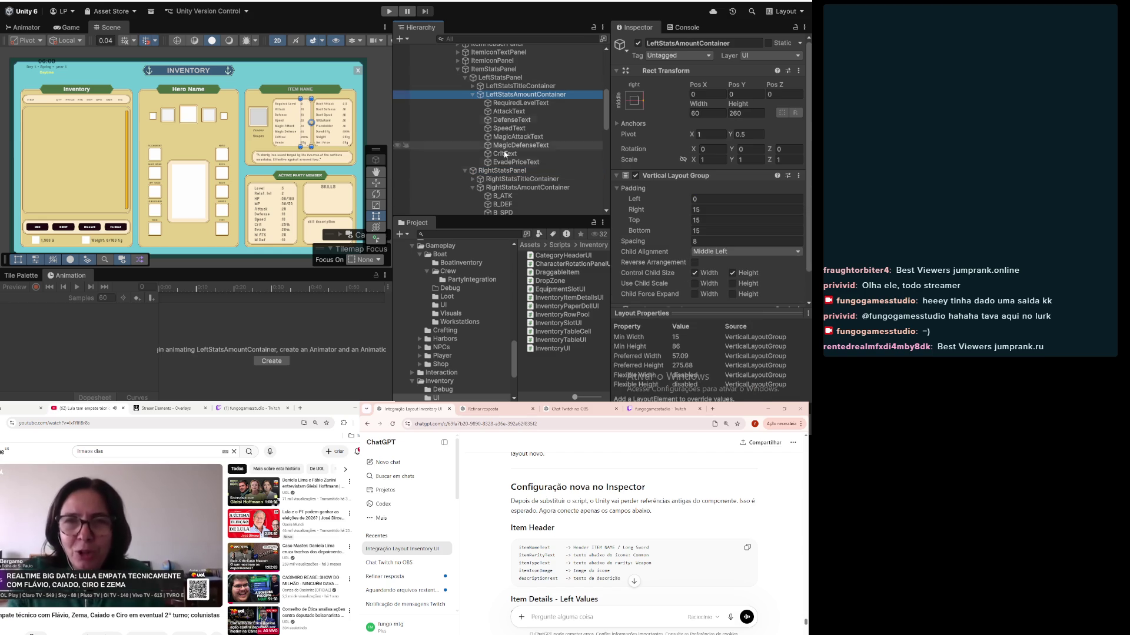
left_click(511, 172)
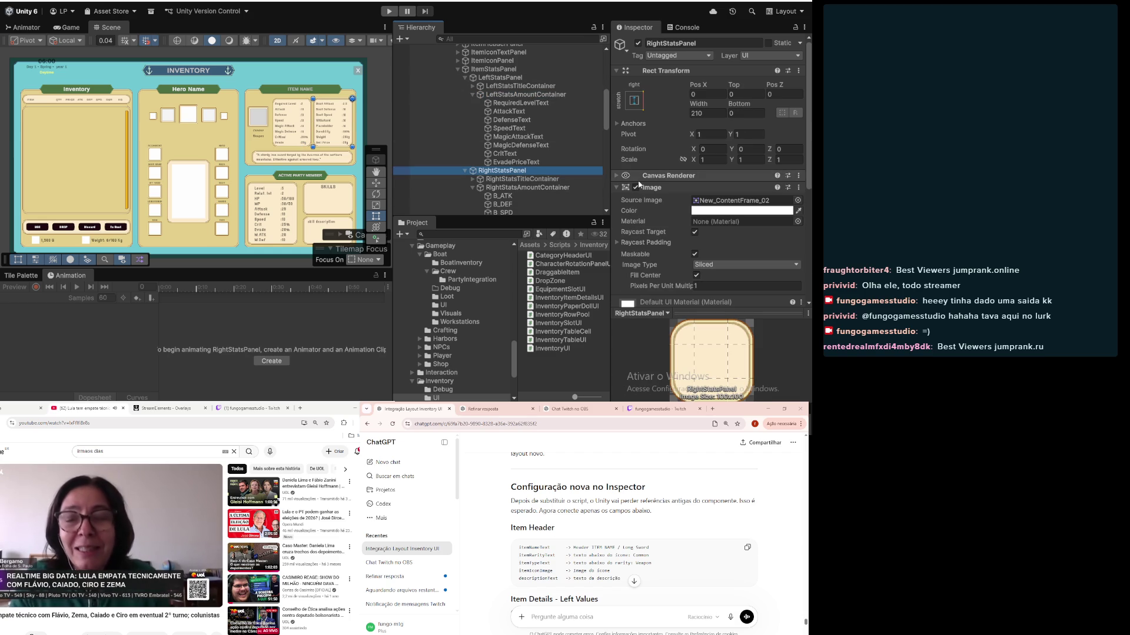
scroll(499, 114, "up", 3)
left_click(479, 90)
scroll(541, 150, "down", 4)
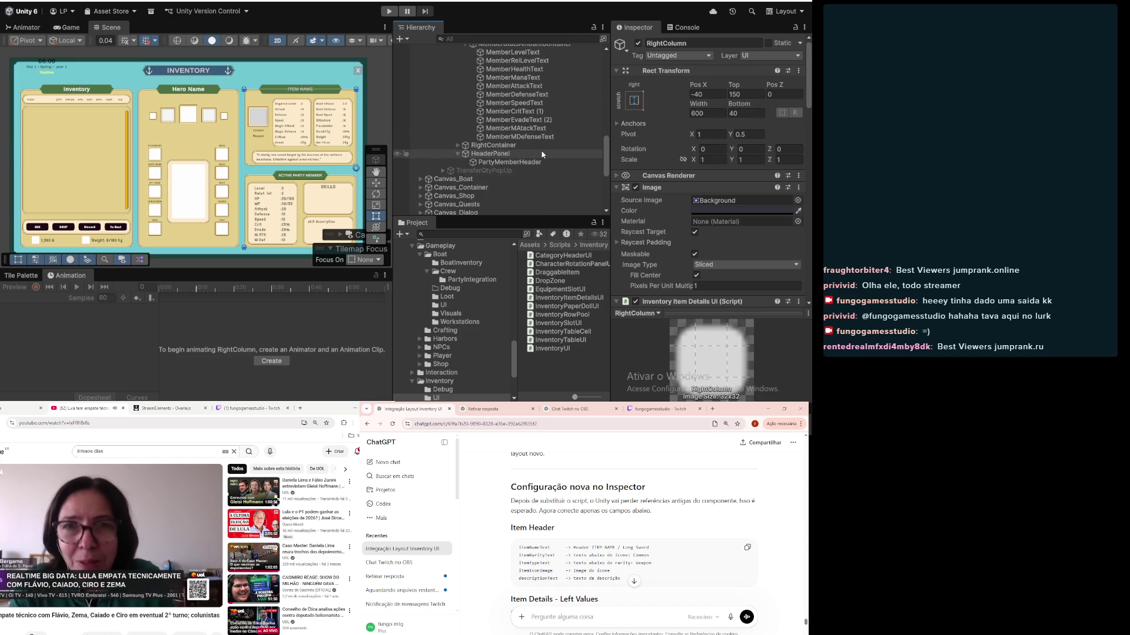
scroll(542, 154, "up", 3)
scroll(697, 165, "down", 10)
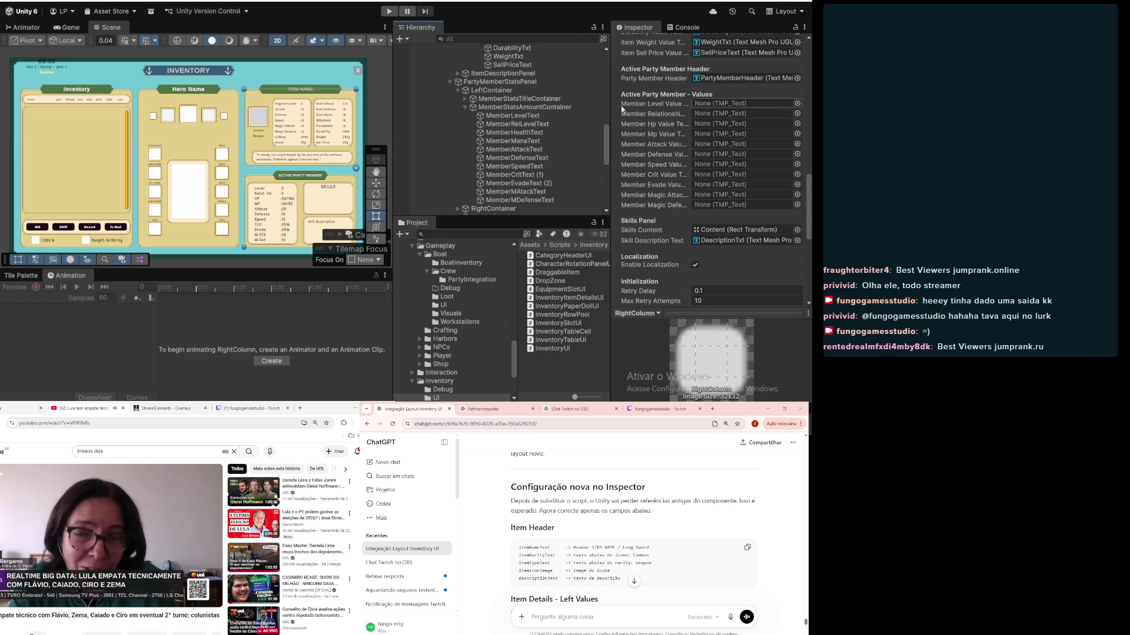
Step: Link MemberLevelText, MemberRelLevelText, MemberAttackText, Crit, Evade, MAtack and MDefense texts to RightColumn's member fields
left_click_drag(512, 116, 744, 103)
mouse_move(561, 127)
left_mouse_down()
mouse_move(742, 114)
mouse_move(560, 135)
mouse_move(565, 144)
mouse_move(728, 125)
mouse_move(561, 148)
mouse_move(727, 135)
left_mouse_up()
mouse_move(530, 152)
left_mouse_down()
mouse_move(728, 145)
mouse_move(727, 157)
mouse_move(539, 172)
mouse_move(677, 179)
mouse_move(717, 168)
left_mouse_up()
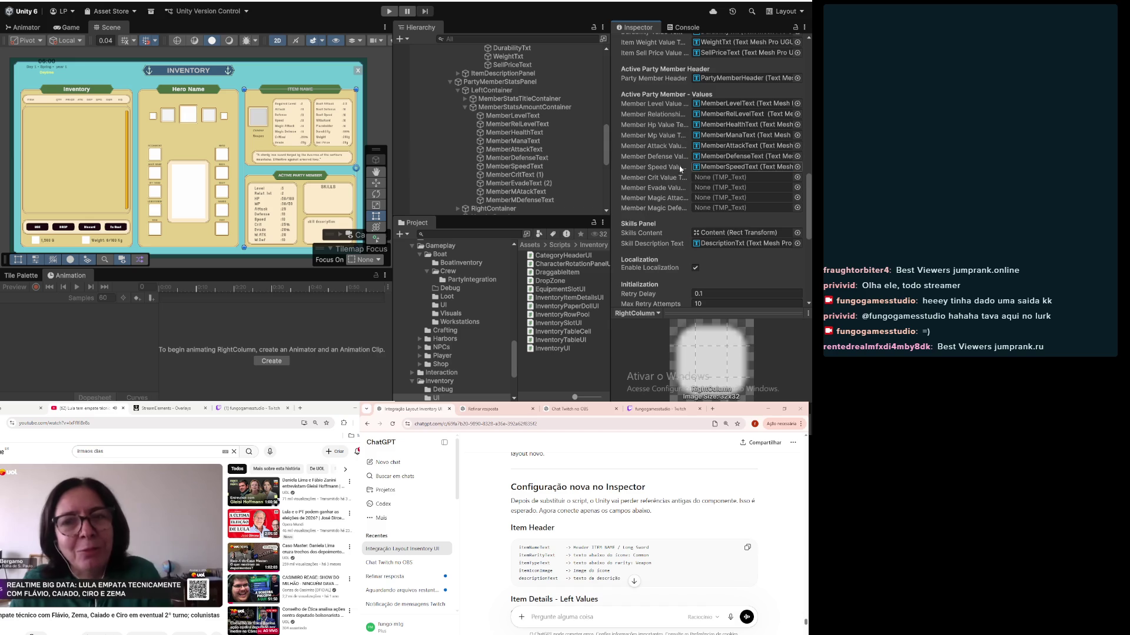
left_click_drag(517, 175, 724, 178)
left_click_drag(556, 185, 721, 189)
left_click_drag(518, 192, 719, 198)
left_click_drag(552, 201, 724, 210)
scroll(476, 184, "down", 2)
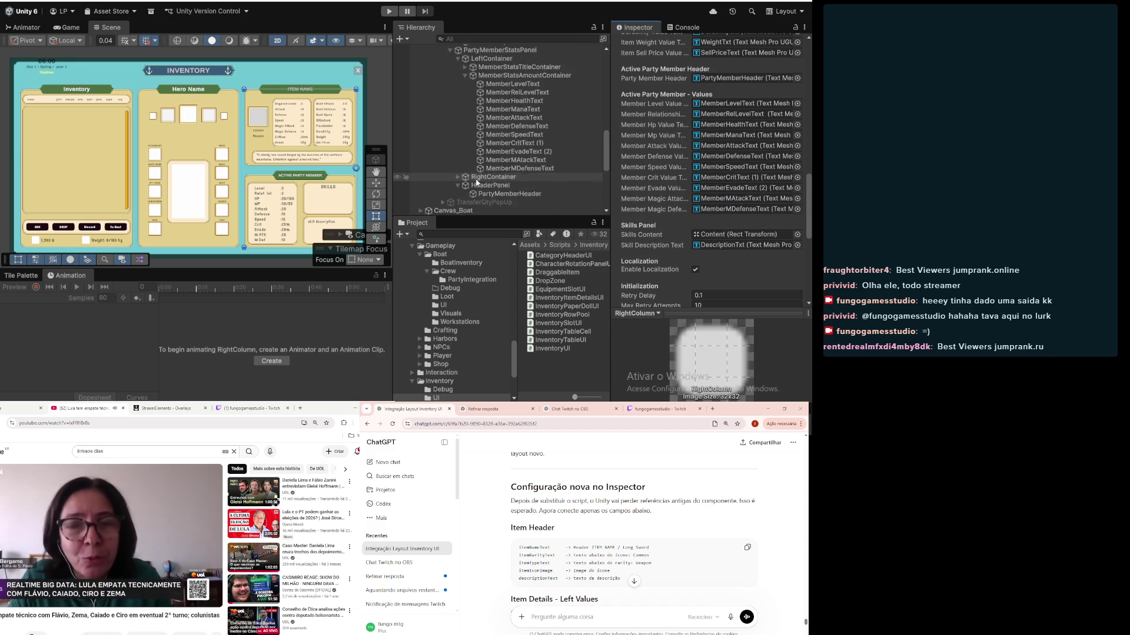
scroll(477, 184, "down", 2)
scroll(712, 140, "down", 5)
scroll(712, 140, "down", 3)
scroll(712, 141, "up", 5)
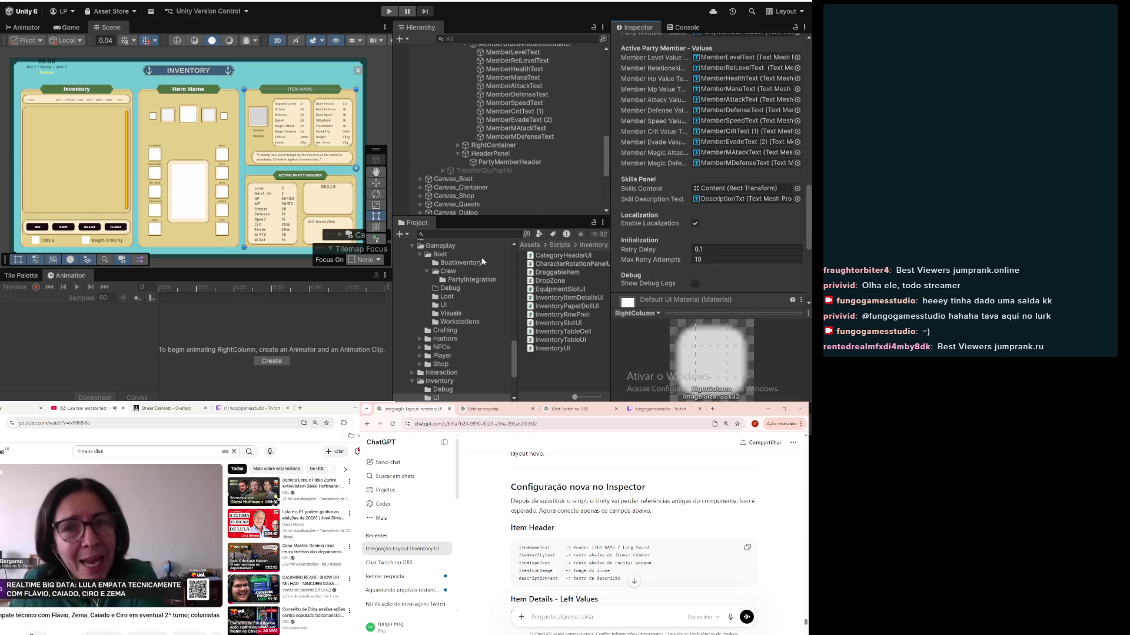
Step: Inspect the MemberEvadeText (2) label and minimize Unity Hub
left_click(536, 121)
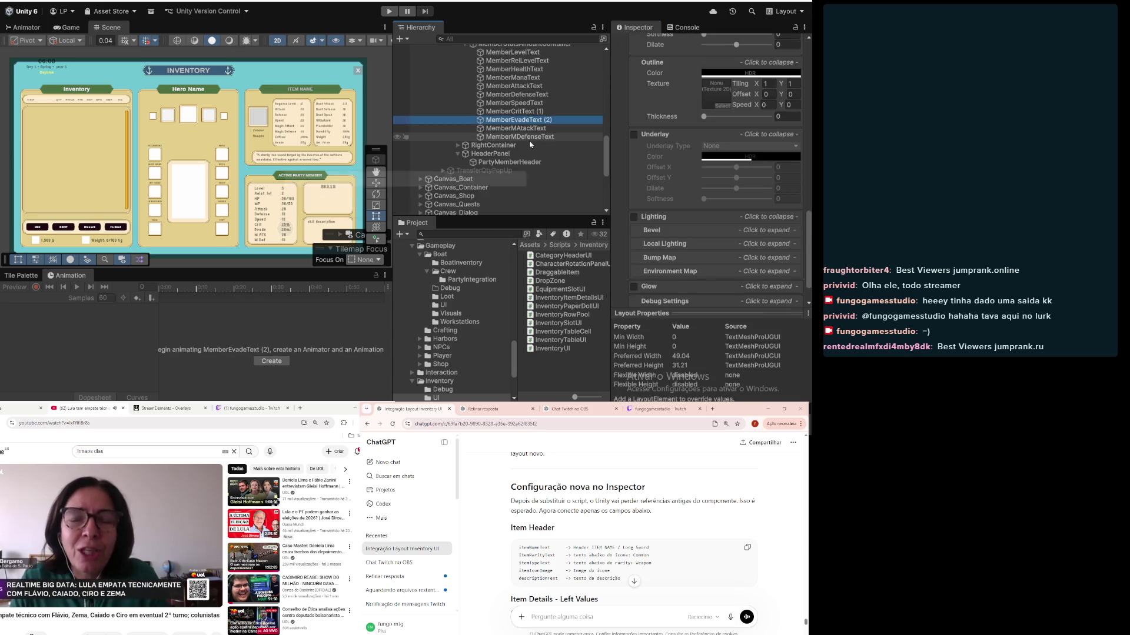
scroll(432, 72, "up", 5)
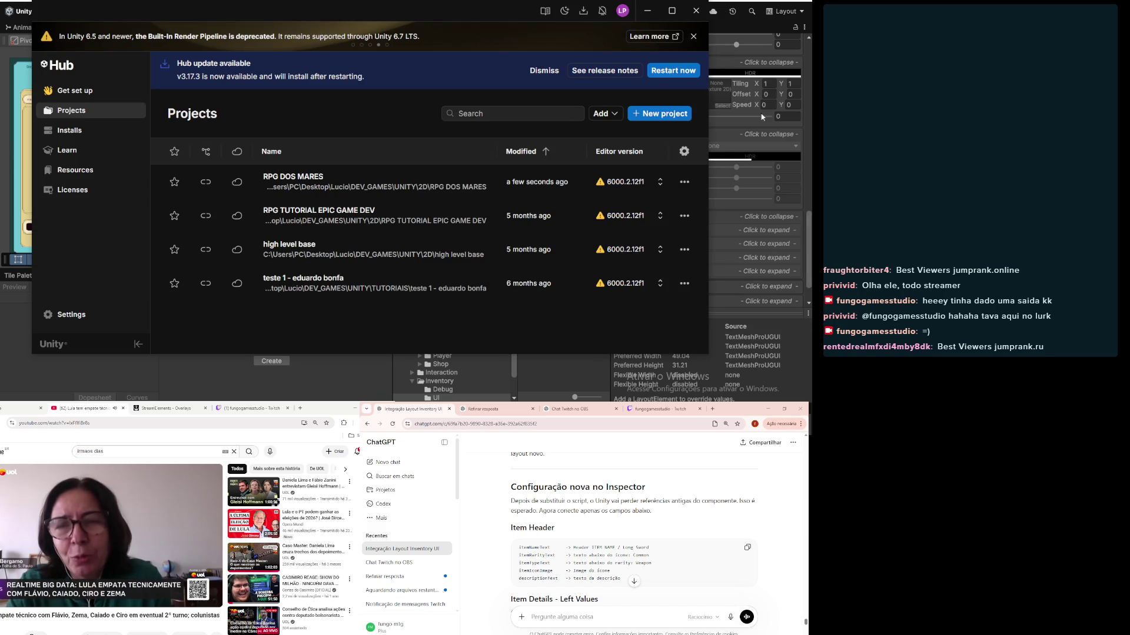
left_click(647, 11)
Step: Search the project for 'managers', open the Managers scene and enter Play mode
key("ctrl+f")
type("managers")
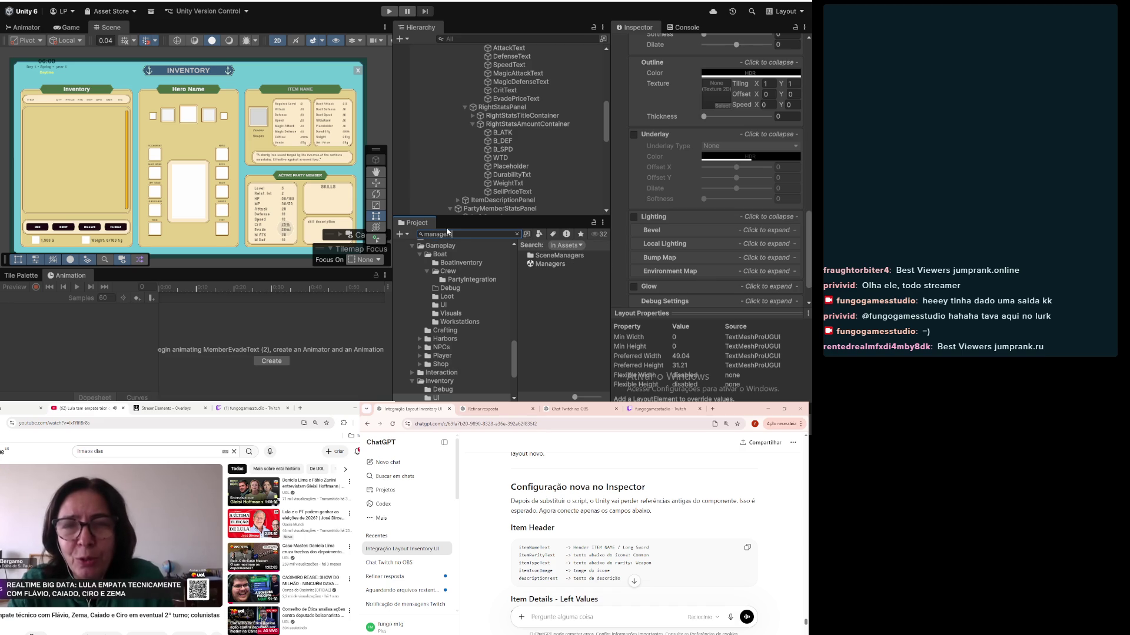
left_click(540, 263)
double_click(540, 263)
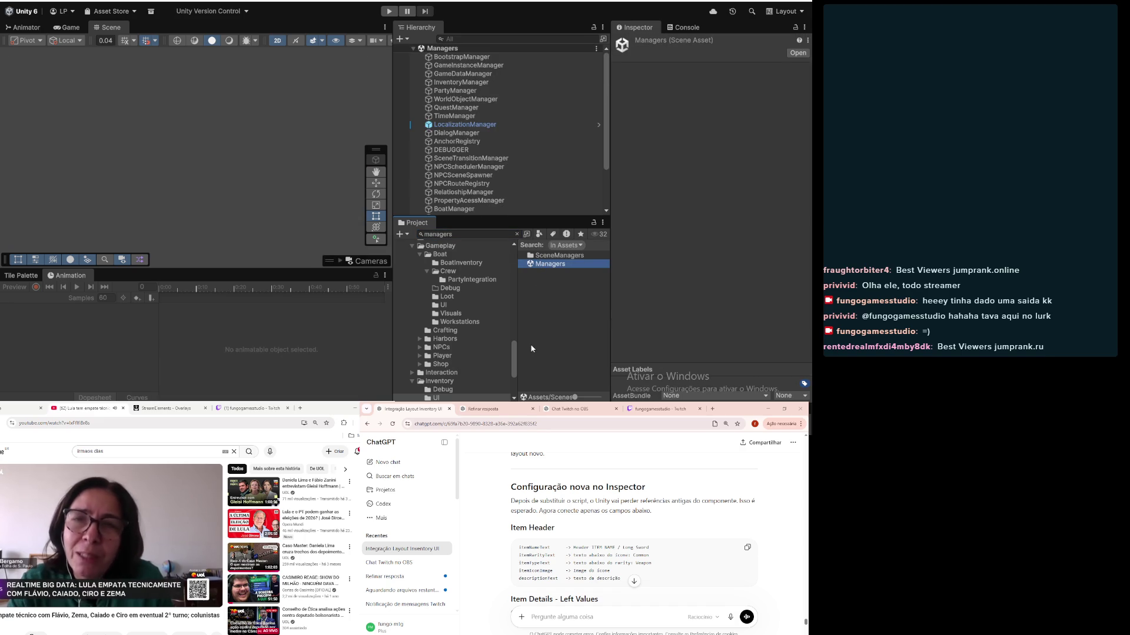
left_click(388, 11)
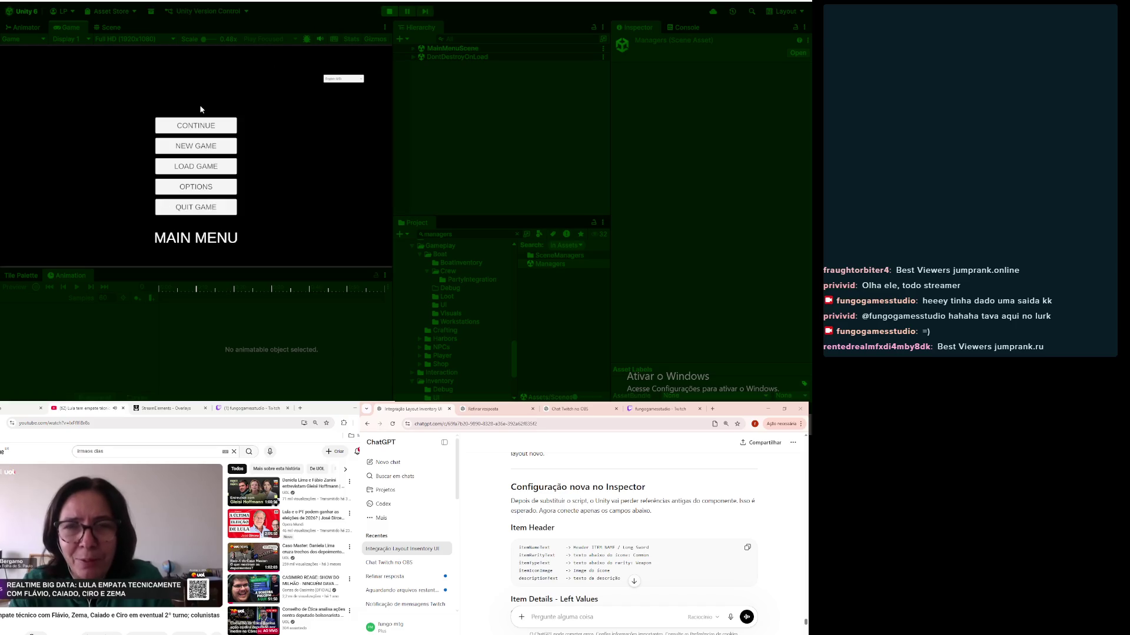
Step: Continue the saved game in a maximized view and check Sample 02, Long Sword, Stone Hammer and Sample 08 details
left_click(191, 133)
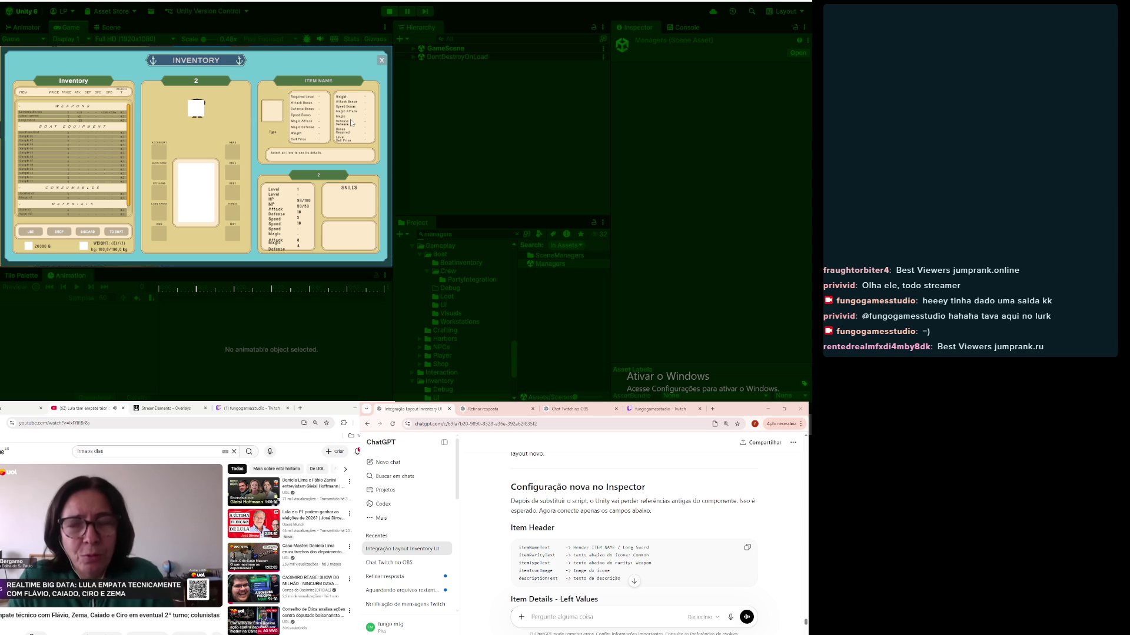
double_click(68, 29)
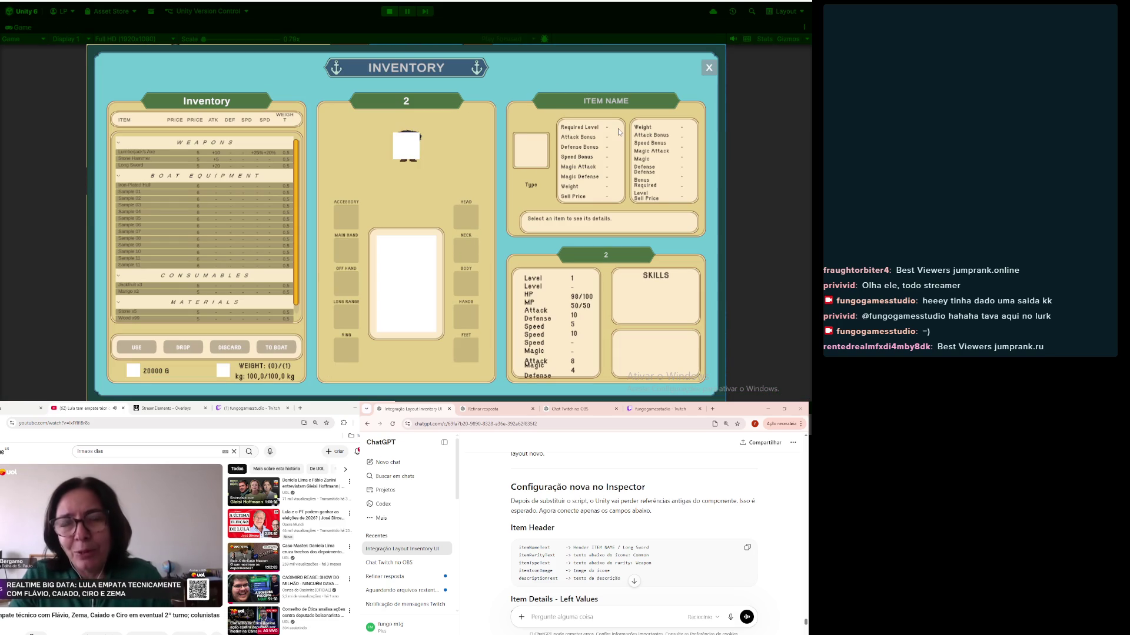
left_click(174, 201)
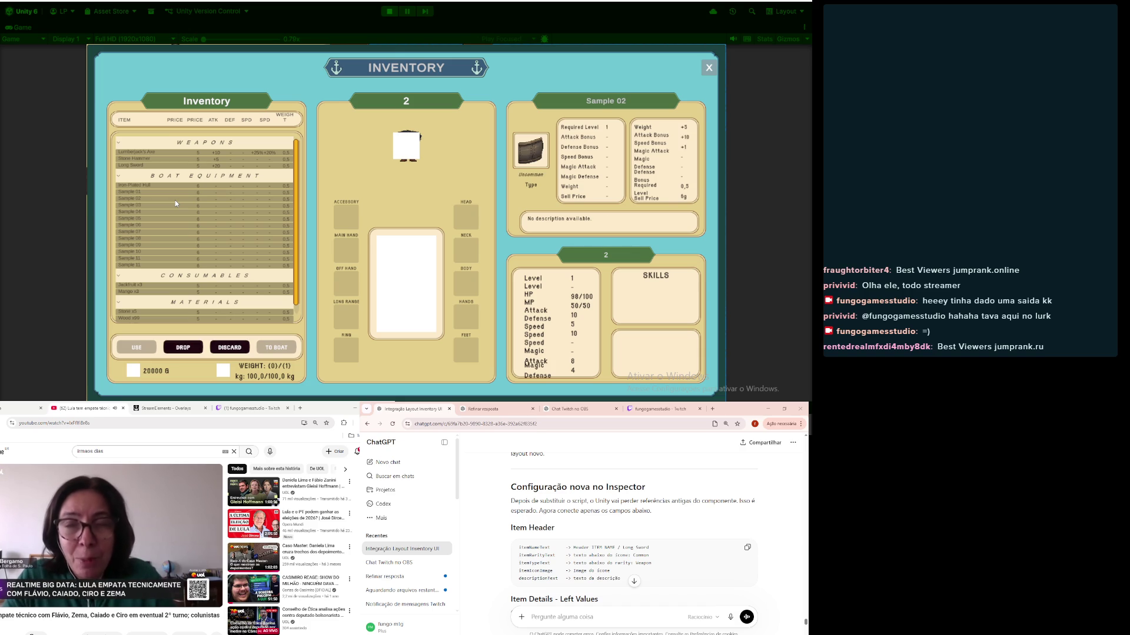
left_click(204, 166)
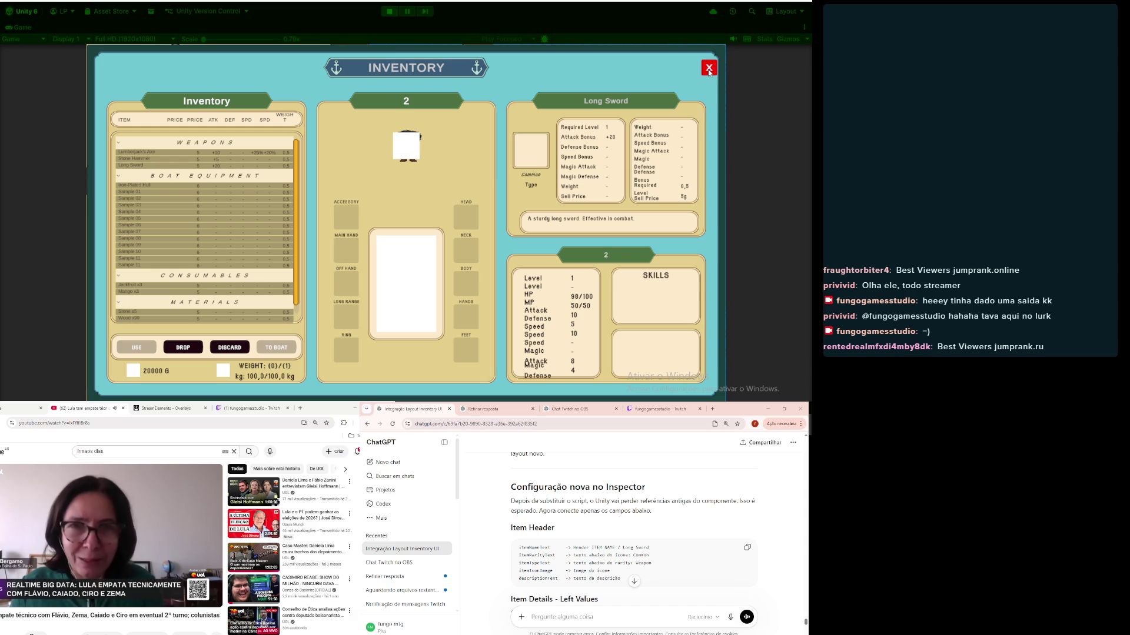
left_click(155, 161)
left_click(129, 239)
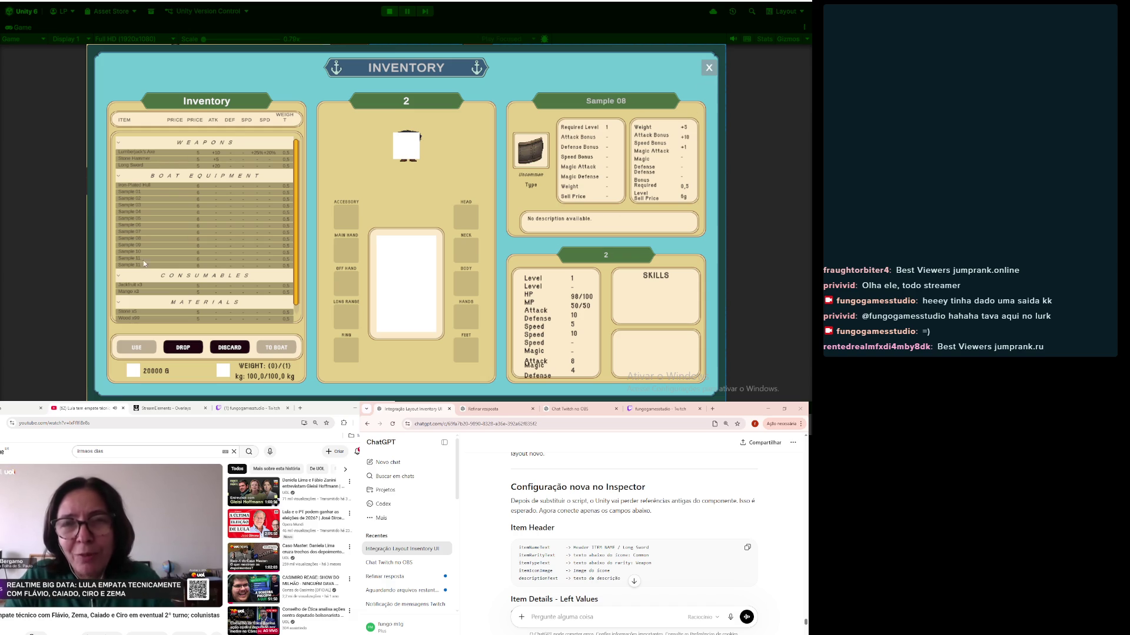
Step: Collapse Consumables, close the inventory window, and exit Play mode
left_click(157, 275)
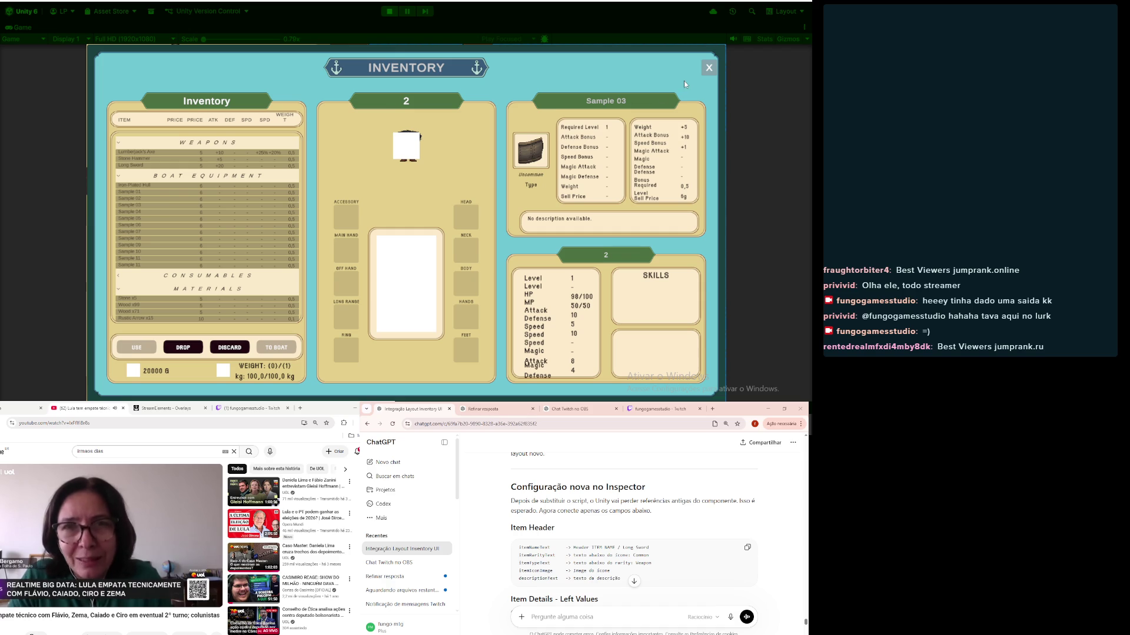
left_click(709, 68)
left_click(390, 11)
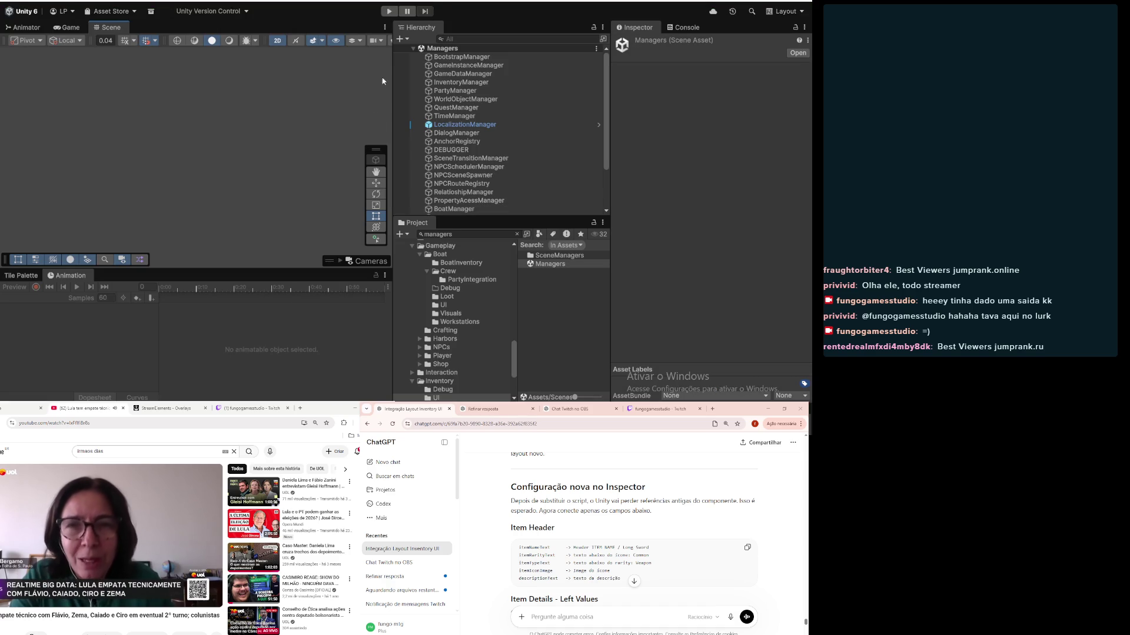
Step: Search the project for 'gamesce' and open GameScene
left_click(492, 232)
type("gamesce")
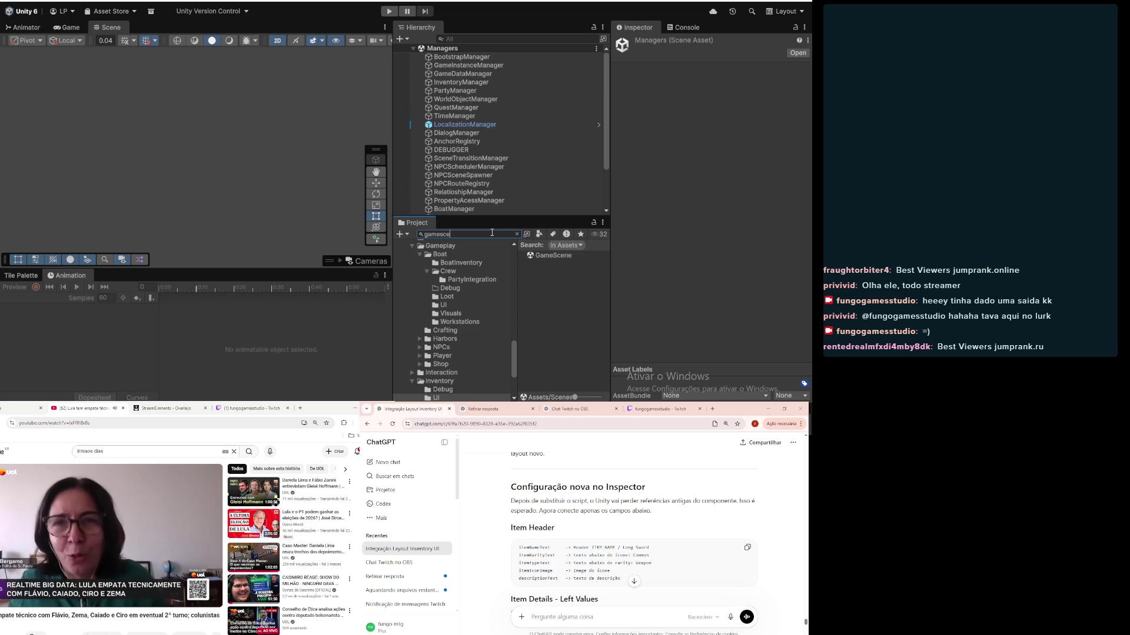
left_click(542, 257)
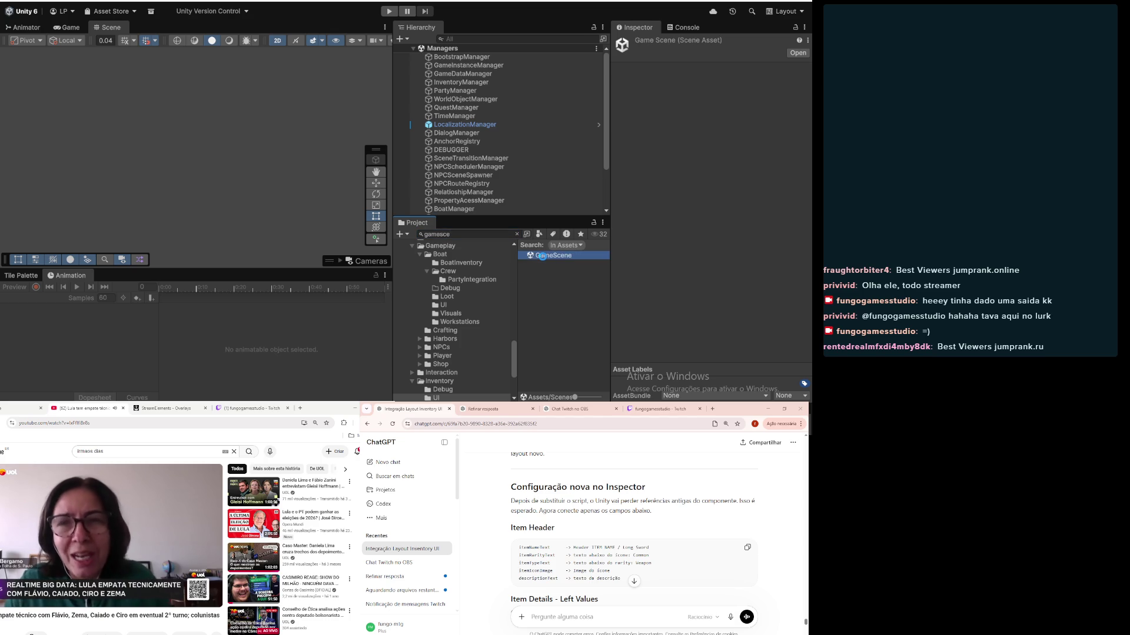
double_click(542, 256)
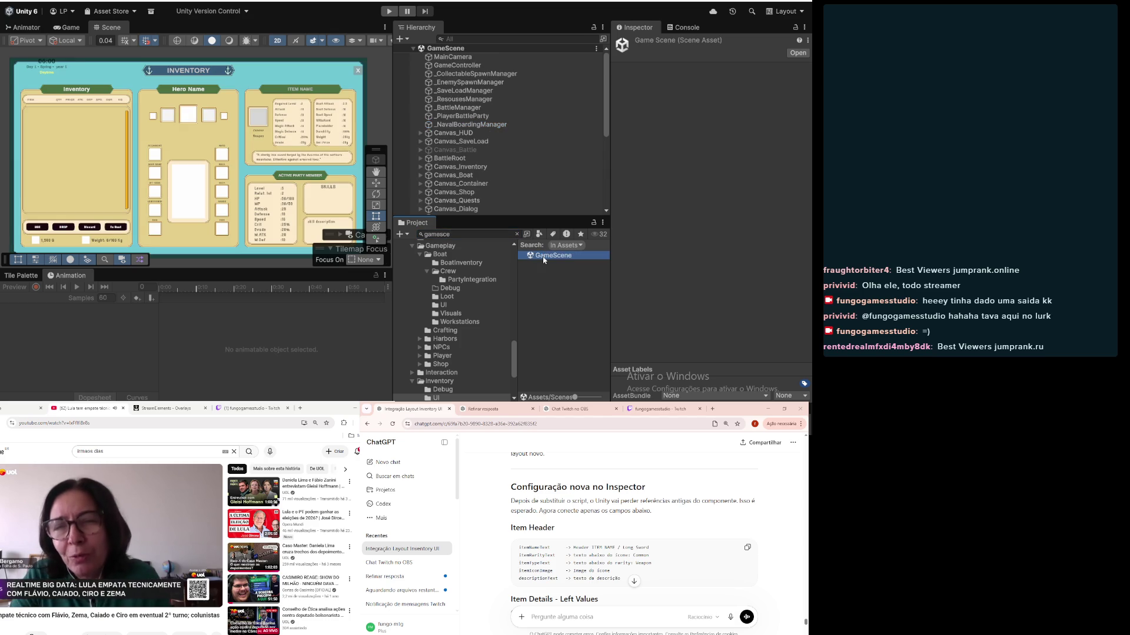
Step: Zoom in on the item stats panel and snip it to the clipboard
scroll(326, 134, "up", 8)
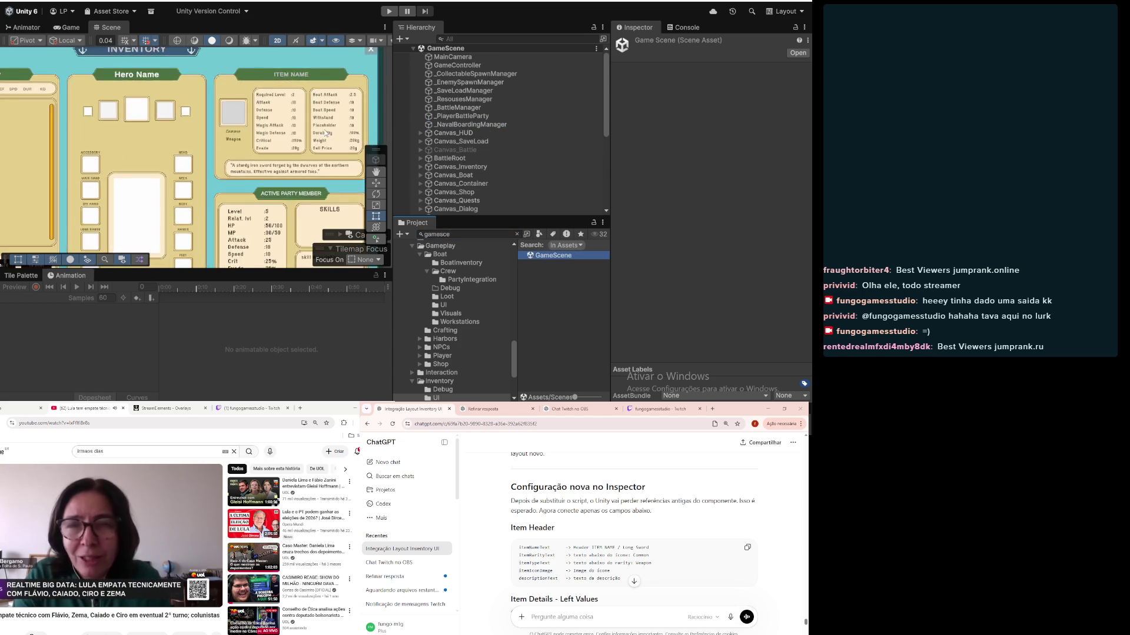
left_click_drag(326, 134, 265, 150)
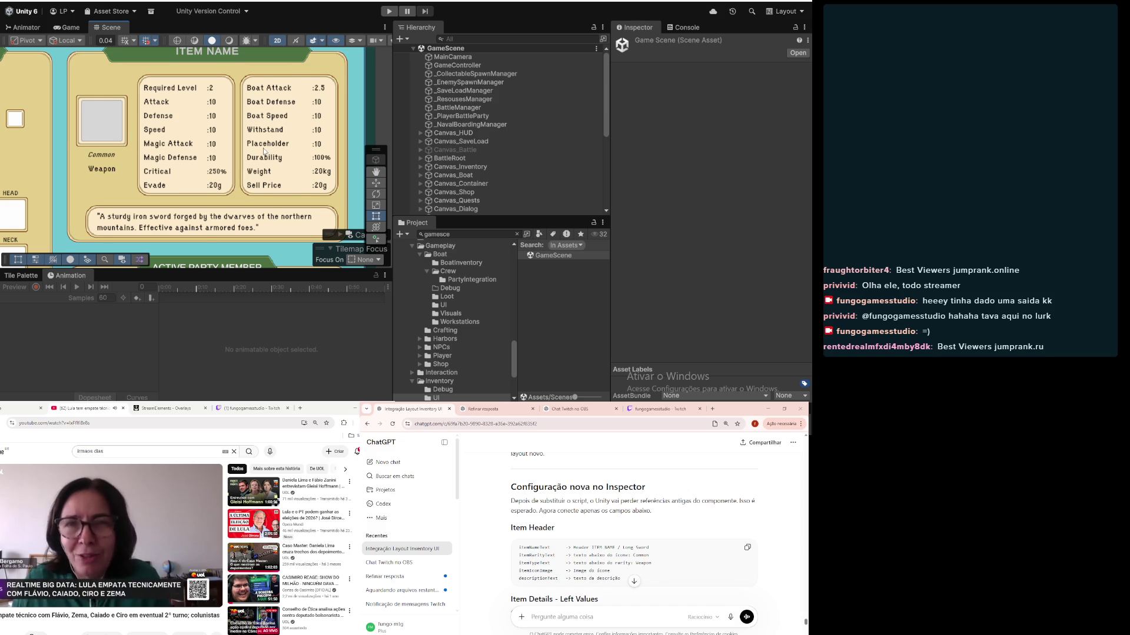
scroll(264, 151, "up", 1)
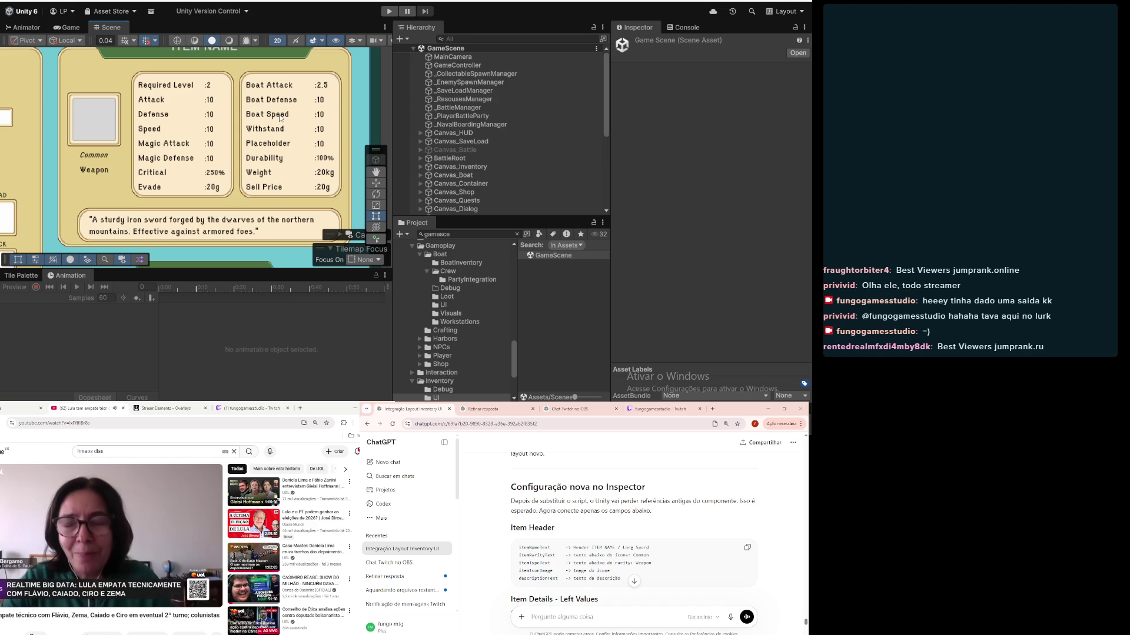
key("super+shift+s")
mouse_move(128, 61)
left_mouse_down()
mouse_move(317, 203)
mouse_move(359, 209)
left_mouse_up()
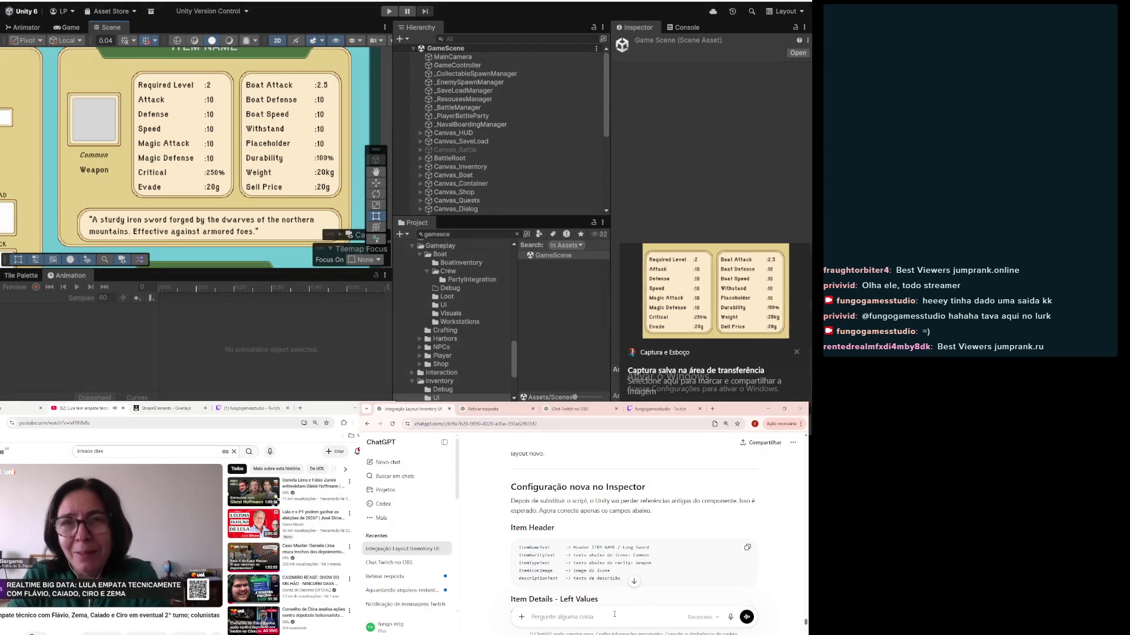
Step: Paste the stats snip into ChatGPT, then reopen the Managers scene and enter Play mode
key("ctrl+v")
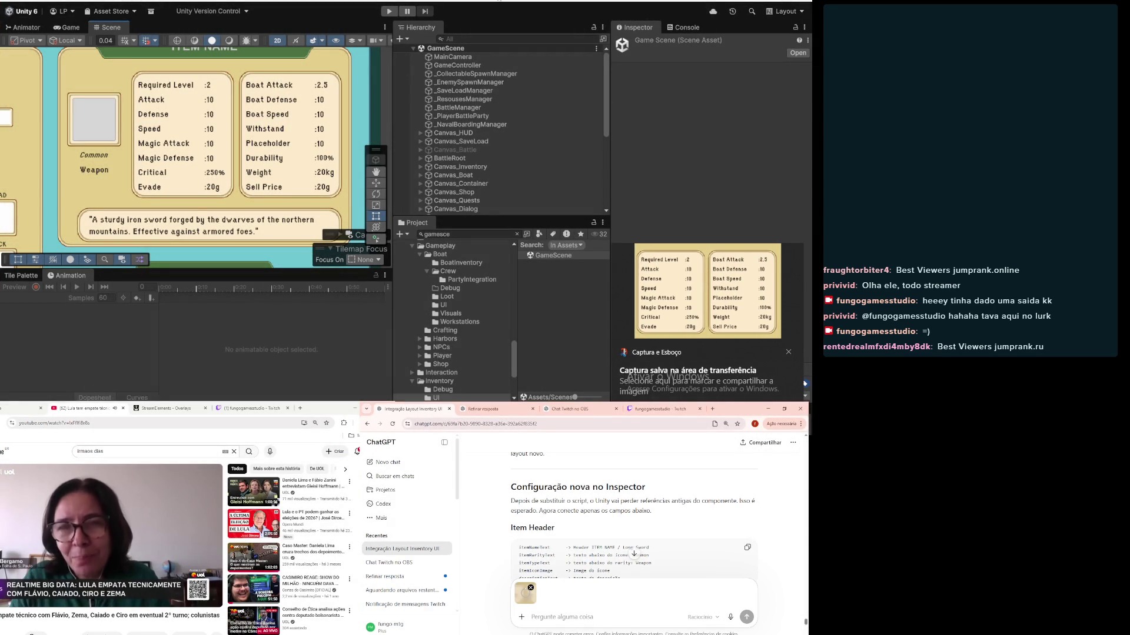
left_click(461, 235)
type("ma")
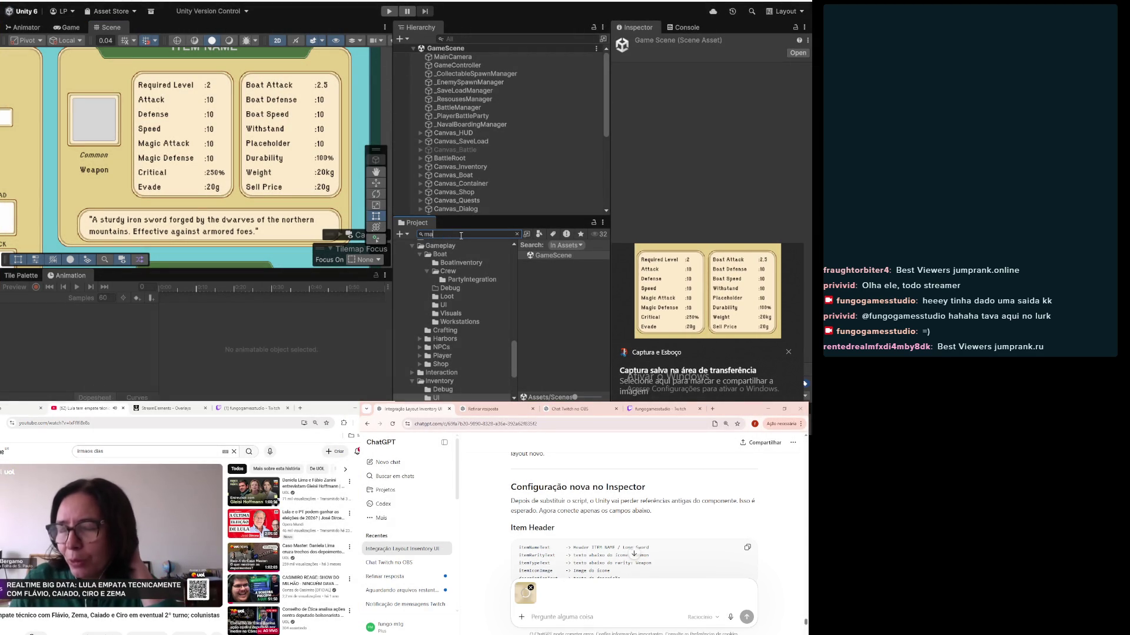
type("nagers")
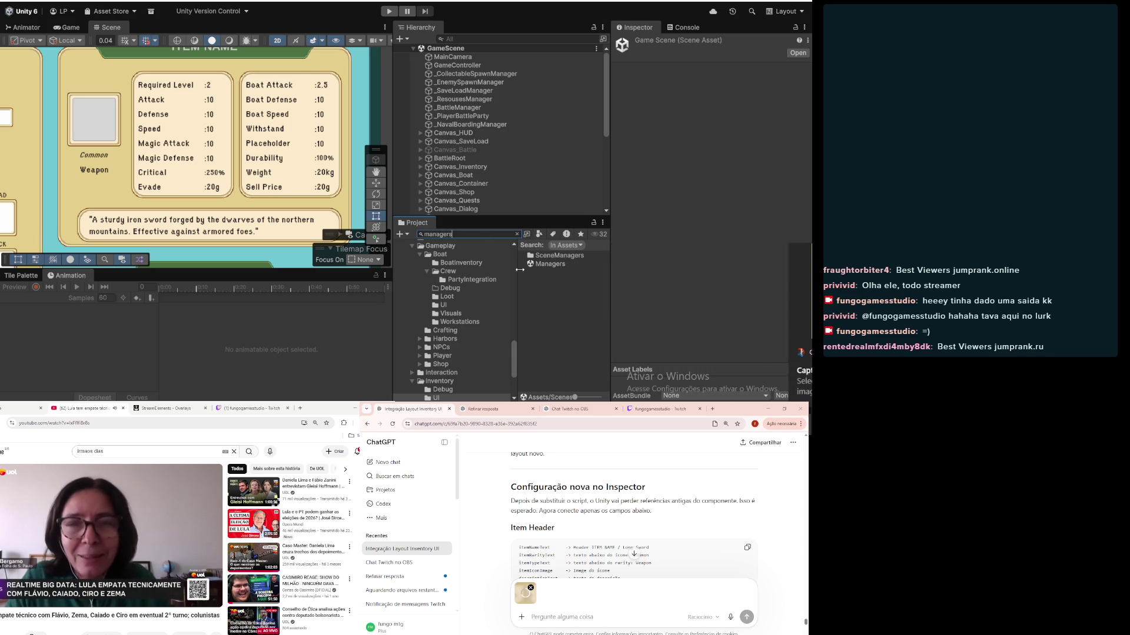
left_click(531, 265)
double_click(531, 264)
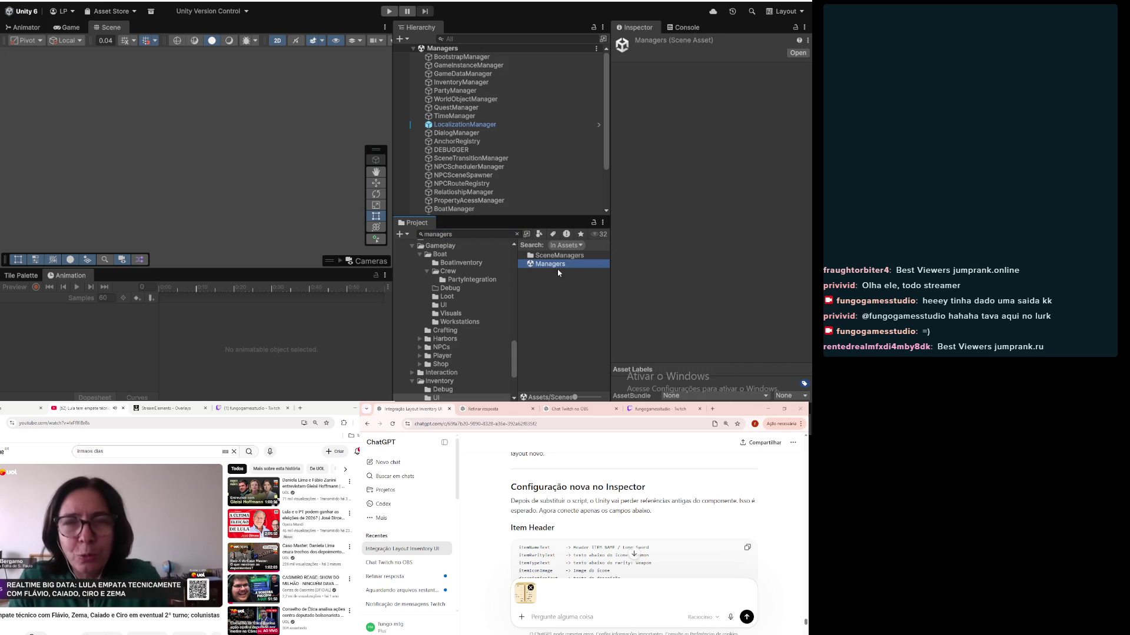
left_click(386, 11)
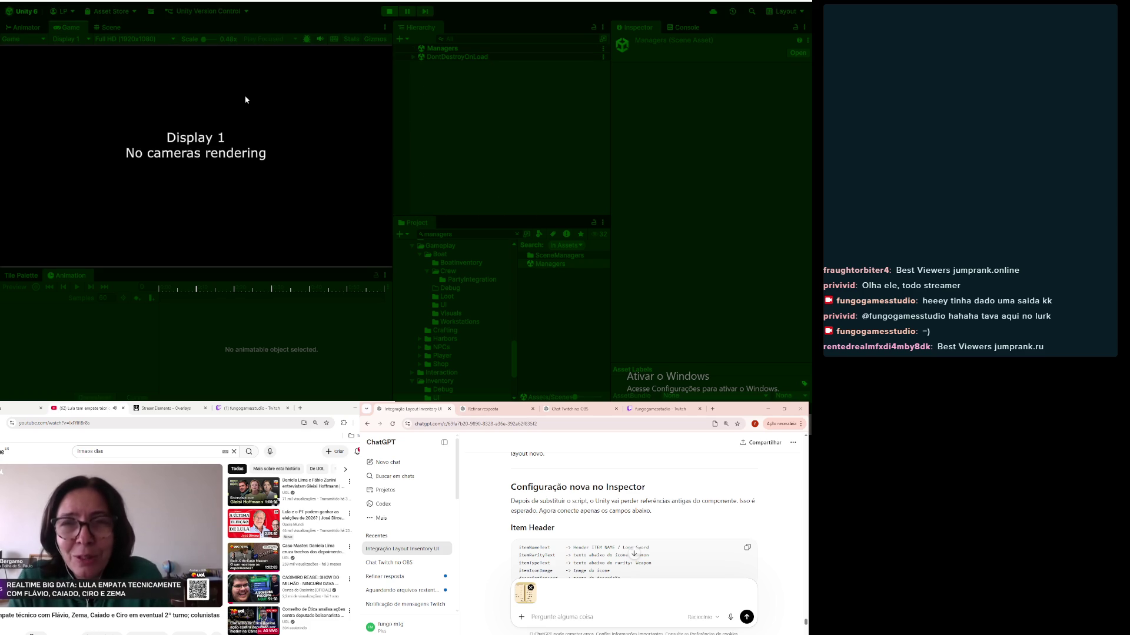
Step: Maximize the Game view, open the inventory with I, and select the Stone Hammer
double_click(73, 26)
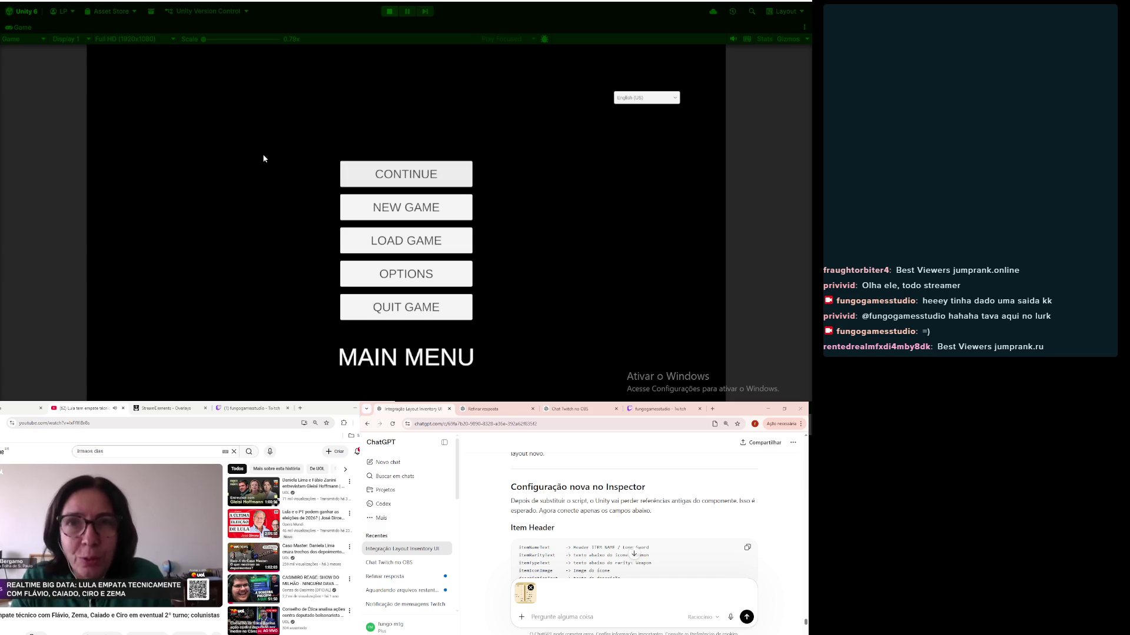
key("i")
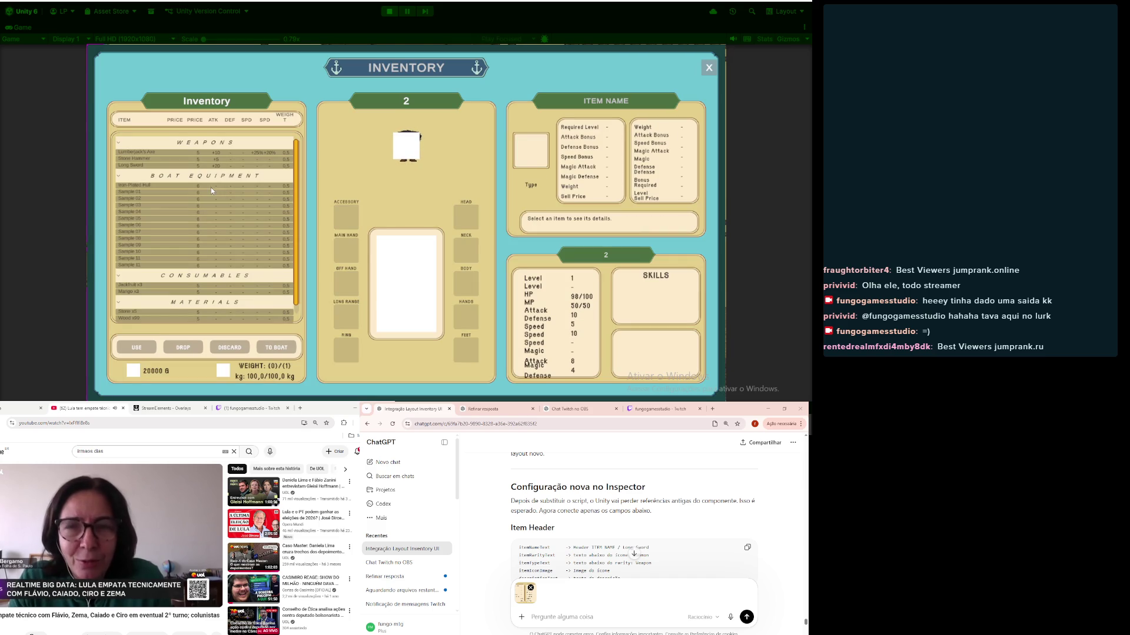
left_click(142, 161)
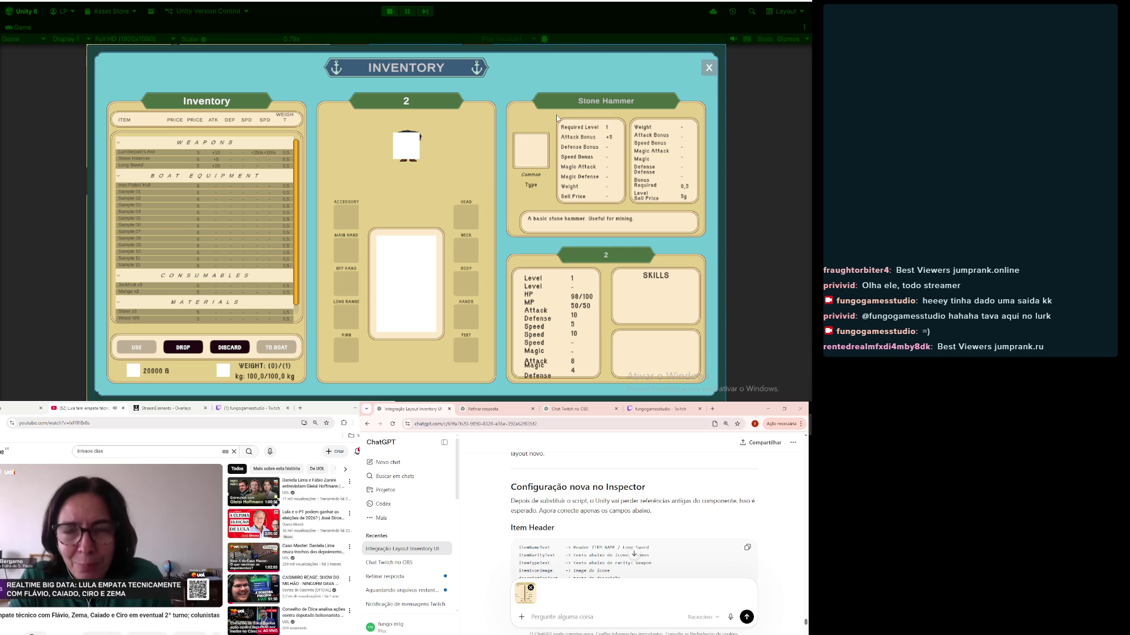
Step: Snip the Stone Hammer stats, paste it into ChatGPT, and type that things still look duplicated
key("super+shift+s")
mouse_move(556, 115)
left_mouse_down()
mouse_move(655, 189)
mouse_move(700, 206)
left_mouse_up()
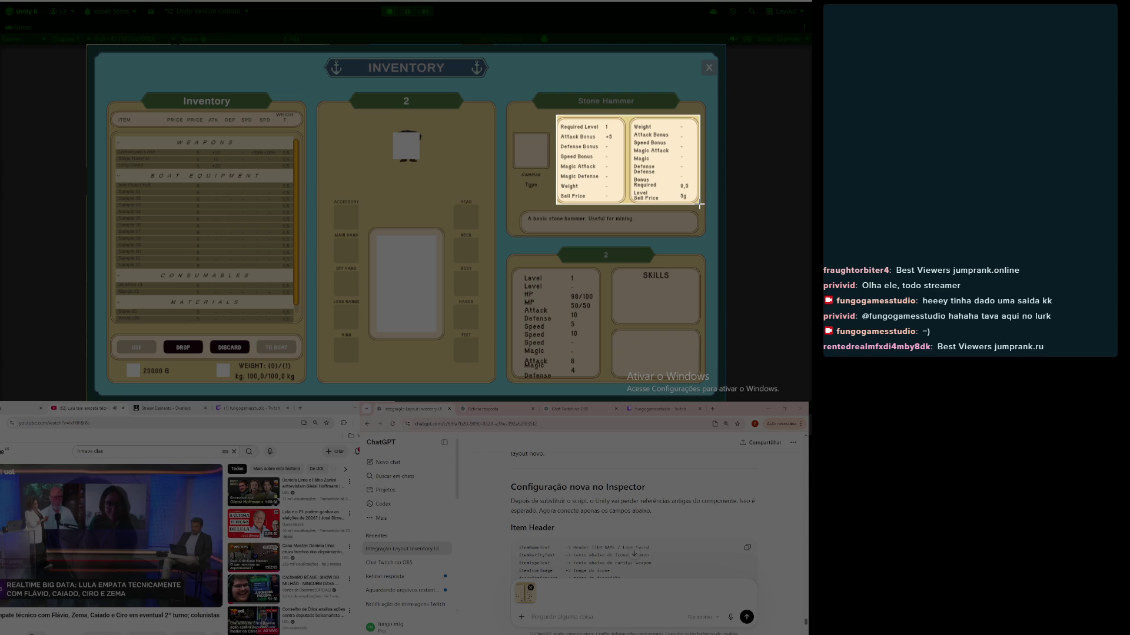
left_click_drag(700, 205, 699, 206)
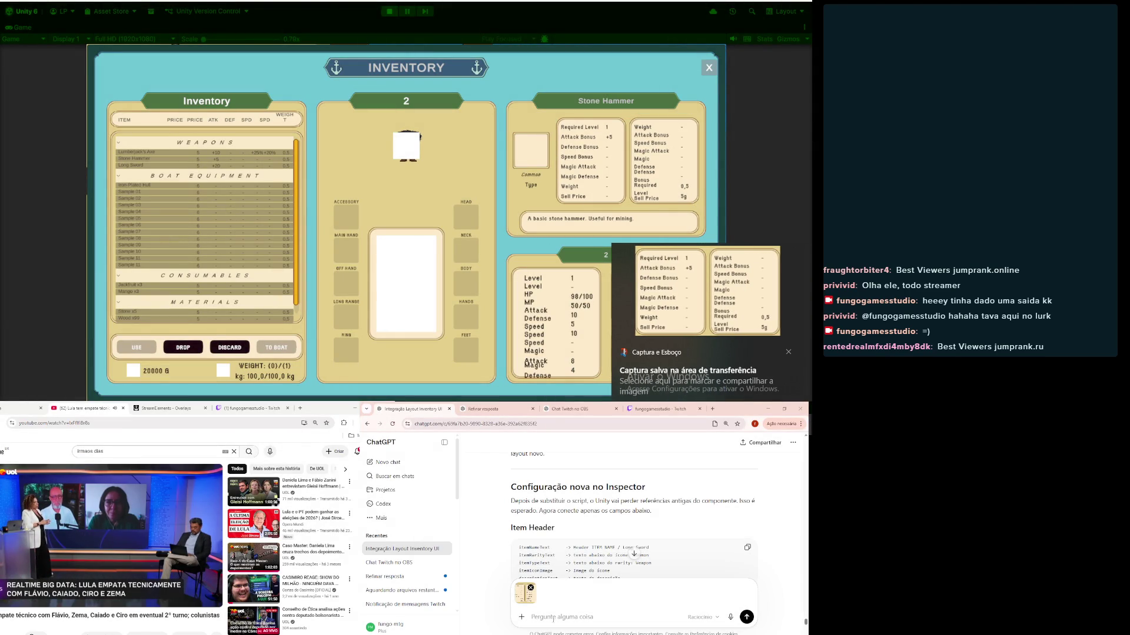
key("ctrl+v")
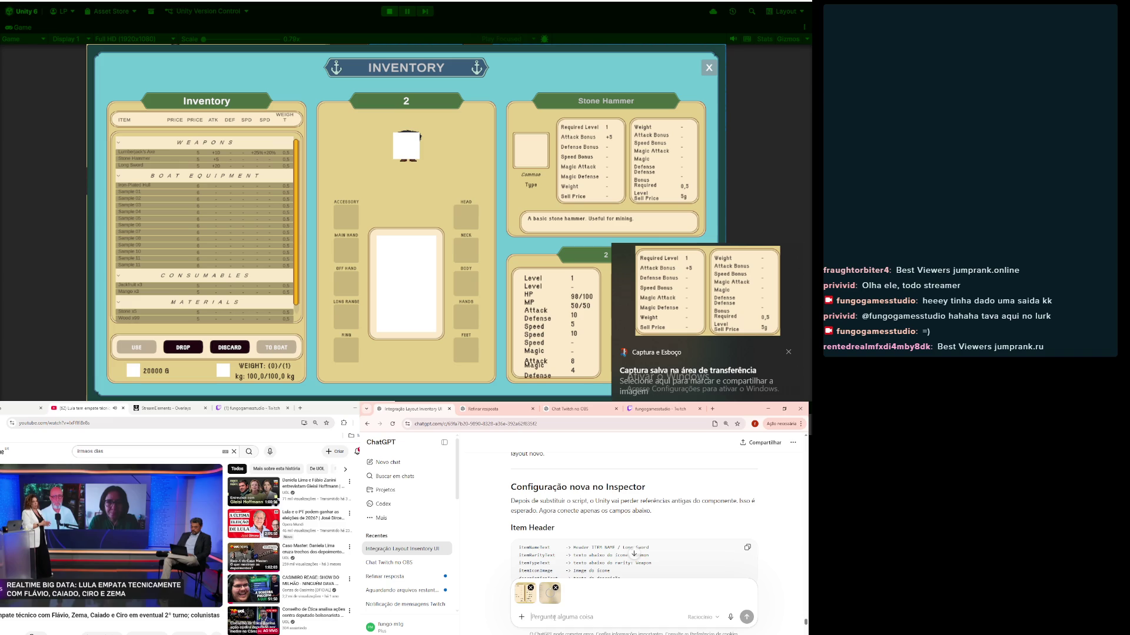
type("pare")
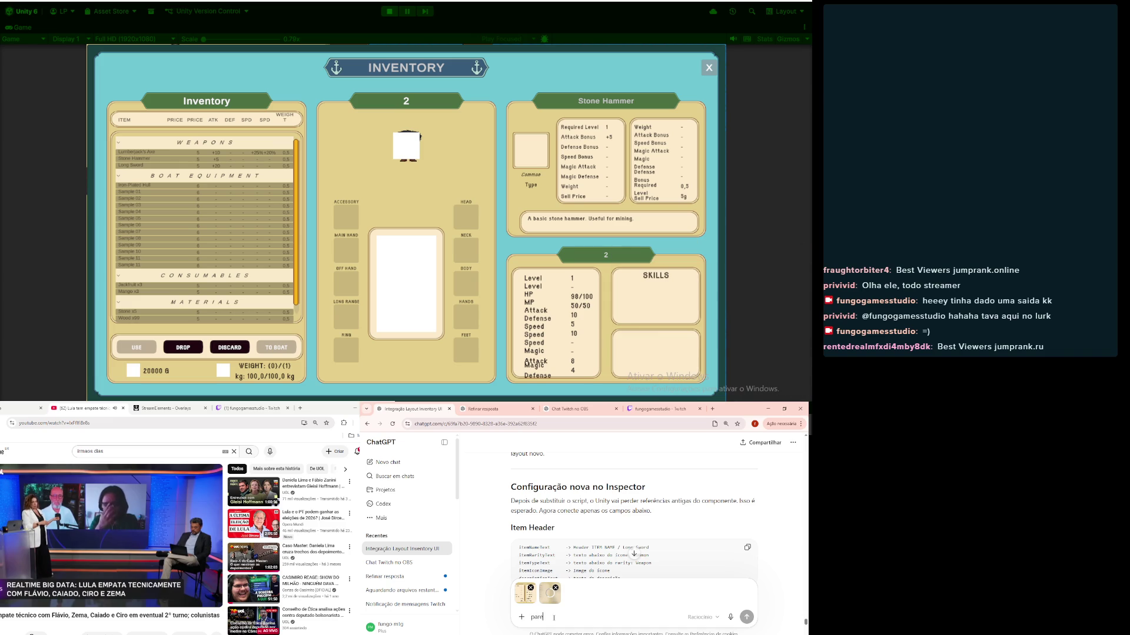
type("ce que ain")
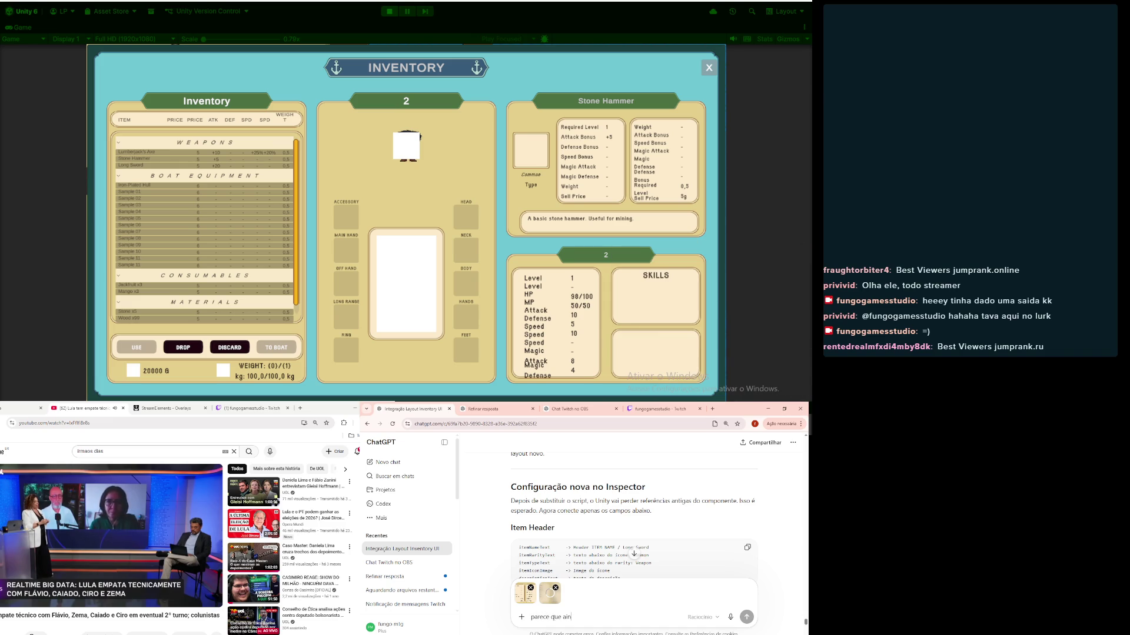
type("da tem coisa")
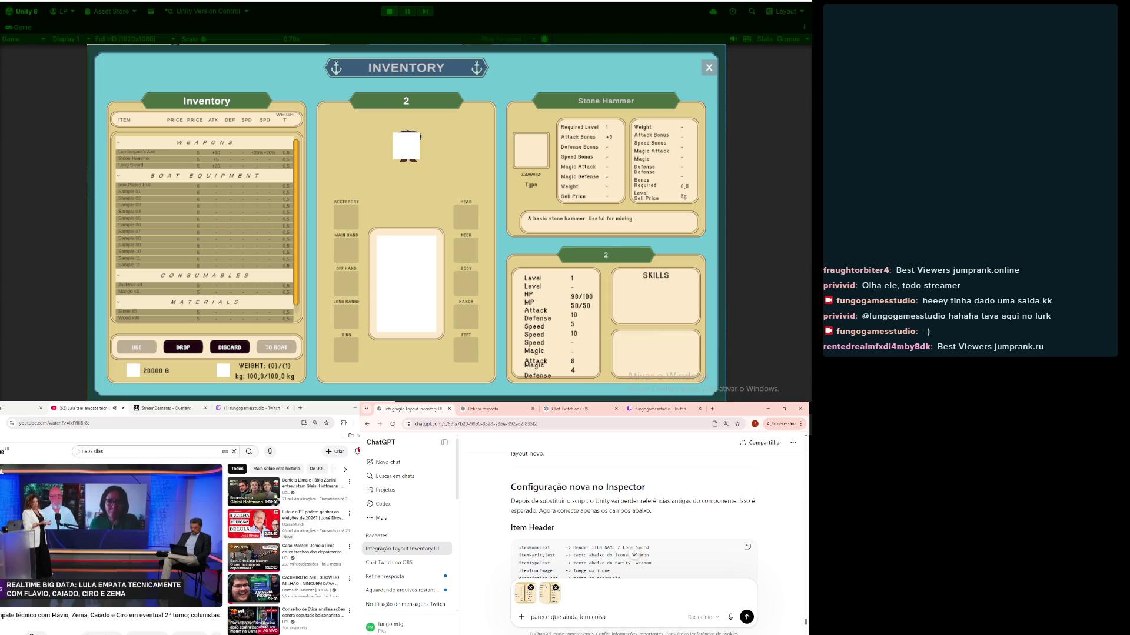
type(" duplicada")
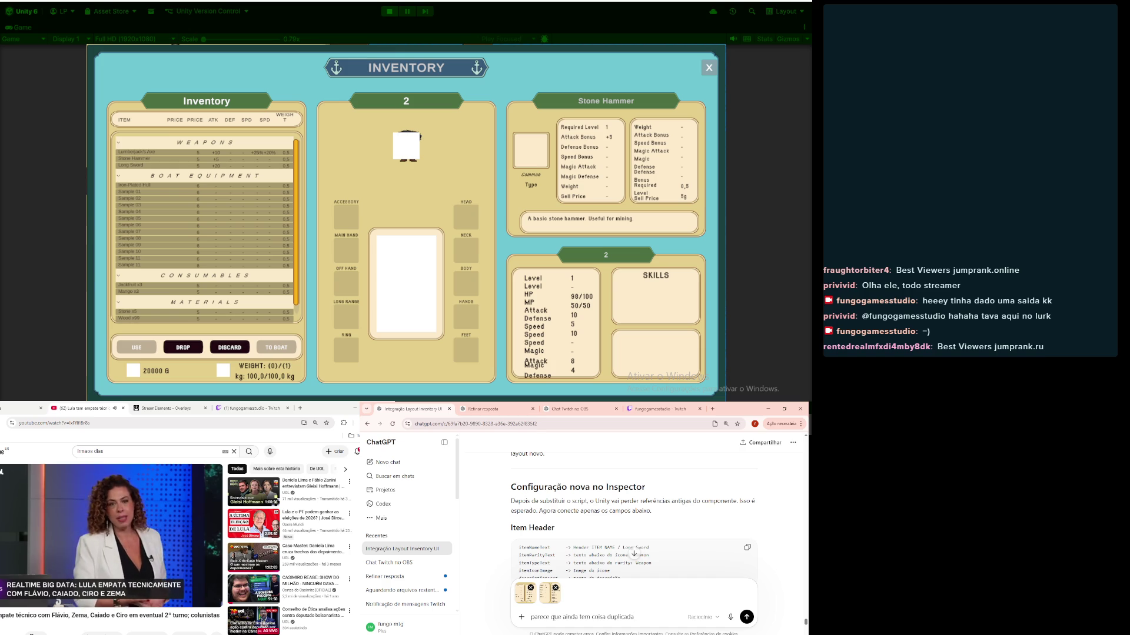
type(". primeir")
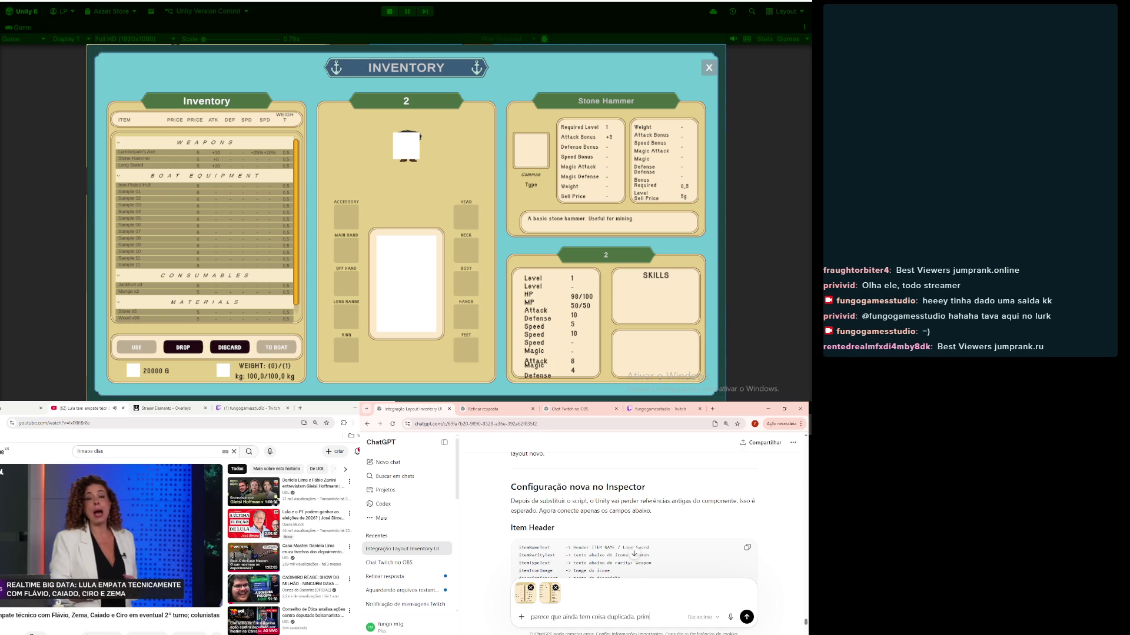
type("ira ")
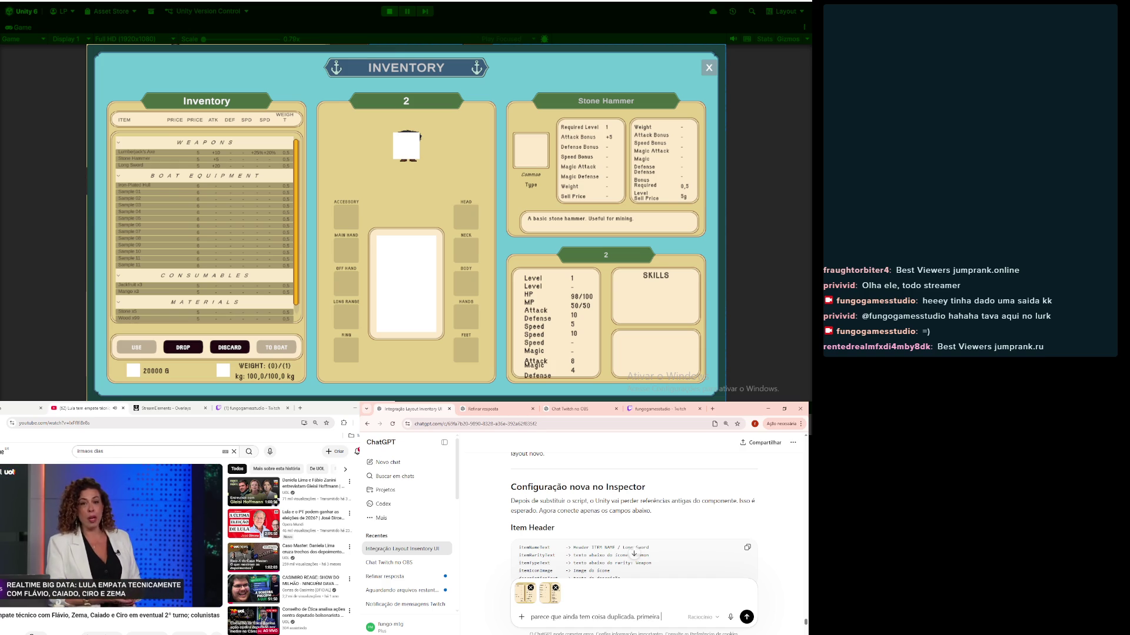
type("foto é")
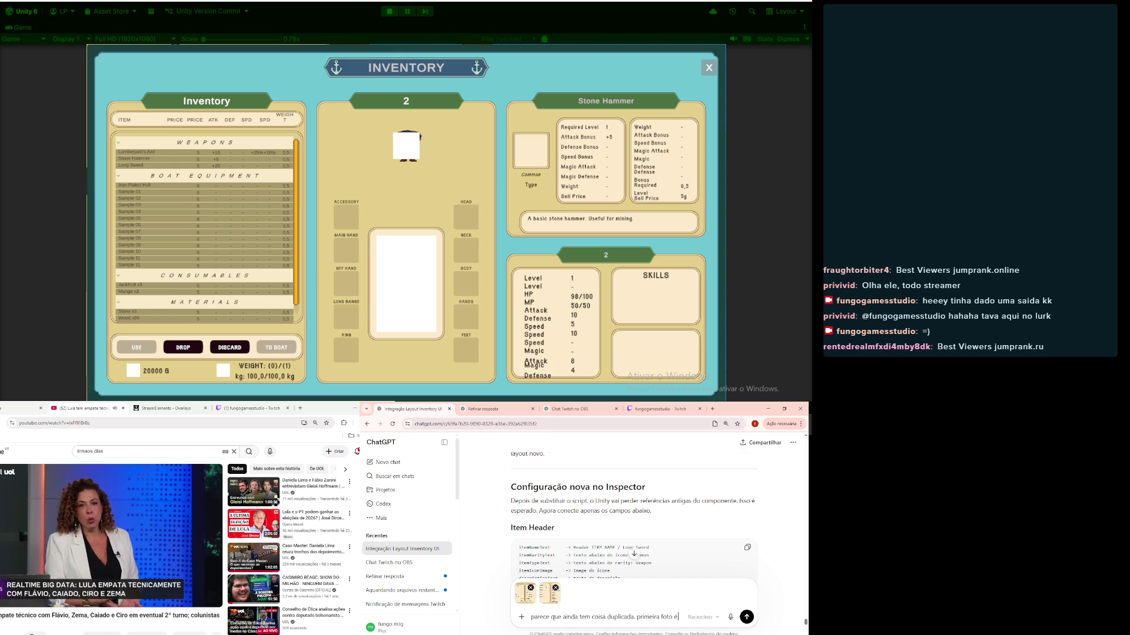
type(" o correto,")
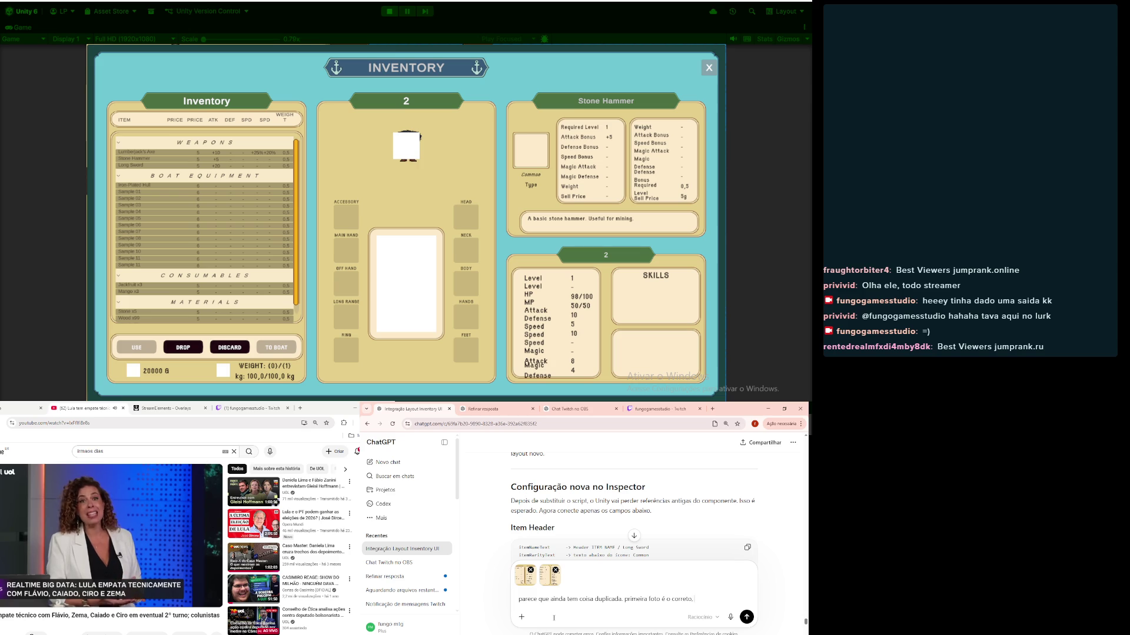
type(" segundo é com")
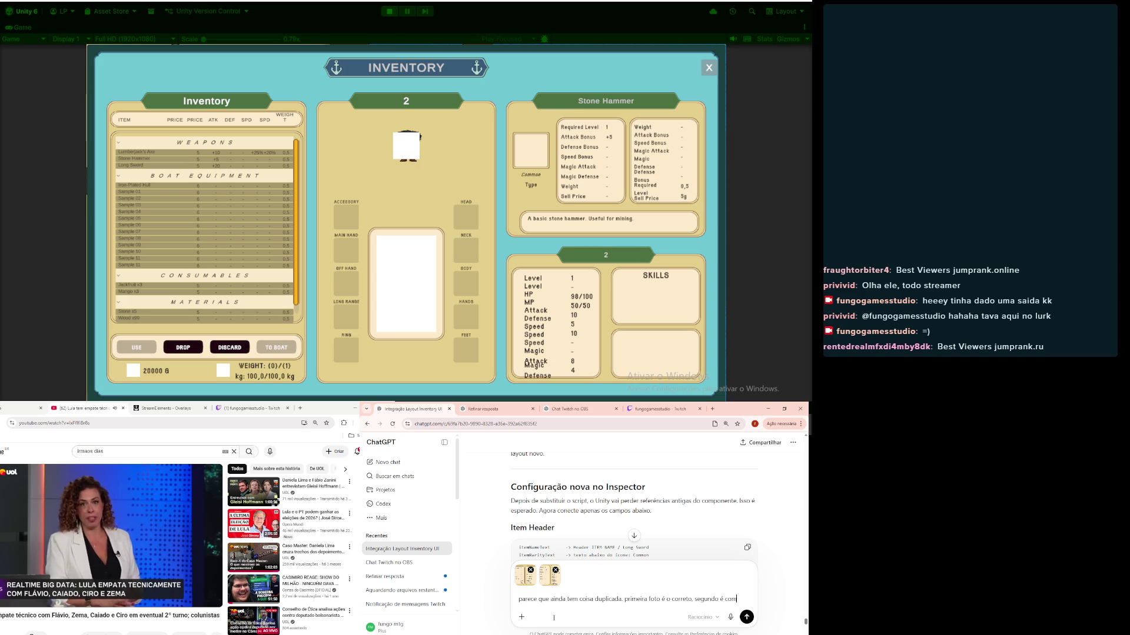
type(" o jogo ")
type("rodando")
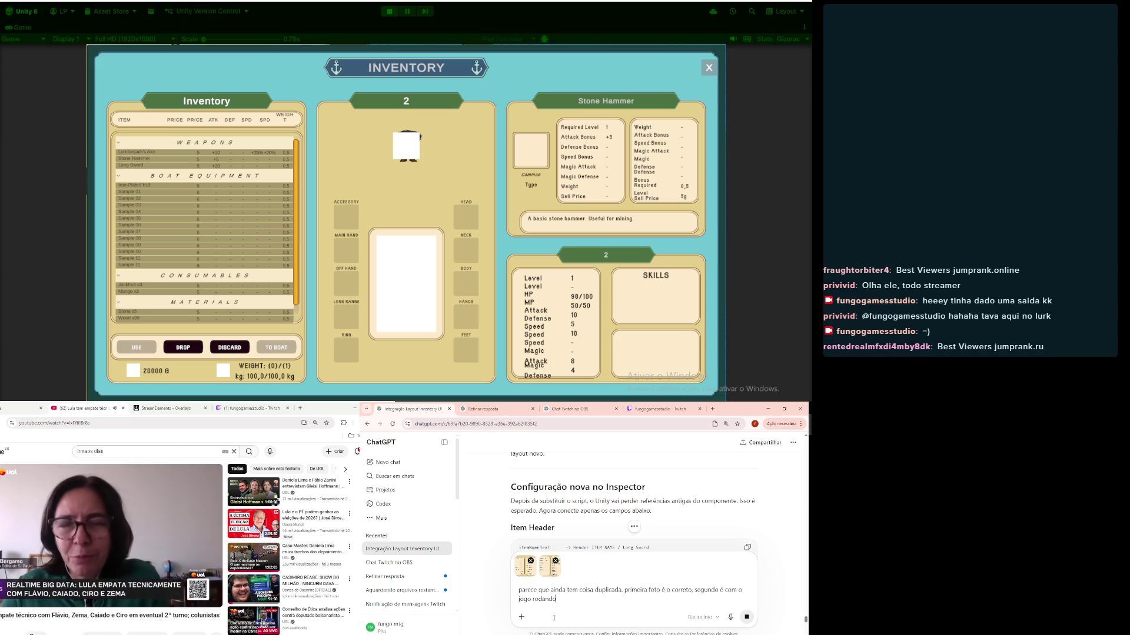
Step: Send the ChatGPT message explaining the first photo is correct and the second is the running game
key("Return")
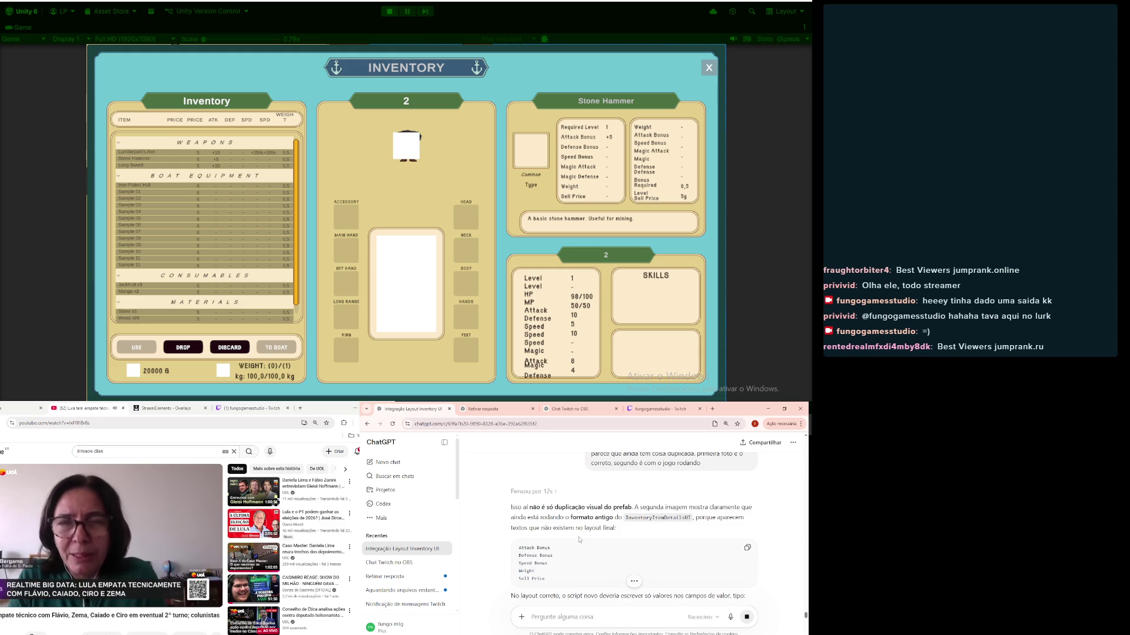
Step: Read down the reply to PASSO 1 and switch to Visual Studio Code
scroll(579, 539, "down", 2)
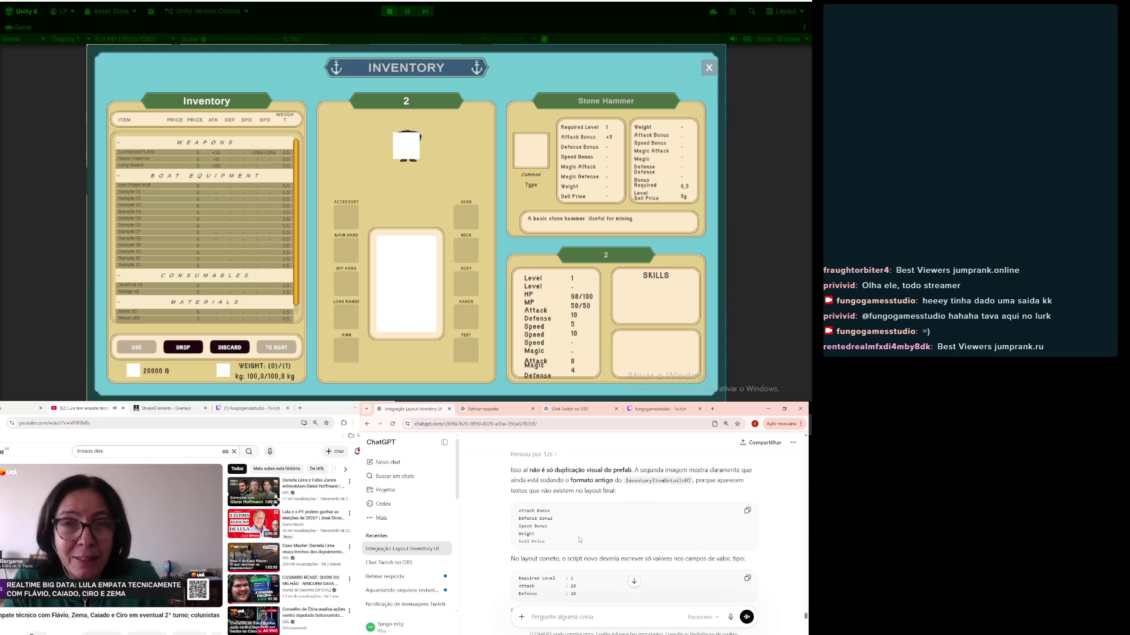
scroll(579, 539, "down", 4)
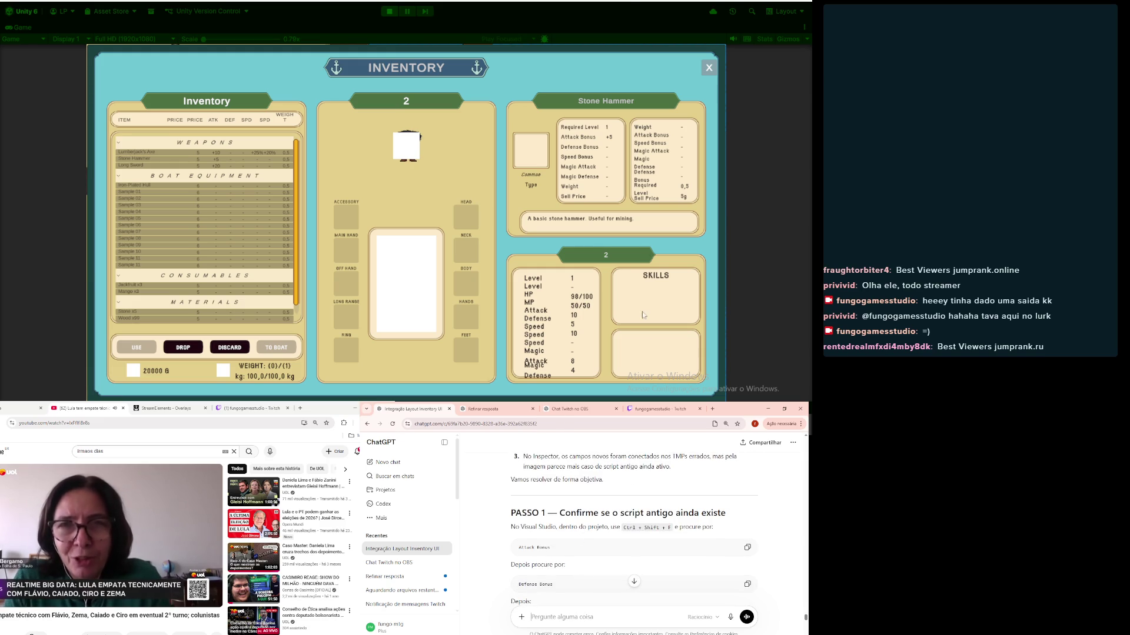
key("alt+Tab")
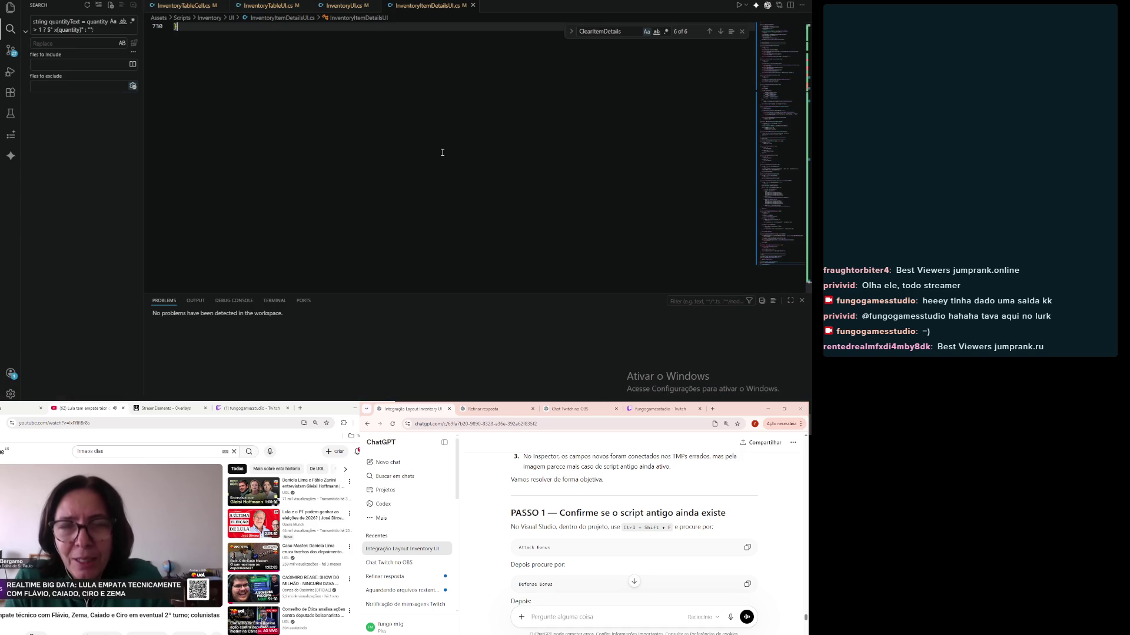
Step: Copy 'Attack Bonus' from the reply and paste it into the InventoryItemDetailsUI in-file search
scroll(442, 152, "up", 20)
left_click(442, 152)
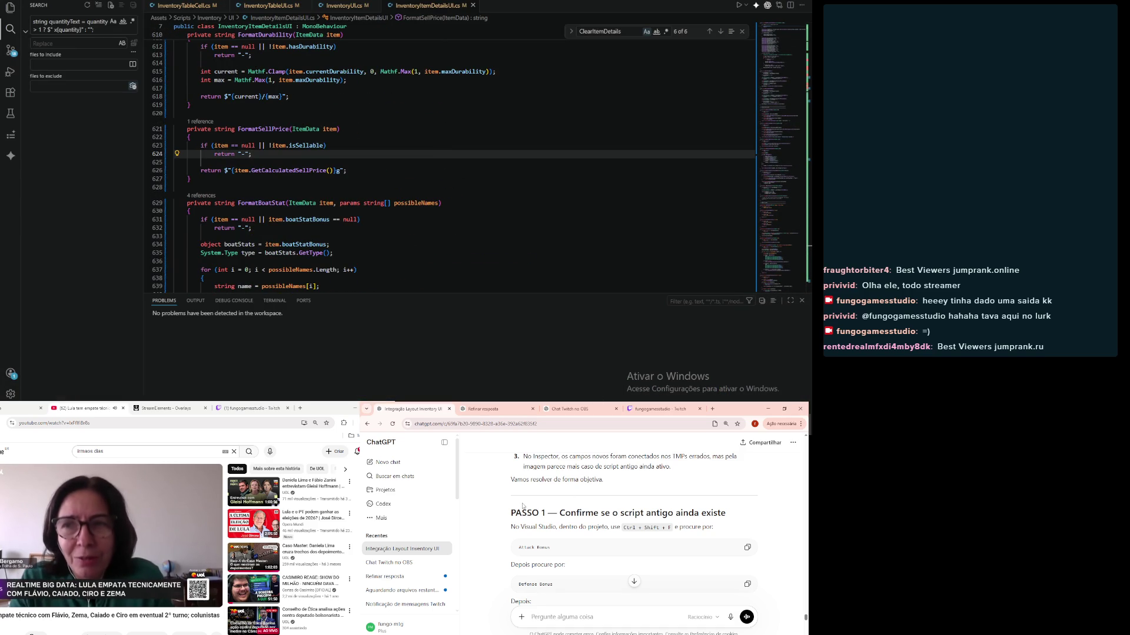
left_click_drag(517, 547, 550, 547)
key("ctrl+c")
left_click(617, 31)
key("ctrl+a")
key("ctrl+v")
Step: Search the whole project for Attack Bonus and open the en_US.json and ItemData.cs matches
left_click(100, 29)
key("ctrl+a")
key("ctrl+v")
key("Return")
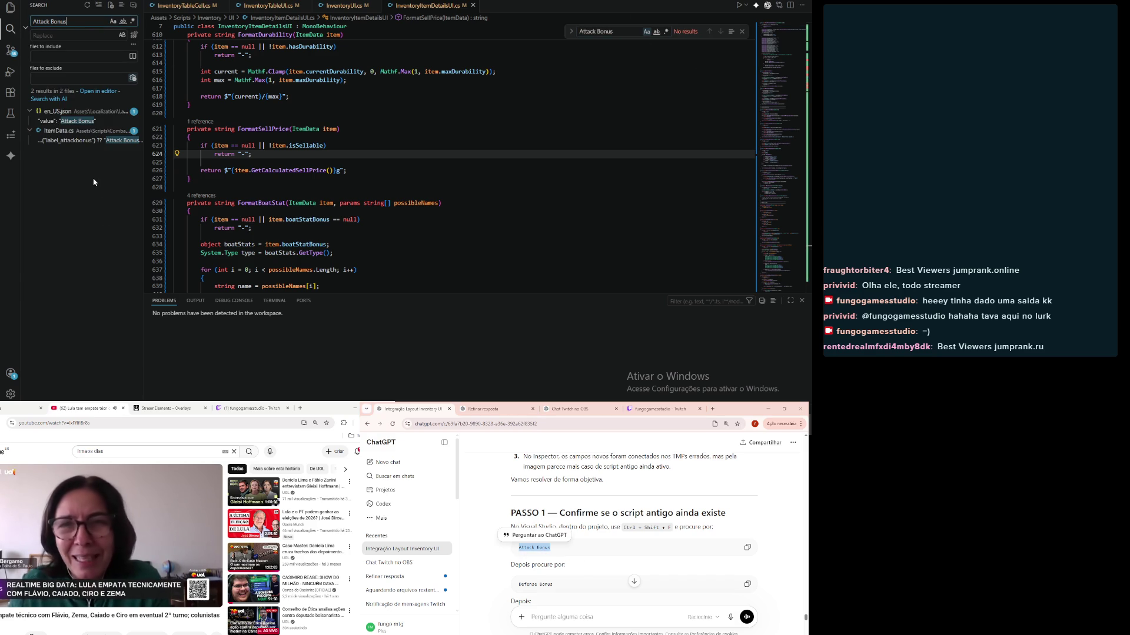
left_click(67, 122)
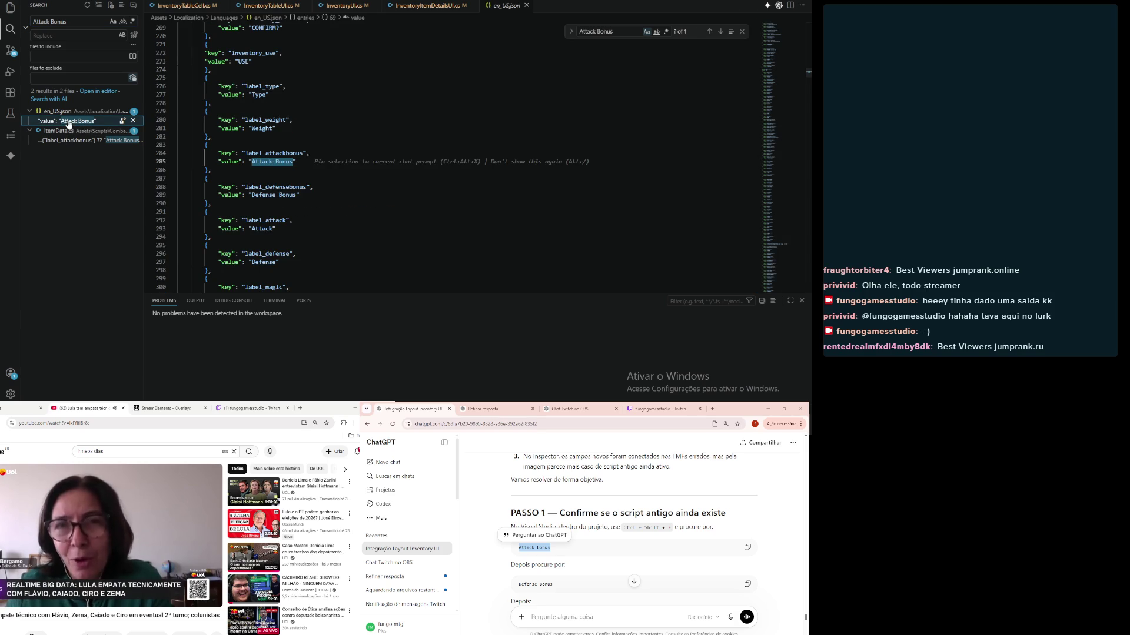
left_click(67, 140)
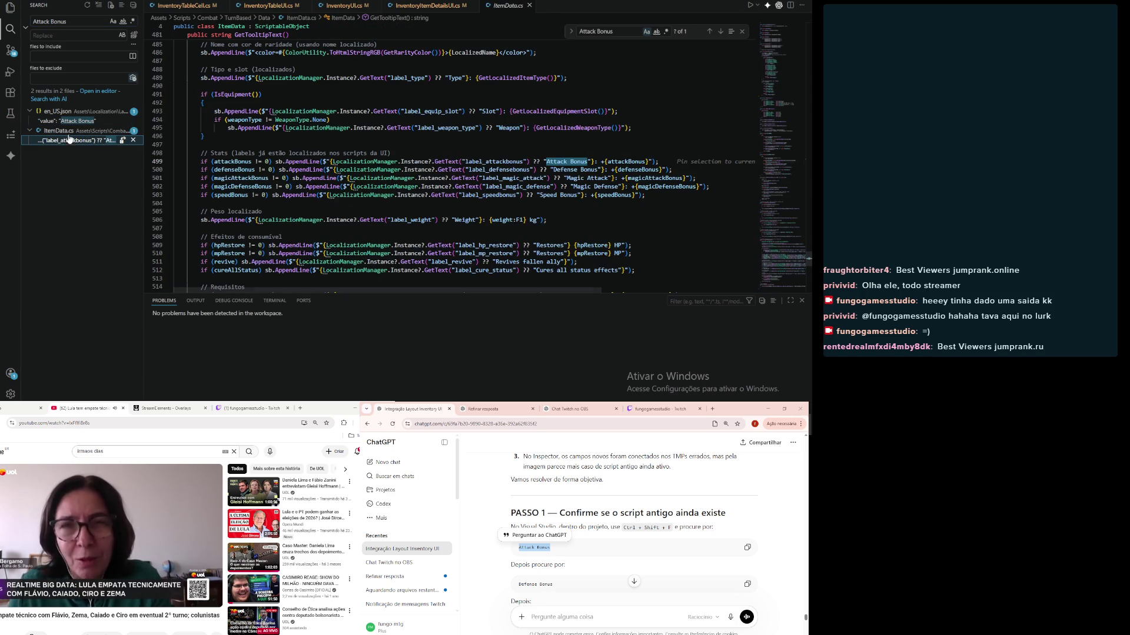
left_click(70, 122)
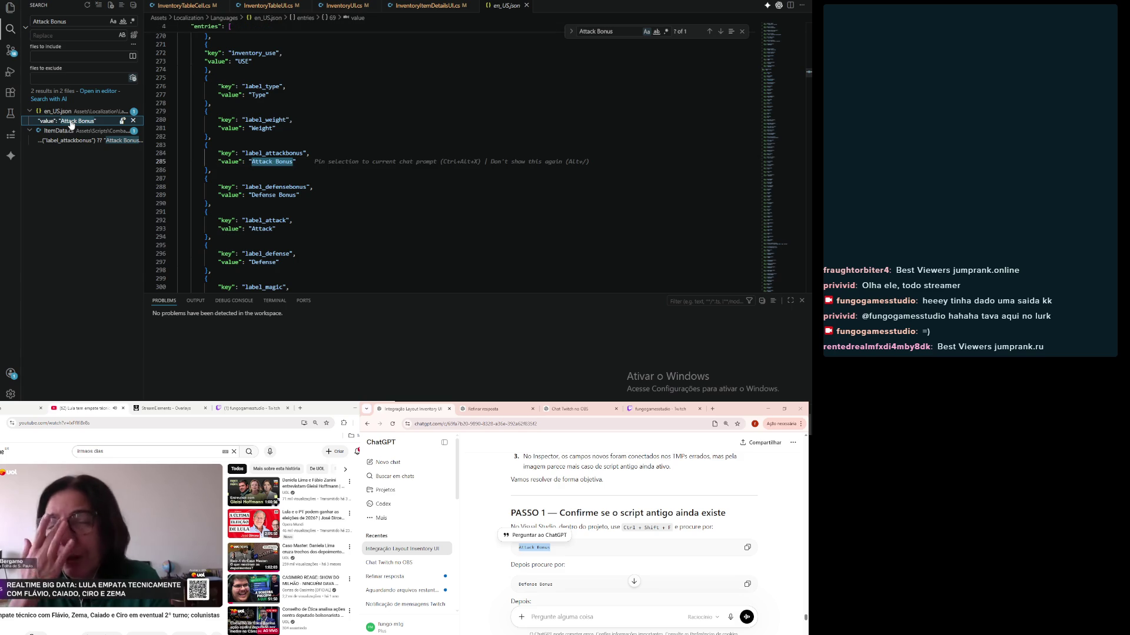
Step: Deselect the copied text and scroll further down ChatGPT's reply
left_click(564, 558)
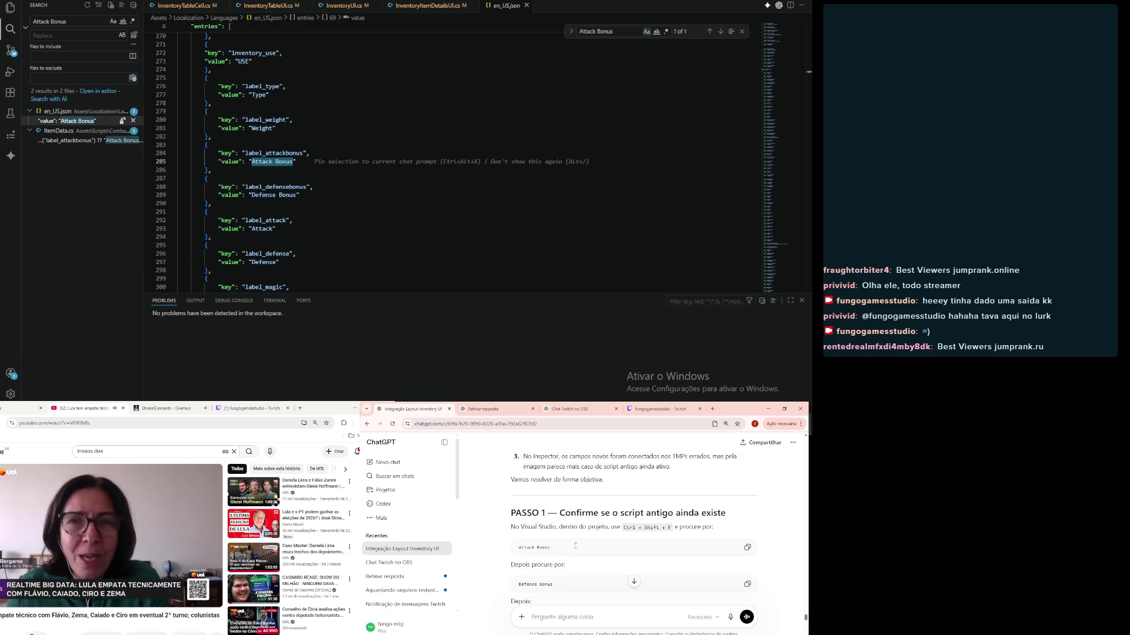
scroll(571, 550, "down", 1)
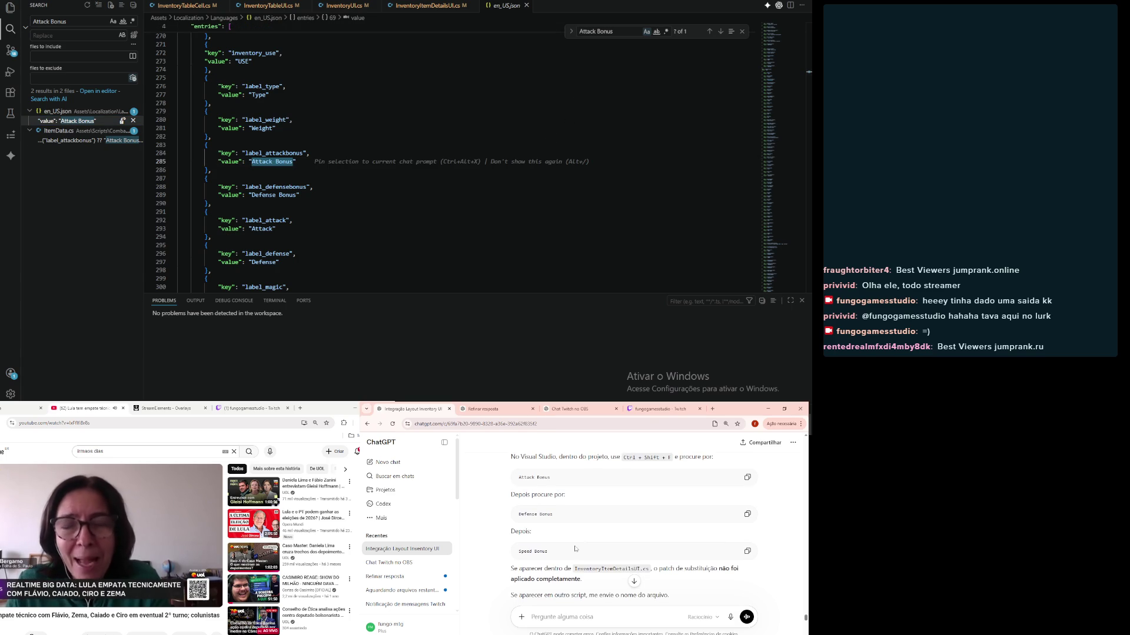
scroll(575, 549, "down", 3)
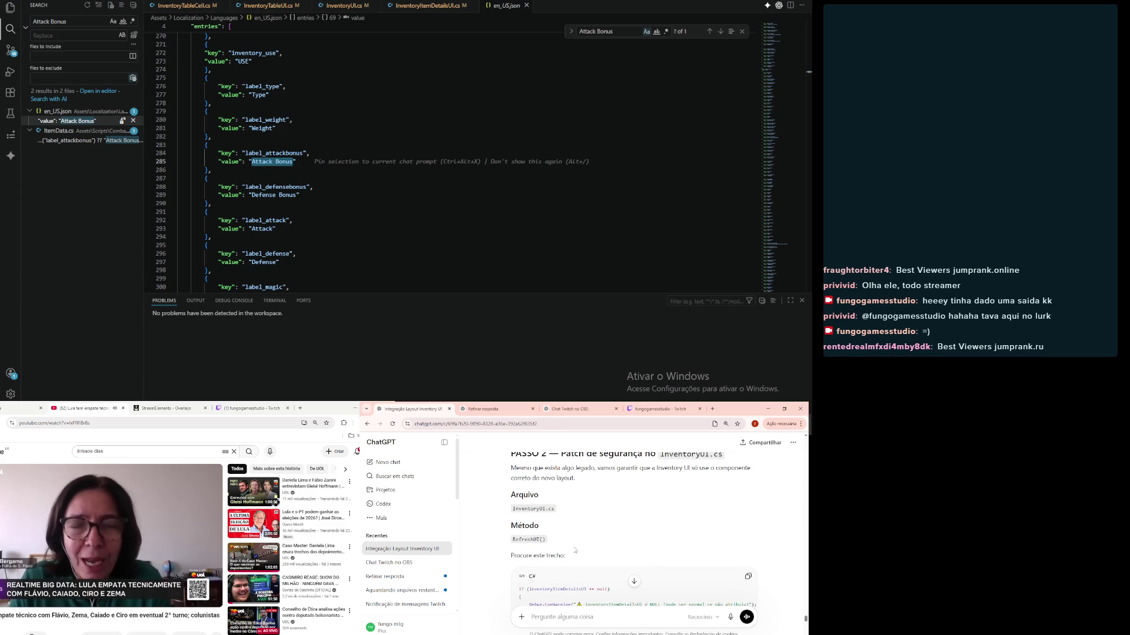
scroll(574, 549, "down", 6)
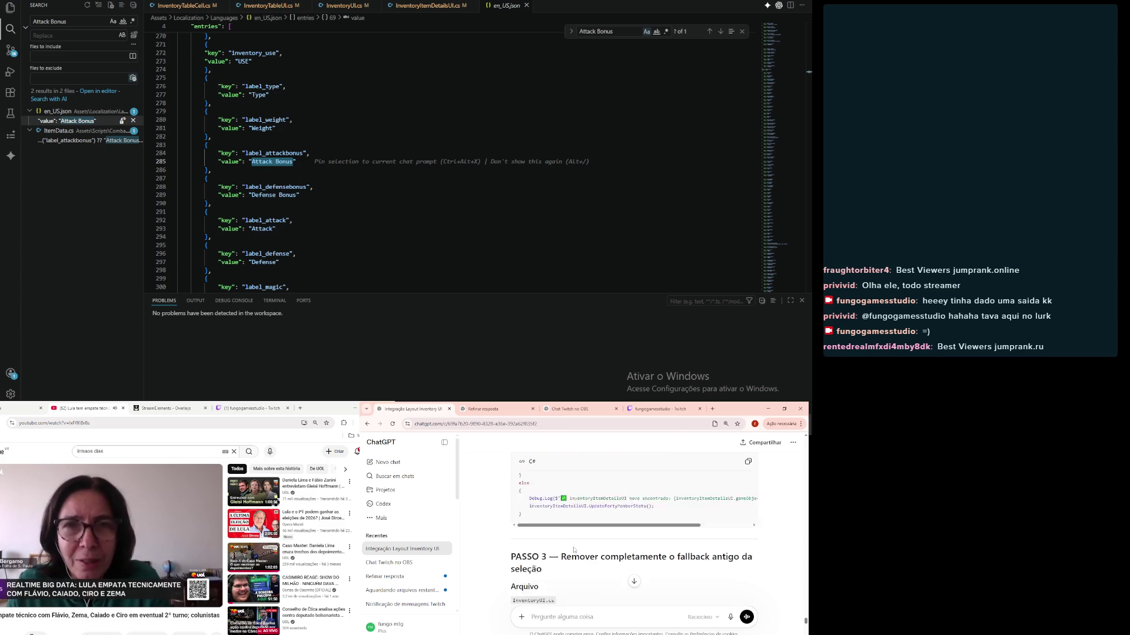
scroll(580, 574, "down", 8)
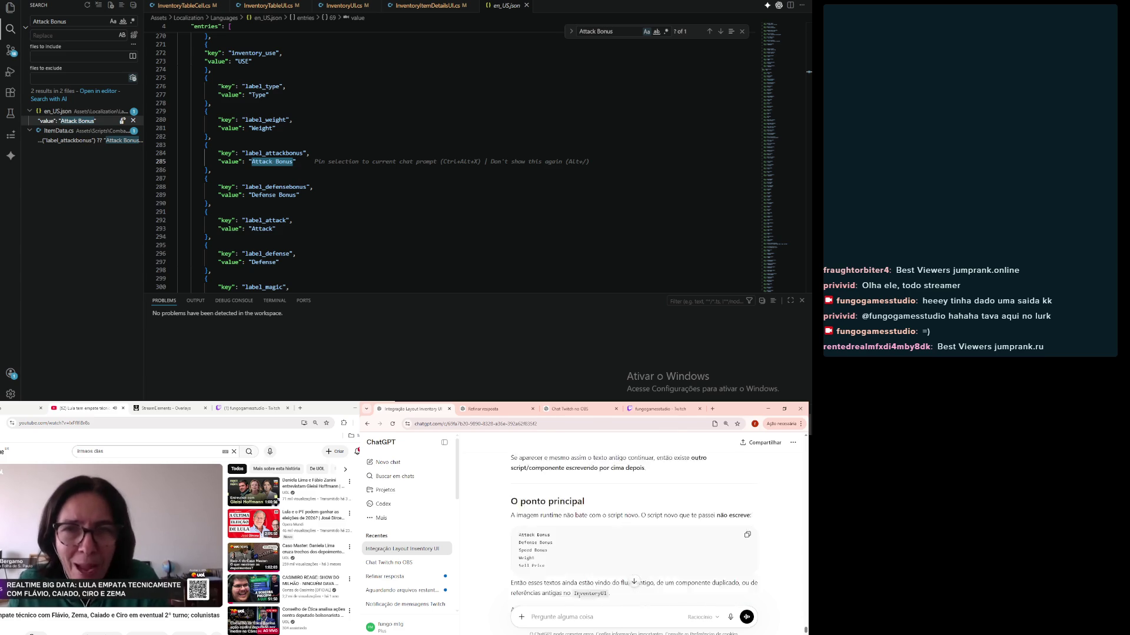
Step: Leave the unsent ChatGPT draft 'opa acho que é a localização.' and return to the running Unity game
type("opa acho que é localização")
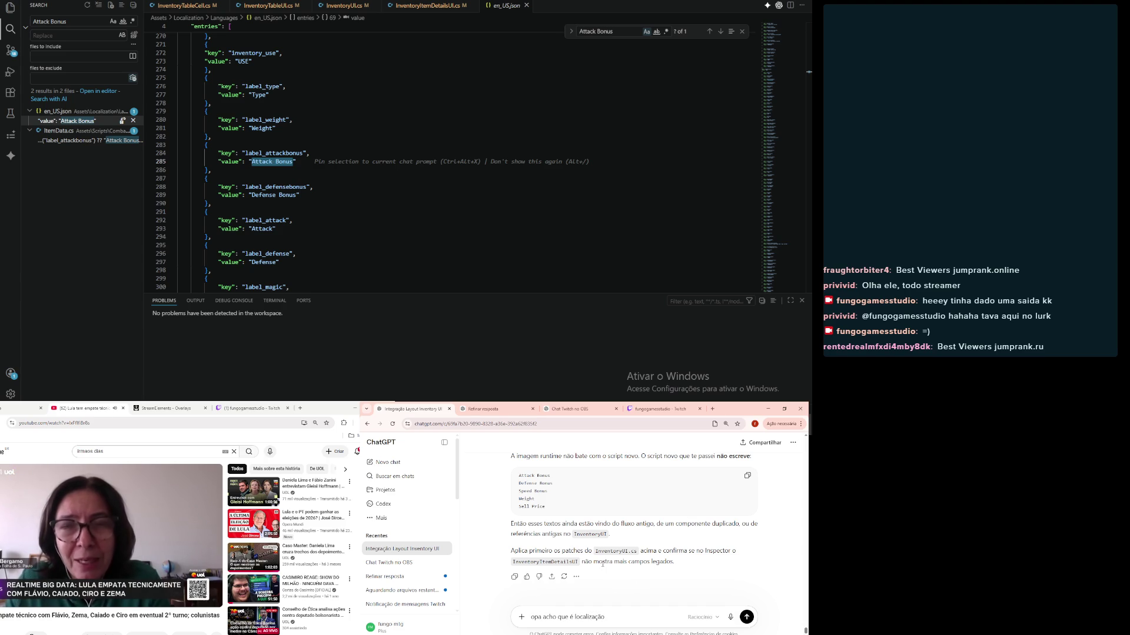
left_click(429, 186)
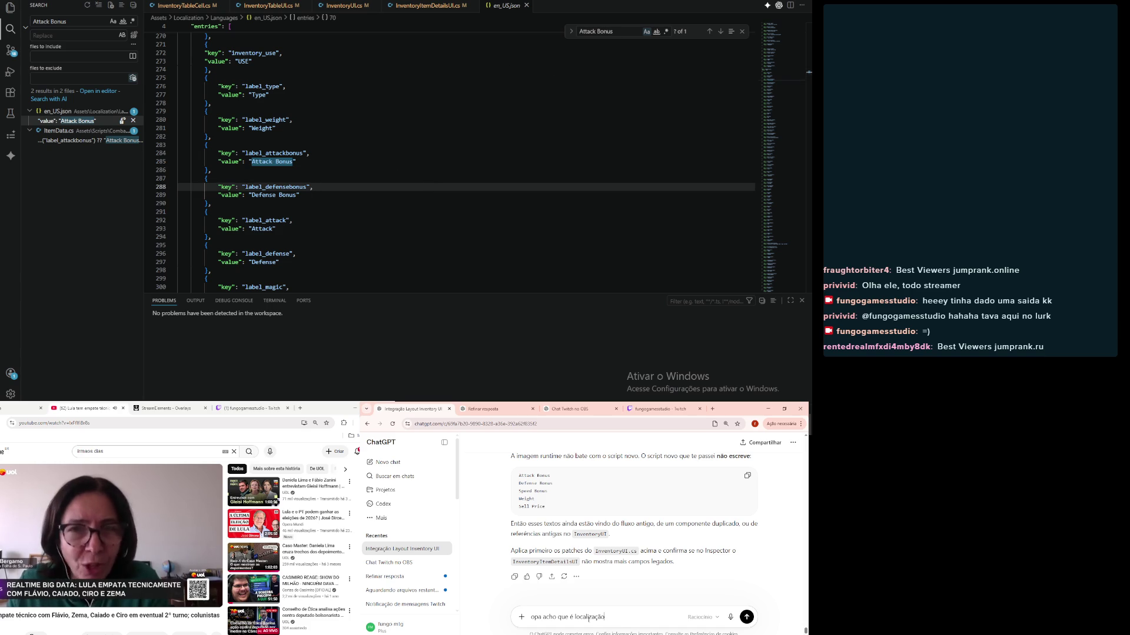
left_click(570, 617)
type("a")
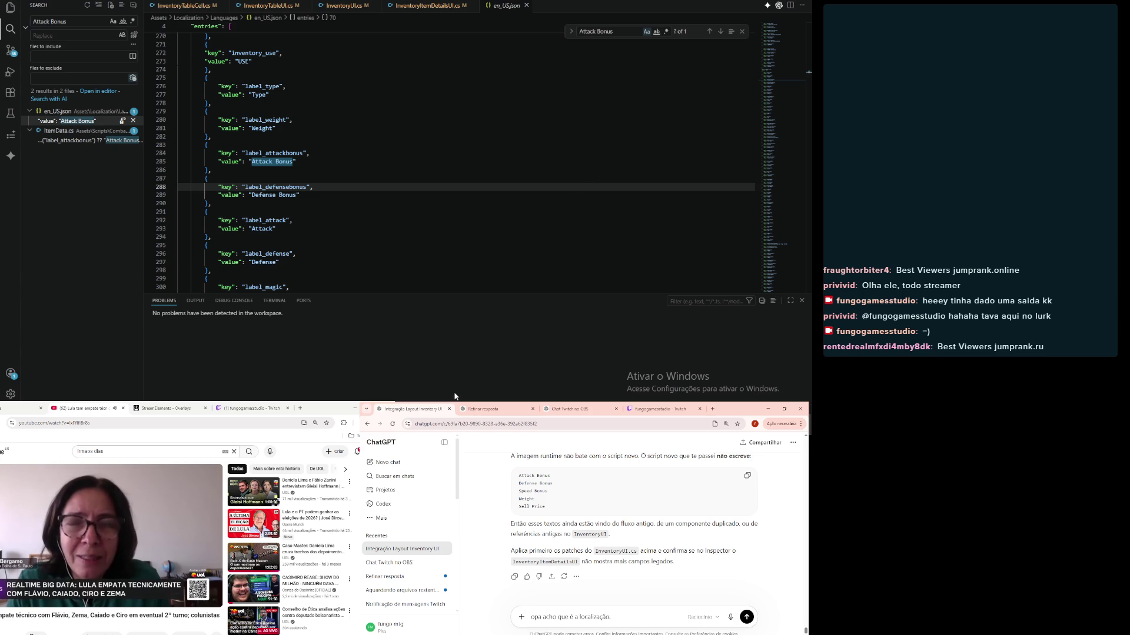
key("alt+Tab")
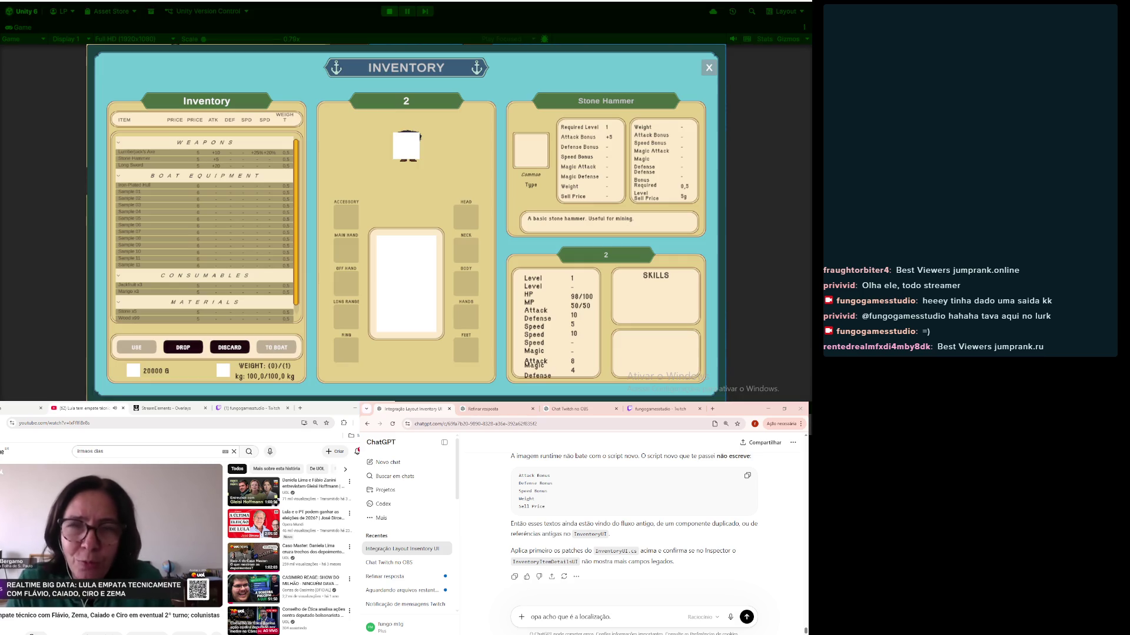
Step: Stop Play mode and inspect the SceneTransitionManager and InventoryManager objects
left_click(389, 12)
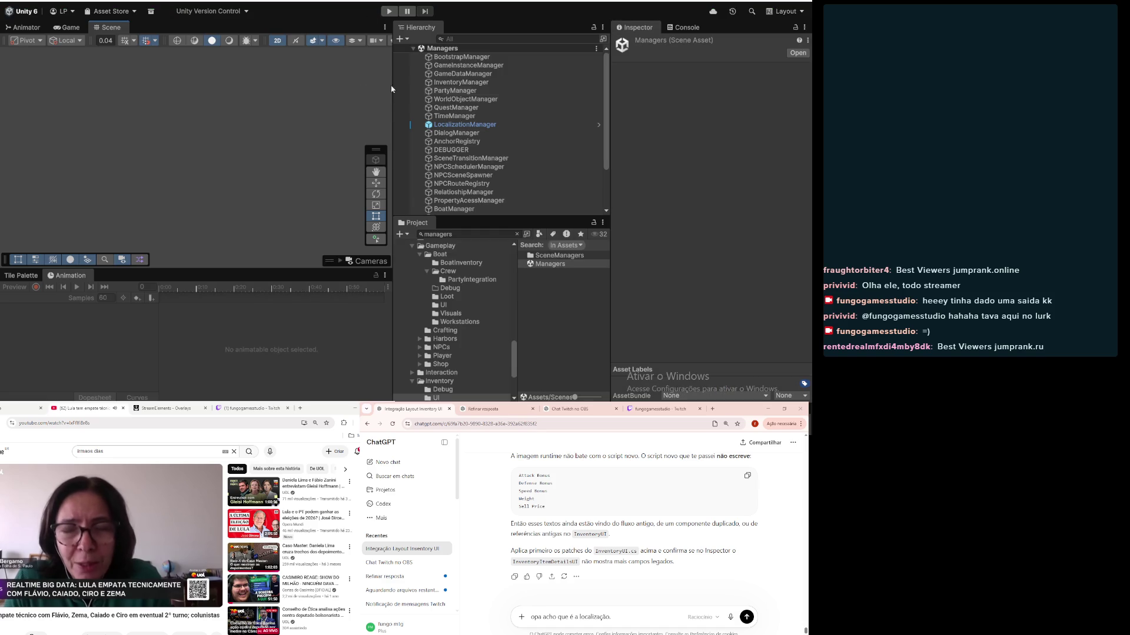
left_click(455, 158)
left_click(461, 83)
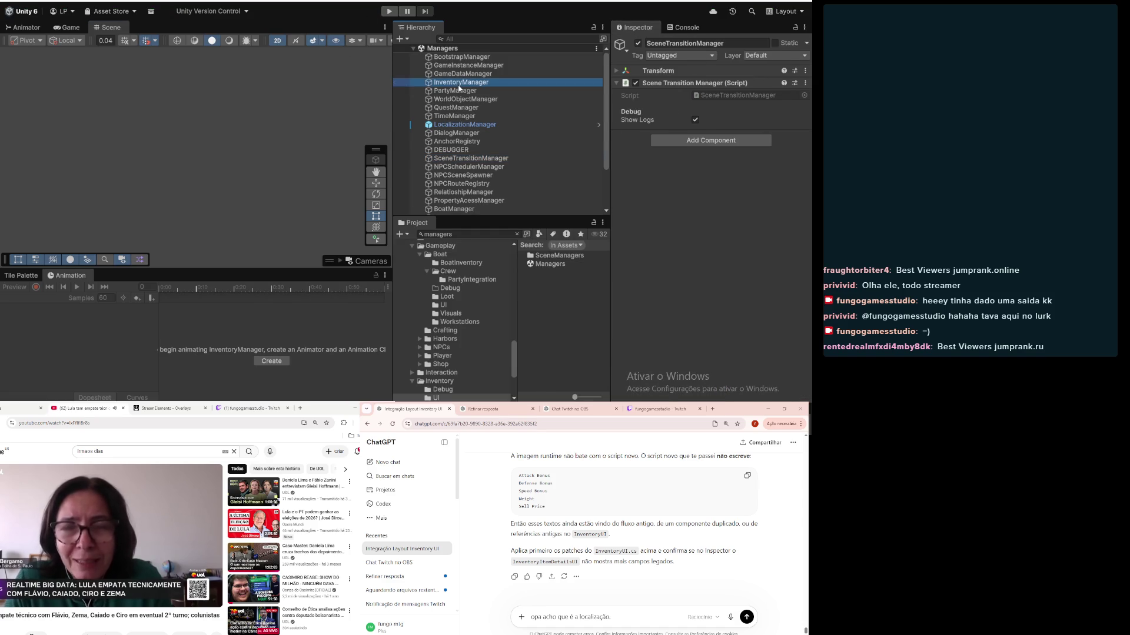
Step: Search the Project window for 'gamesce' and open the GameScene asset
left_click(498, 234)
type("games")
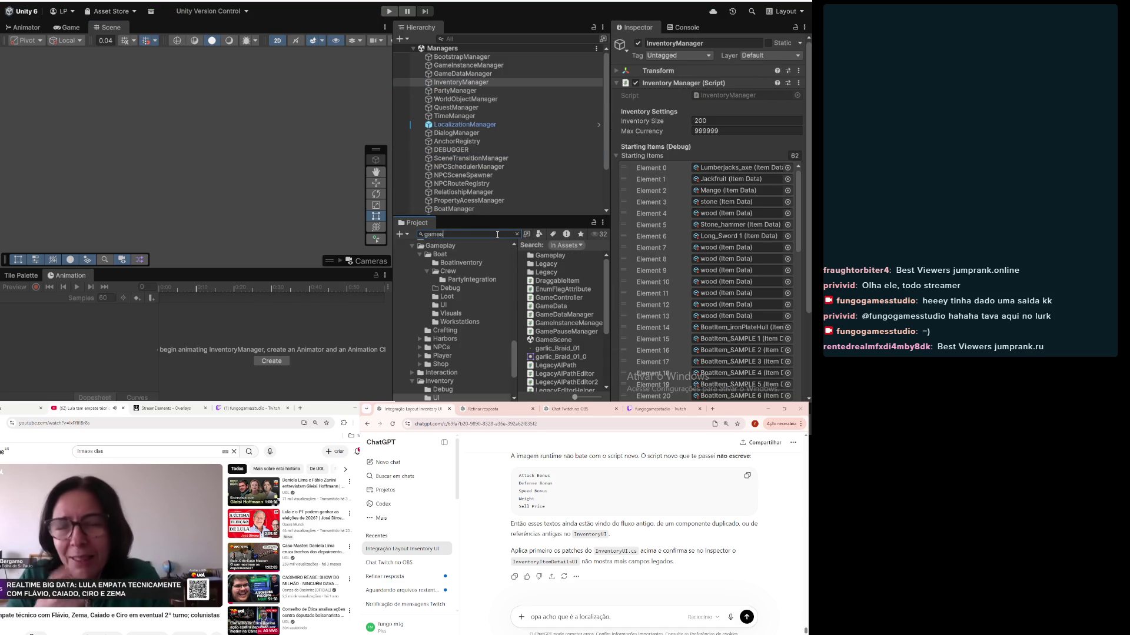
type("ce")
left_click(547, 257)
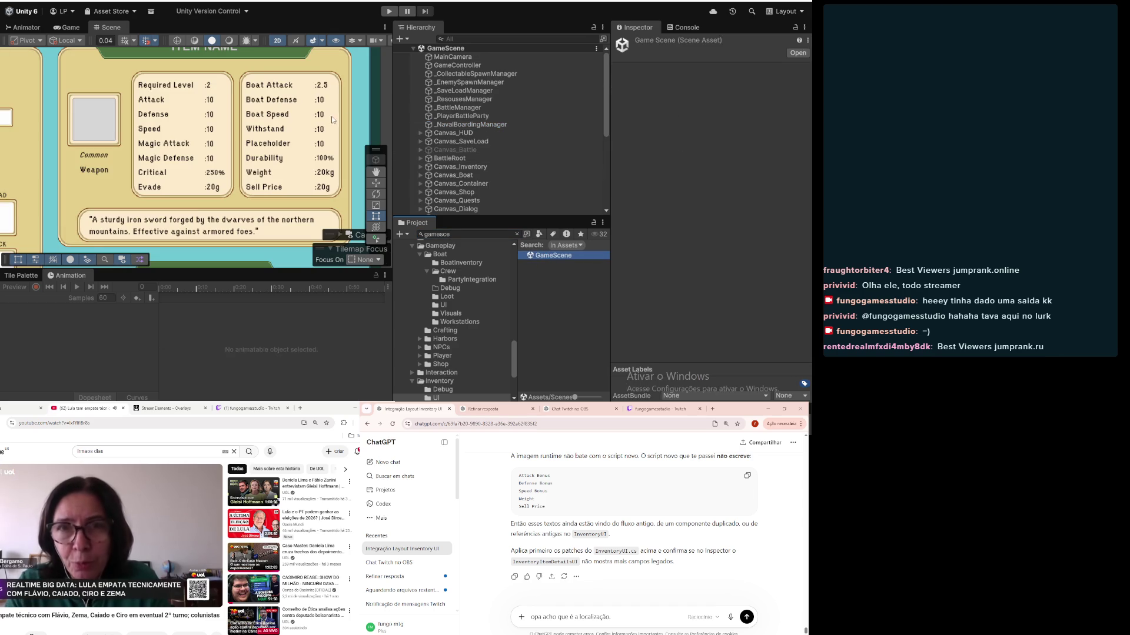
Step: Expand Canvas_Inventory, InventoryPanel and MainContentPanel in the Hierarchy
scroll(325, 129, "down", 2)
scroll(325, 129, "right", 2)
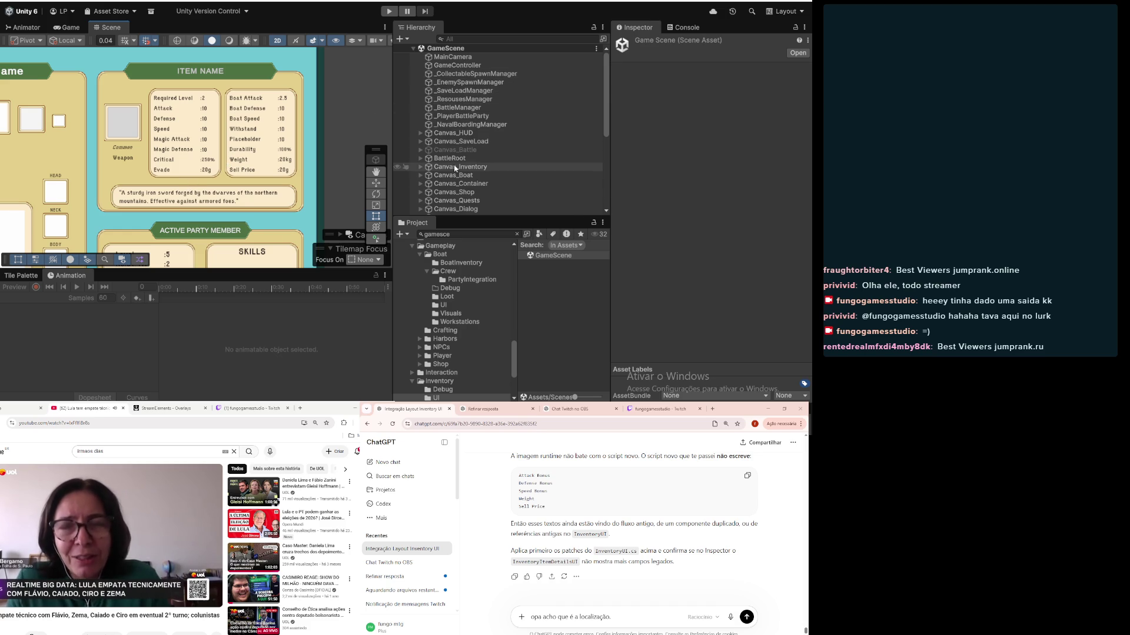
scroll(450, 147, "down", 4)
scroll(443, 117, "up", 4)
left_click(421, 166)
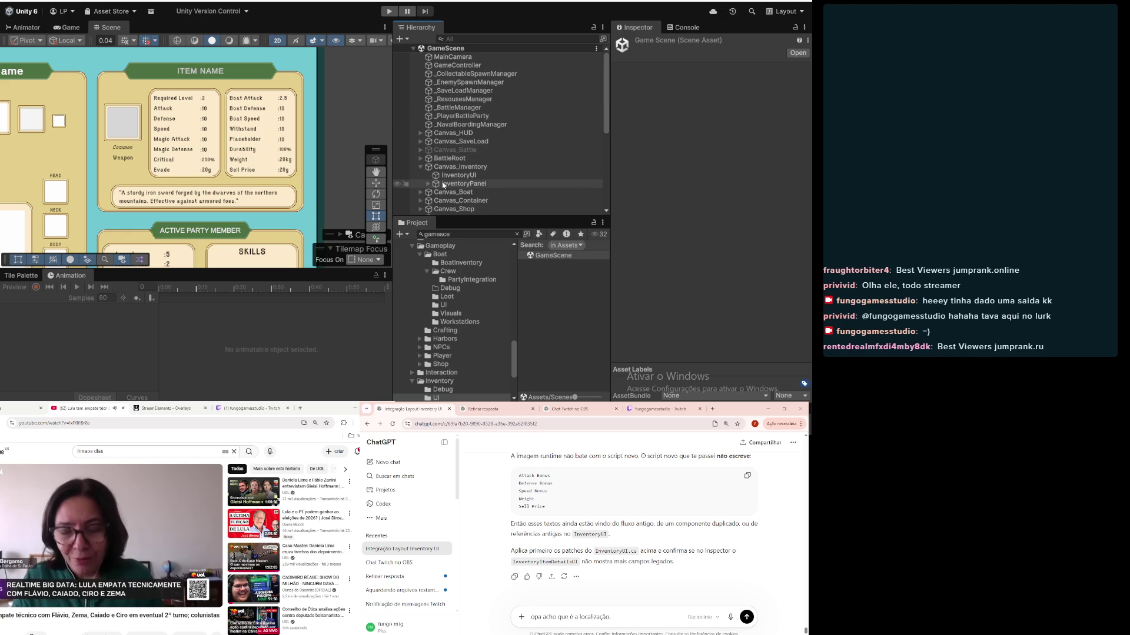
left_click(441, 184)
left_click(428, 184)
left_click(438, 193)
left_click(436, 193)
Step: Expand RightColumn and ItemDetailsPanel, inspecting its header, icon, stats and description panels
scroll(441, 176, "down", 3)
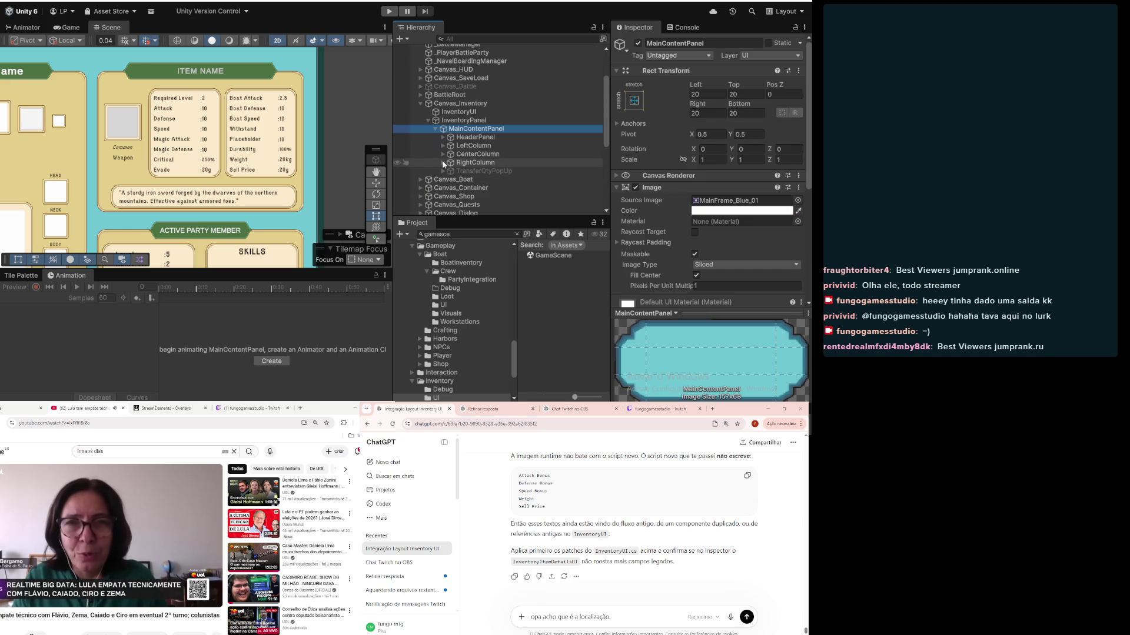
left_click(443, 163)
scroll(454, 164, "down", 2)
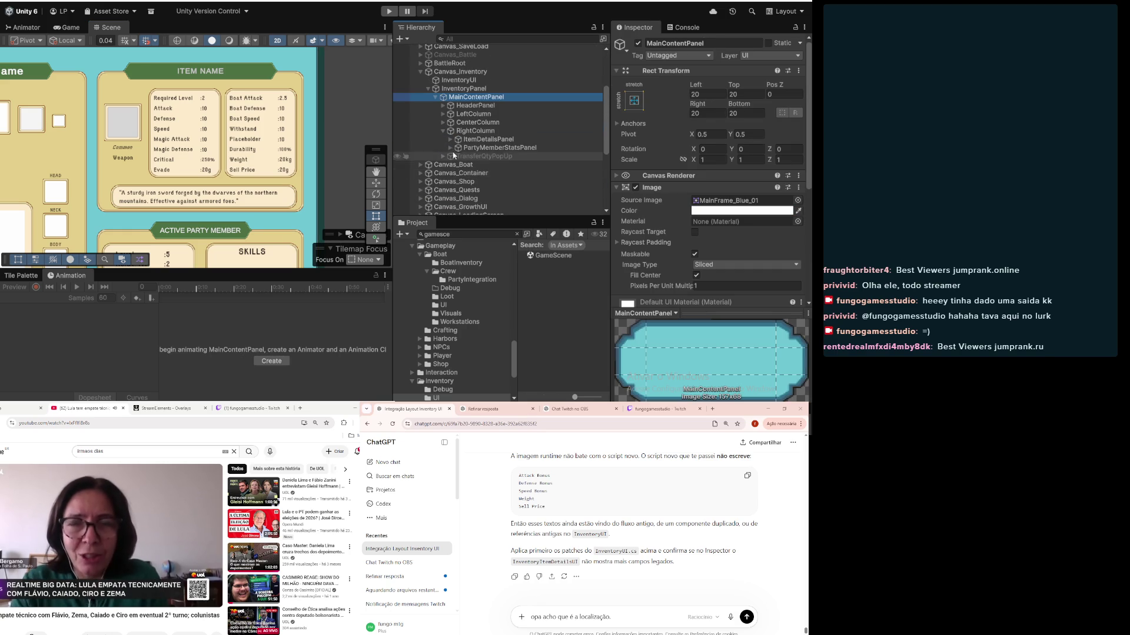
left_click(450, 139)
left_click(471, 141)
left_click(475, 148)
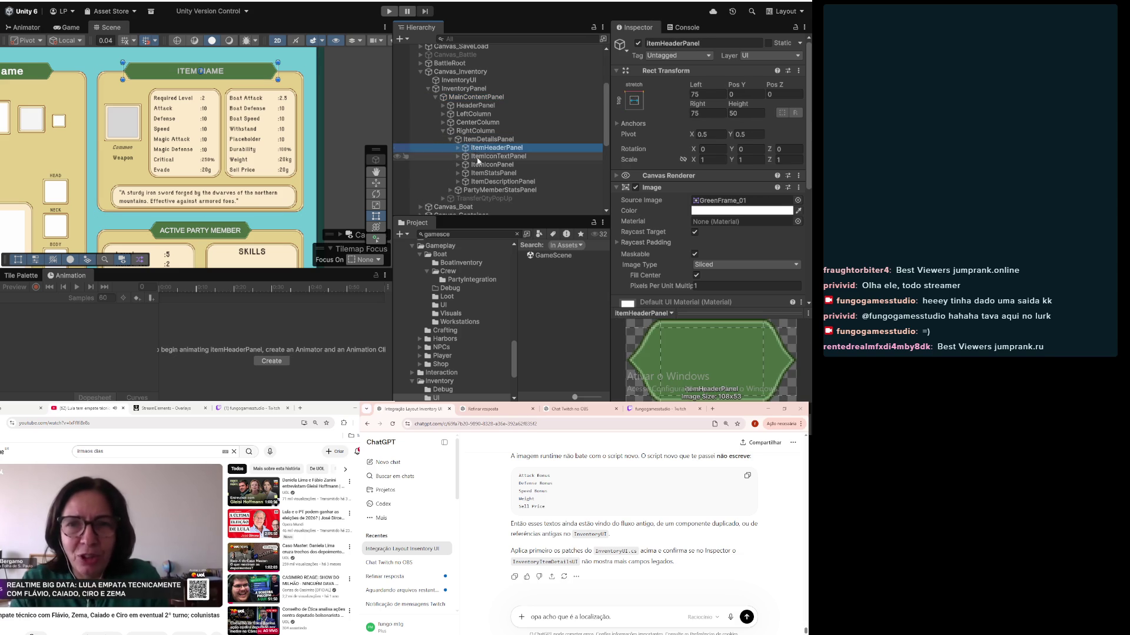
left_click(478, 158)
left_click(482, 166)
left_click(490, 173)
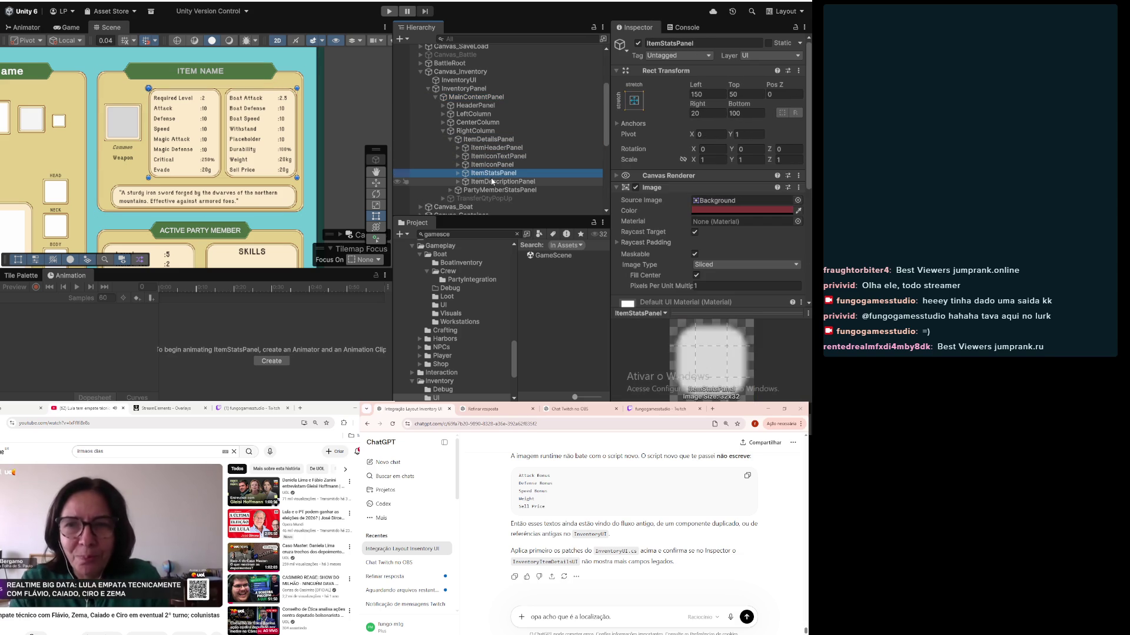
left_click(492, 181)
left_click(483, 173)
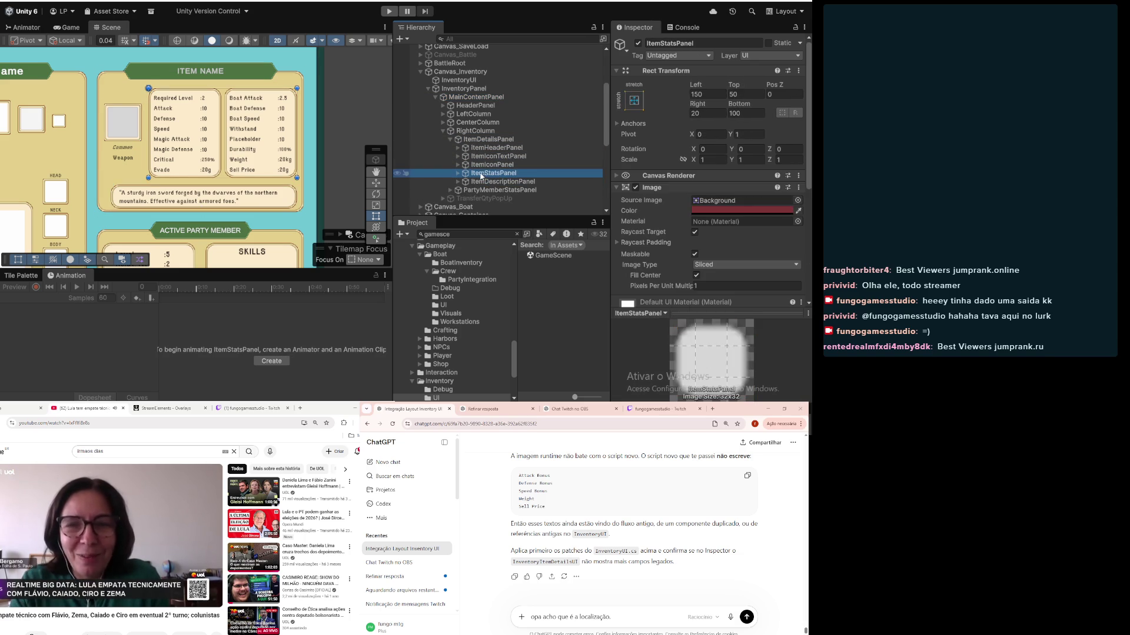
Step: Expand ItemStatsPanel down through RightStatsPanel to RightStatsAmountContainer's stat value labels
left_click(457, 173)
left_click(478, 181)
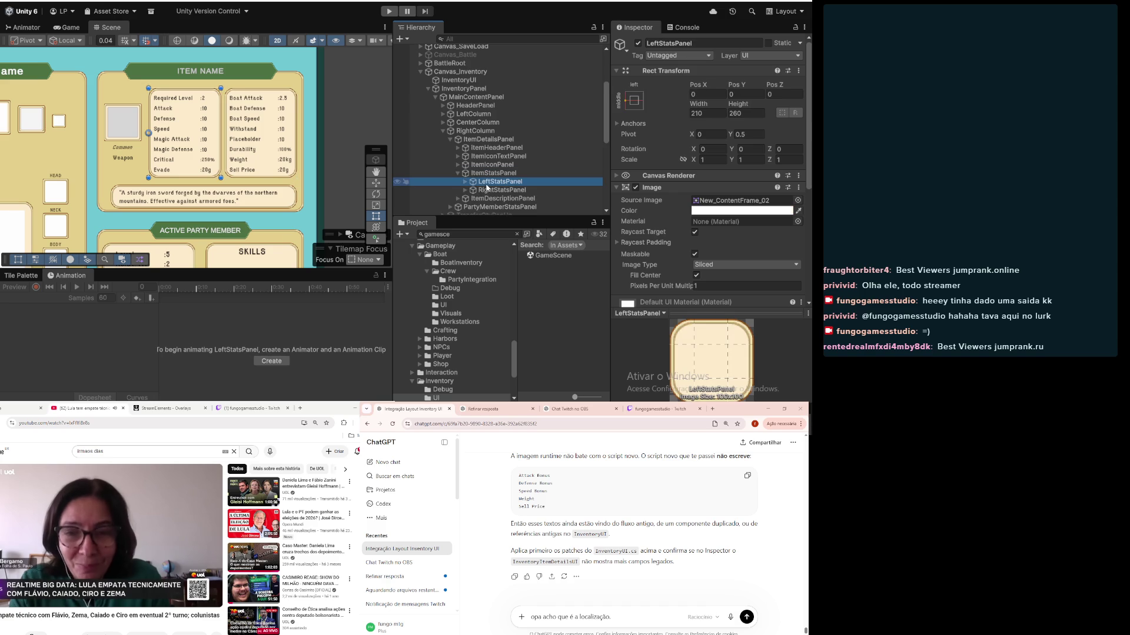
left_click(465, 181)
left_click(465, 181)
left_click(494, 190)
left_click(465, 190)
left_click(490, 198)
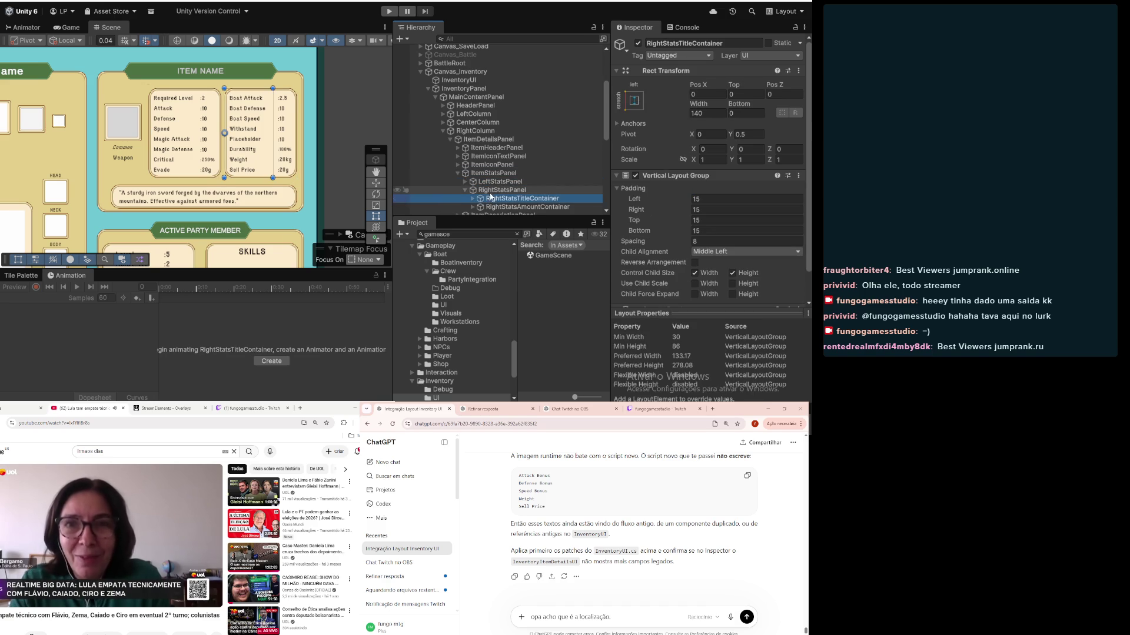
scroll(489, 200, "down", 3)
left_click(473, 177)
left_click(472, 175)
Step: Select B_ATK and collapse its Rect Transform and TextMeshPro sections to expose Localized Text
scroll(488, 153, "down", 5)
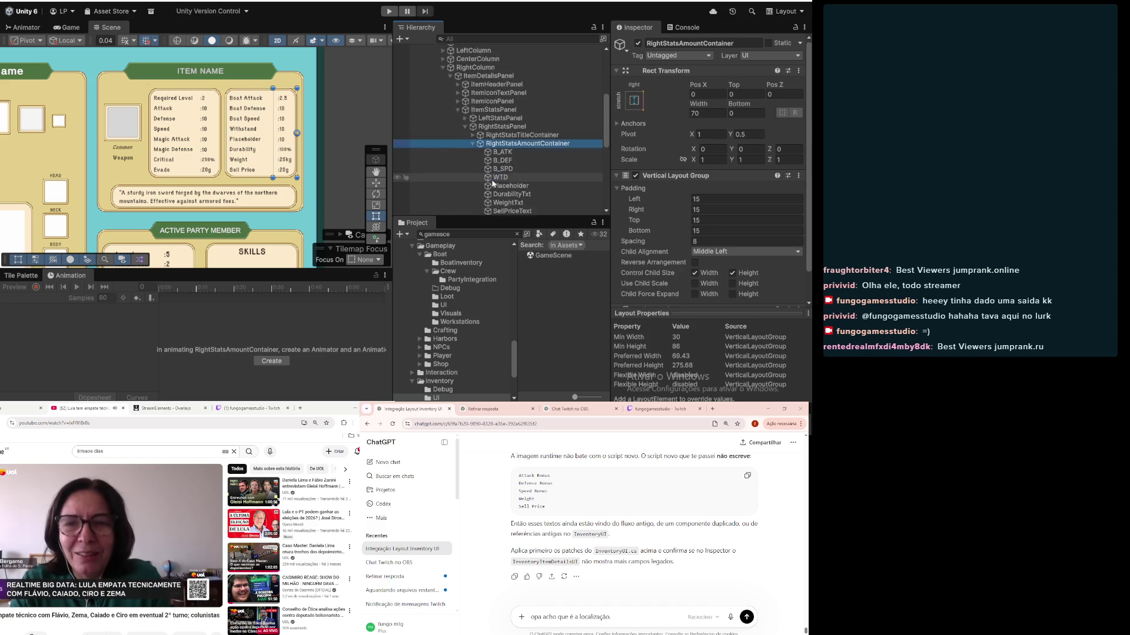
left_click(501, 120)
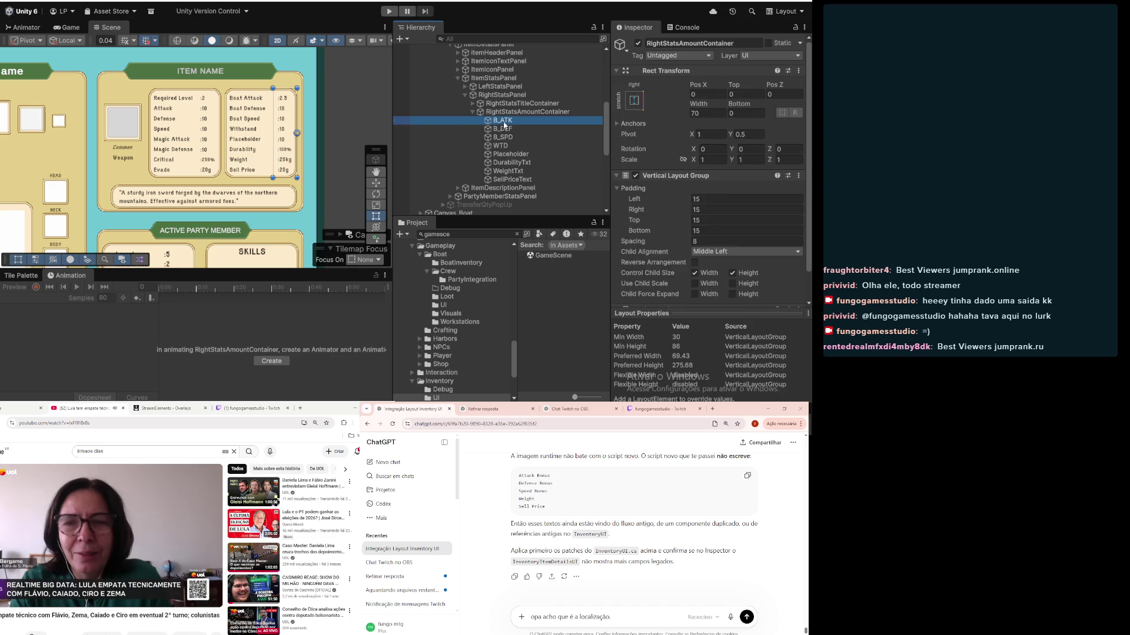
left_click(617, 71)
left_click(617, 95)
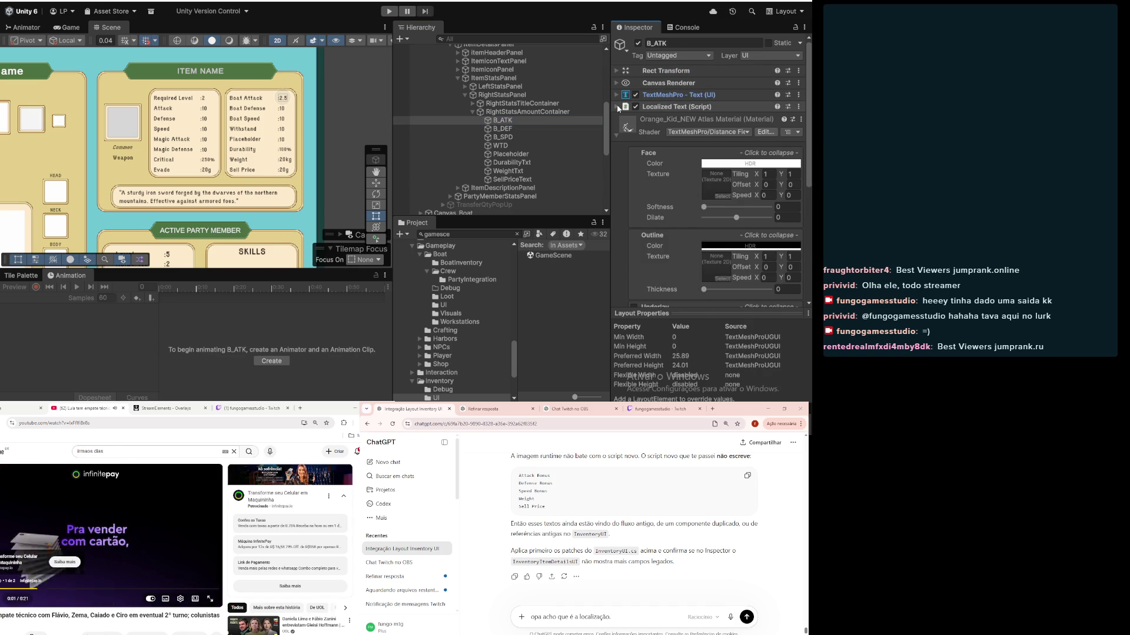
Step: Remove the Localized Text component from B_ATK, B_DEF, B_SPD and WTD
left_click(798, 107)
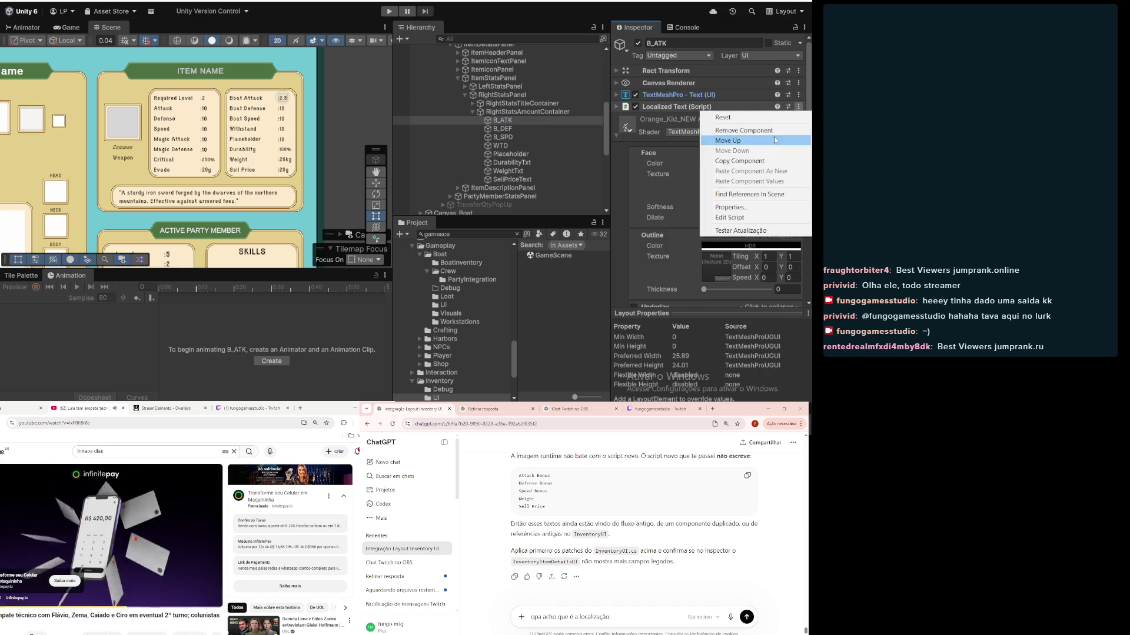
left_click(730, 130)
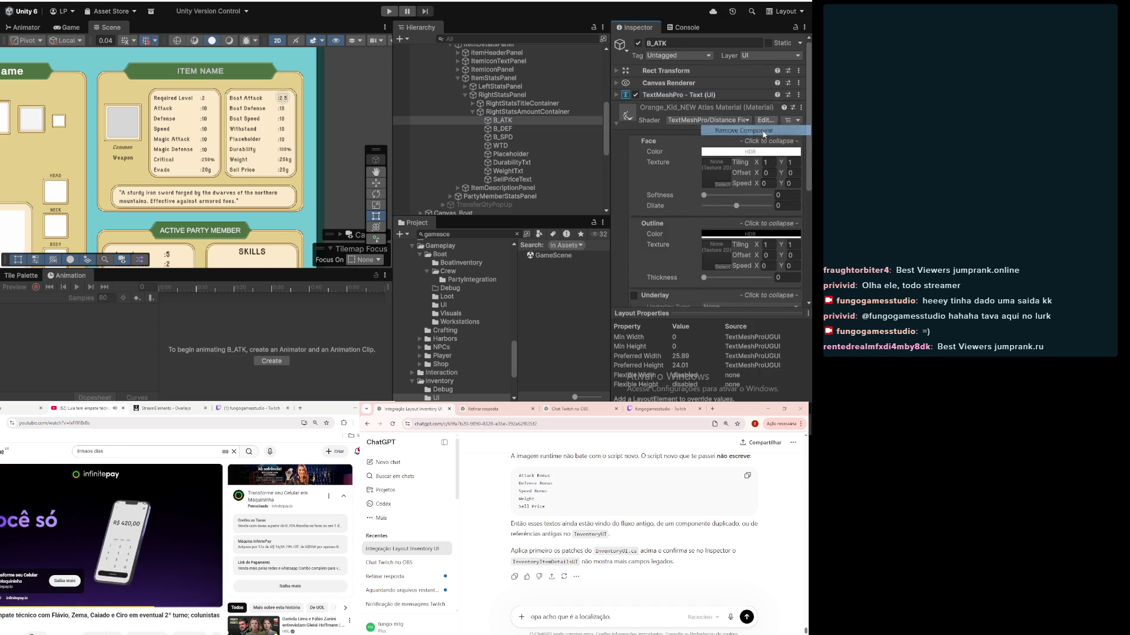
left_click(534, 129)
left_click(798, 108)
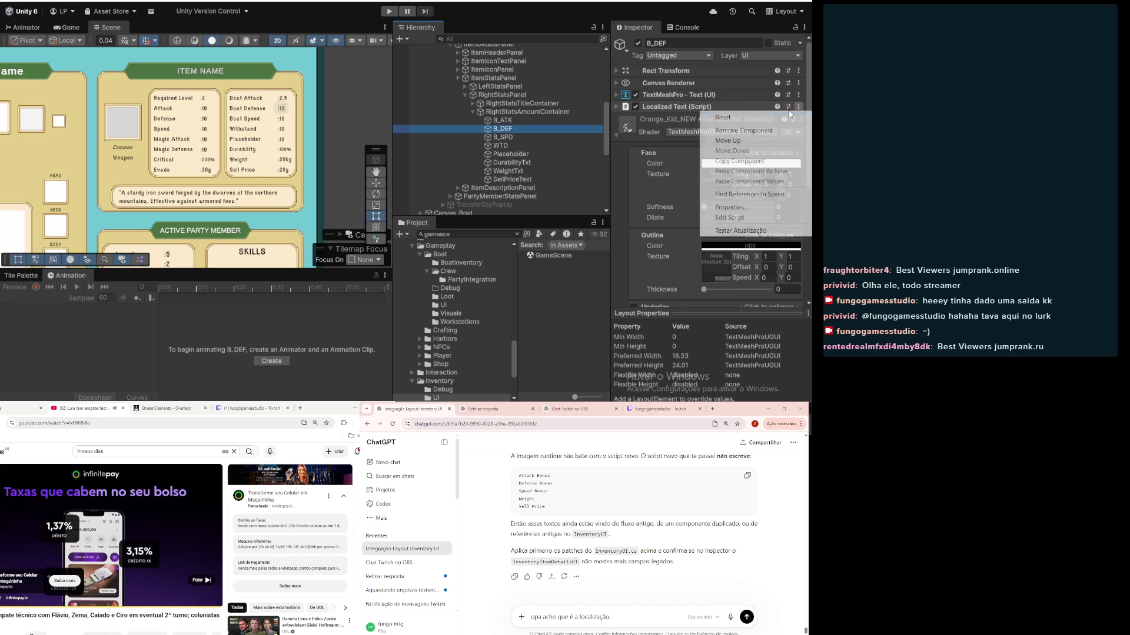
left_click(743, 131)
left_click(543, 137)
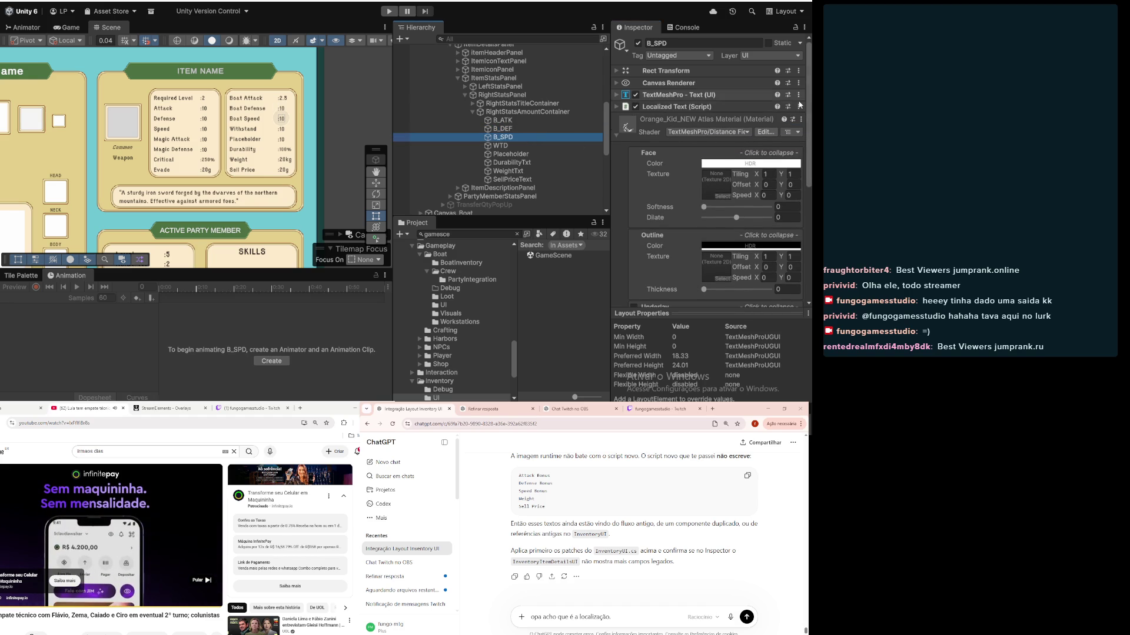
left_click(799, 107)
left_click(743, 131)
left_click(500, 145)
left_click(799, 107)
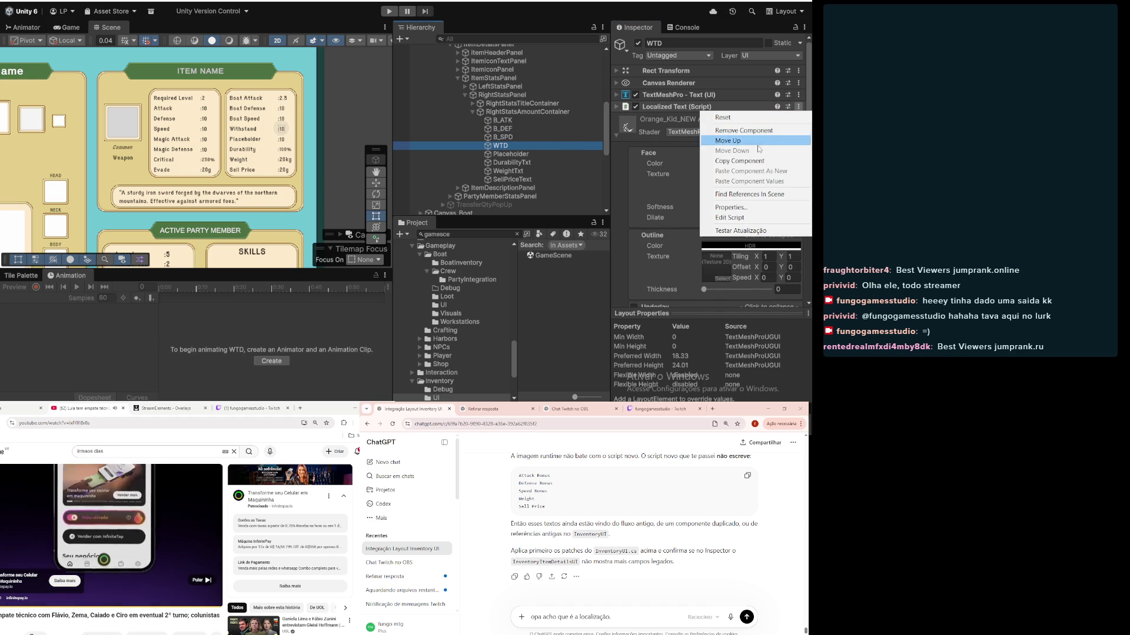
left_click(743, 131)
Step: Remove the Localized Text component from Placeholder, DurabilityTxt, WeightTxt and SellPriceText
left_click(575, 153)
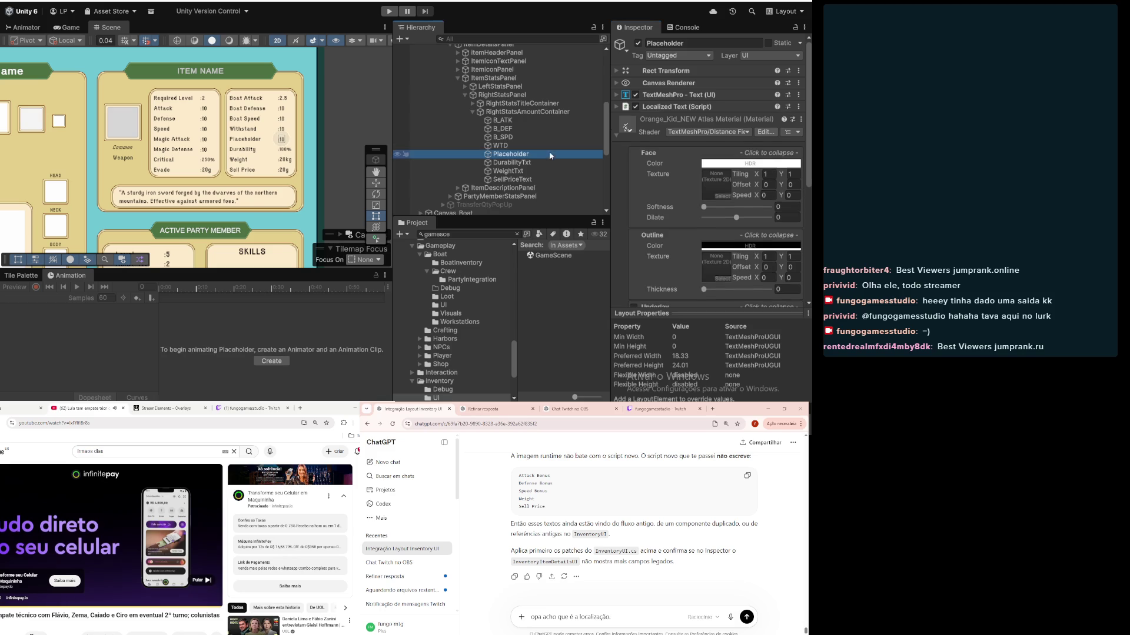
left_click(799, 108)
left_click(743, 130)
left_click(554, 163)
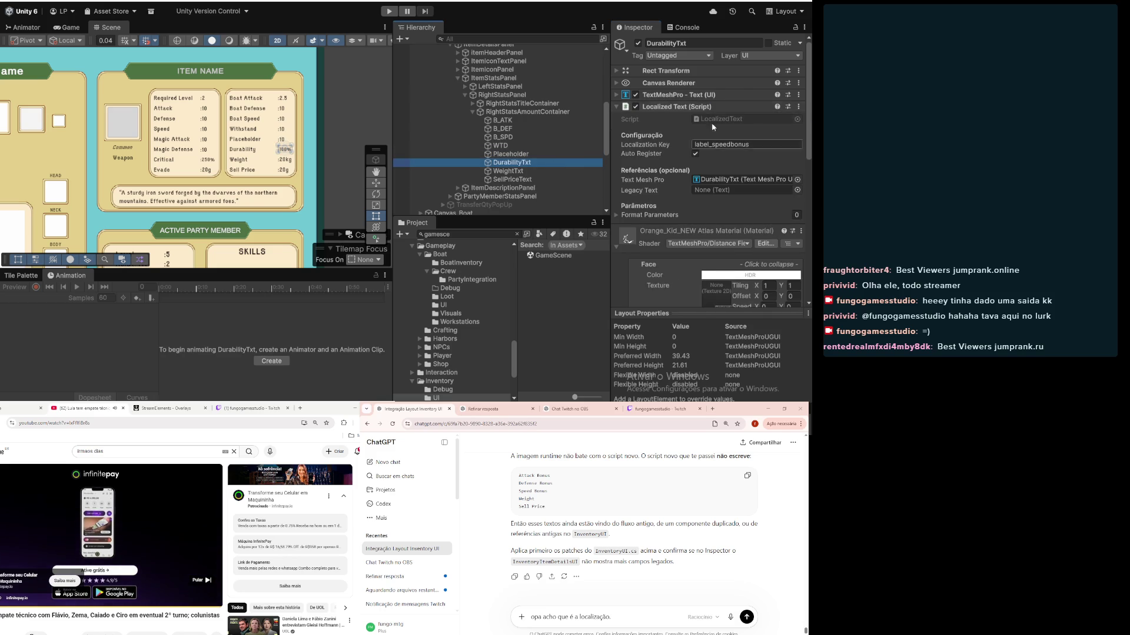
left_click(799, 107)
left_click(743, 131)
left_click(530, 171)
left_click(799, 107)
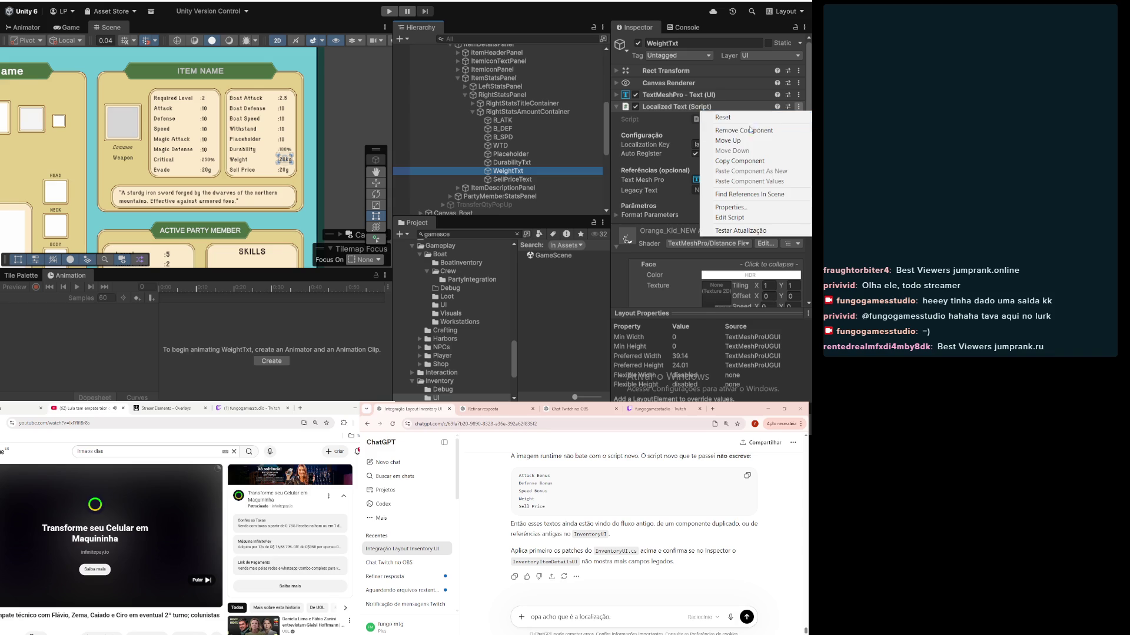
left_click(743, 130)
left_click(580, 183)
left_click(799, 107)
left_click(742, 131)
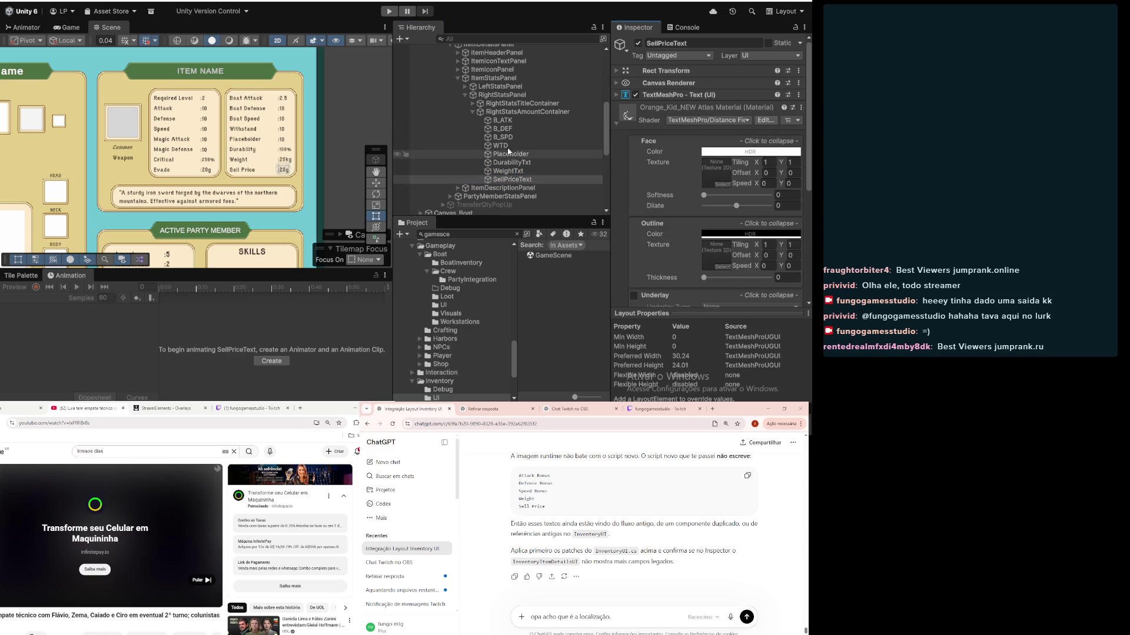
left_click(472, 104)
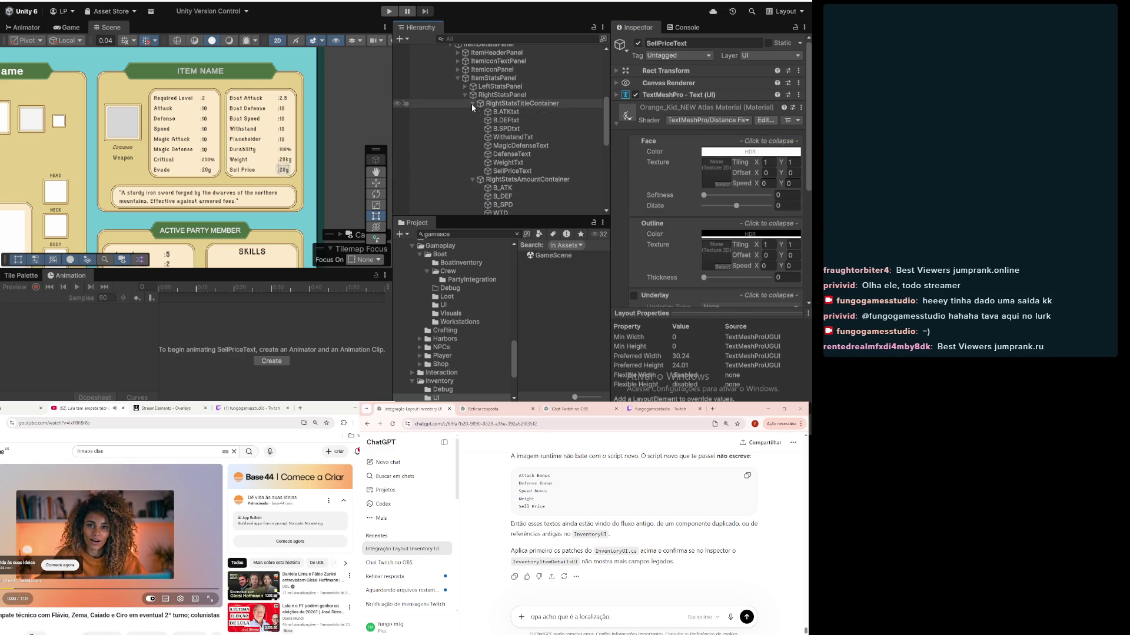
Step: Check the localization keys on the SellPriceText, WeightTxt, DefenseText and MagicDefenseText title labels
left_click(512, 171)
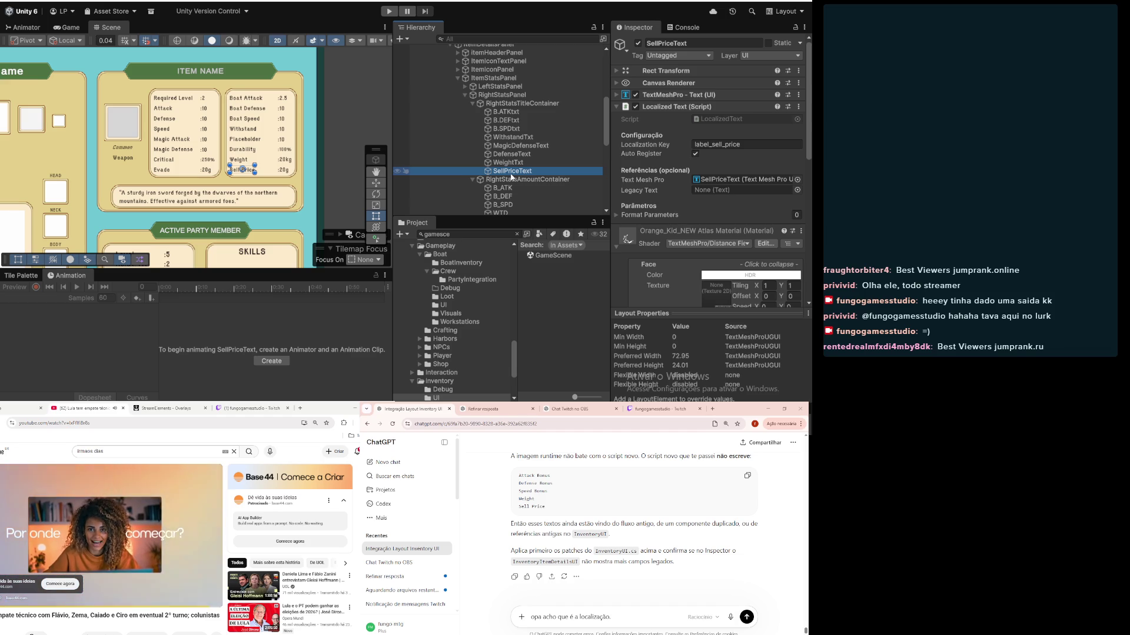
left_click(509, 163)
left_click(510, 155)
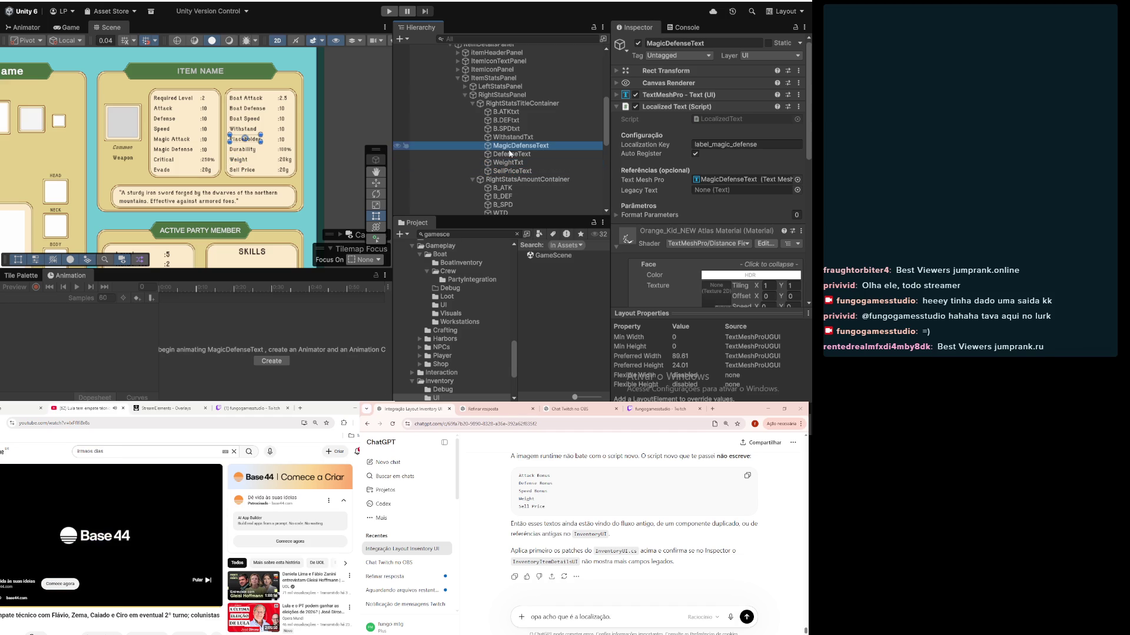
left_click(507, 128)
left_click(510, 154)
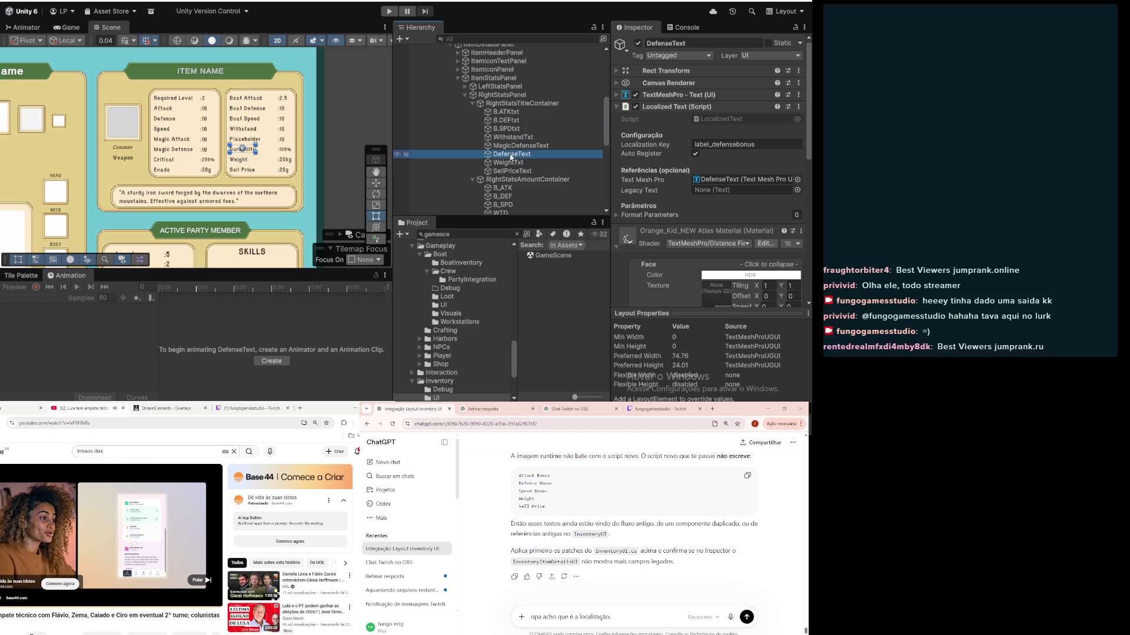
left_click(510, 163)
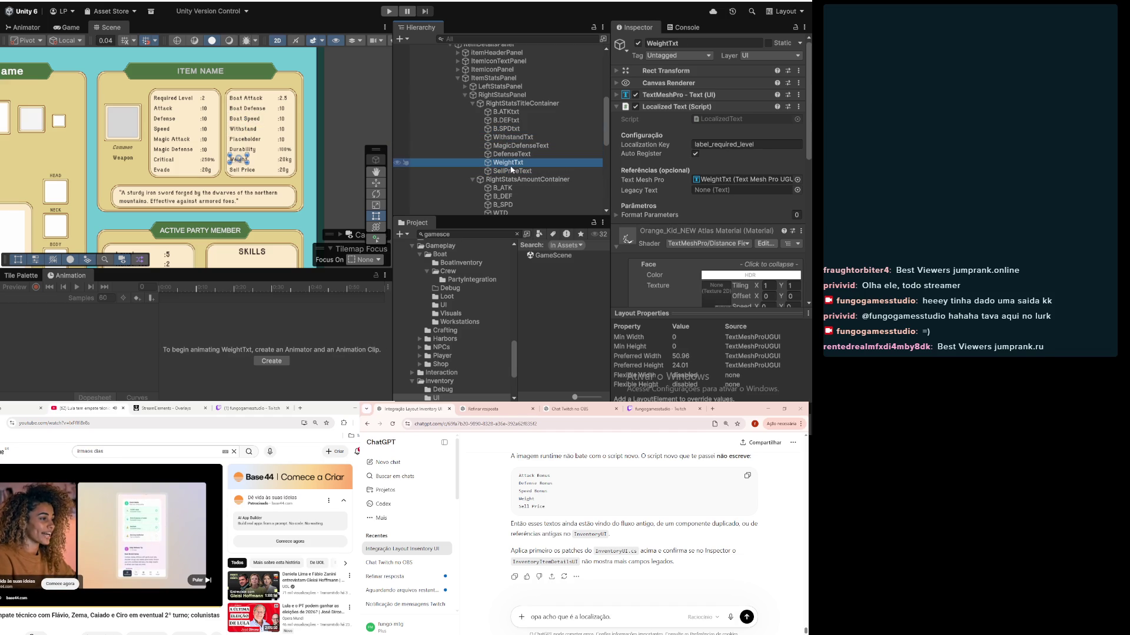
left_click(511, 172)
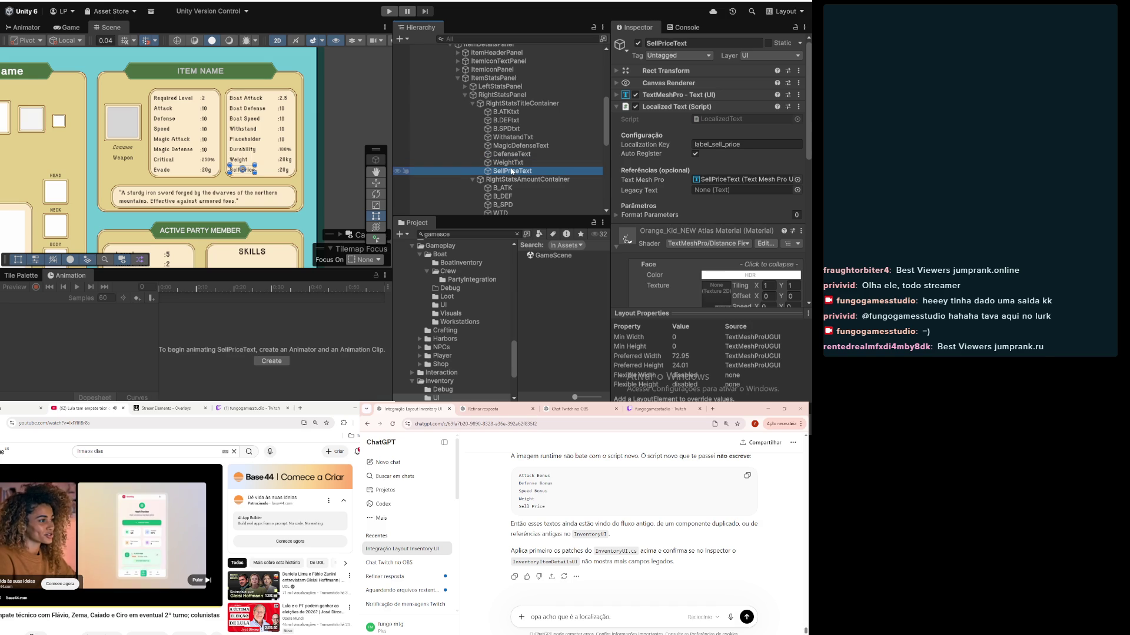
Step: Remove Localized Text from the SellPriceText, WeightTxt, DefenseText and MagicDefenseText title labels
left_click(798, 106)
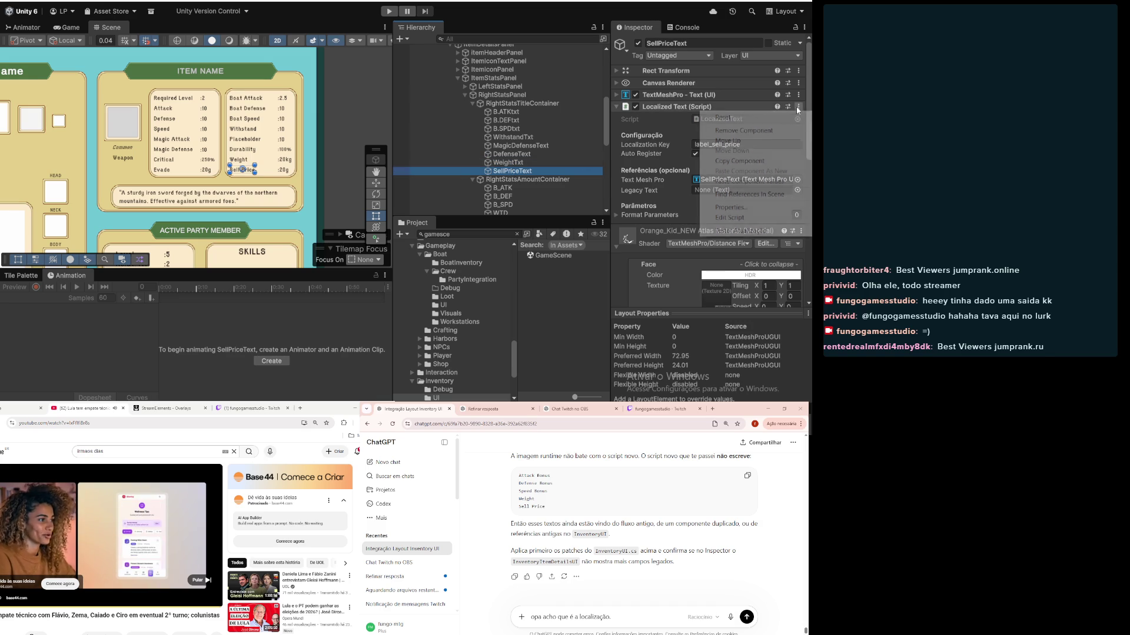
left_click(744, 130)
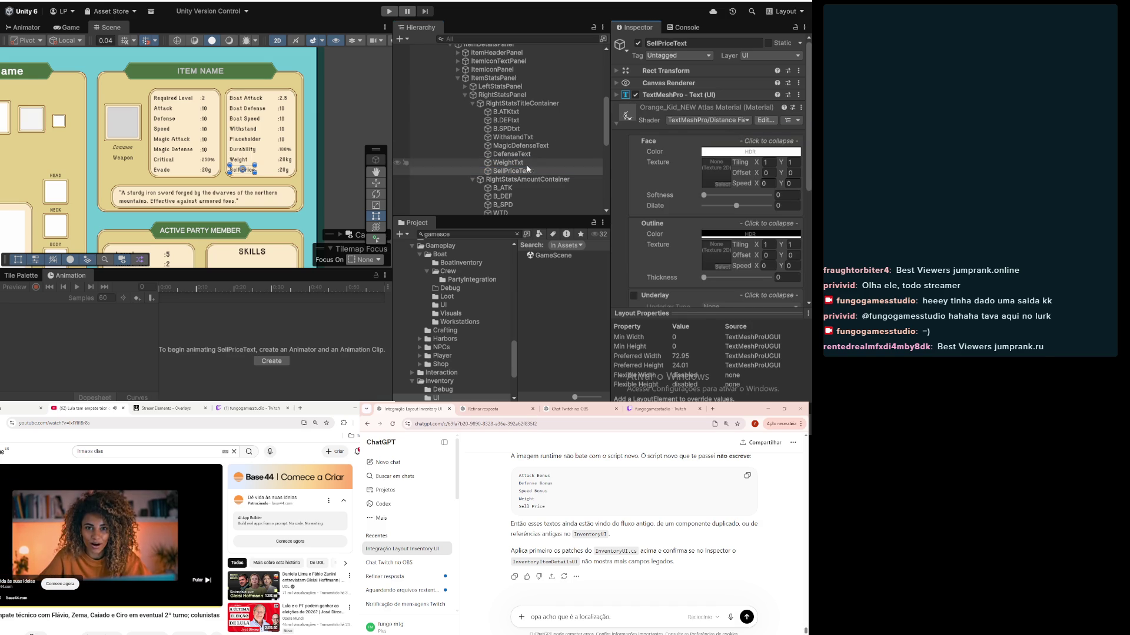
left_click(508, 163)
left_click(798, 107)
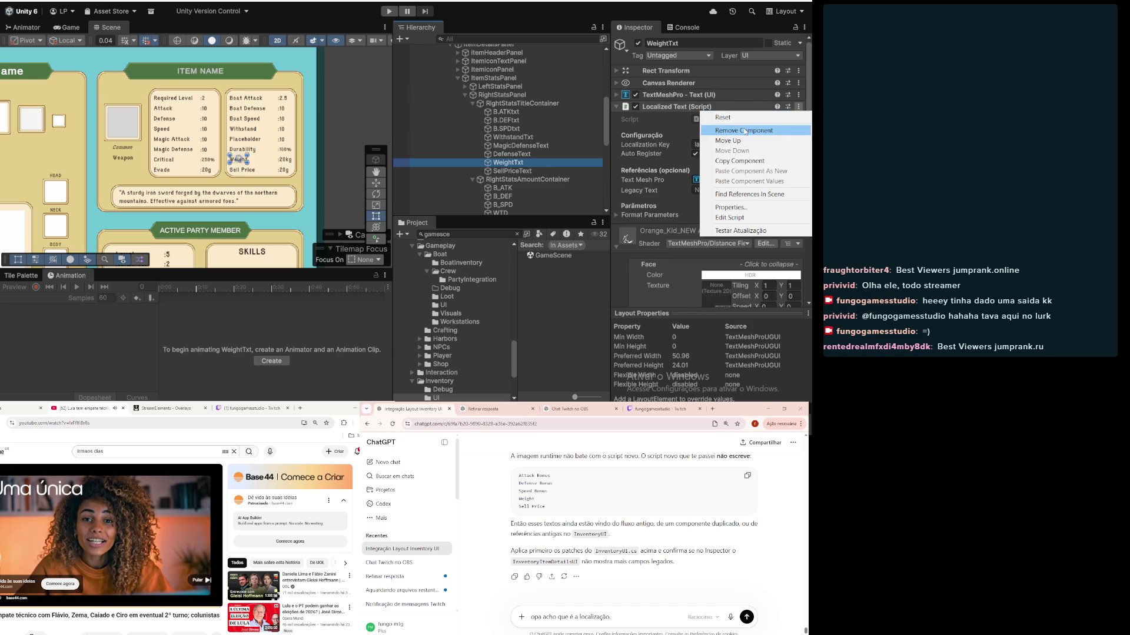
left_click(744, 130)
left_click(595, 155)
left_click(799, 106)
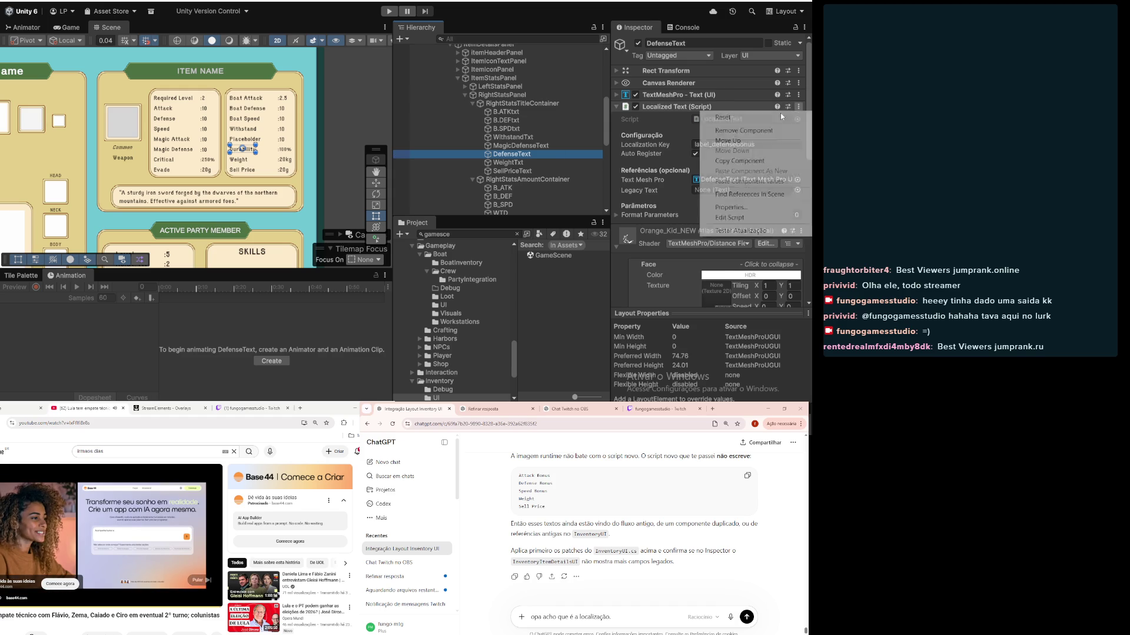
left_click(744, 130)
left_click(520, 146)
left_click(798, 107)
left_click(729, 131)
Step: Remove Localized Text from the WithstandTxt, B.SPDtxt, B.DEFtxt and B.ATKtxt title labels
left_click(569, 137)
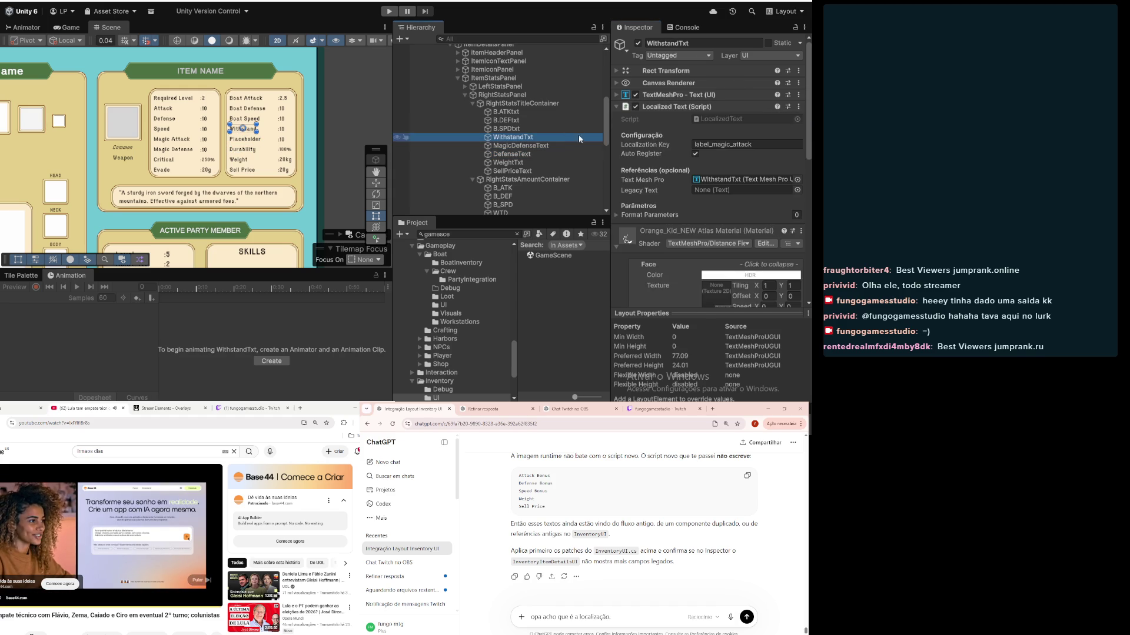
left_click(798, 106)
left_click(730, 130)
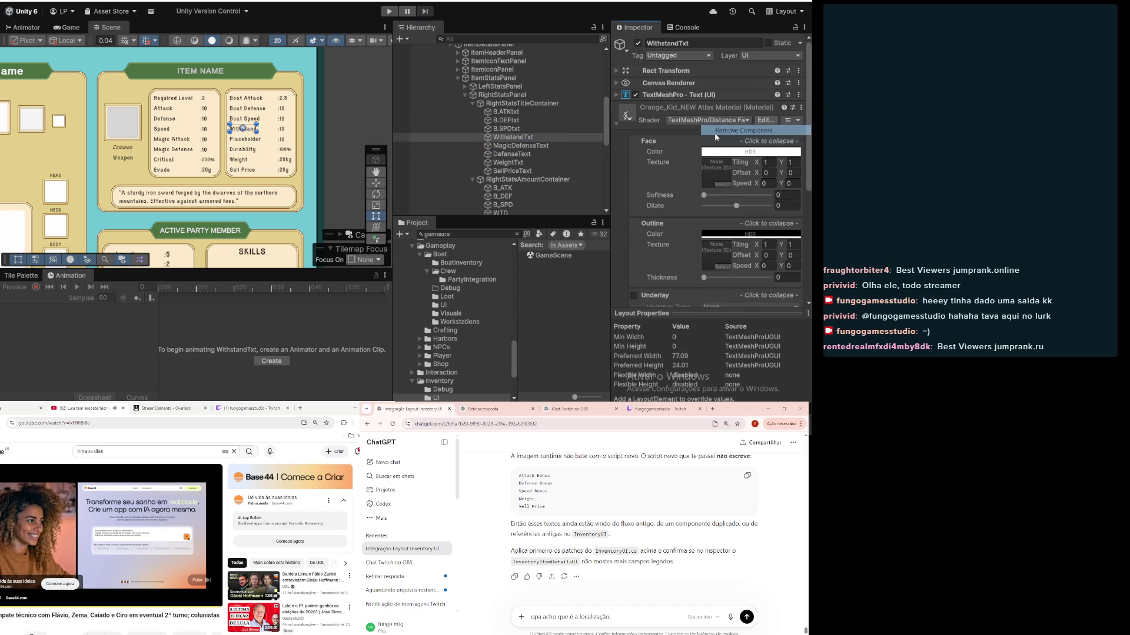
left_click(561, 129)
left_click(799, 106)
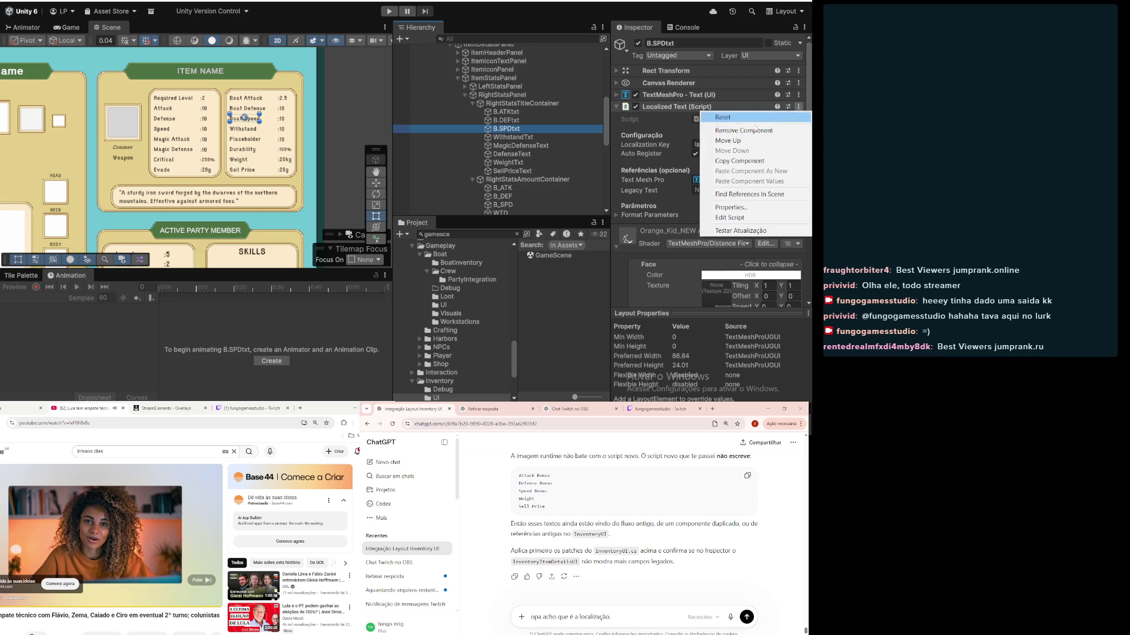
left_click(730, 130)
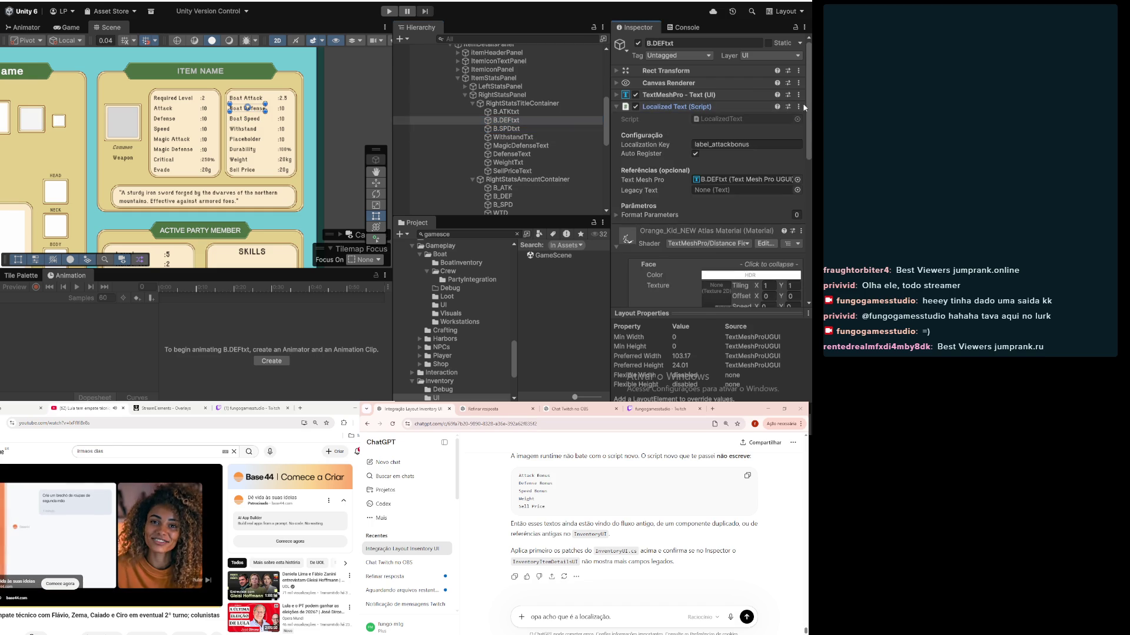
left_click(765, 106)
left_click(798, 107)
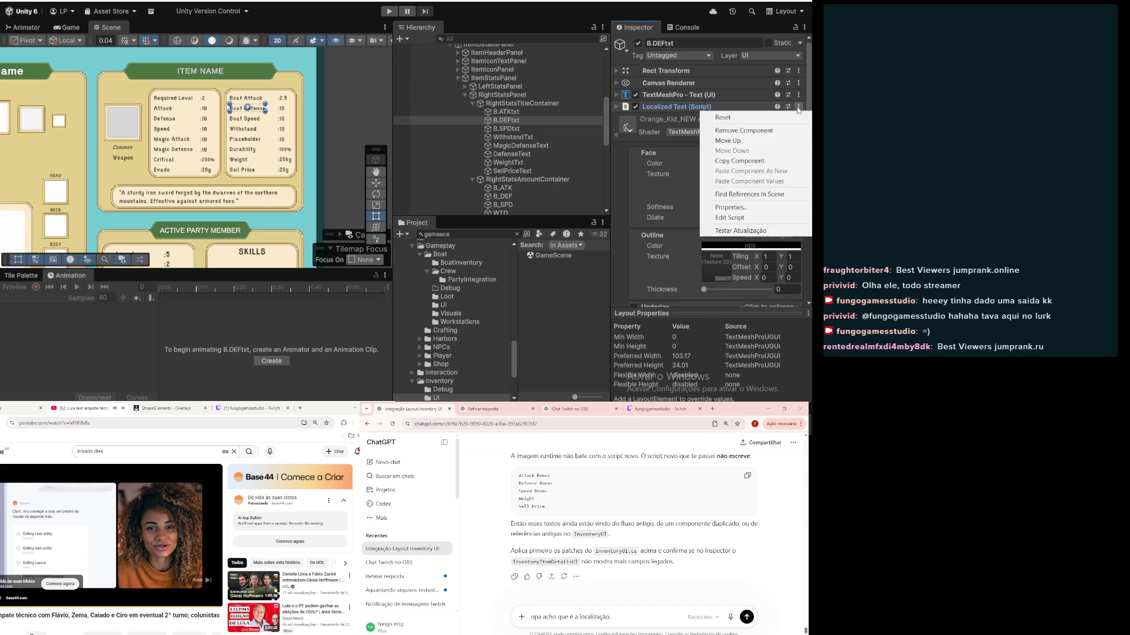
left_click(765, 133)
left_click(562, 112)
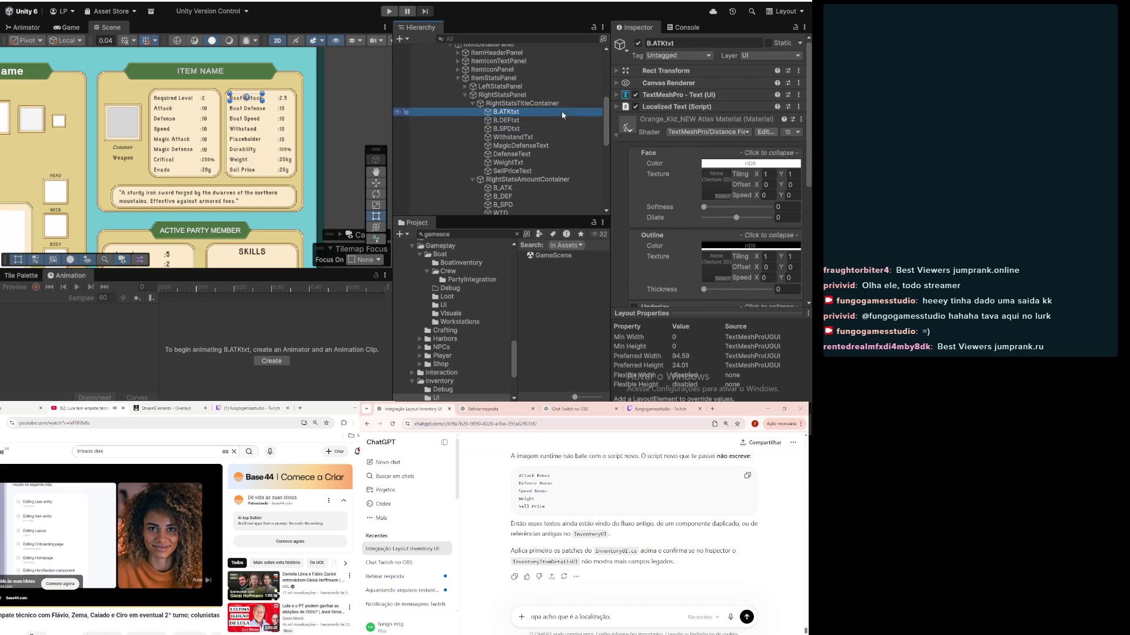
left_click(798, 106)
left_click(747, 131)
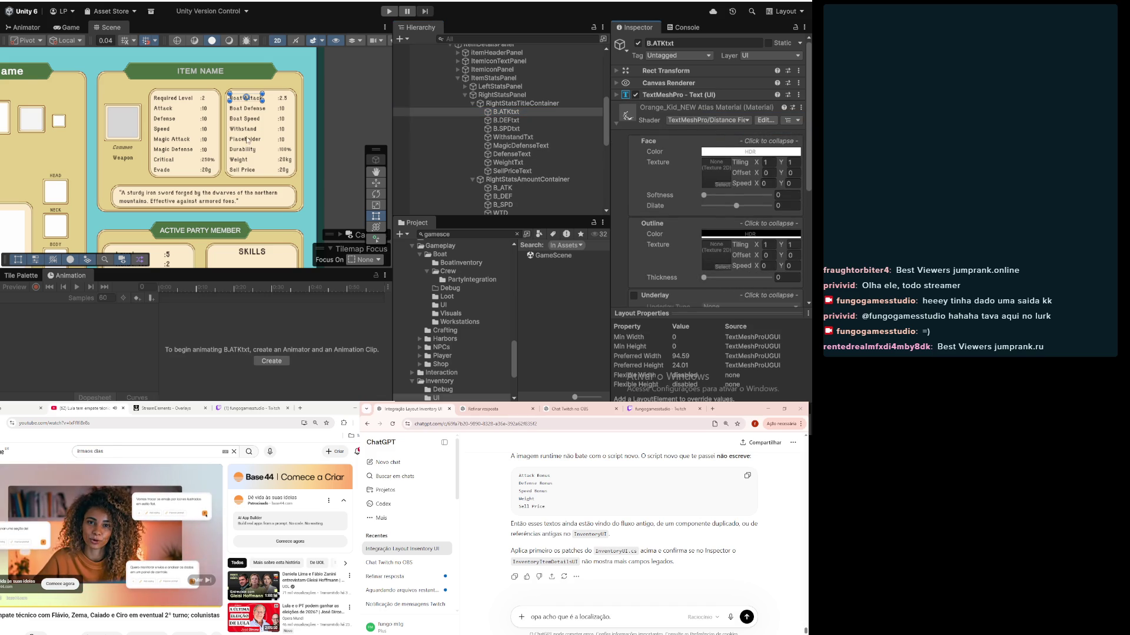
Step: Zoom out to show the inventory UI and collapse the RightStatsPanel and ItemDetailsPanel hierarchies
scroll(253, 141, "down", 5)
left_click_drag(268, 170, 324, 144)
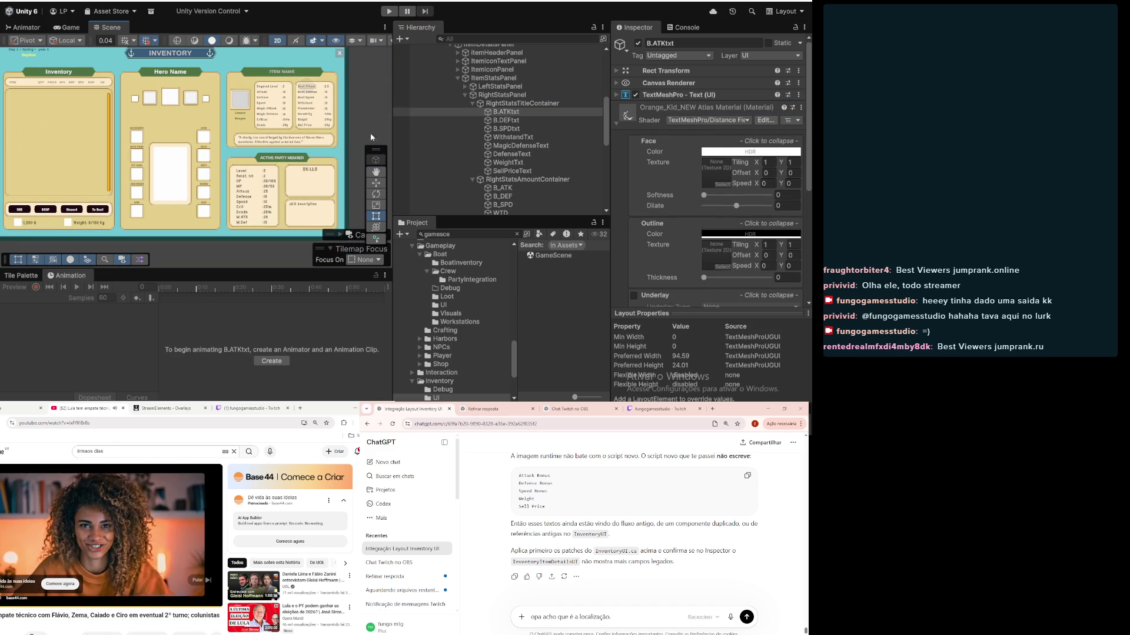
left_click(465, 96)
scroll(471, 112, "up", 3)
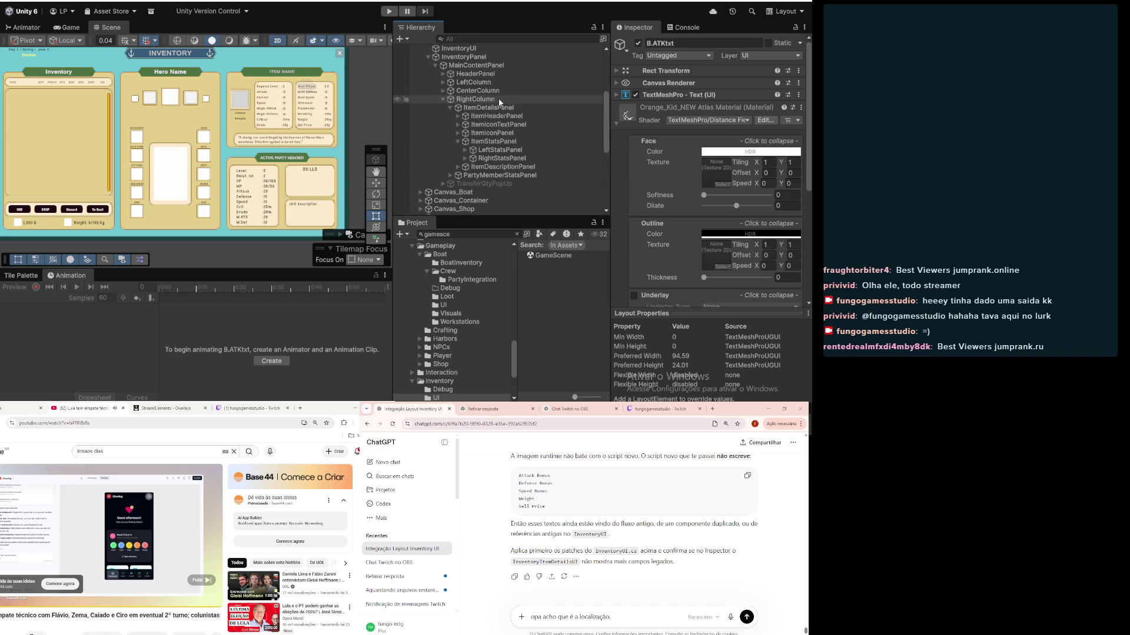
left_click(473, 134)
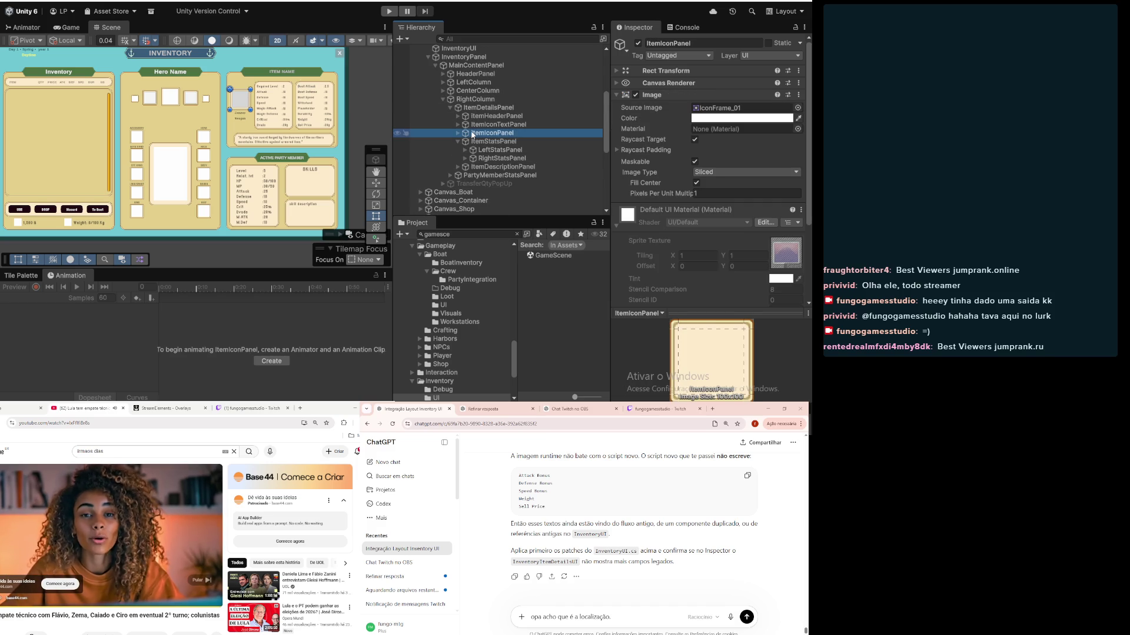
left_click(477, 125)
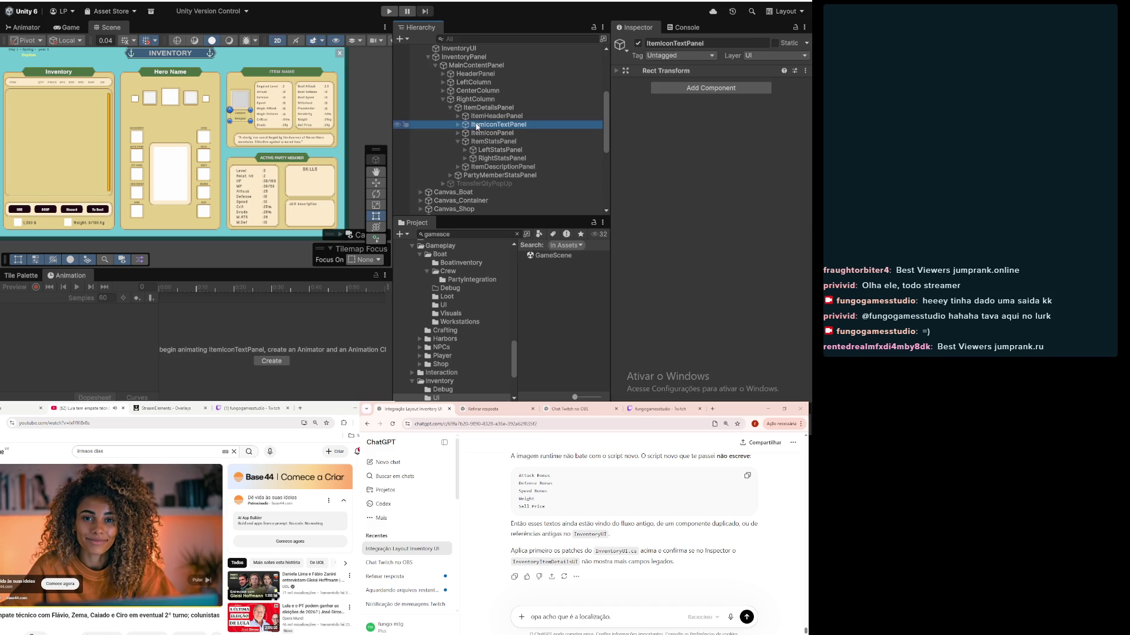
left_click(451, 108)
left_click(471, 116)
Step: Expand PartyMemberStatsPanel and inspect LeftContainer, RightContainer and MemberStatsTitleContainer
left_click(201, 580)
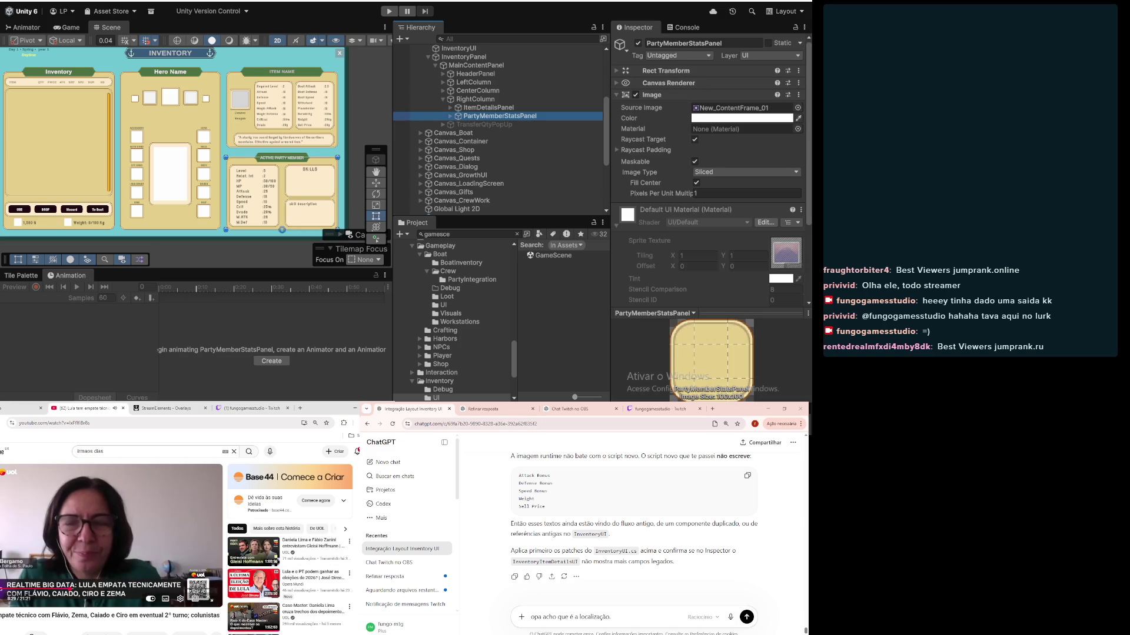
left_click(450, 116)
left_click(481, 125)
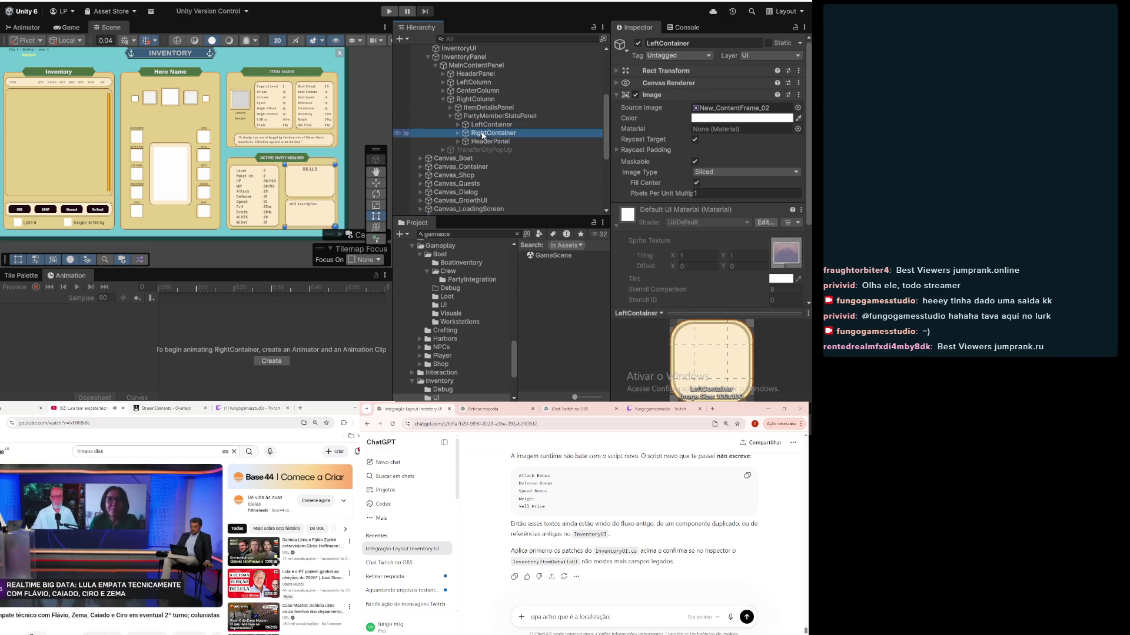
left_click(482, 133)
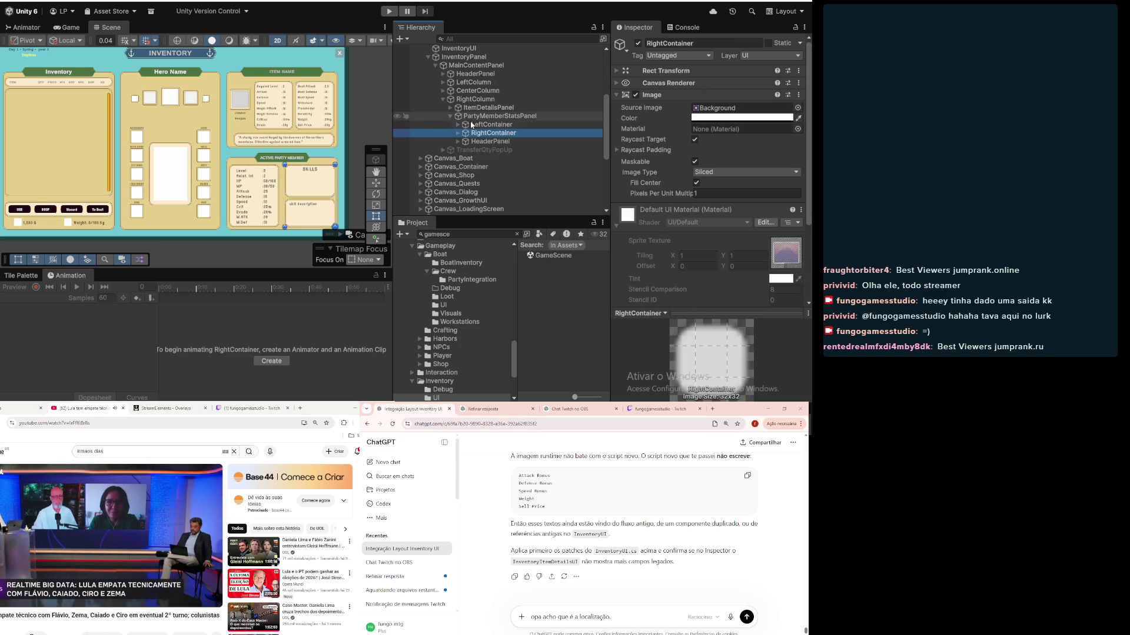
left_click(481, 124)
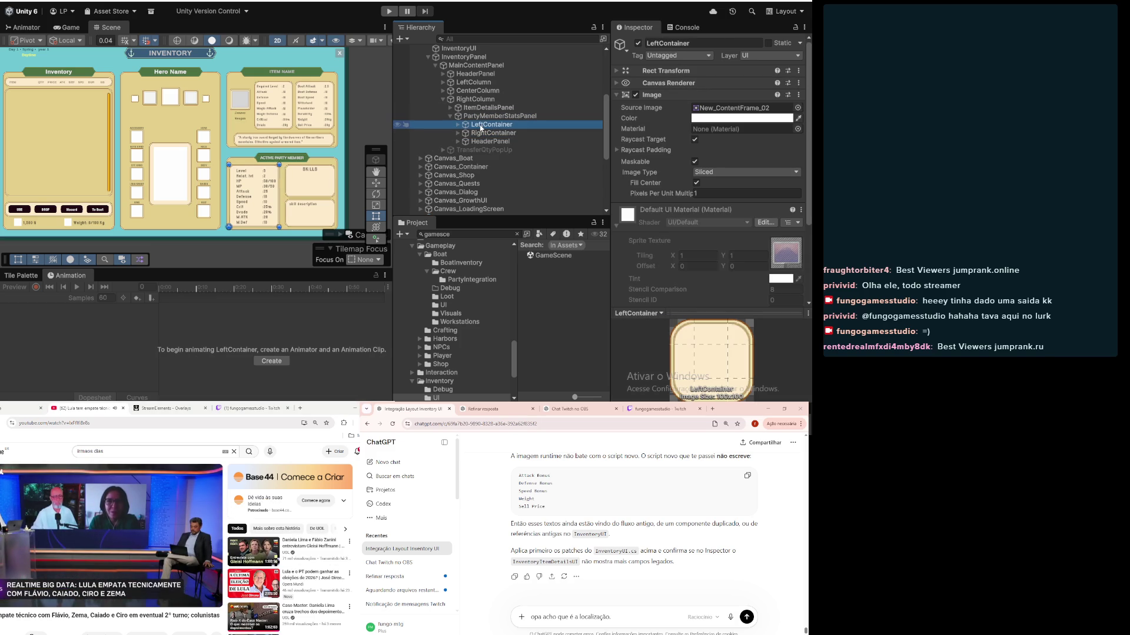
left_click(458, 126)
left_click(489, 133)
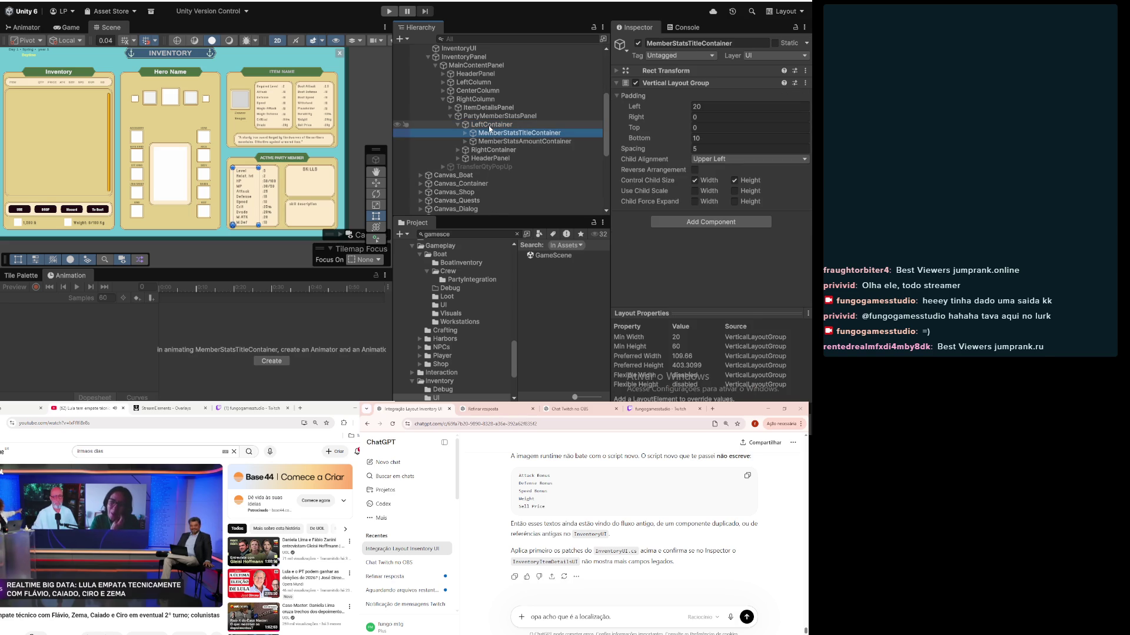
left_click(488, 125)
left_click(458, 125)
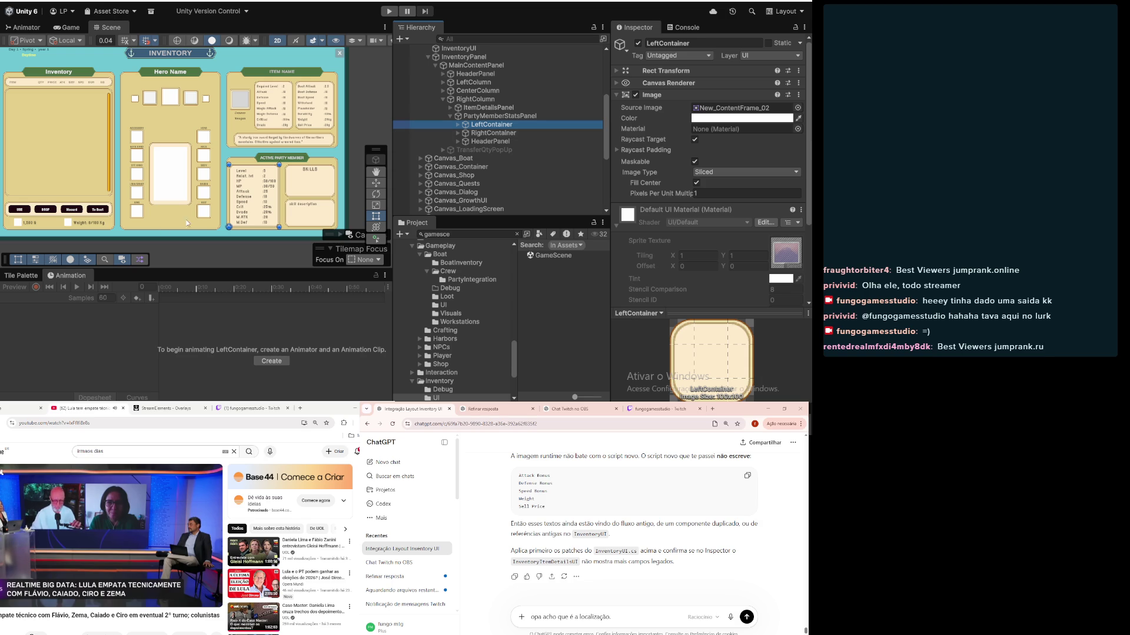
Step: Expand MemberStatsTitleContainer and remove MemberLevelText's duplicate Localized Text component
scroll(275, 208, "up", 2)
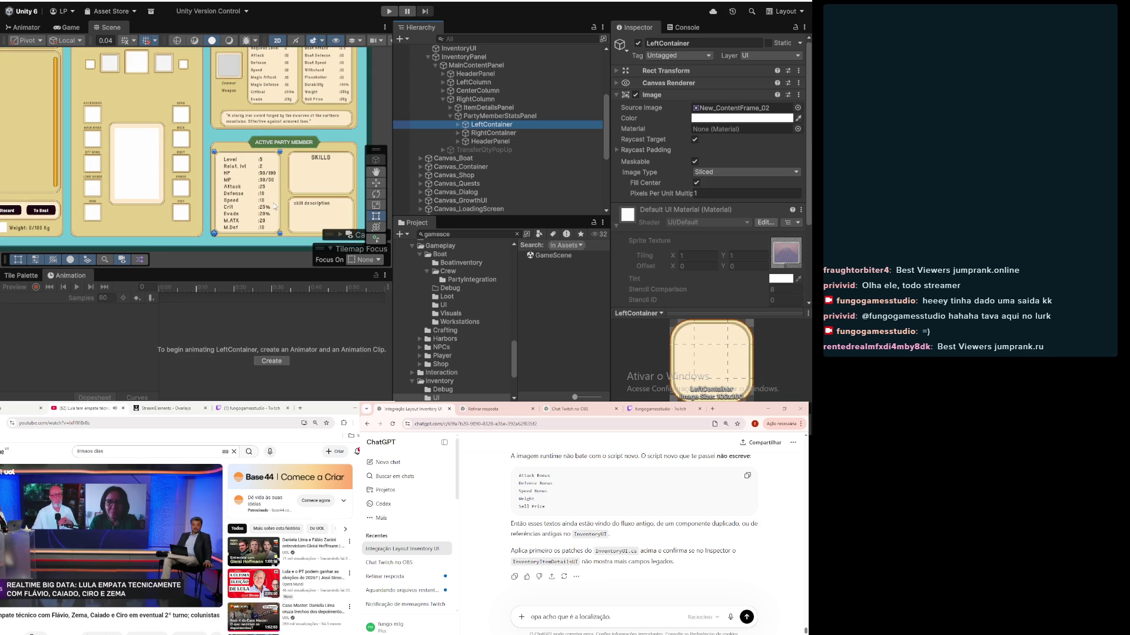
scroll(267, 182, "up", 1)
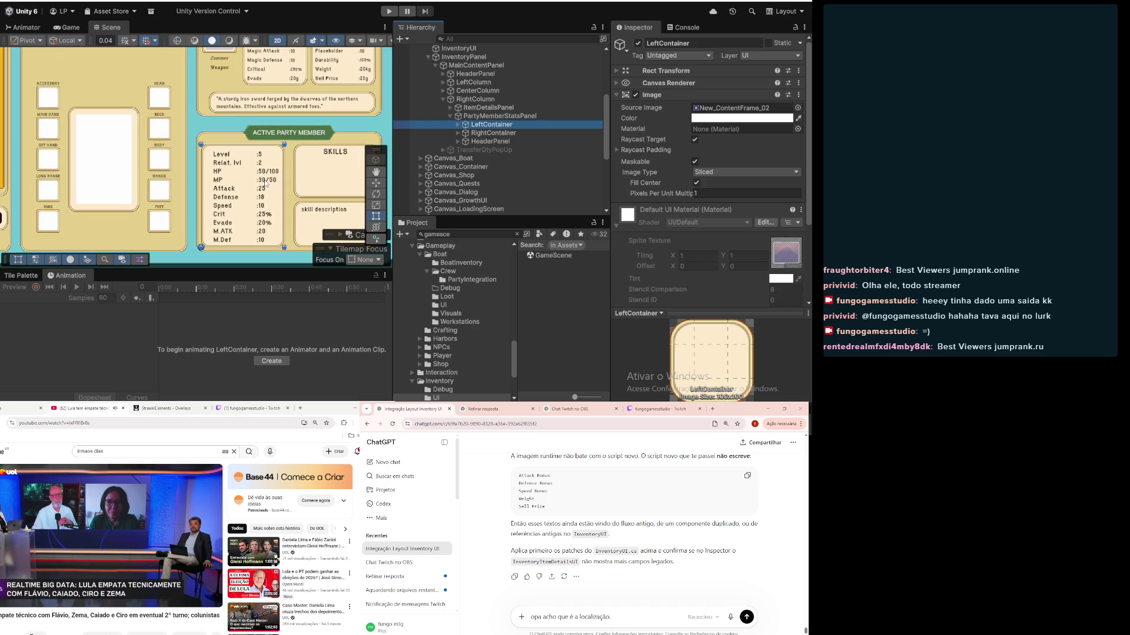
left_click_drag(257, 190, 210, 184)
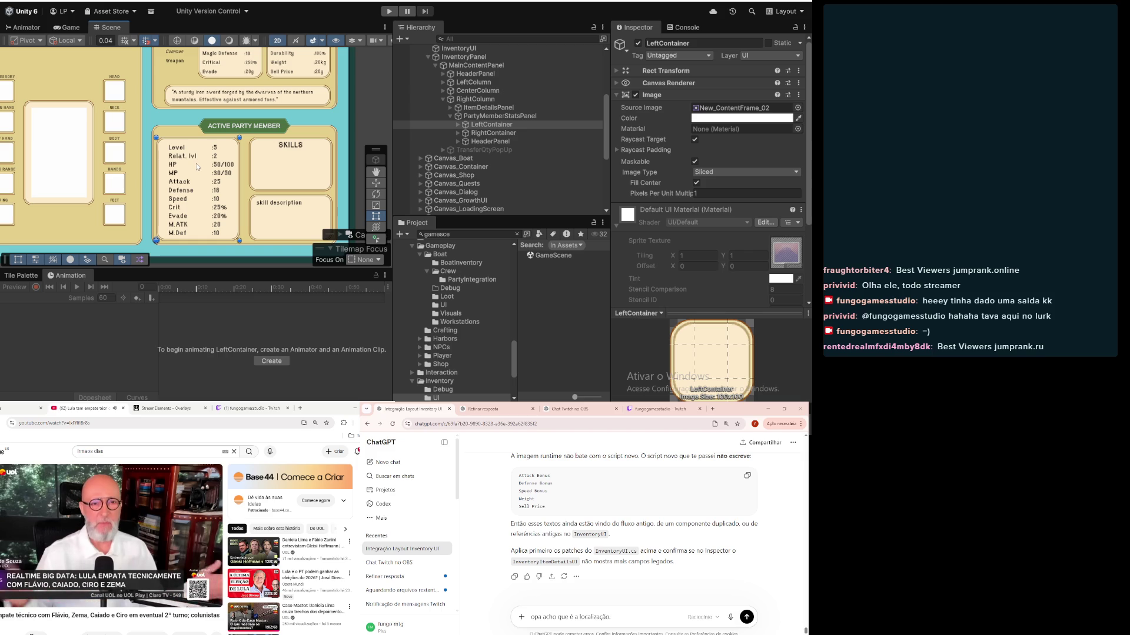
scroll(197, 171, "up", 2)
scroll(199, 167, "down", 2)
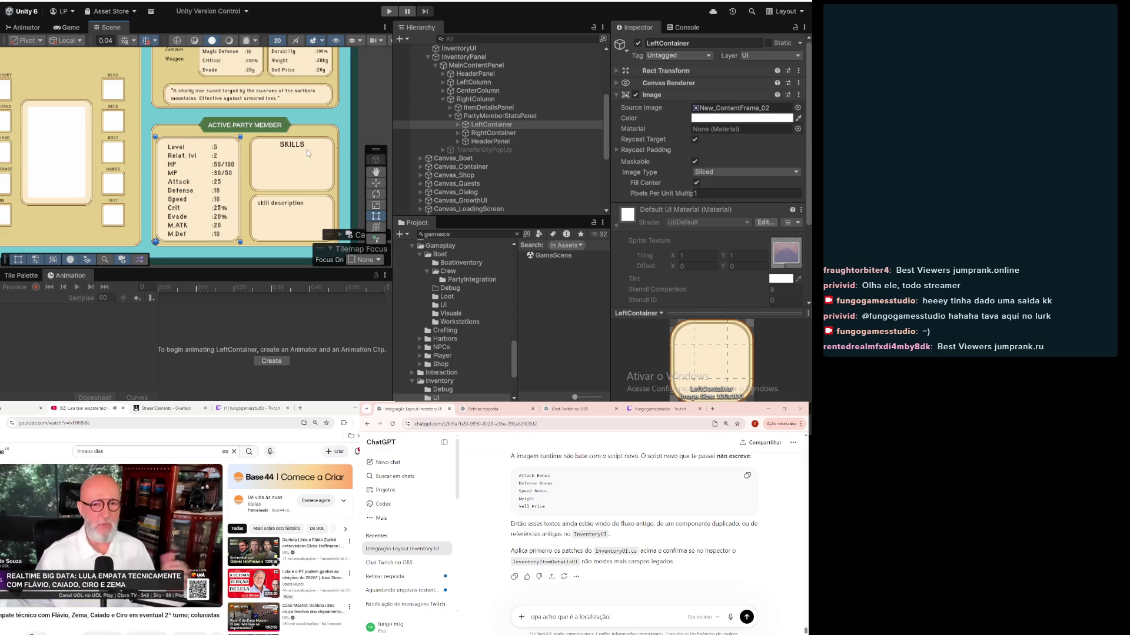
left_click(458, 124)
left_click(474, 133)
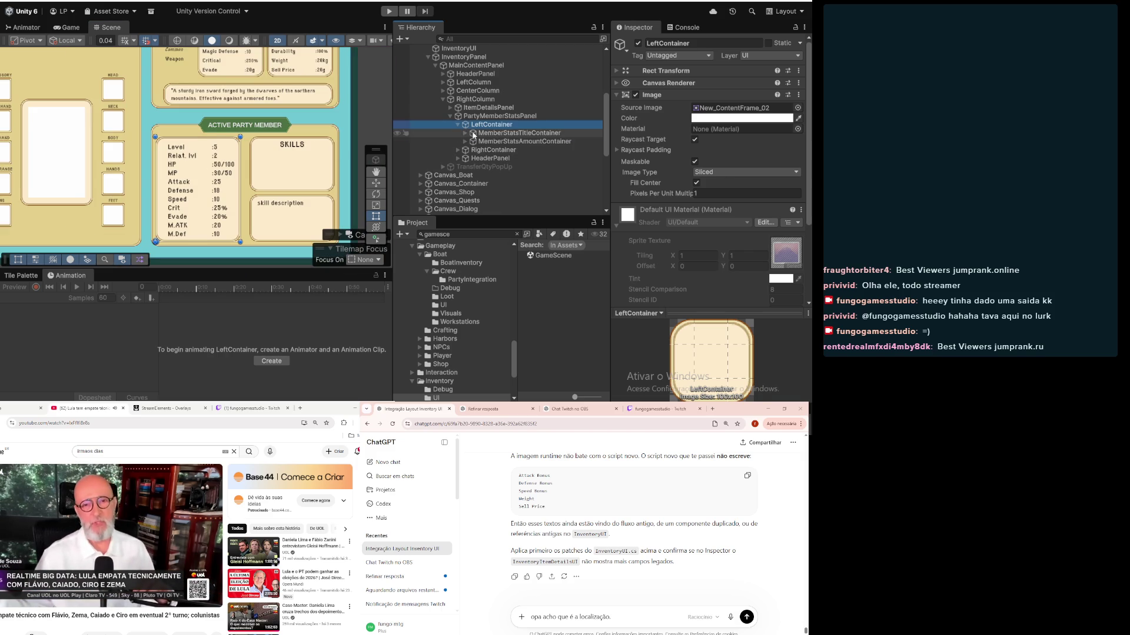
left_click(465, 133)
left_click(494, 143)
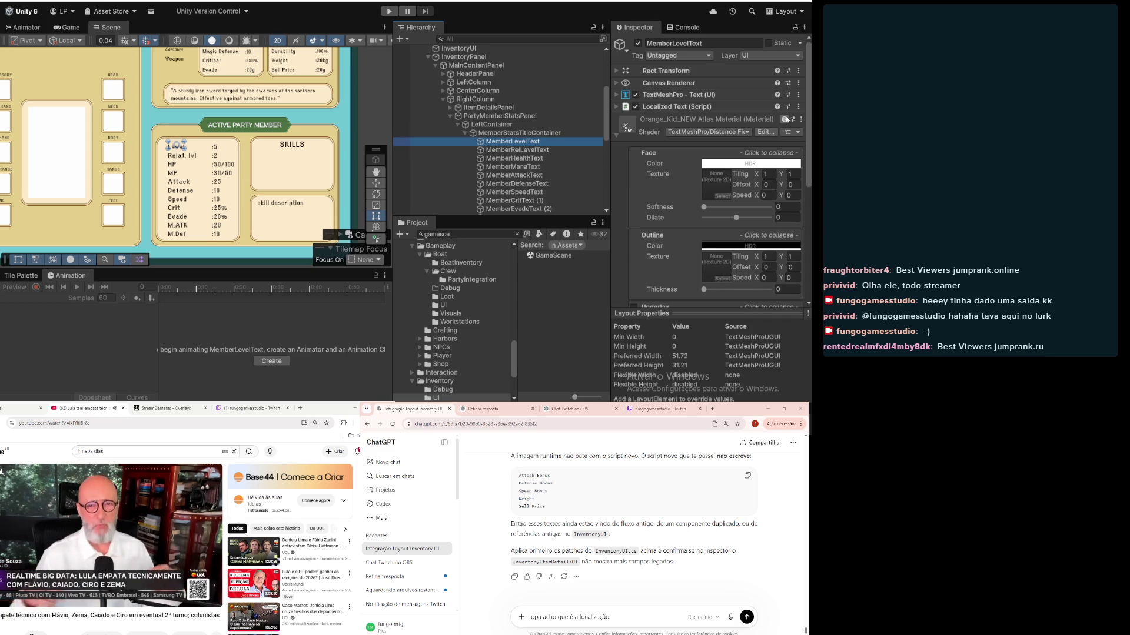
left_click(706, 107)
left_click(799, 107)
left_click(775, 134)
Step: Remove the duplicate Localized Text from MemberRelLevelText, MemberHealthText and MemberManaText
left_click(512, 150)
left_click(797, 106)
left_click(765, 131)
left_click(580, 159)
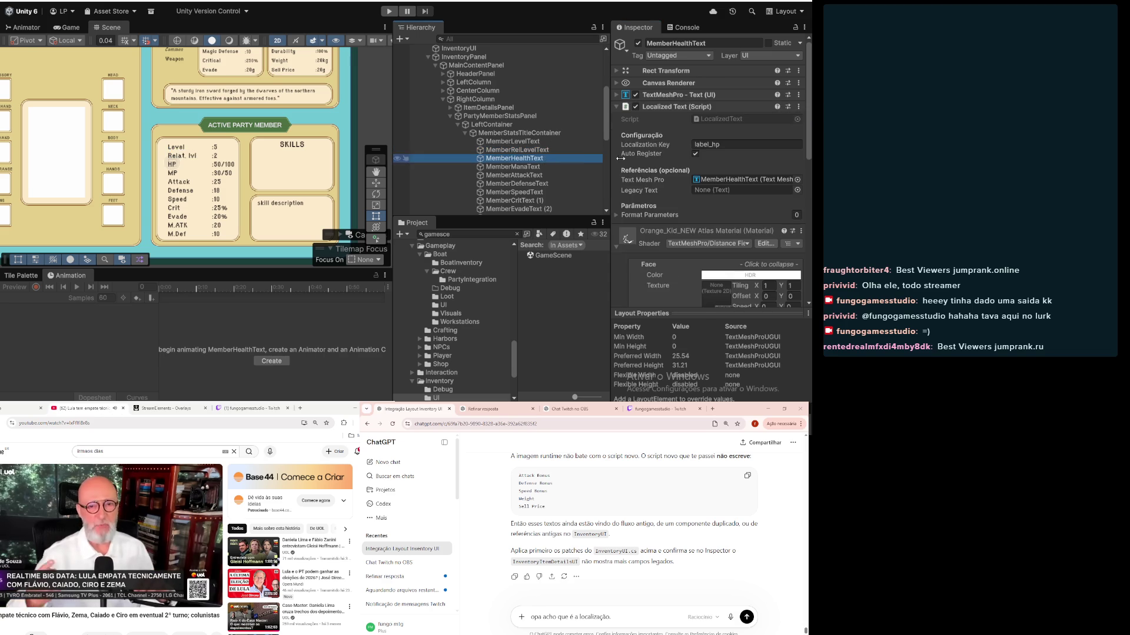
left_click(799, 106)
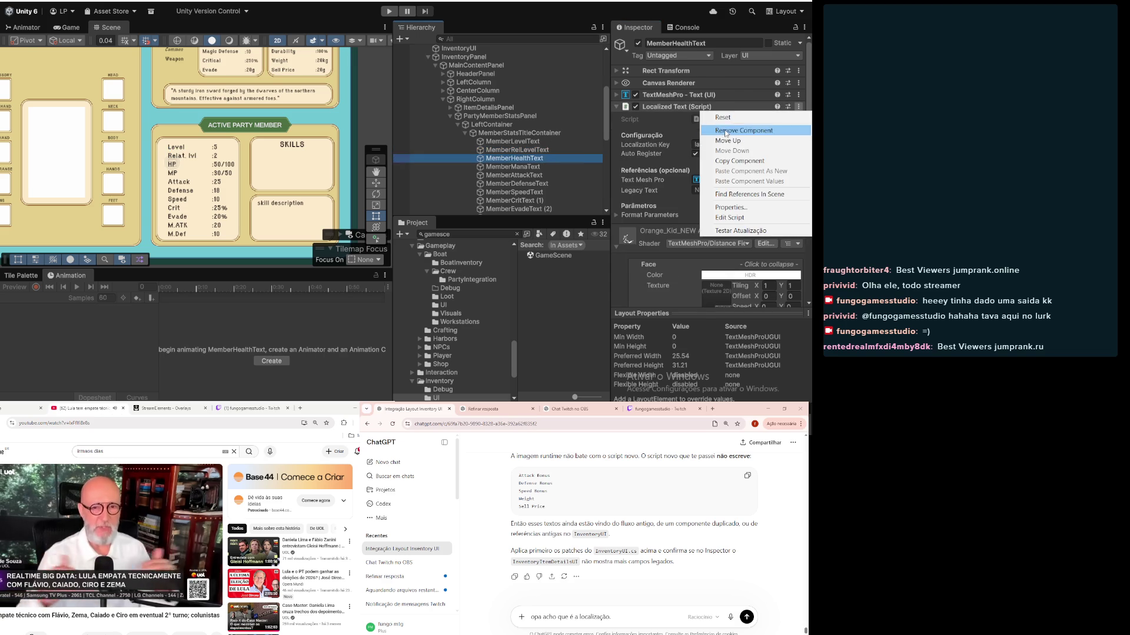
left_click(759, 130)
left_click(512, 167)
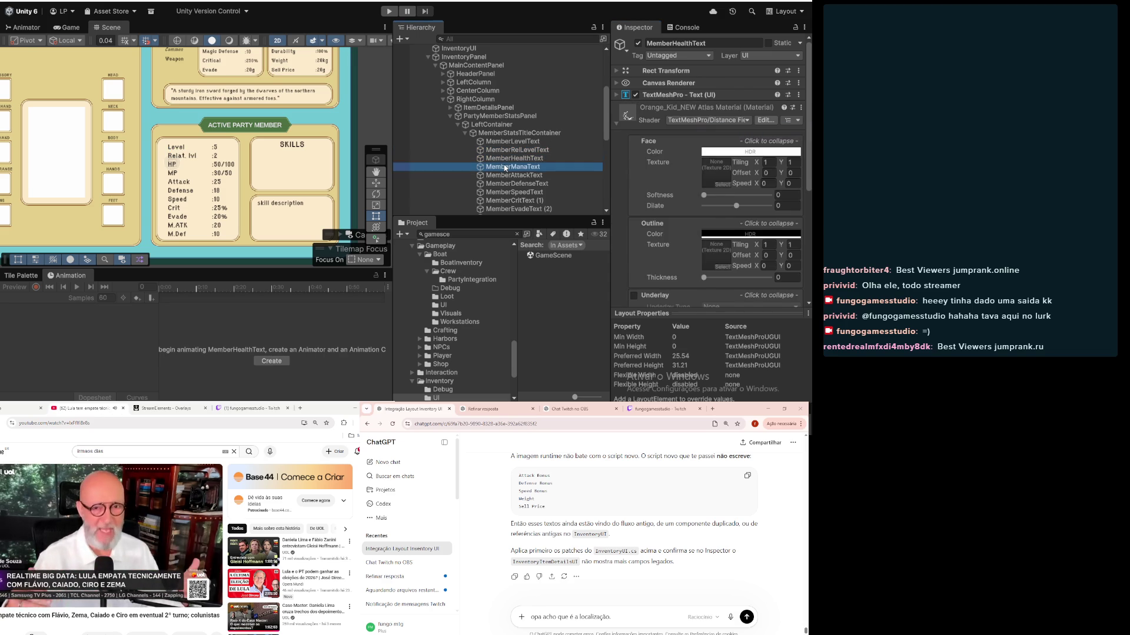
left_click(799, 107)
left_click(765, 130)
Step: Remove the duplicate Localized Text from MemberAttackText, MemberDefenseText and MemberSpeedText
left_click(513, 176)
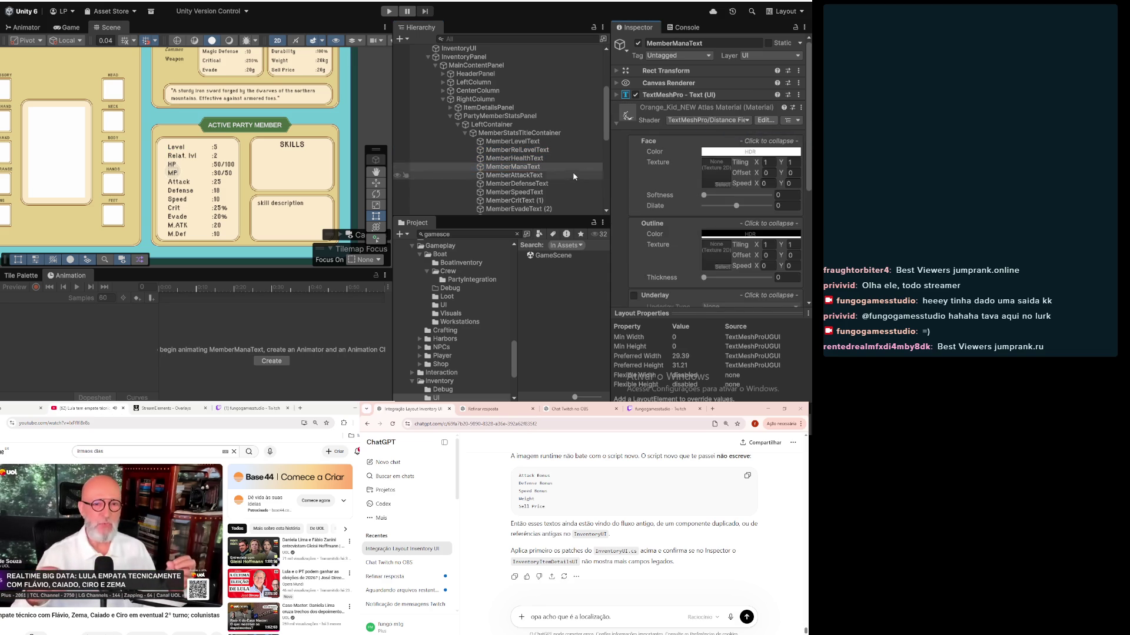
left_click(799, 106)
left_click(722, 132)
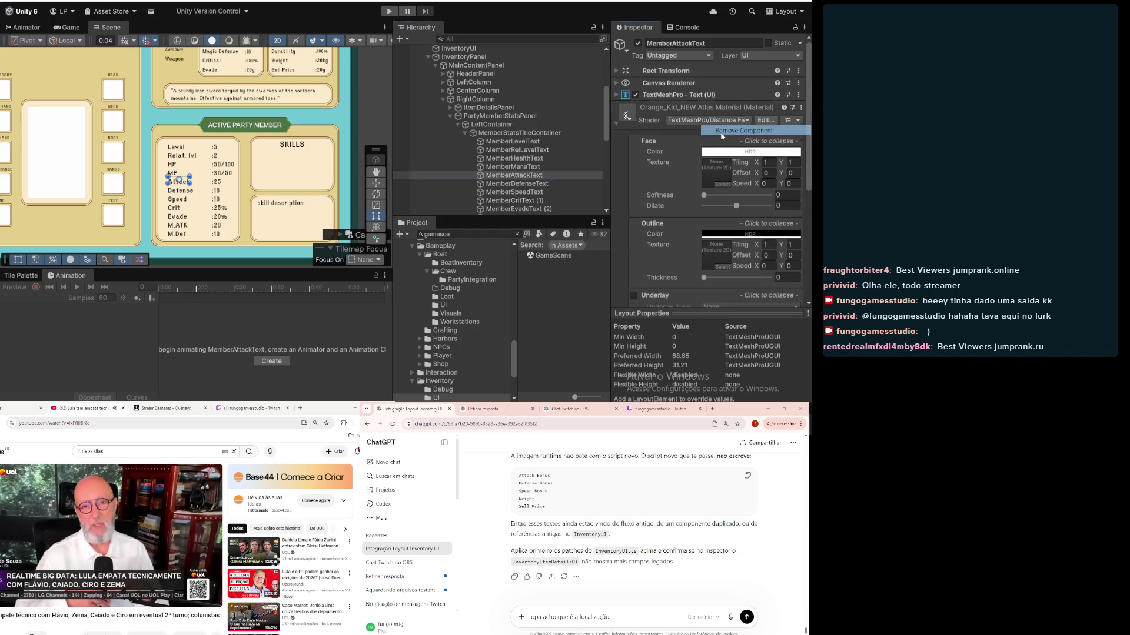
left_click(516, 184)
left_click(798, 107)
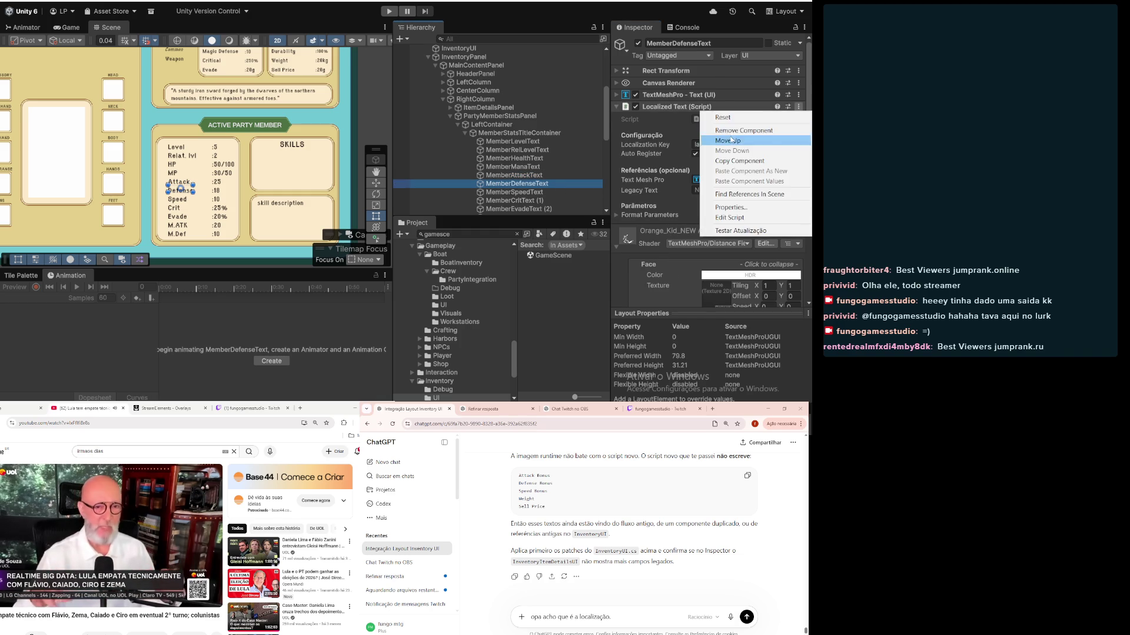
left_click(743, 131)
left_click(515, 192)
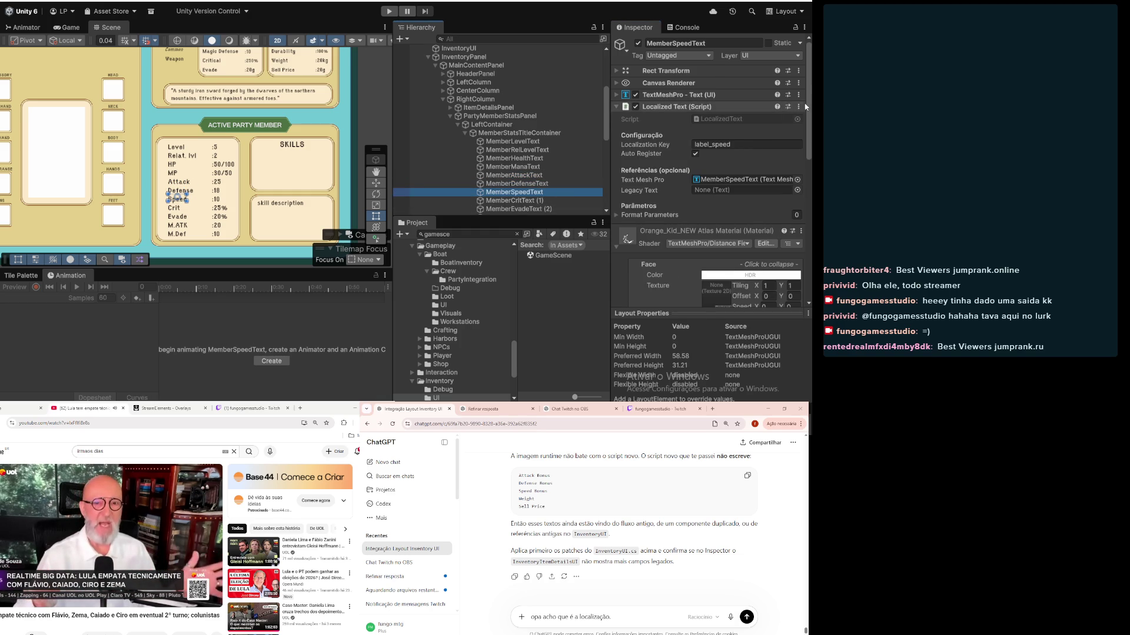
left_click(804, 107)
left_click(799, 107)
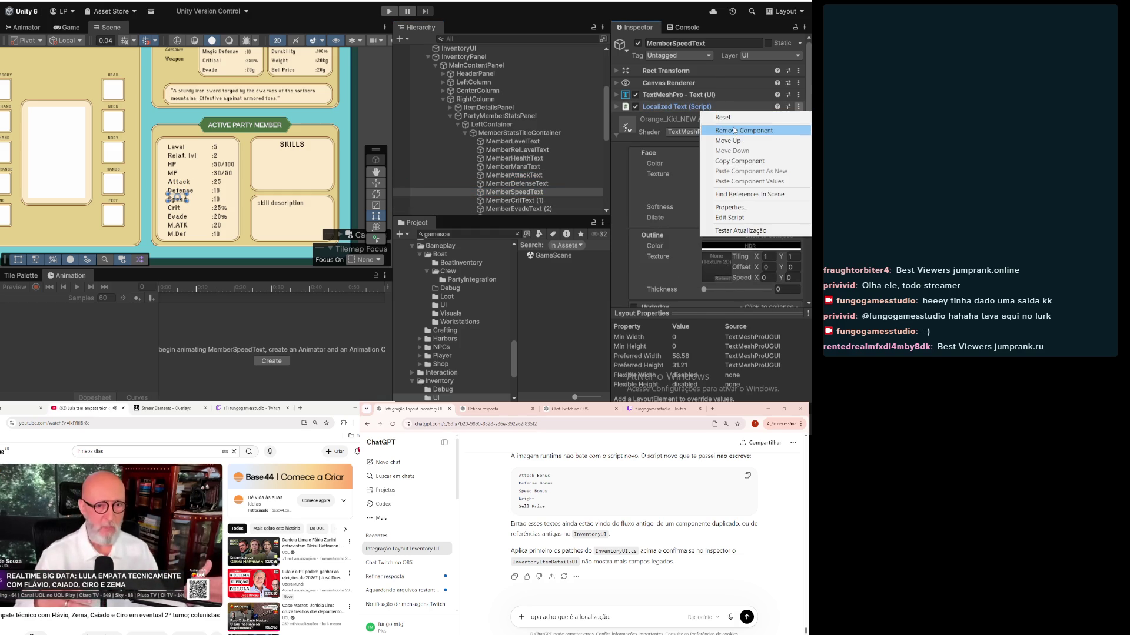
left_click(743, 130)
Step: Remove the duplicate Localized Text from MemberCritText (1) and MemberEvadeText (2)
left_click(513, 200)
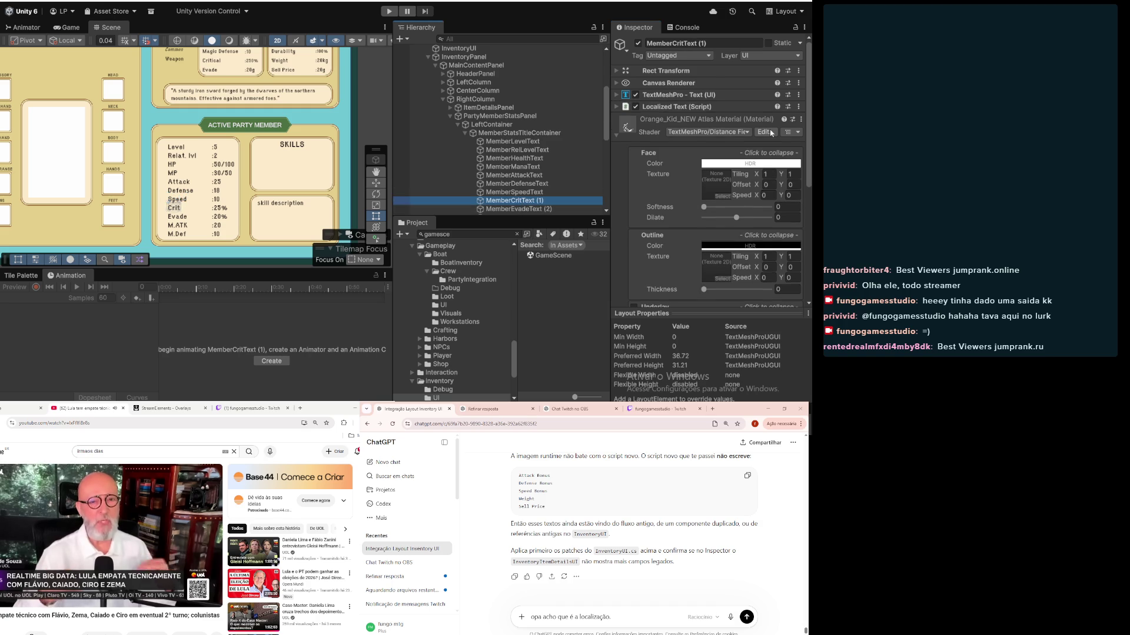
left_click(798, 106)
left_click(743, 130)
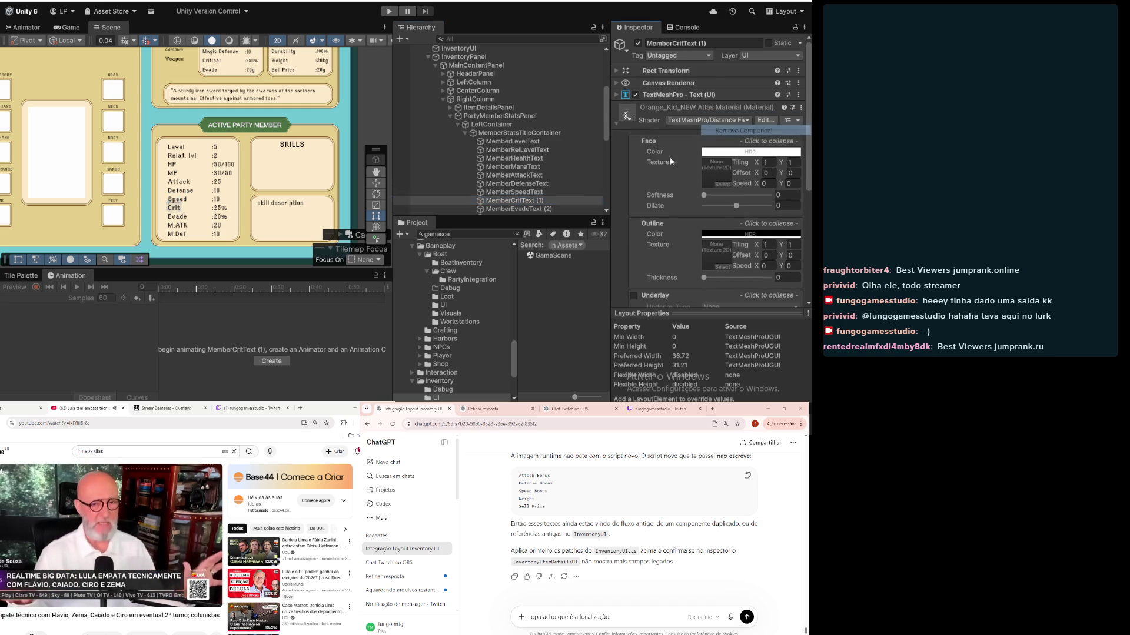
scroll(549, 188, "down", 2)
left_click(520, 179)
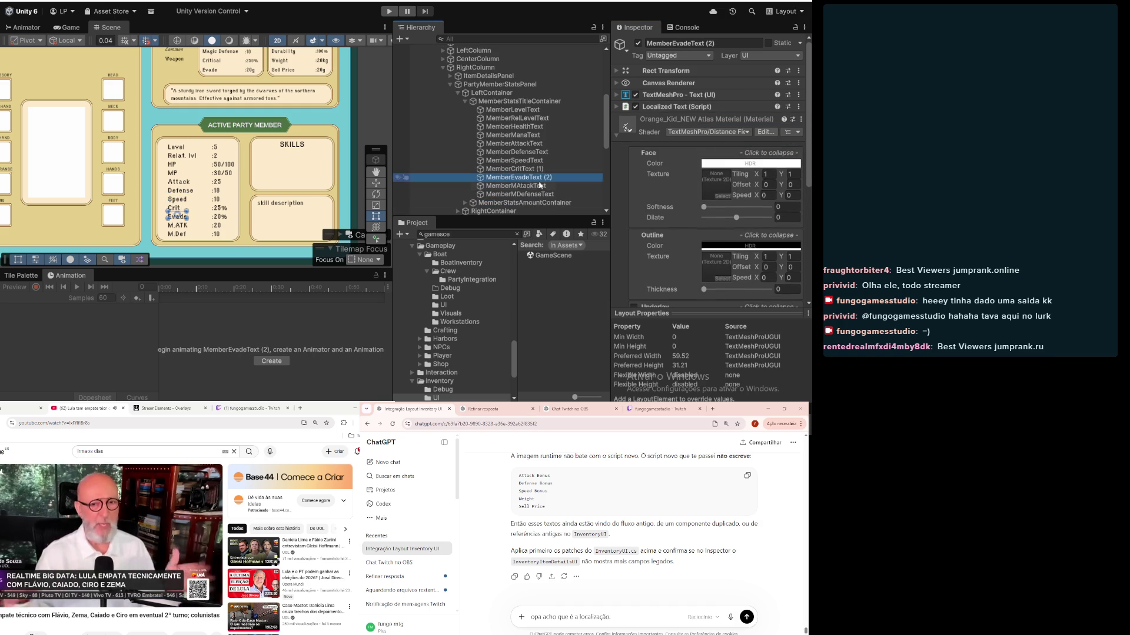
left_click(799, 107)
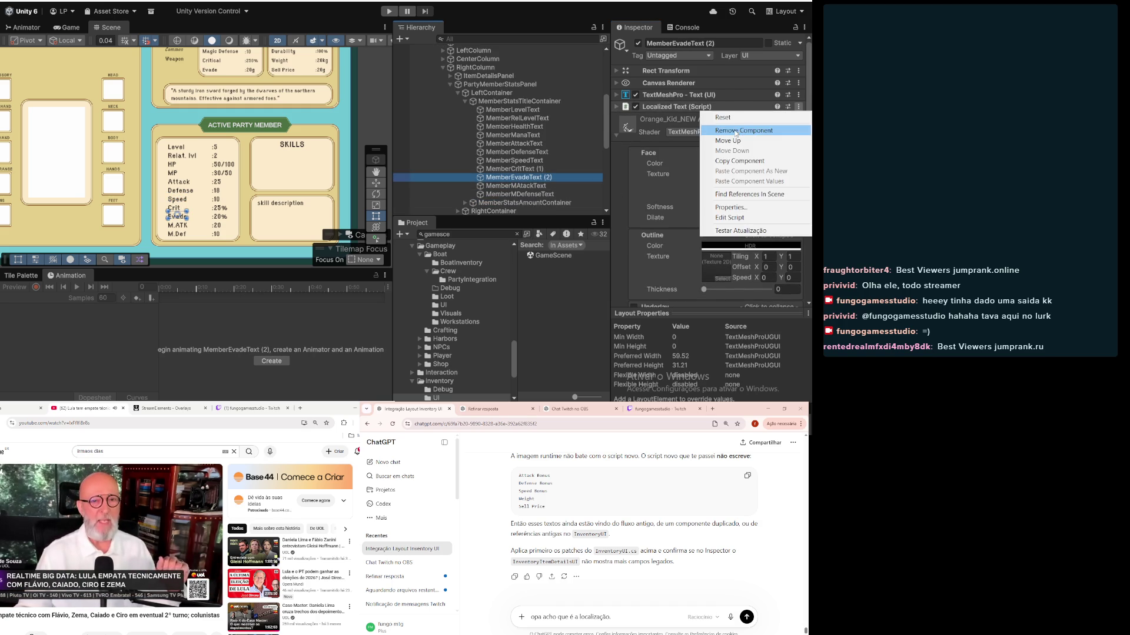
left_click(743, 131)
Step: Remove the Localized Text component from MemberMAtackText and MemberMDefenseText
left_click(516, 186)
left_click(736, 107)
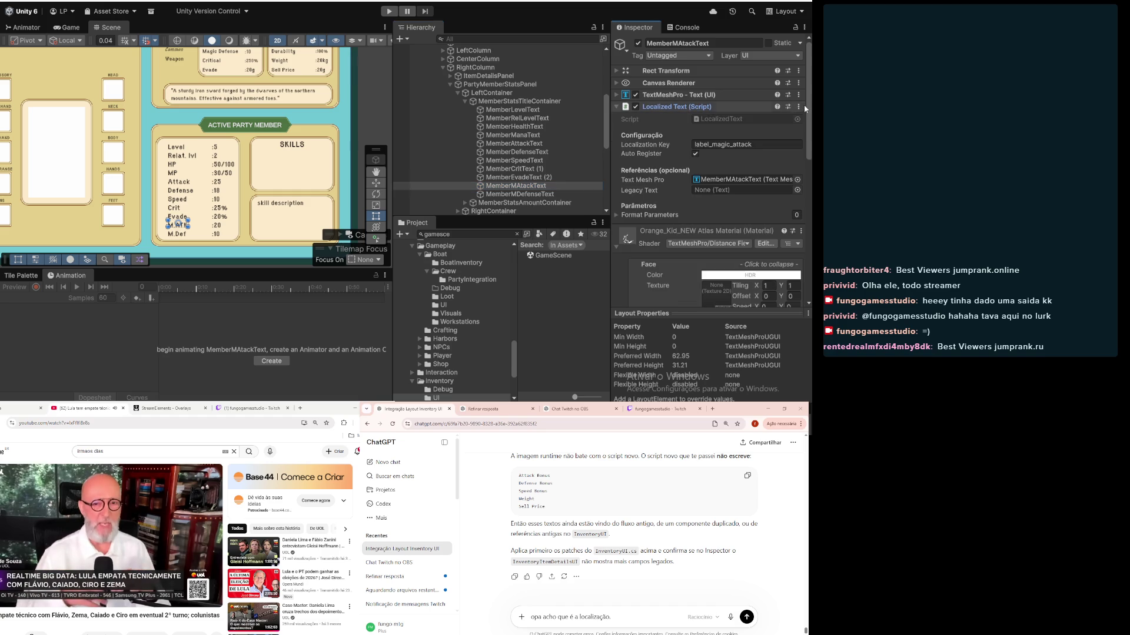
left_click(799, 107)
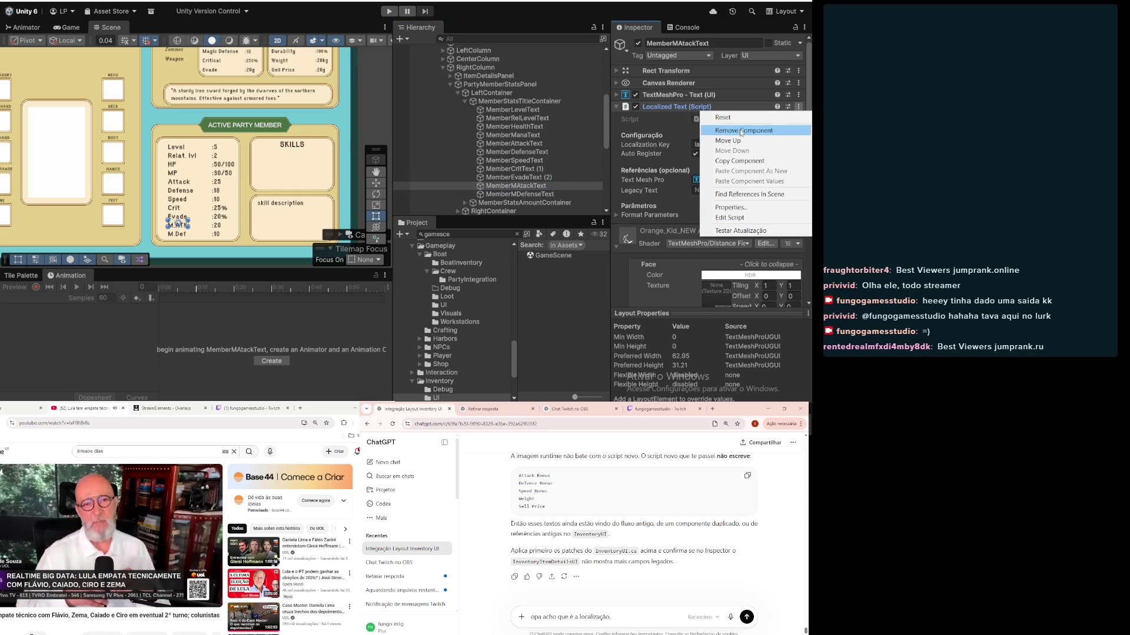
left_click(747, 131)
left_click(519, 194)
left_click(798, 106)
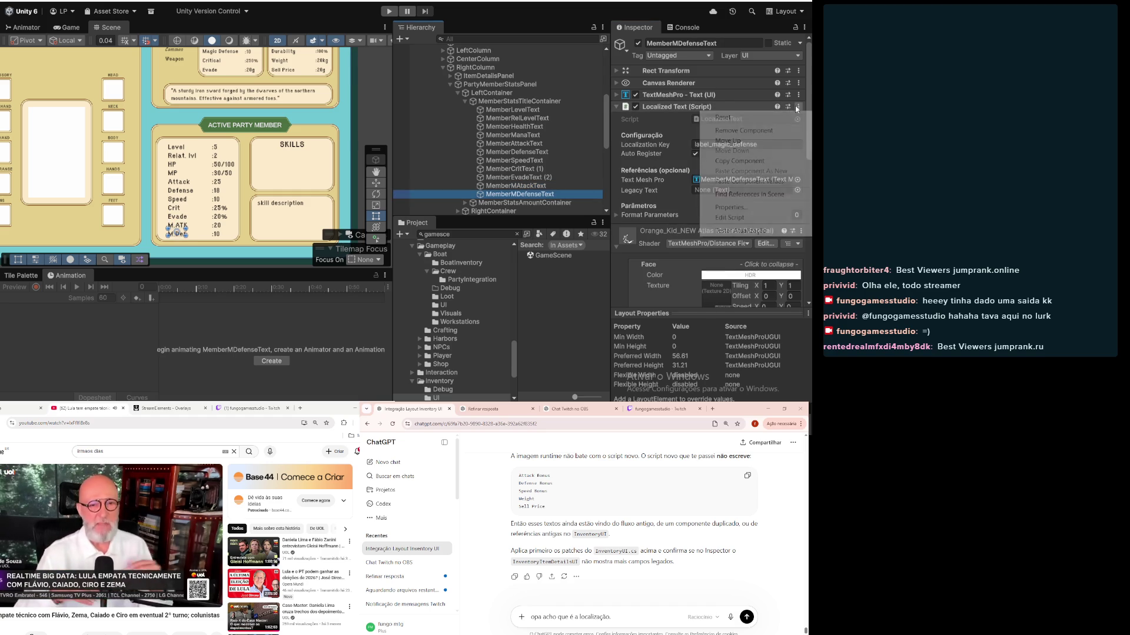
left_click(747, 131)
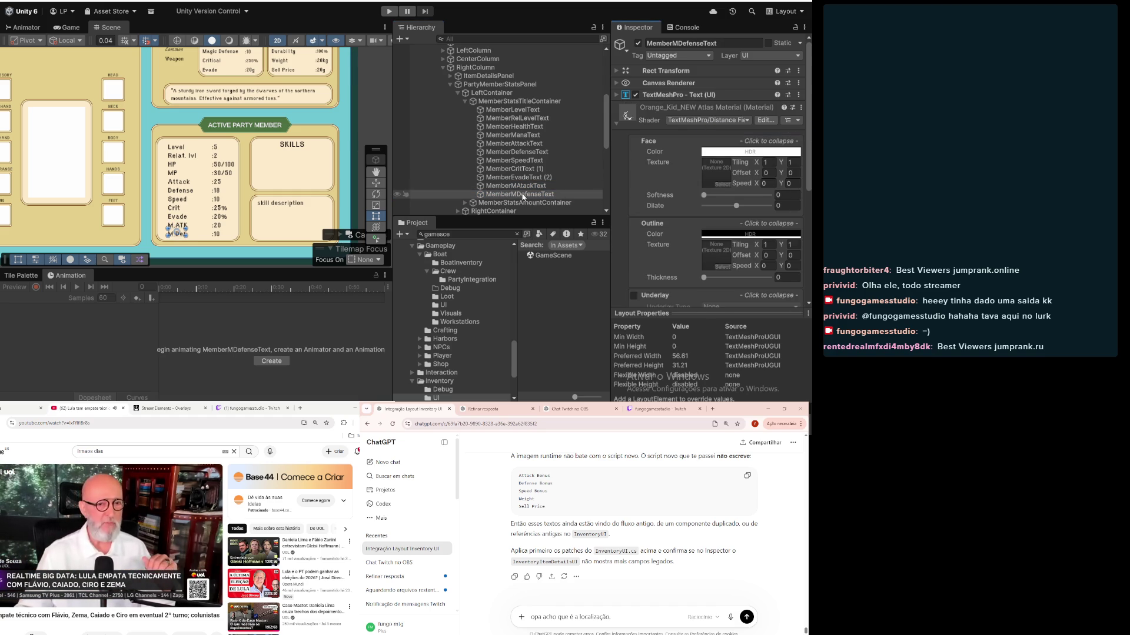
left_click(488, 203)
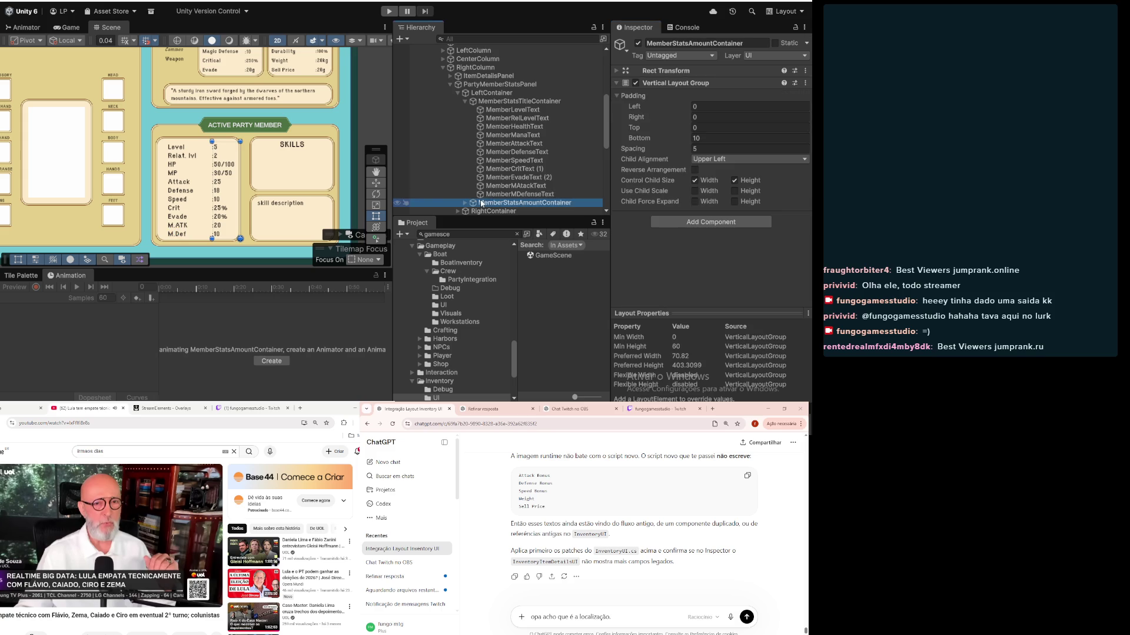
Step: Expand MemberStatsAmountContainer and remove Localized Text from MemberLevelText and MemberRelLevelText
left_click(464, 203)
scroll(471, 176, "down", 3)
left_click(512, 116)
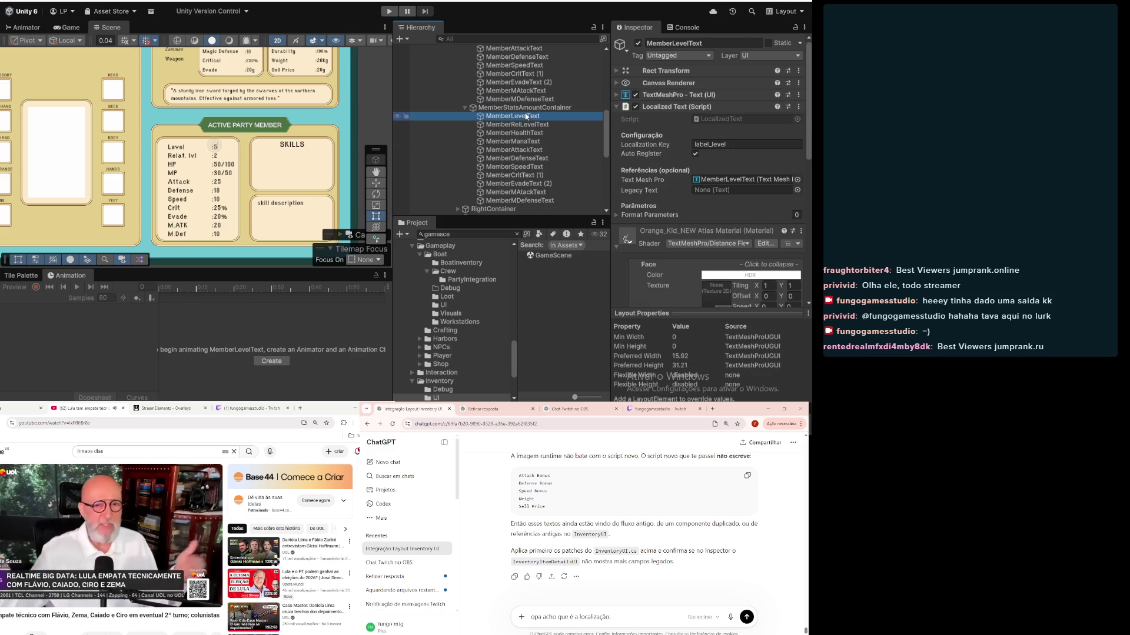
left_click(798, 107)
left_click(776, 134)
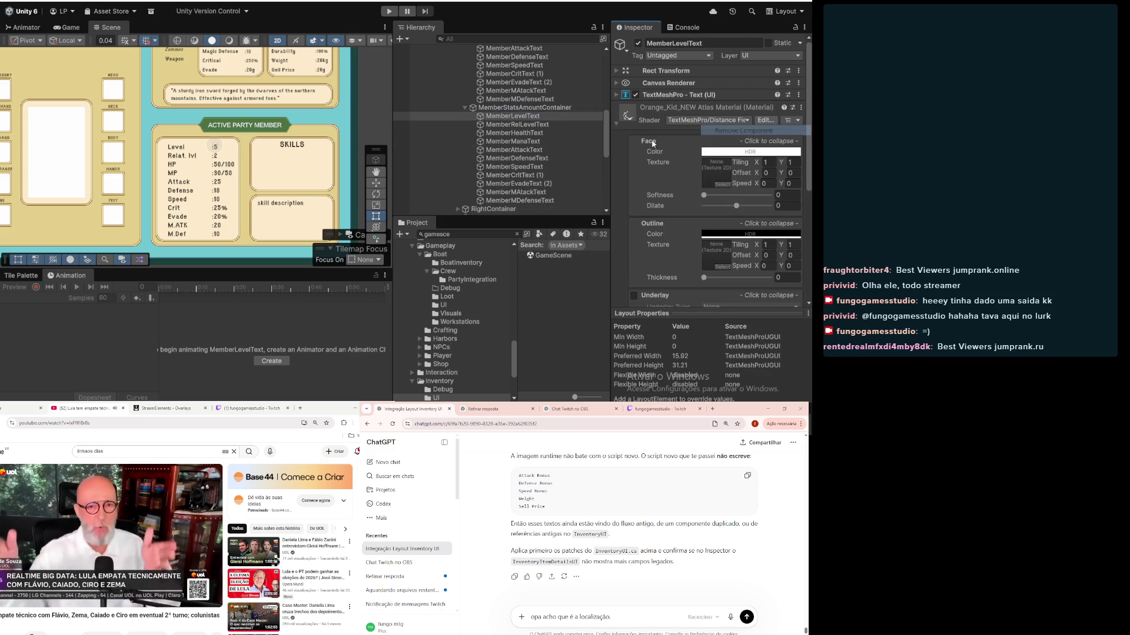
key("Down")
left_click(798, 107)
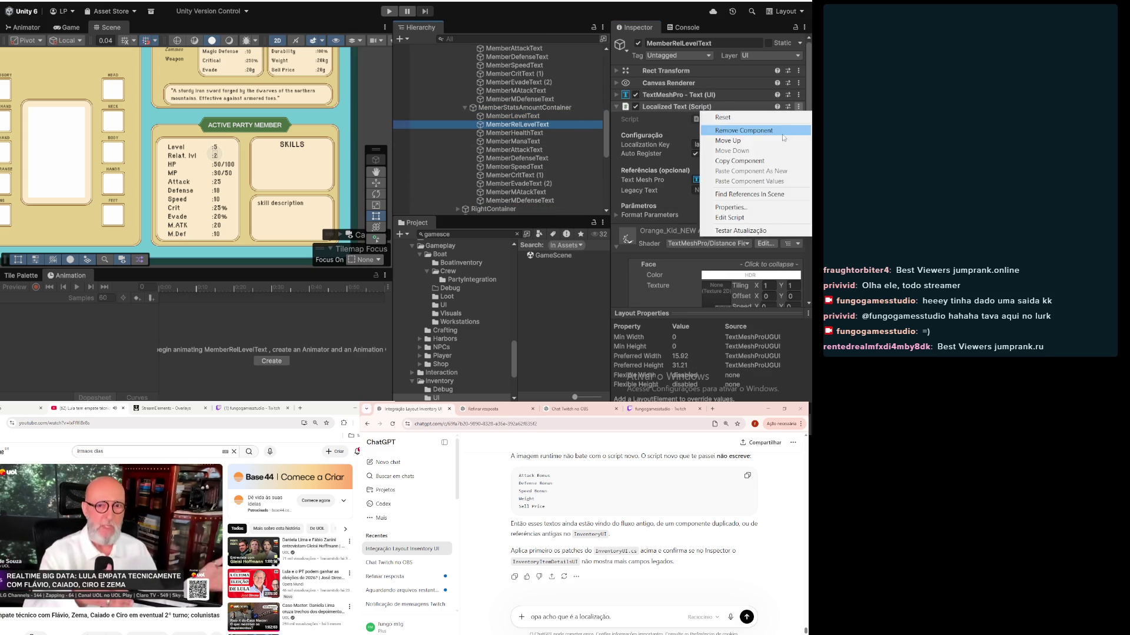
left_click(759, 141)
Step: Remove Localized Text from the MemberHealthText, MemberManaText and MemberAttackText value labels
left_click(586, 136)
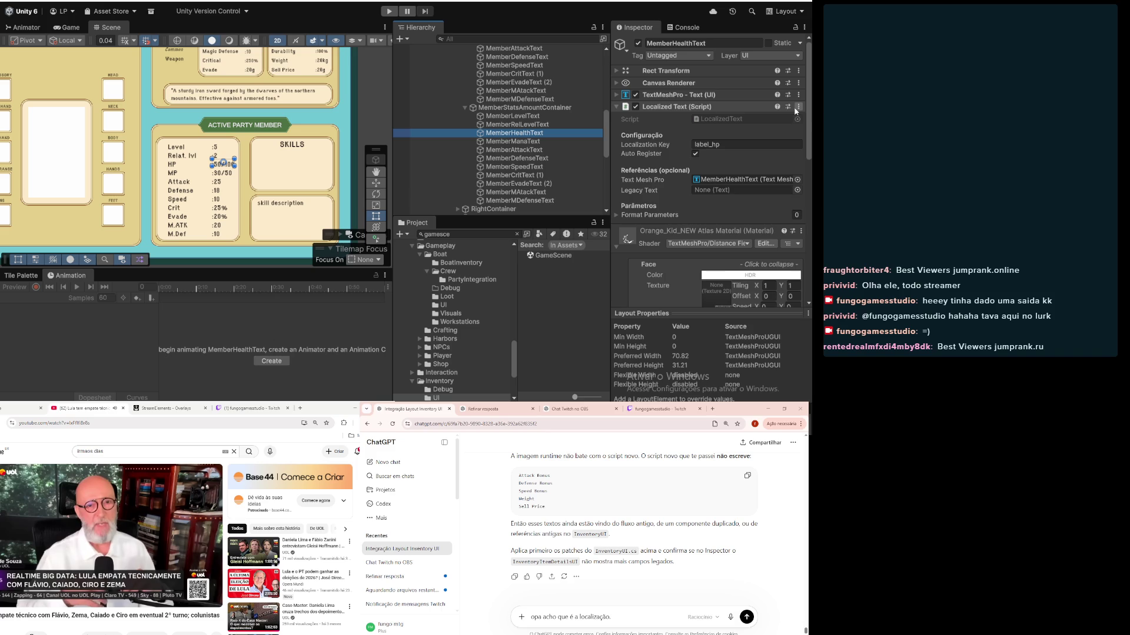
left_click(799, 106)
left_click(753, 130)
key("Down")
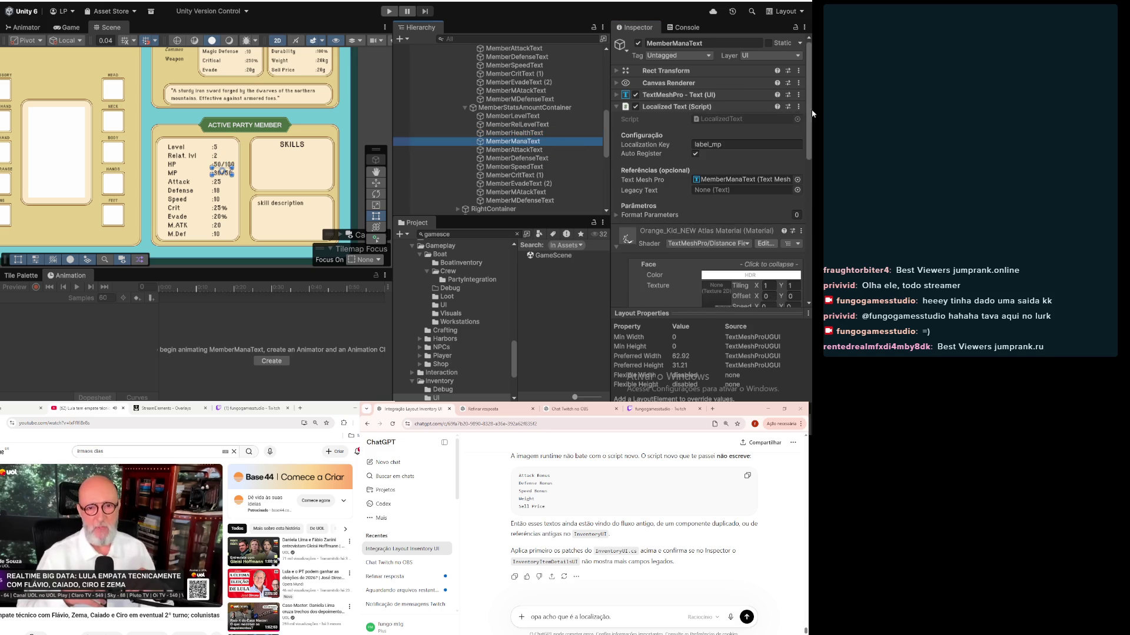
left_click(799, 106)
left_click(796, 120)
key("Down")
left_click(799, 107)
left_click(765, 130)
Step: Remove Localized Text from MemberDefenseText, MemberSpeedText and MemberCritText (1)
key("Down")
left_click(798, 107)
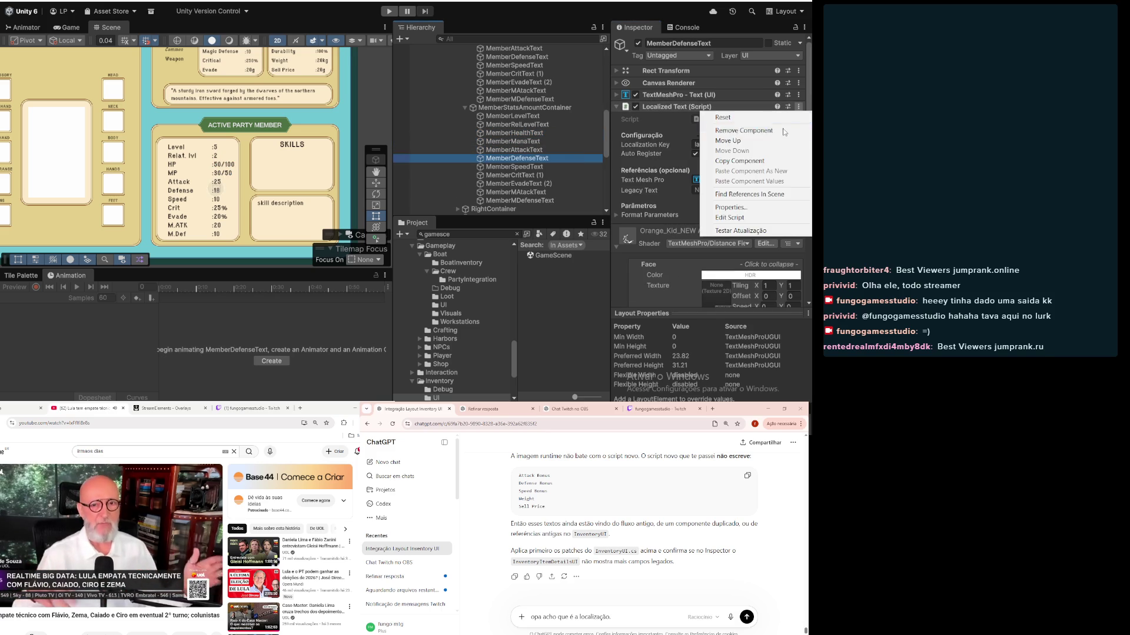
left_click(745, 131)
key("Down")
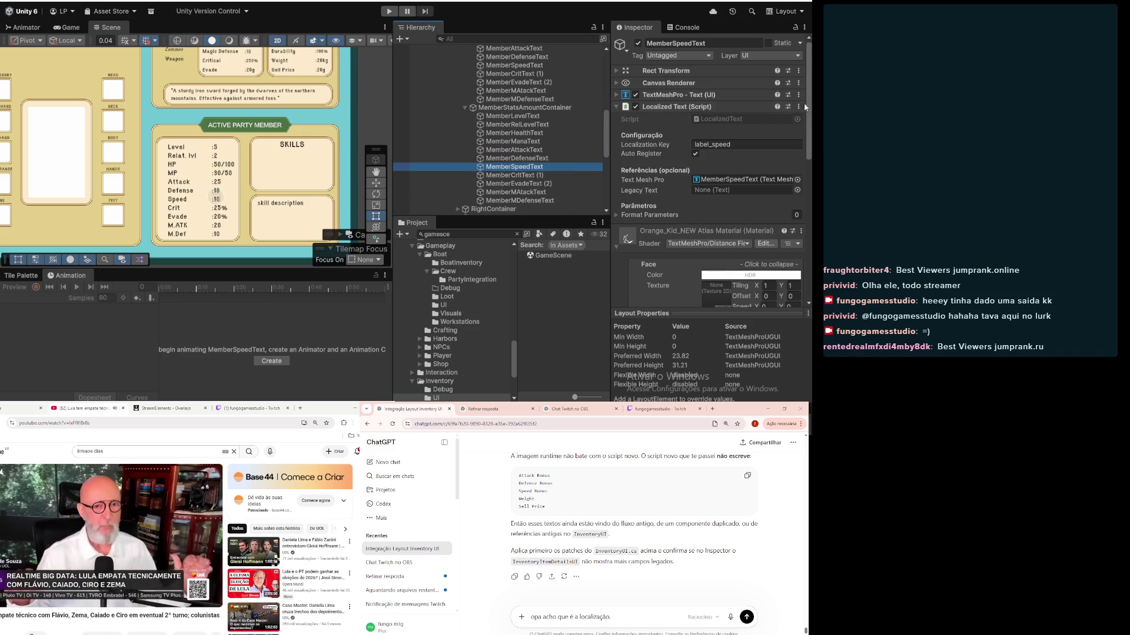
left_click(798, 107)
left_click(786, 130)
key("Down")
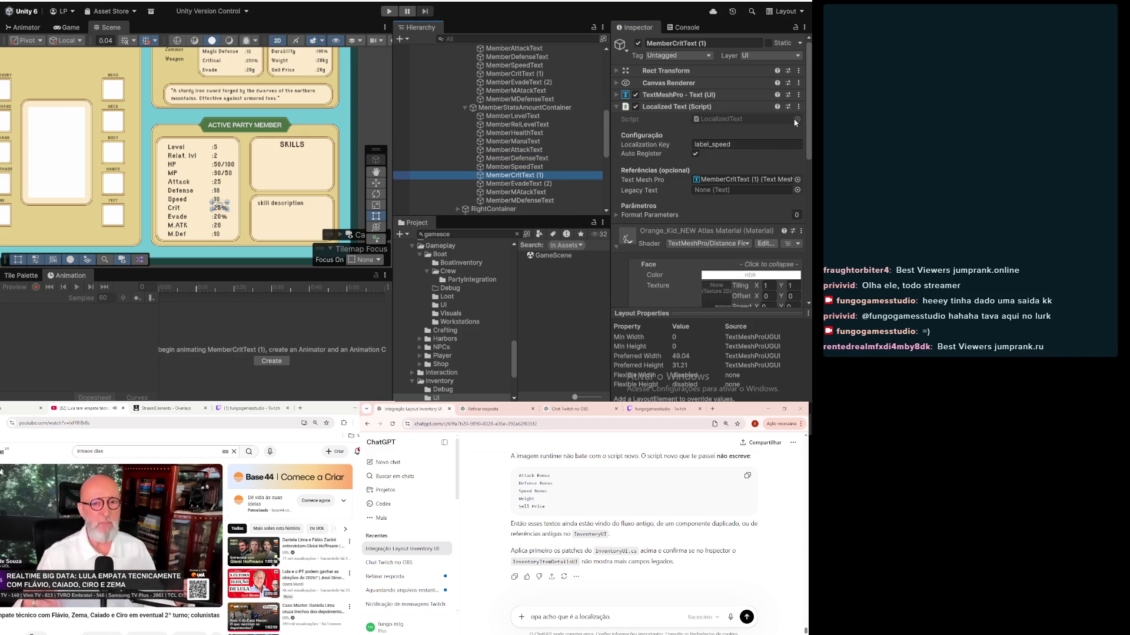
left_click(798, 107)
left_click(770, 130)
Step: Remove Localized Text from MemberEvadeText (2), MemberMAtackText and MemberMDefenseText
key("Down")
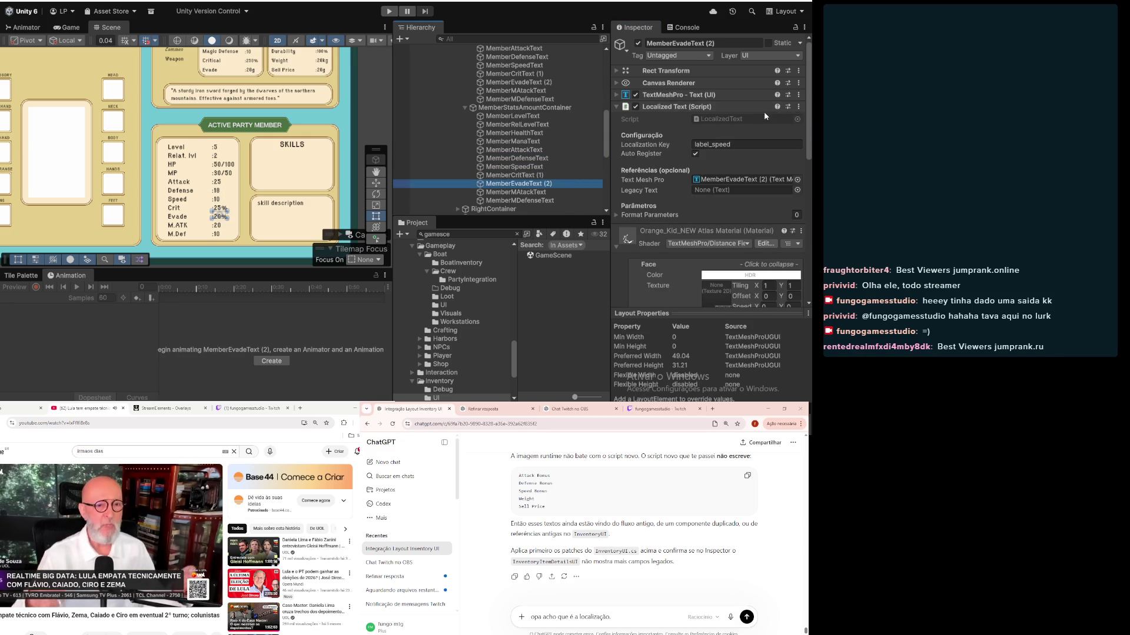
left_click(799, 107)
left_click(788, 130)
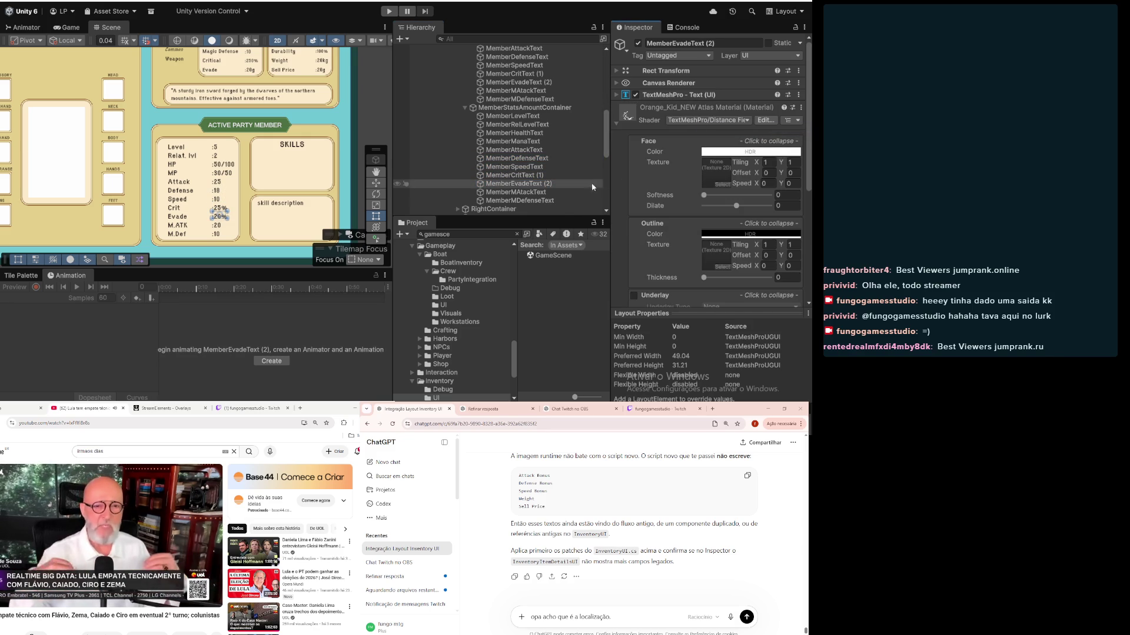
key("Down")
left_click(799, 107)
left_click(782, 130)
left_click(575, 200)
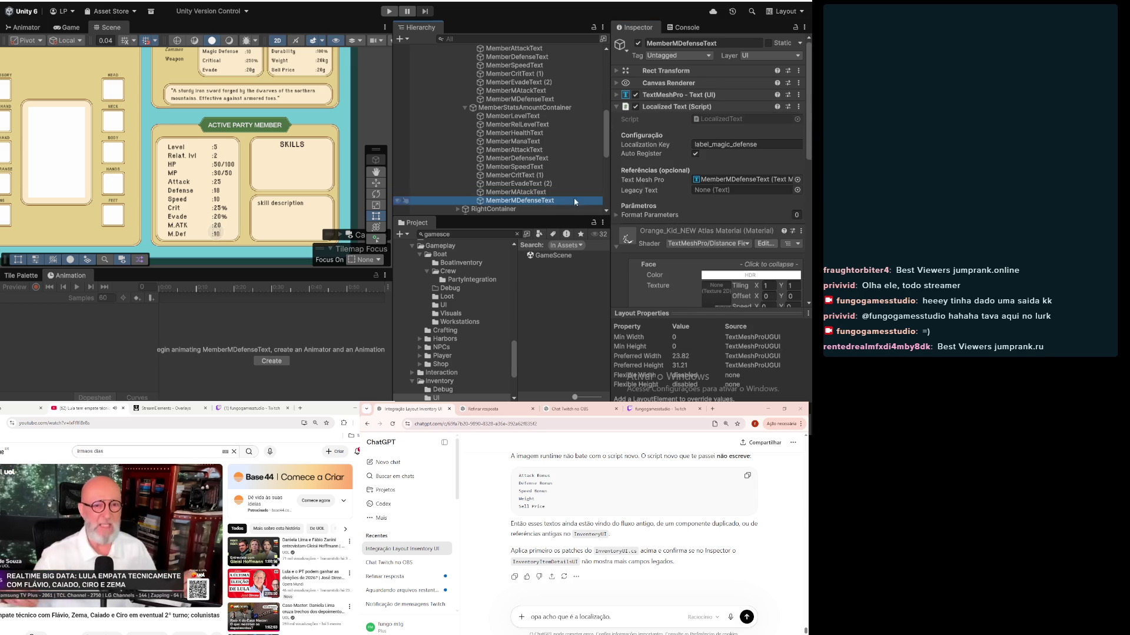
left_click(799, 107)
left_click(783, 130)
scroll(491, 157, "down", 3)
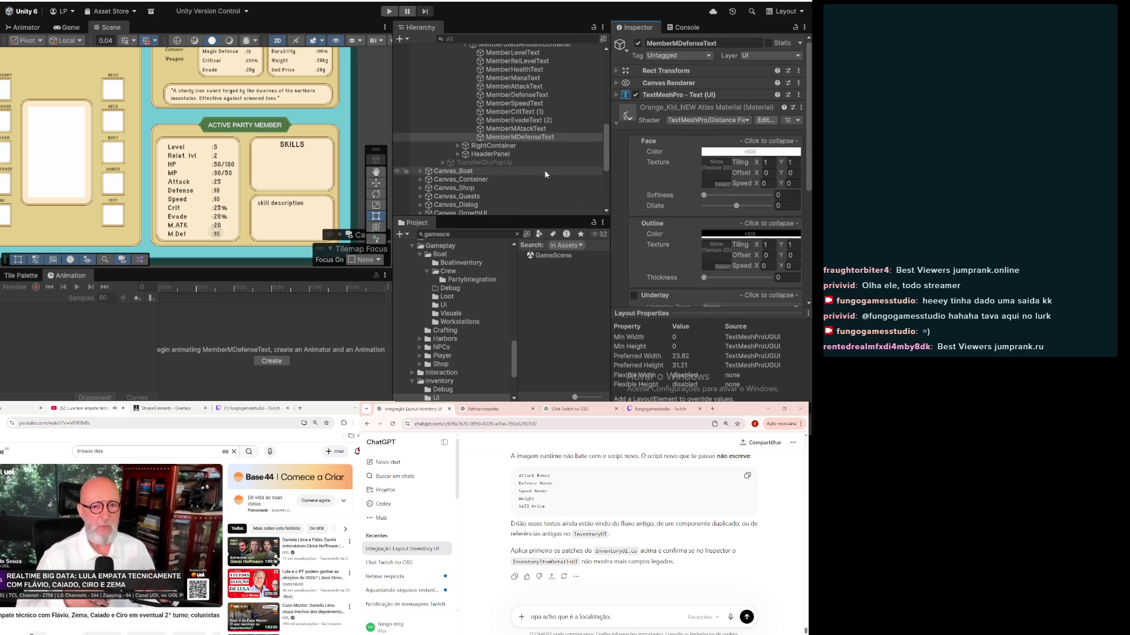
left_click(487, 146)
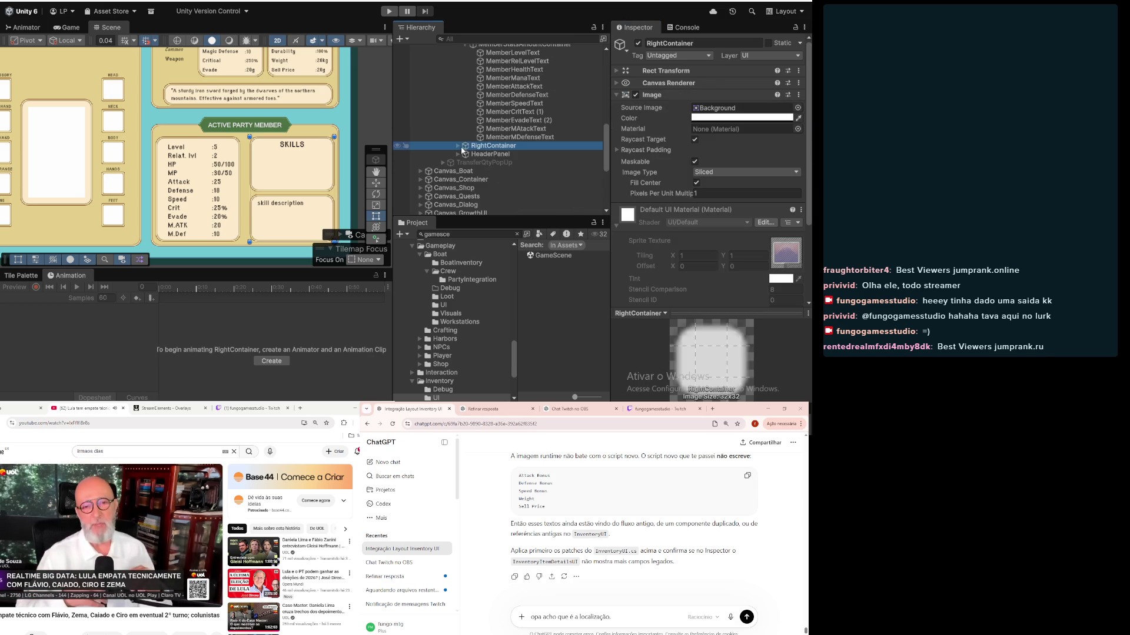
left_click(459, 146)
left_click(462, 155)
left_click(464, 155)
left_click(478, 163)
left_click(472, 163)
left_click(506, 170)
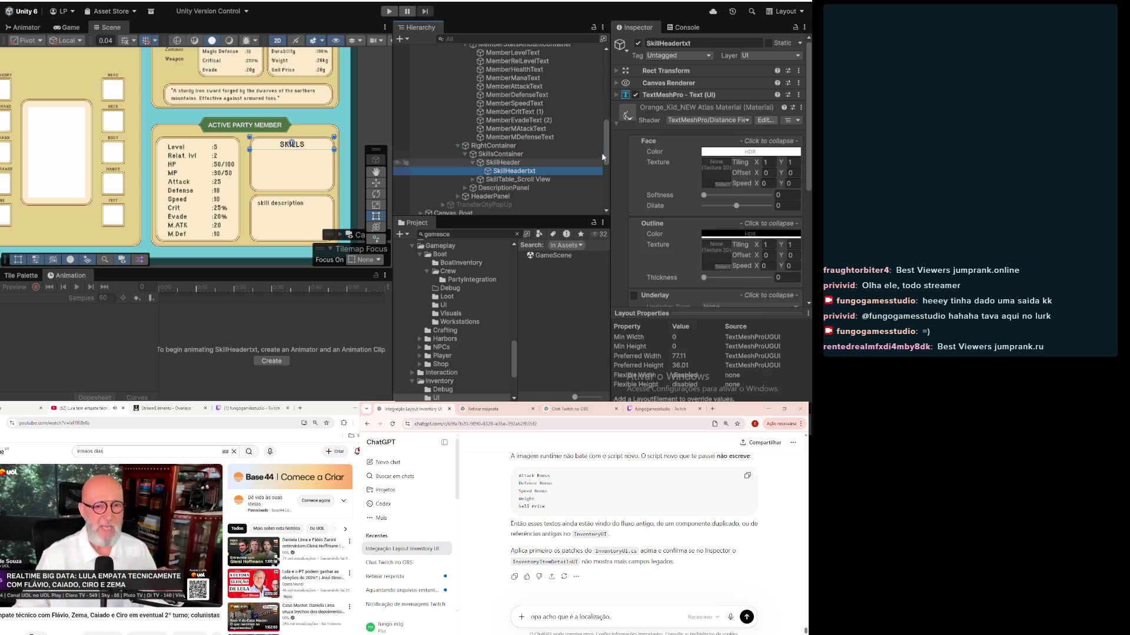
scroll(730, 138, "down", 5)
scroll(730, 139, "up", 10)
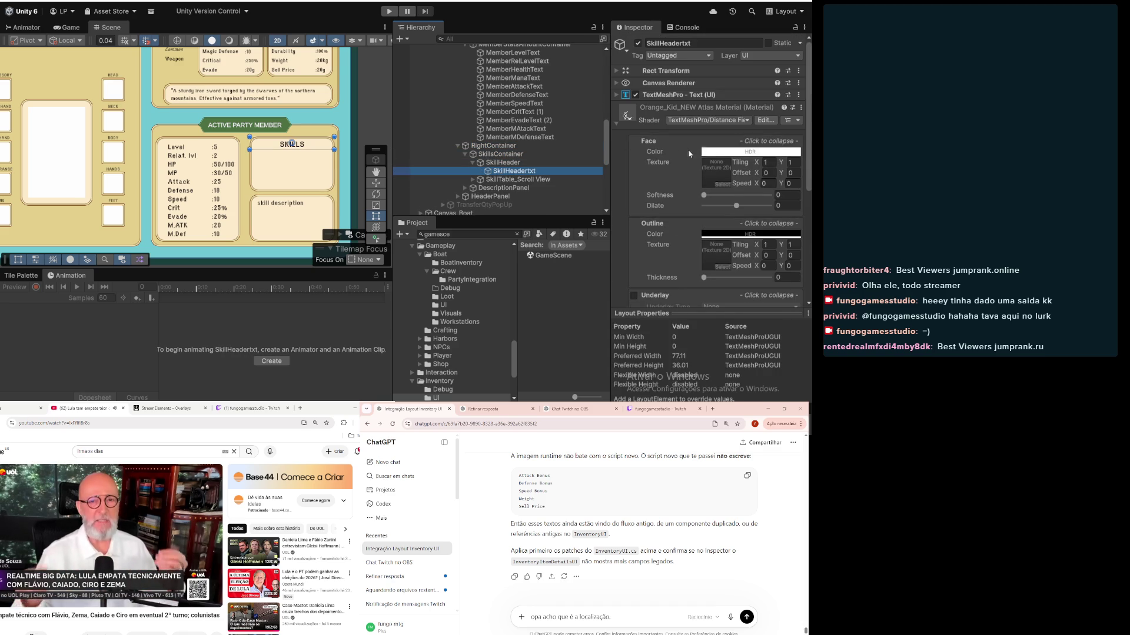
left_click(616, 127)
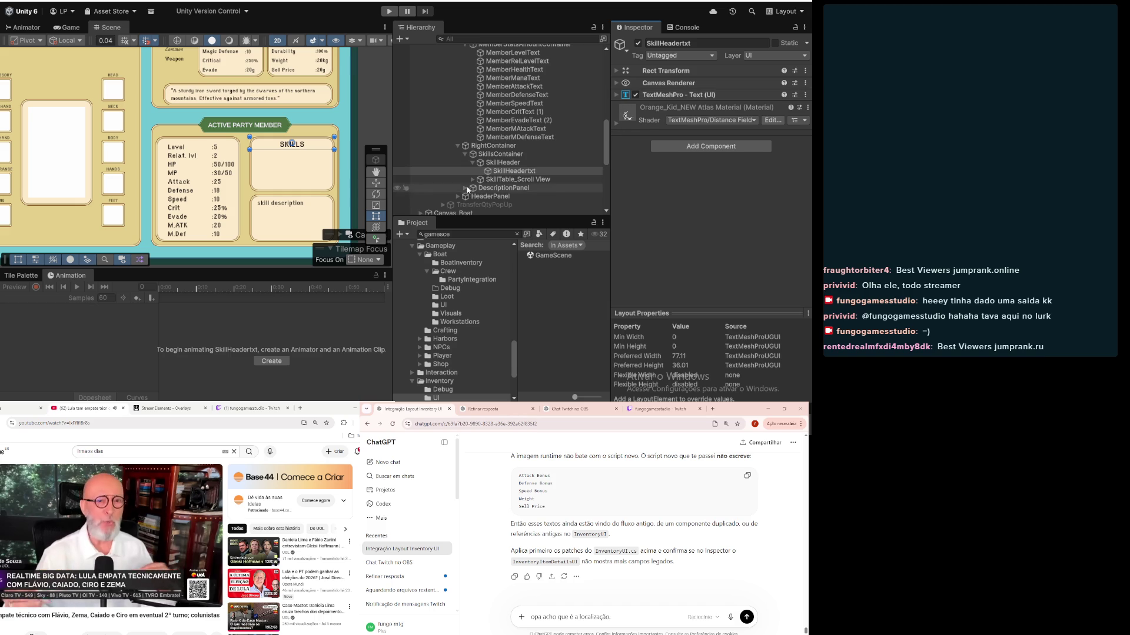
scroll(460, 178, "up", 3)
scroll(195, 165, "down", 5)
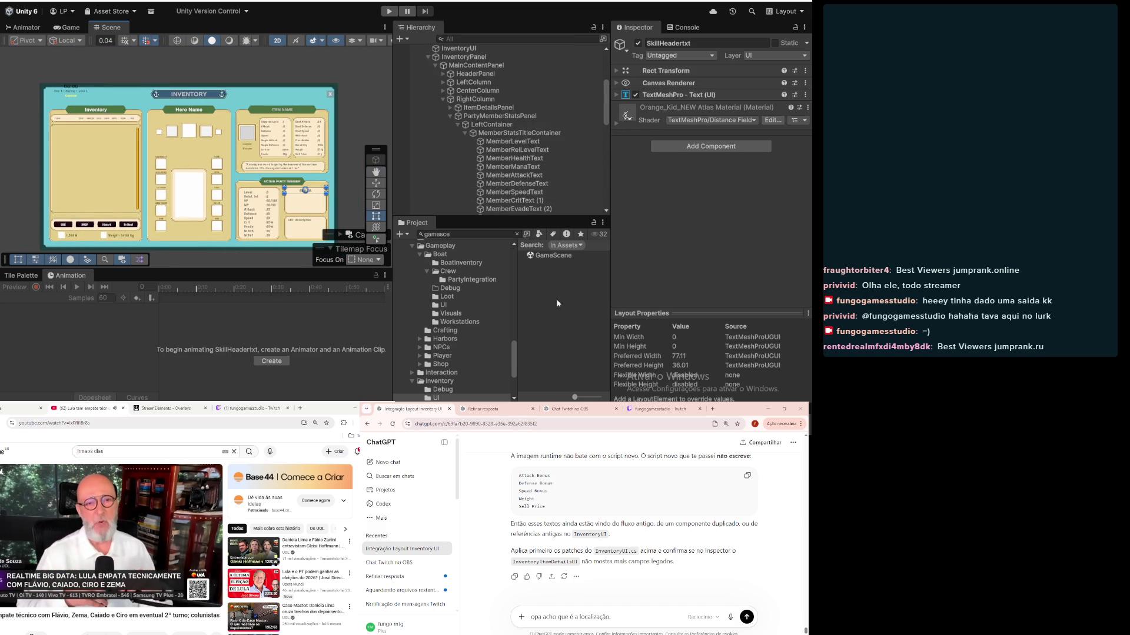
left_click(564, 279)
Step: Find 'managers' in the Project window and open the Managers scene, saving GameScene first
left_click(508, 234)
type("managers")
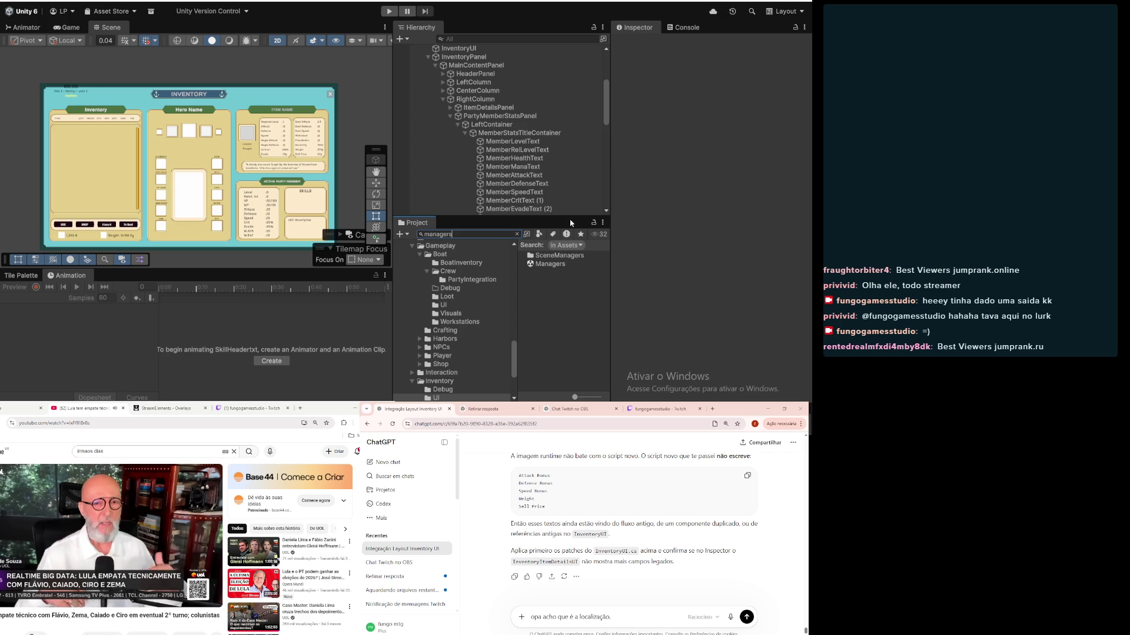
double_click(562, 266)
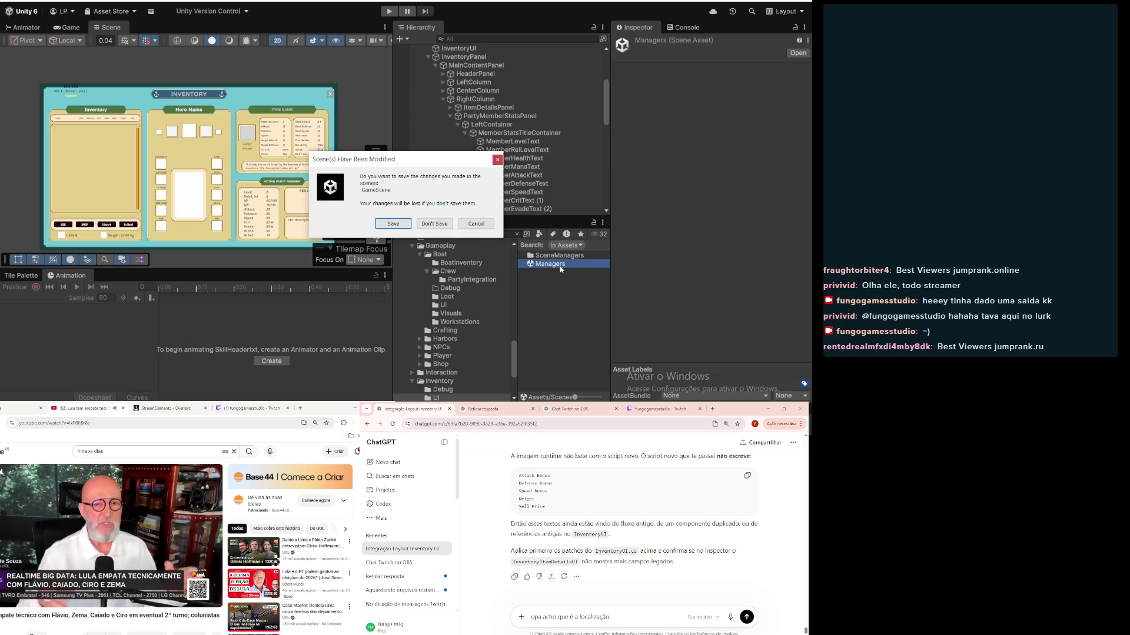
left_click(392, 223)
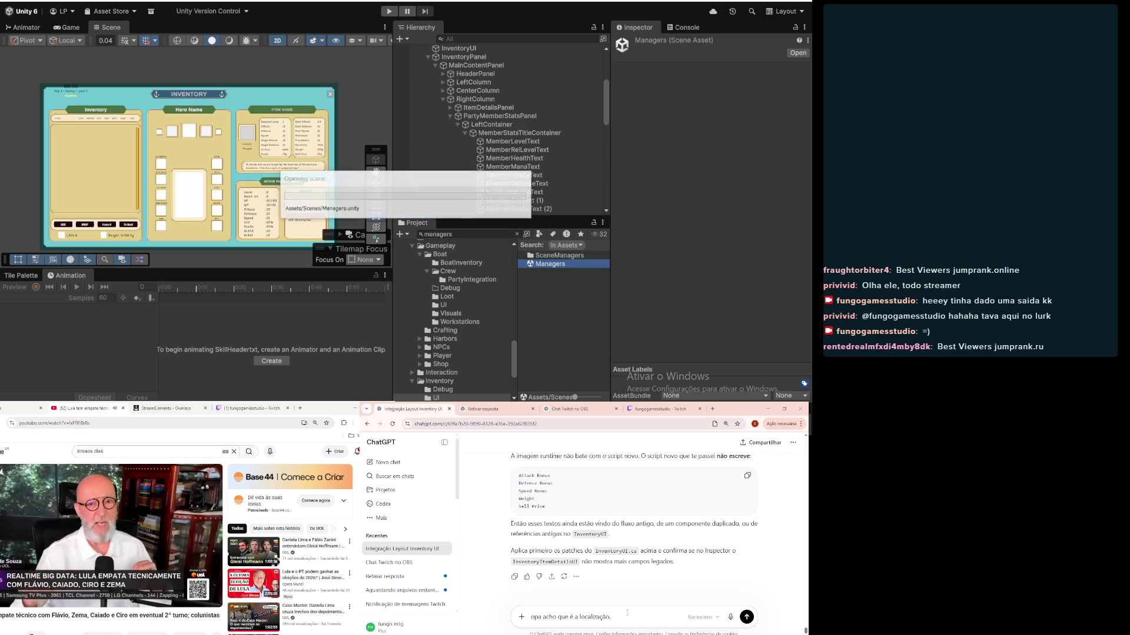
Step: Delete the draft ChatGPT prompt text and enter Play mode in the Managers scene
left_click_drag(613, 617, 478, 617)
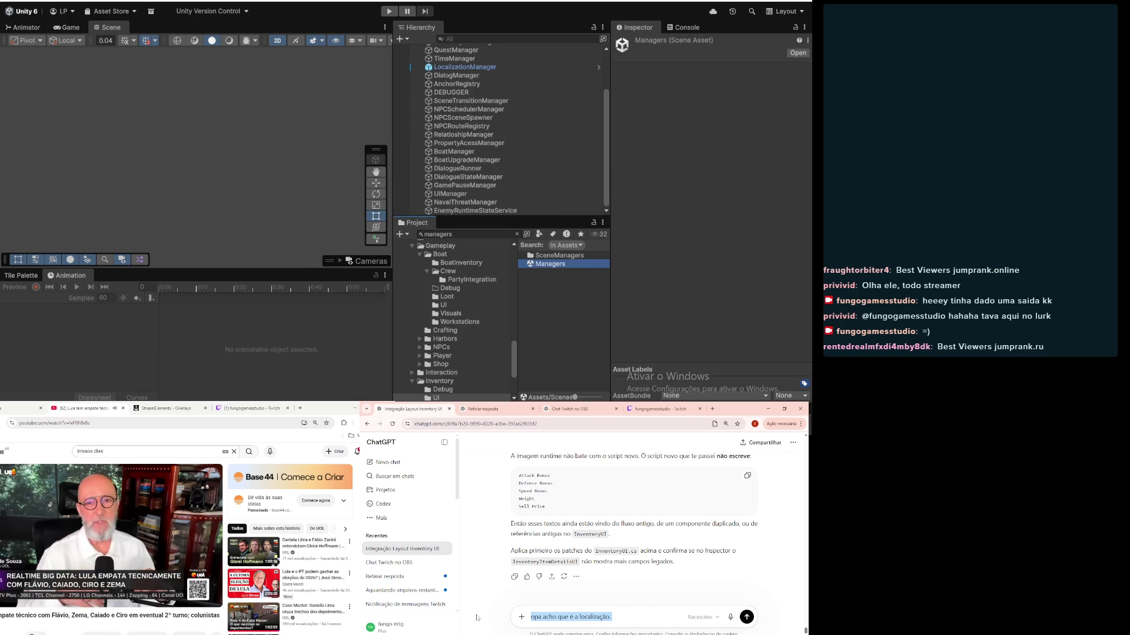
key("BackSpace")
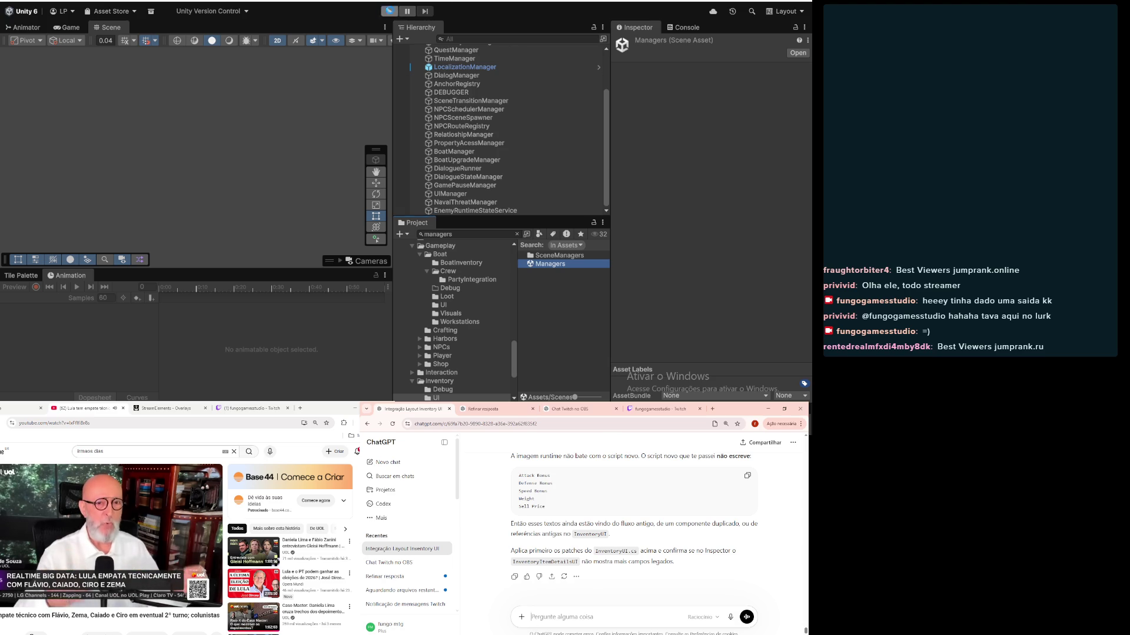
left_click(389, 12)
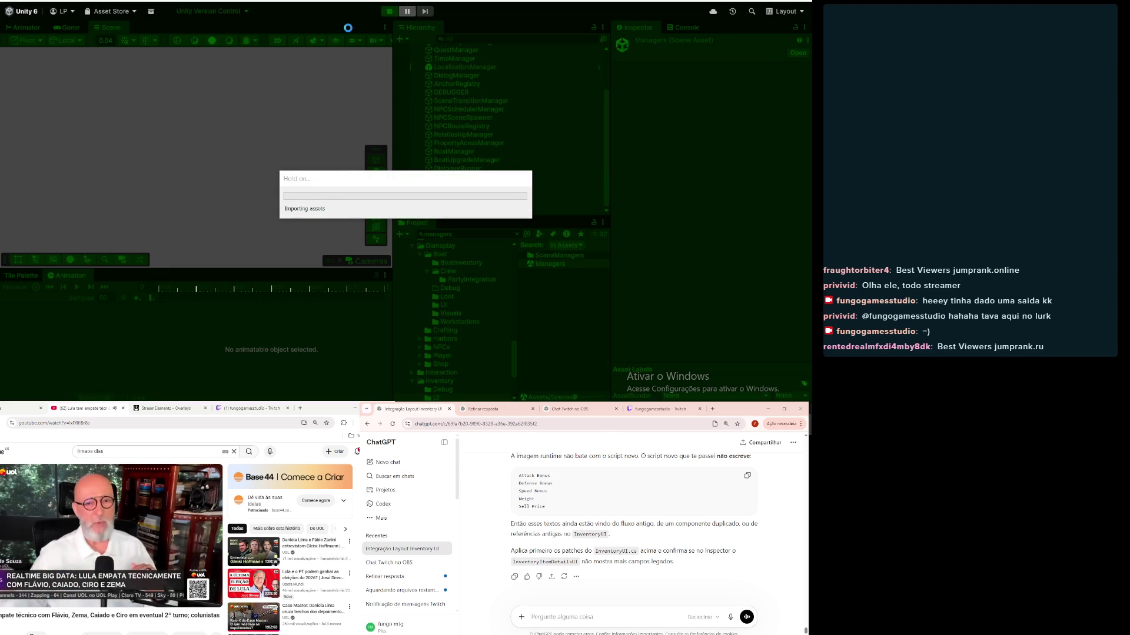
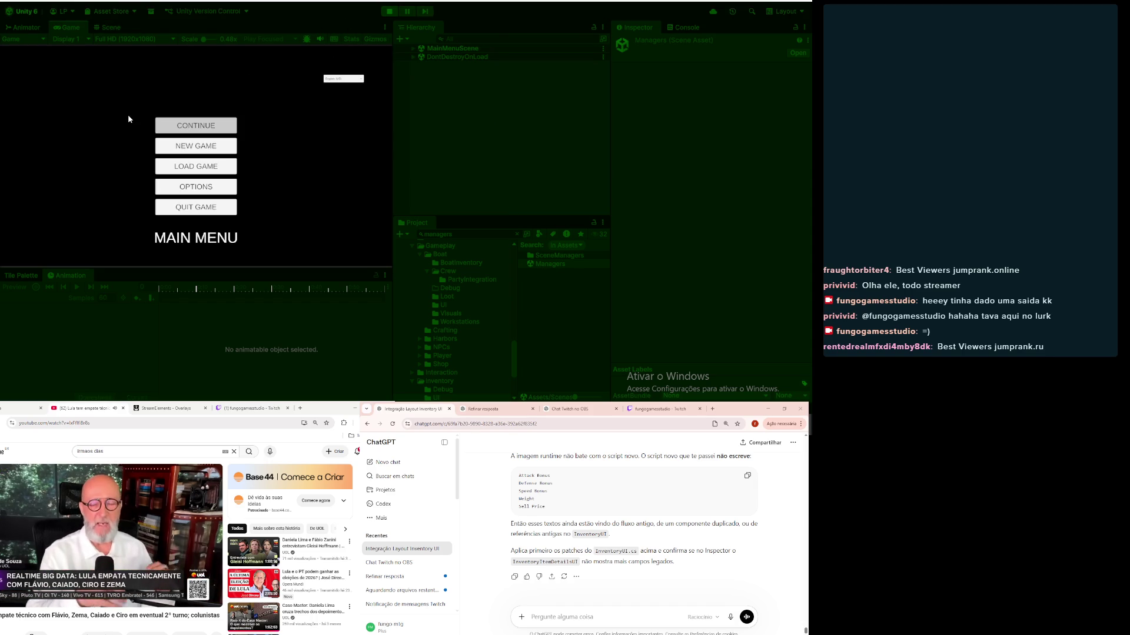
Step: Continue into the game and inspect Lumberjack's Axe, Sample 02, Jackfruit, then Stone Hammer
key("Return")
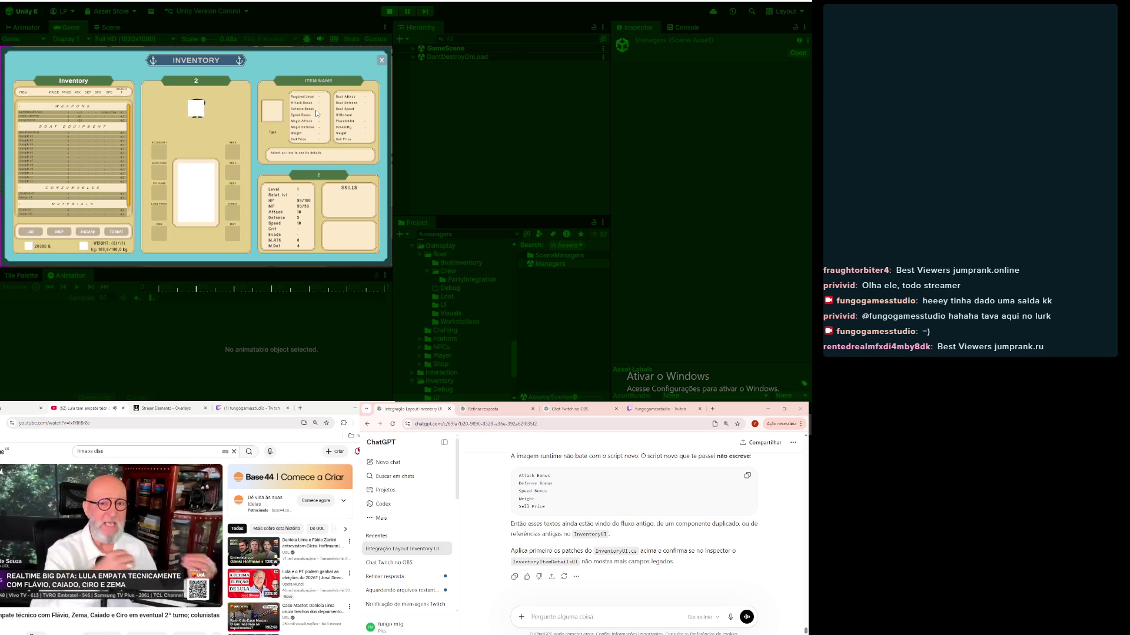
left_click(30, 115)
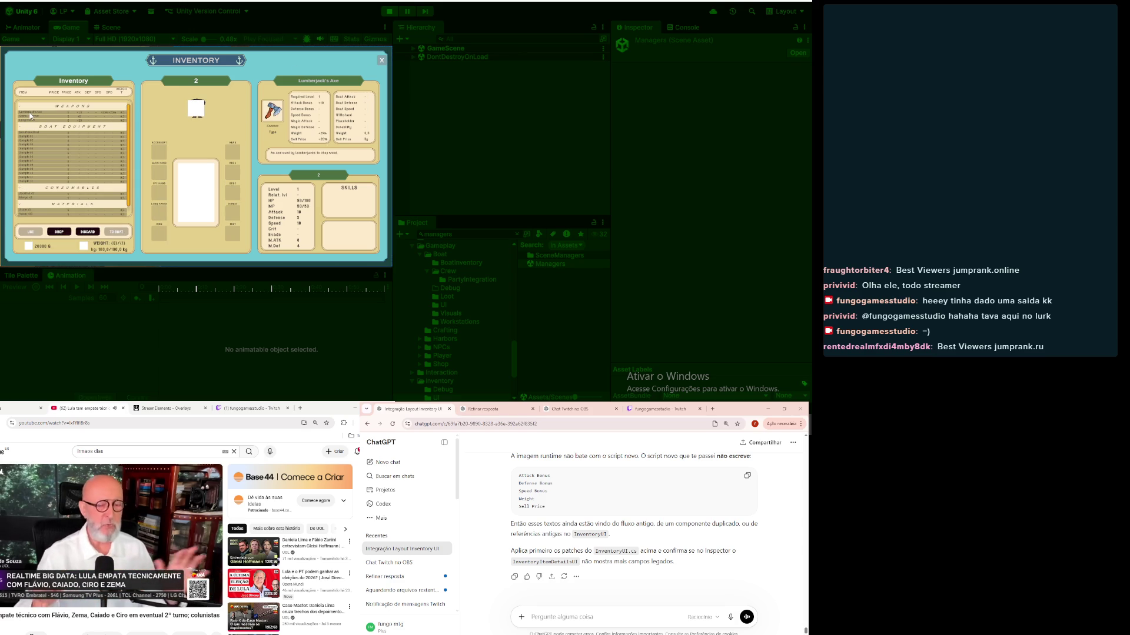
left_click(40, 143)
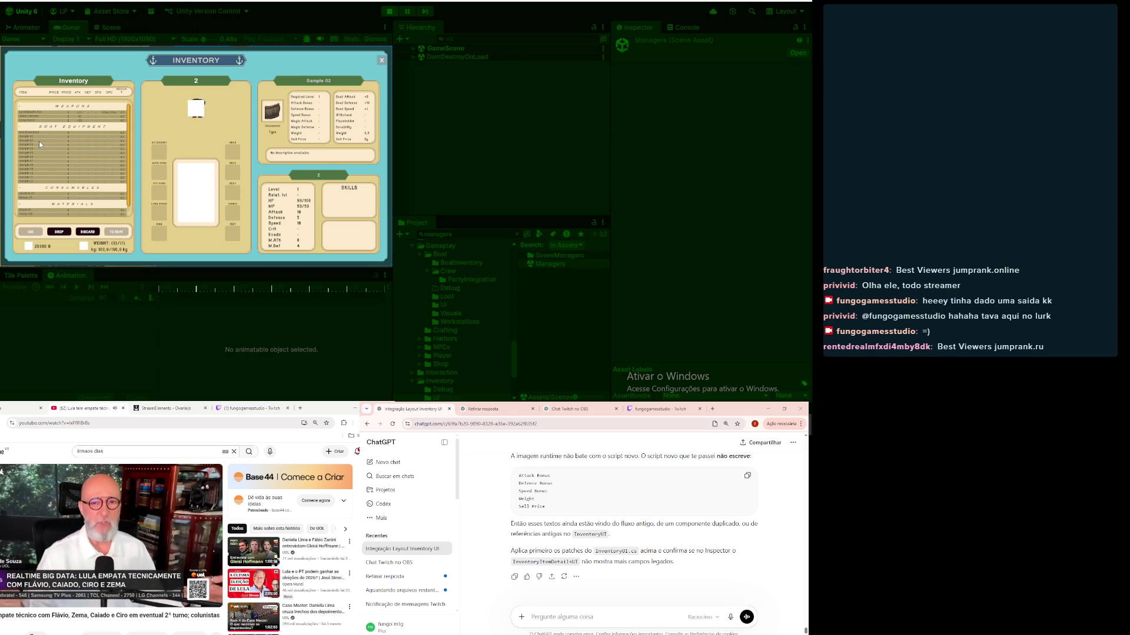
left_click(29, 196)
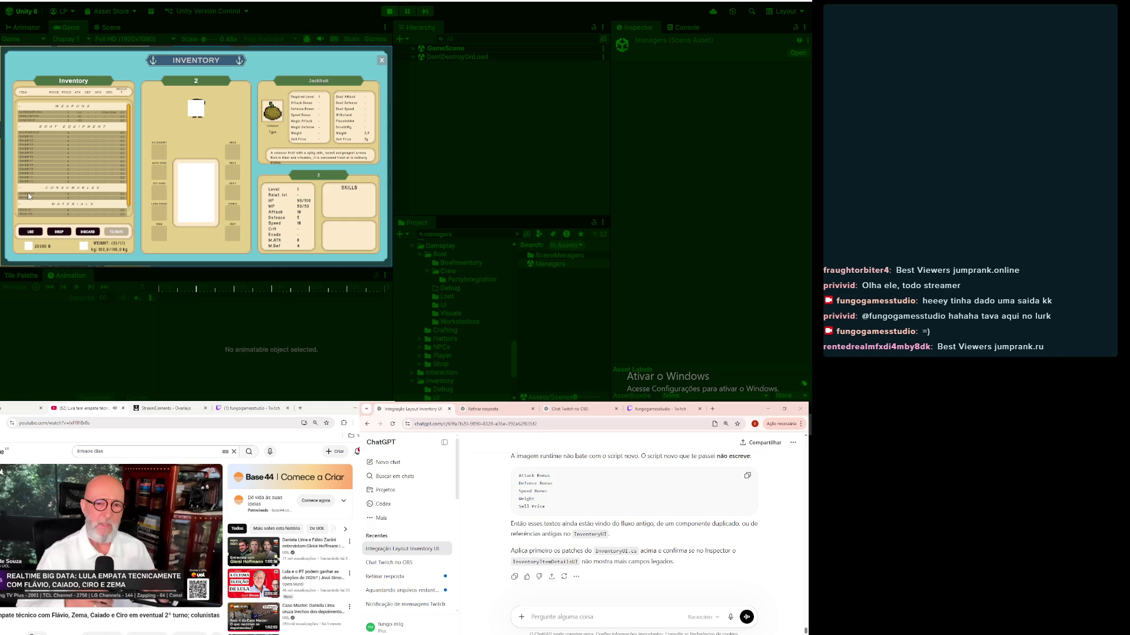
left_click(40, 116)
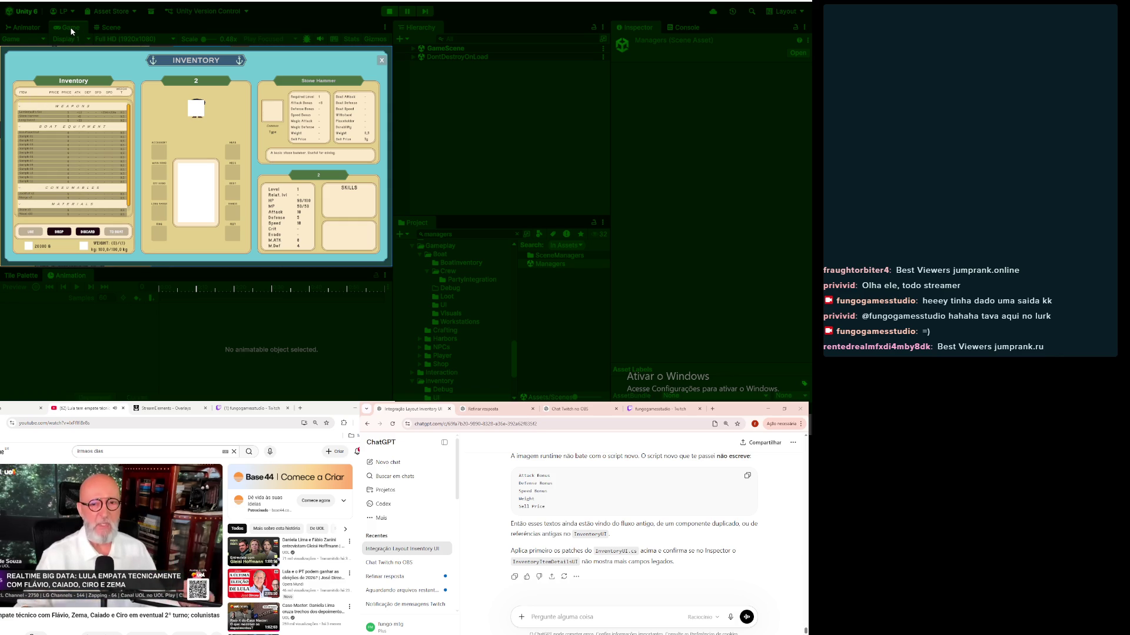
Step: Maximize the Game view, inspect the Sample 11 and Sample 01 boat equipment, then close the inventory
double_click(70, 27)
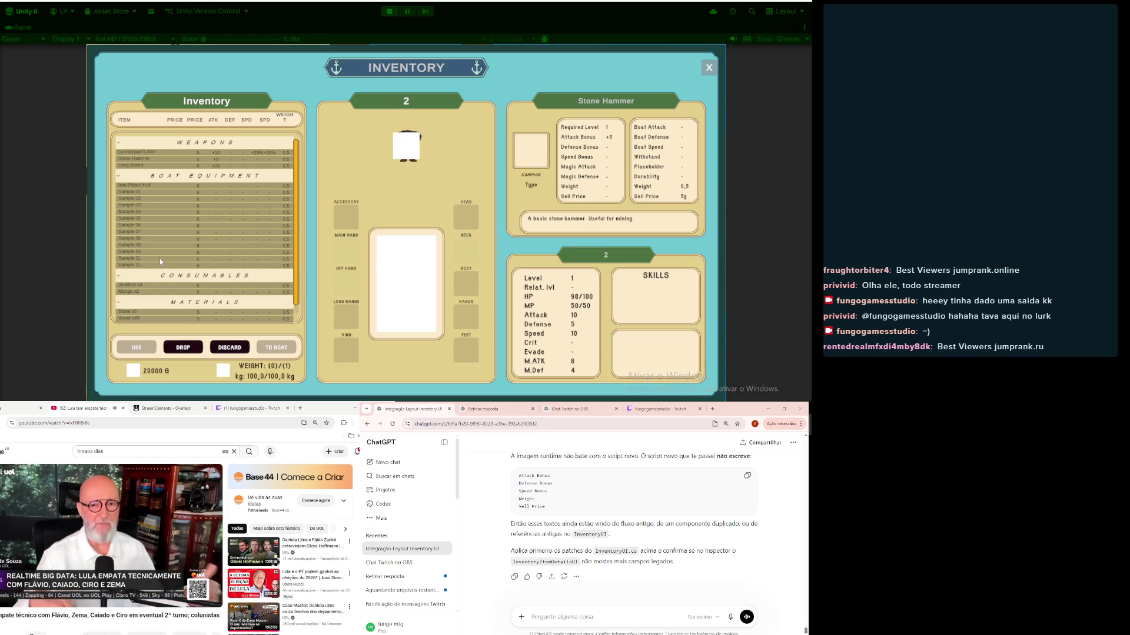
left_click(142, 259)
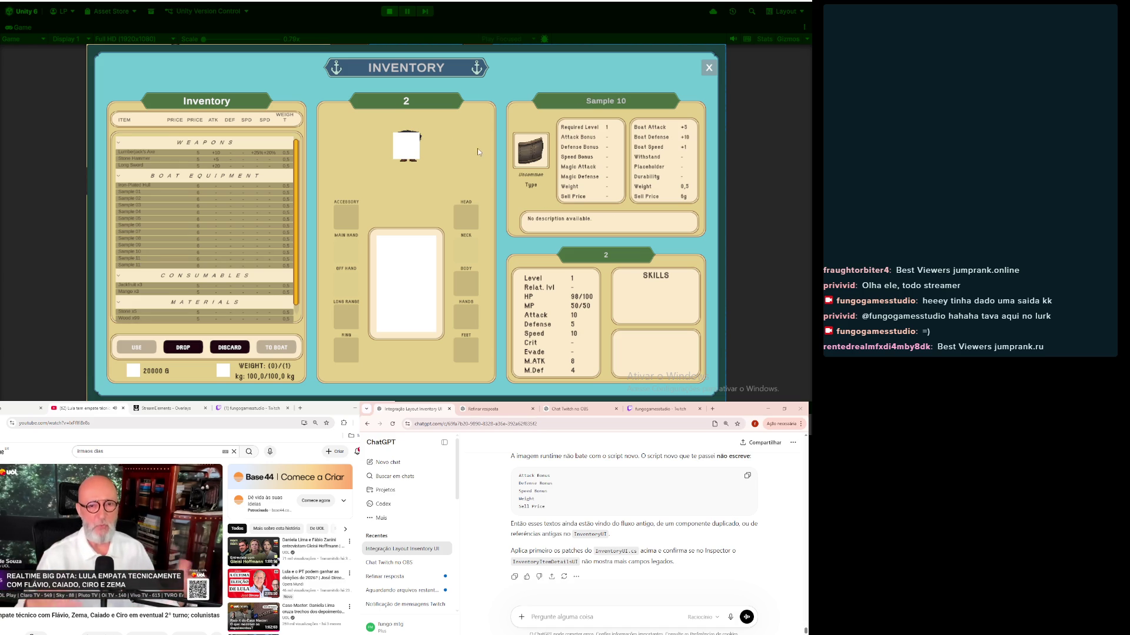
left_click(134, 197)
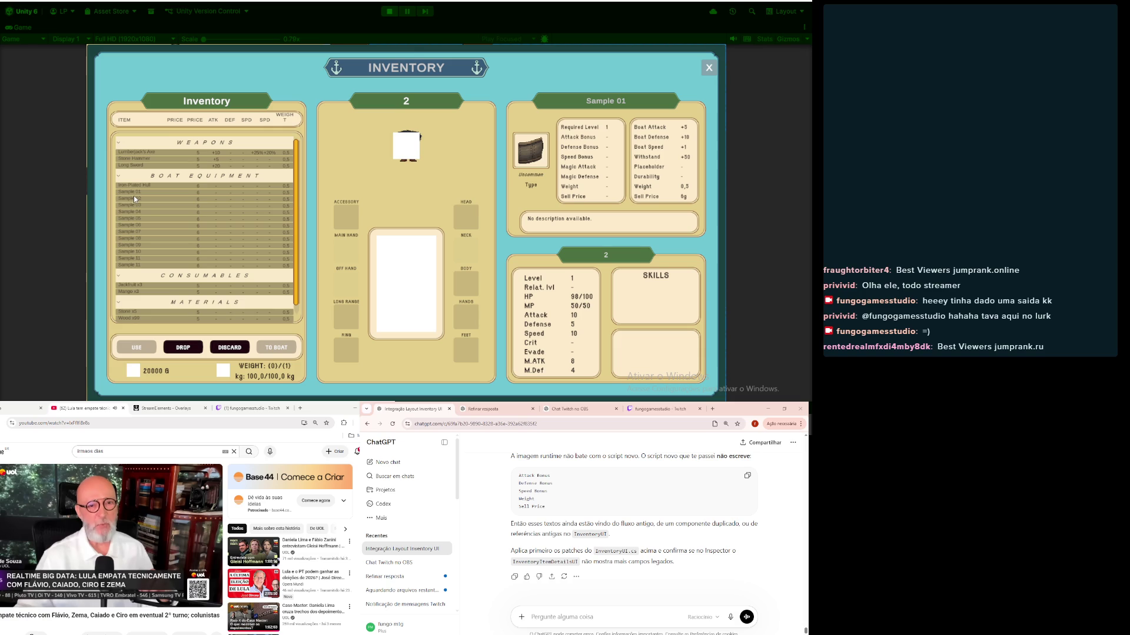
left_click(710, 65)
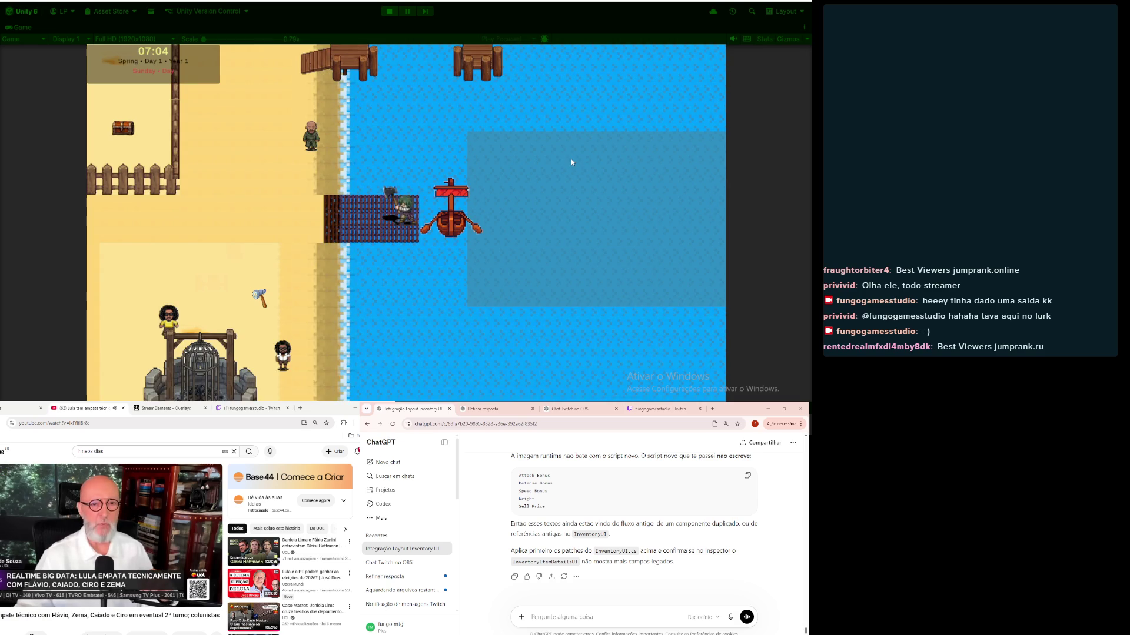
Step: Open the BOAT panel with E, then close it and reopen the inventory with I
key("e")
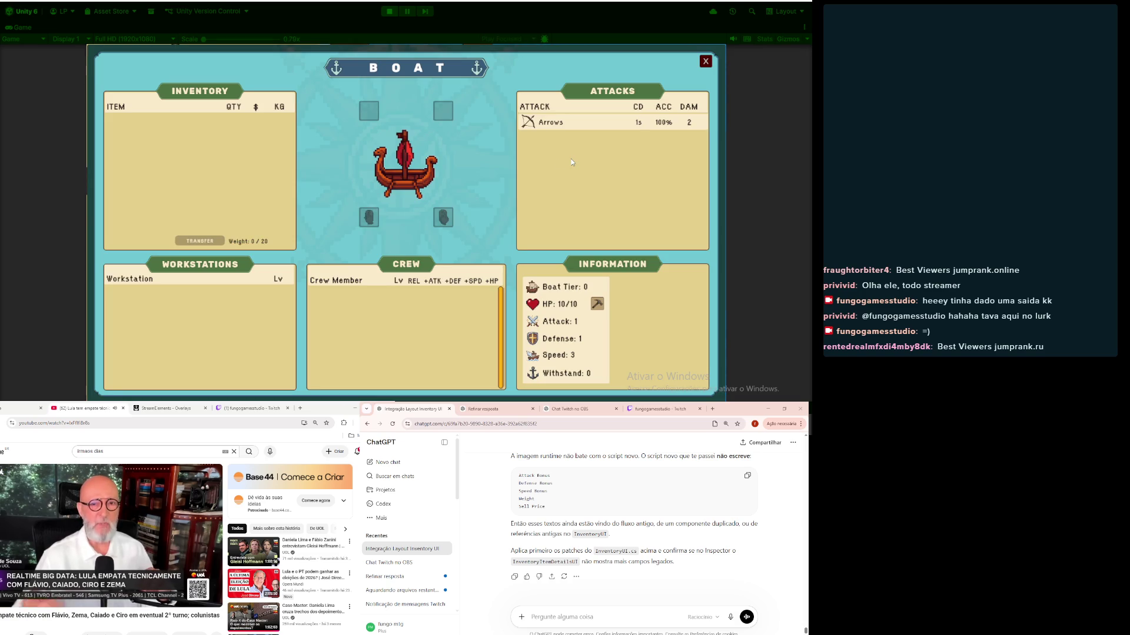
key("Escape")
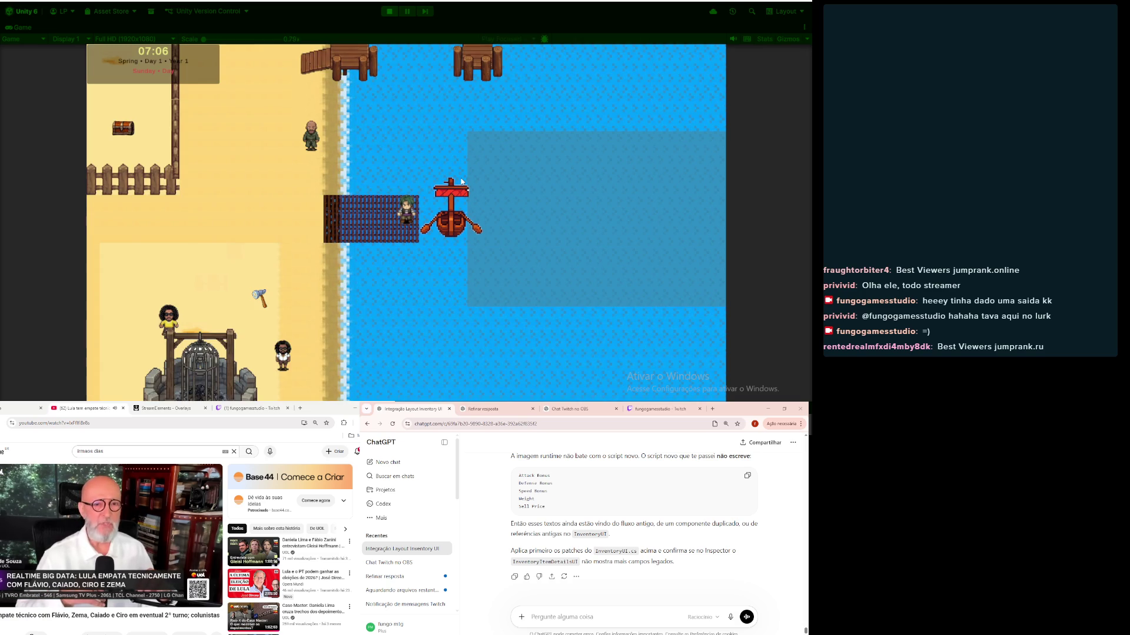
key("i")
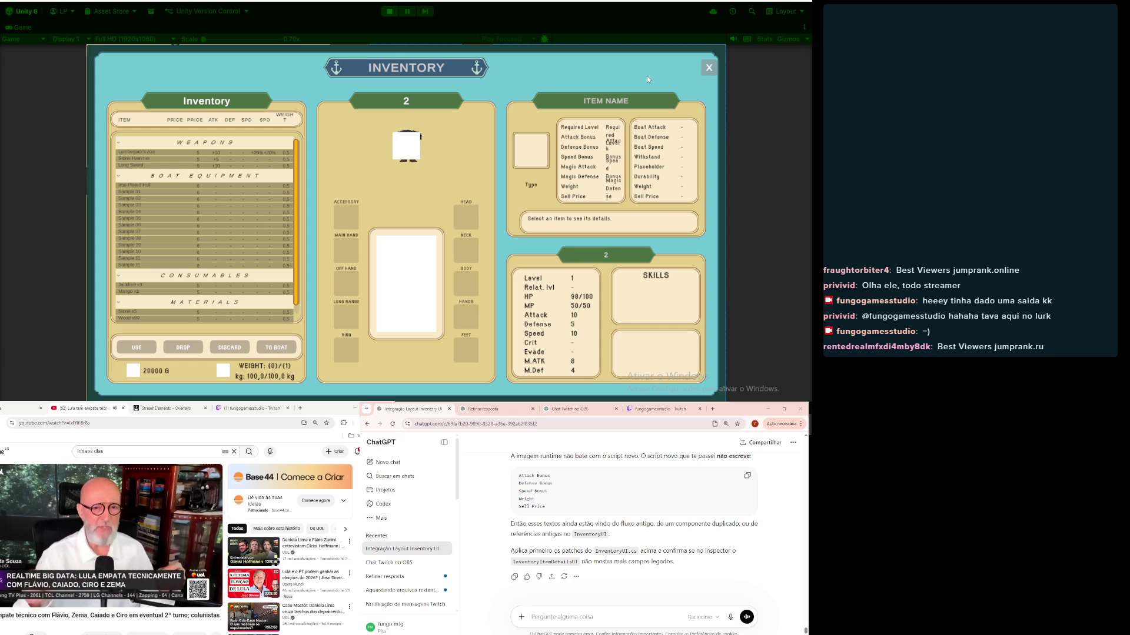
Step: Compare the Sample 01, Stone Hammer, Sample 04, Lumberjack's Axe and Long Sword details
left_click(138, 236)
left_click(130, 193)
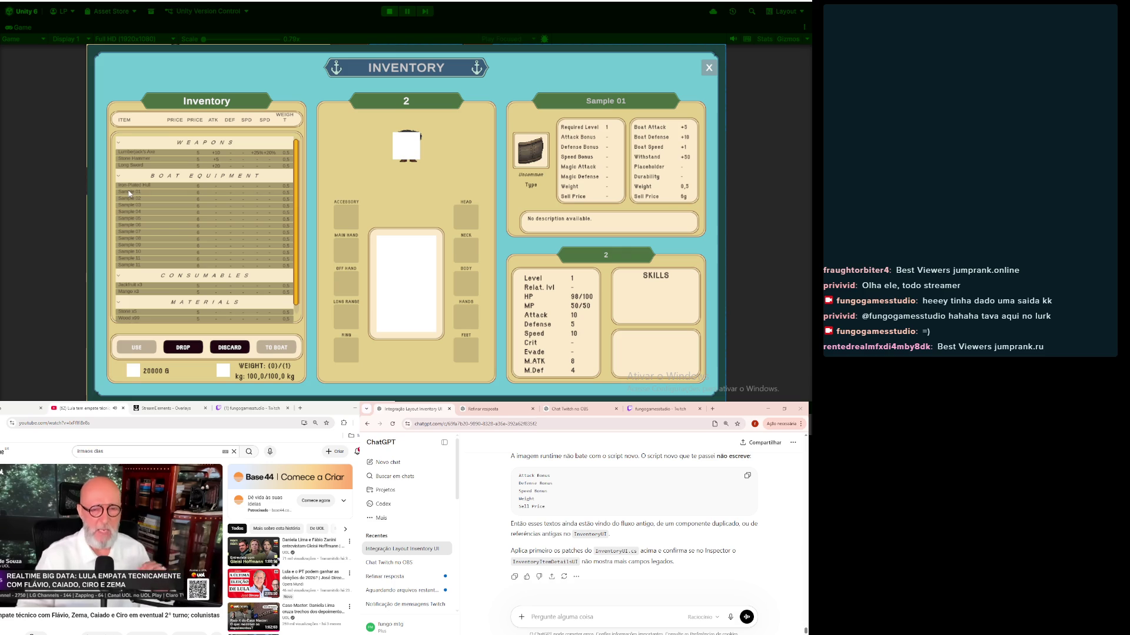
left_click(128, 161)
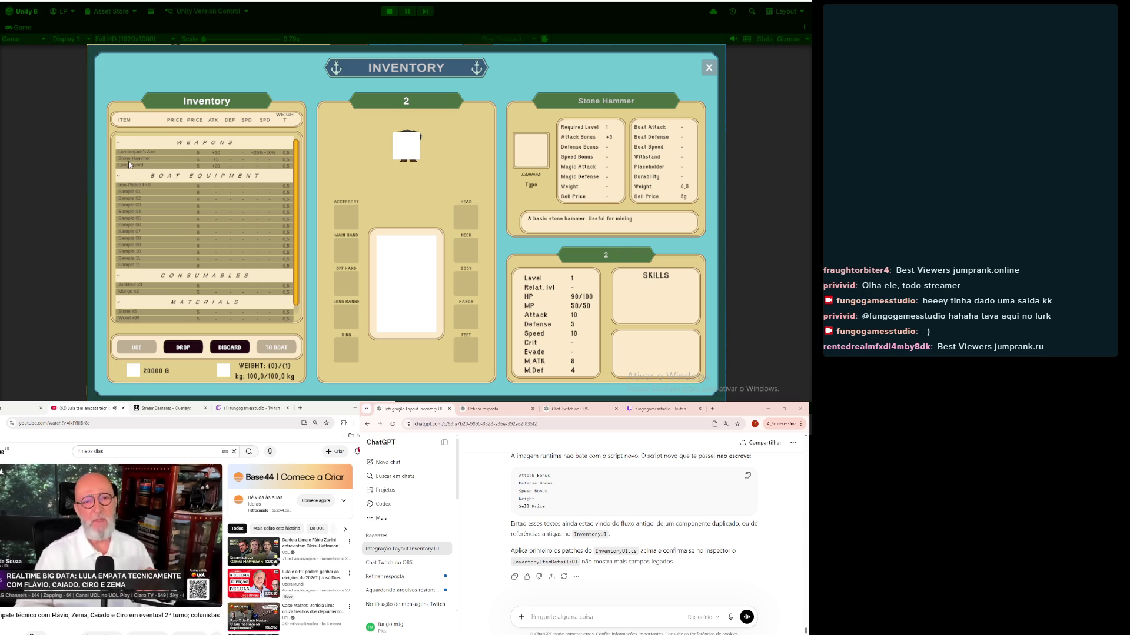
left_click(137, 211)
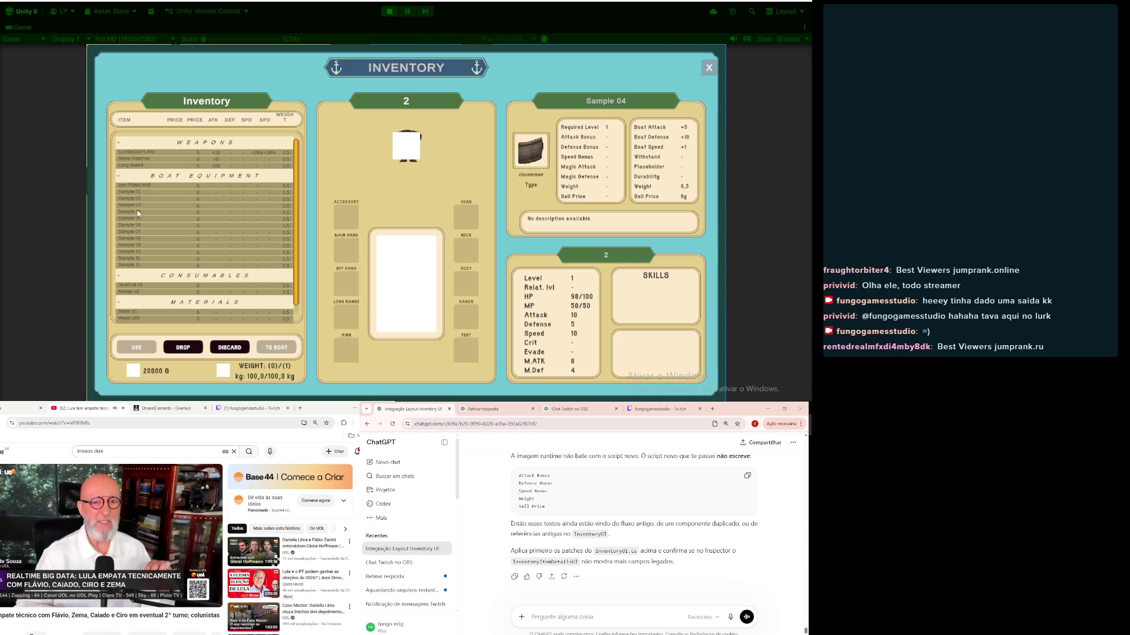
left_click(122, 157)
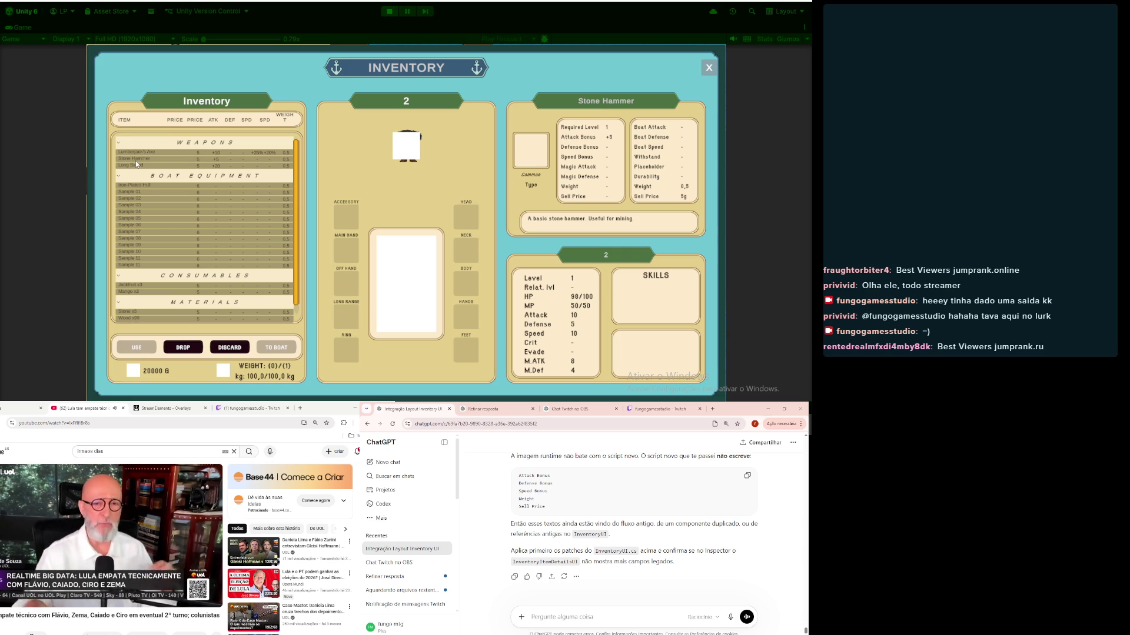
left_click(140, 154)
left_click(139, 159)
left_click(141, 167)
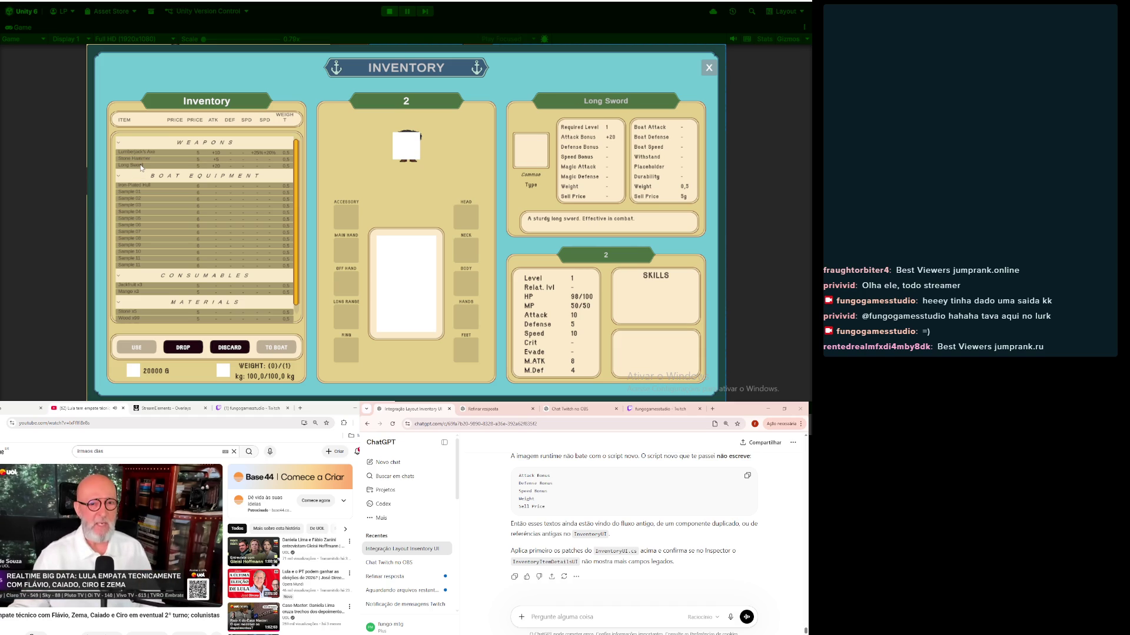
left_click(142, 166)
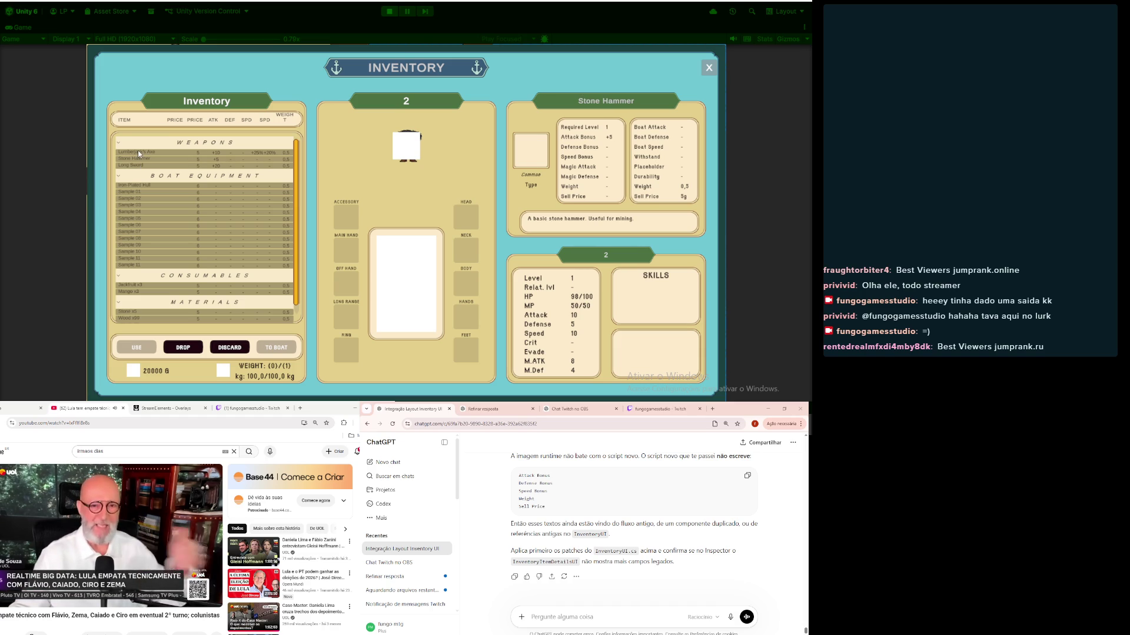
Step: Recheck Lumberjack's Axe, Long Sword and Stone Hammer, then view Sample 07 and Mango
left_click(136, 153)
left_click(138, 158)
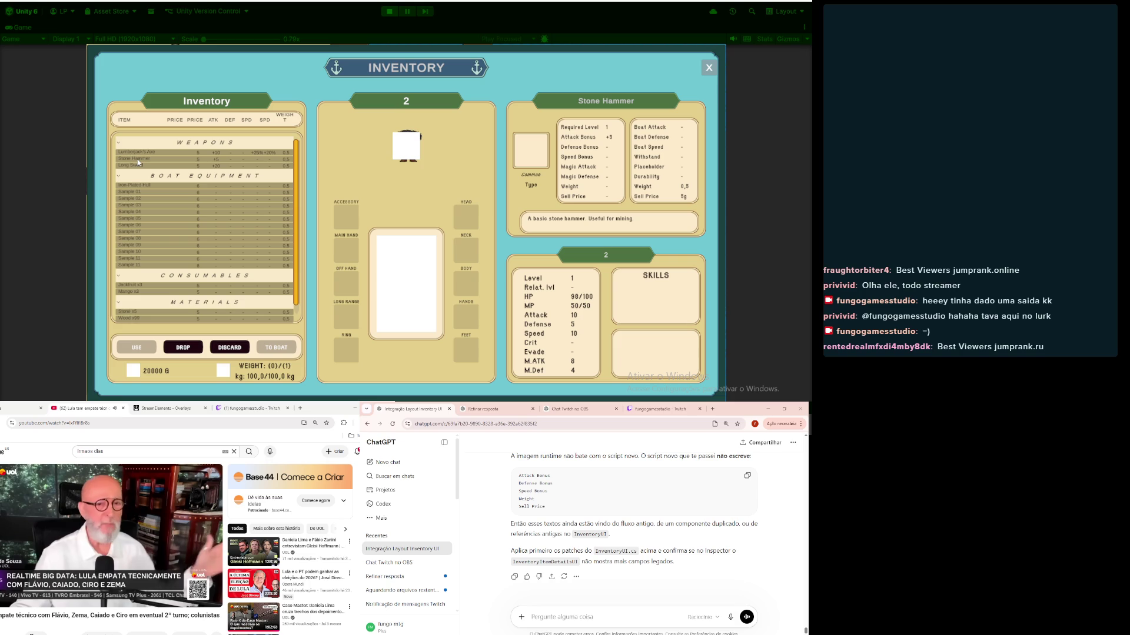
left_click(139, 168)
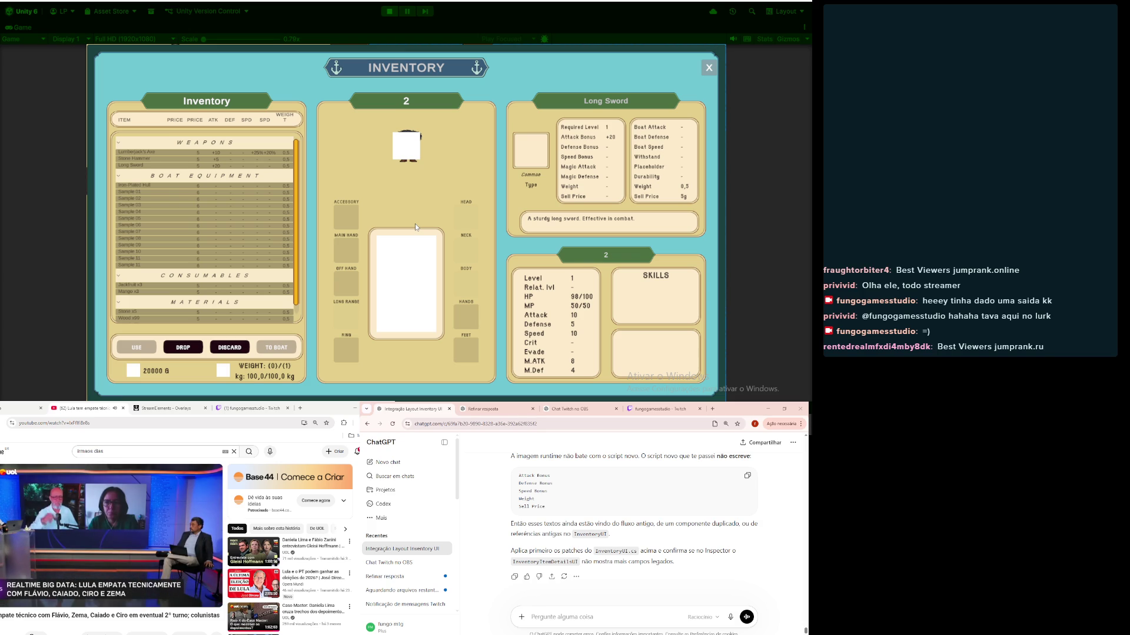
left_click(140, 153)
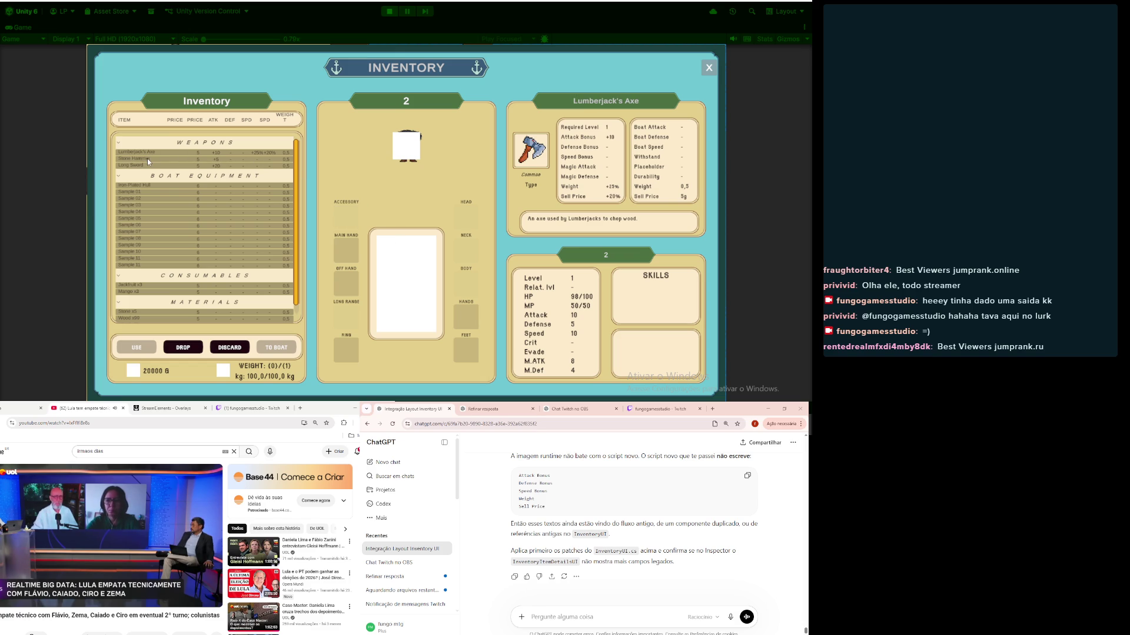
left_click(147, 158)
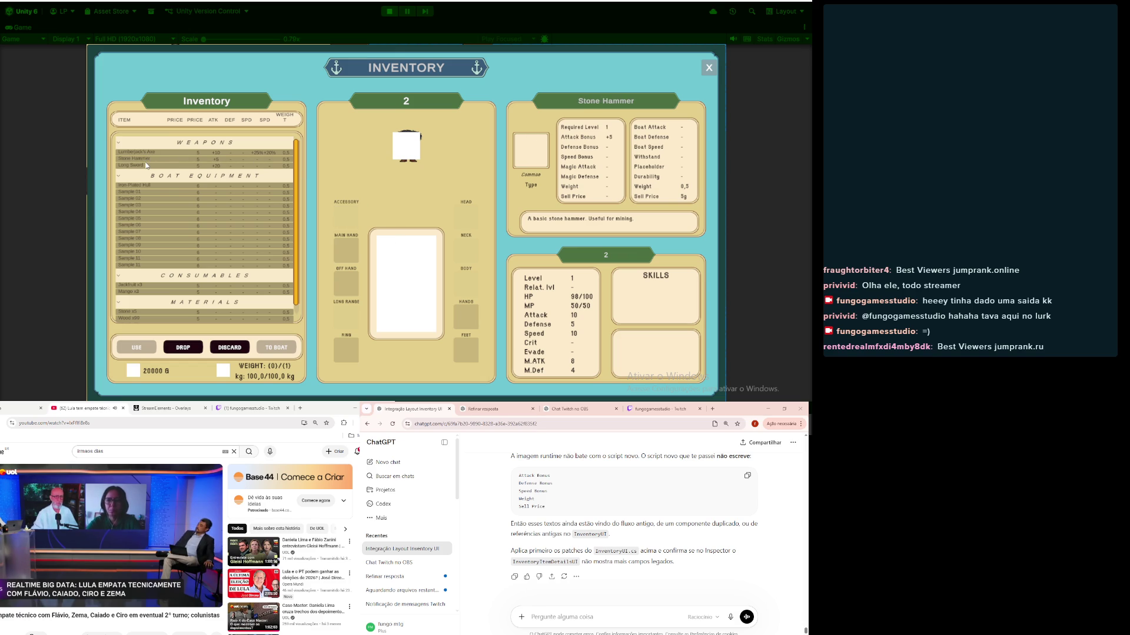
left_click(146, 234)
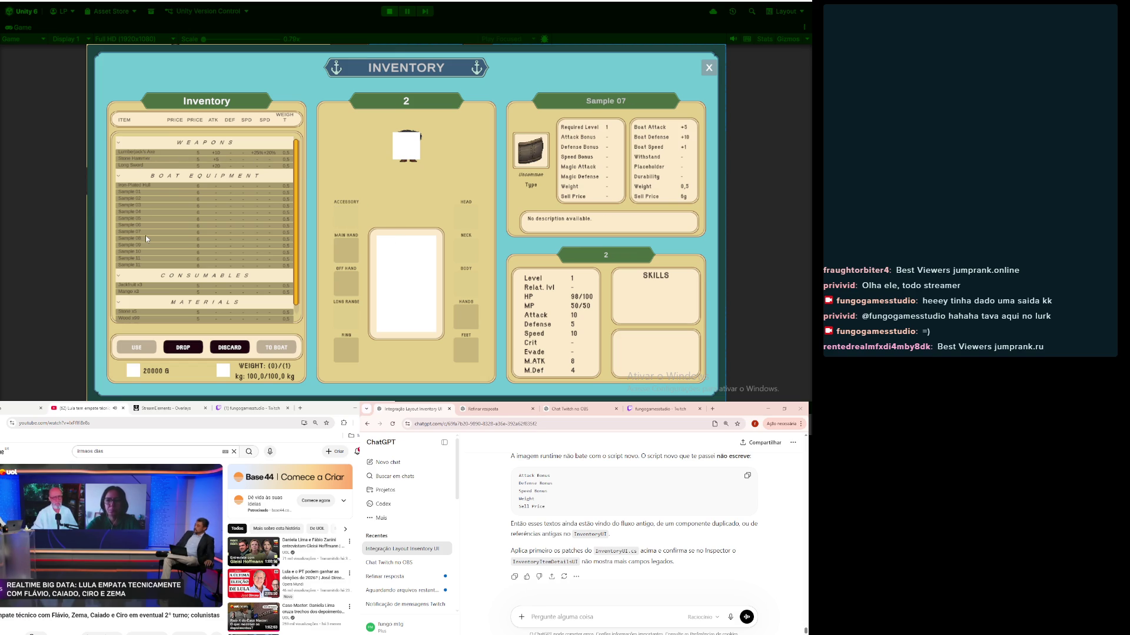
left_click(137, 292)
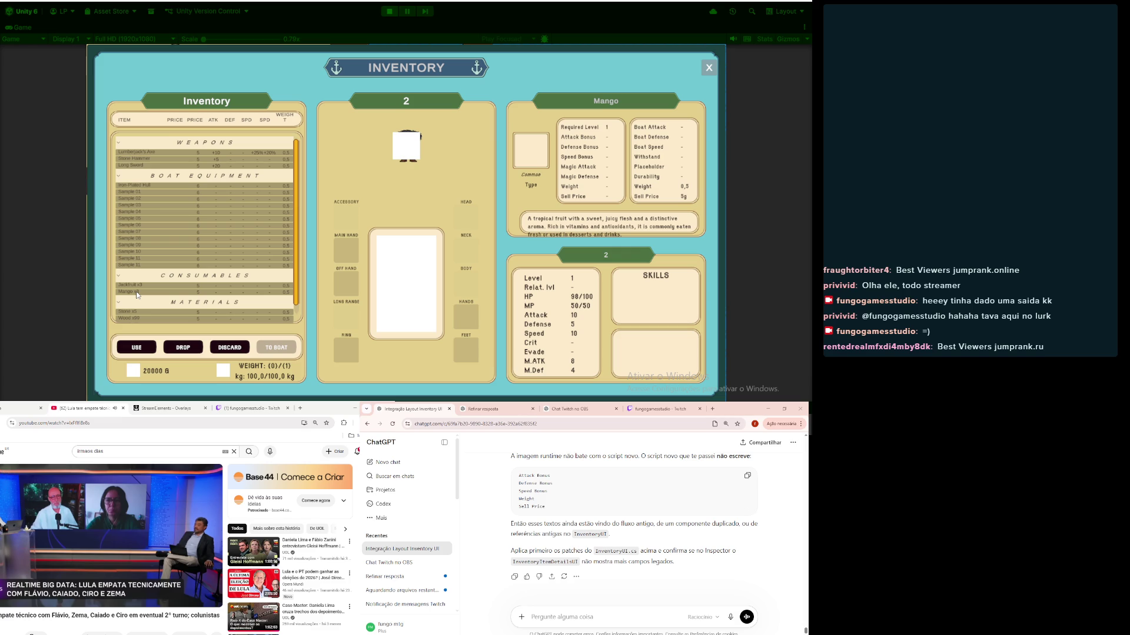